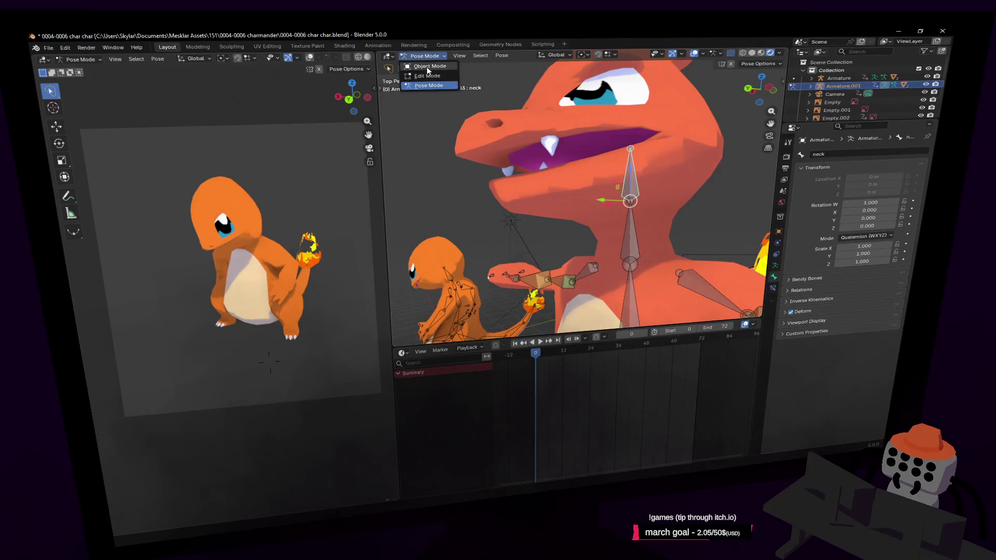
pyautogui.hotkey('ctrl', 'z')
# - Leave posing and put the Cube.001 body mesh into Weight Paint mode, viewing the head and neck
pyautogui.click(425, 55)
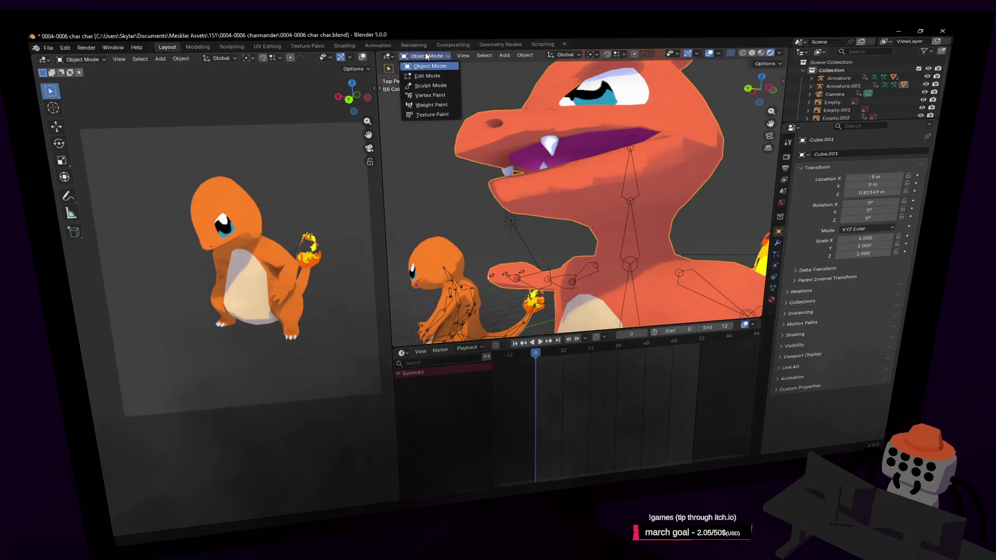
pyautogui.click(432, 104)
pyautogui.moveTo(583, 146); pyautogui.dragTo(680, 139, button='middle')
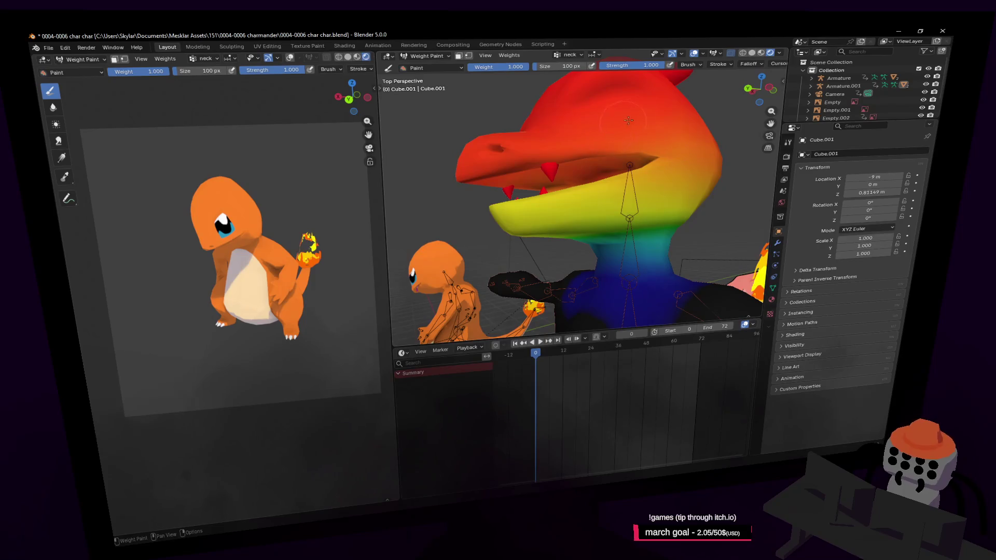
# - Select the neck vertex group and paint full 1.0 weight across the top of the head
pyautogui.click(773, 287)
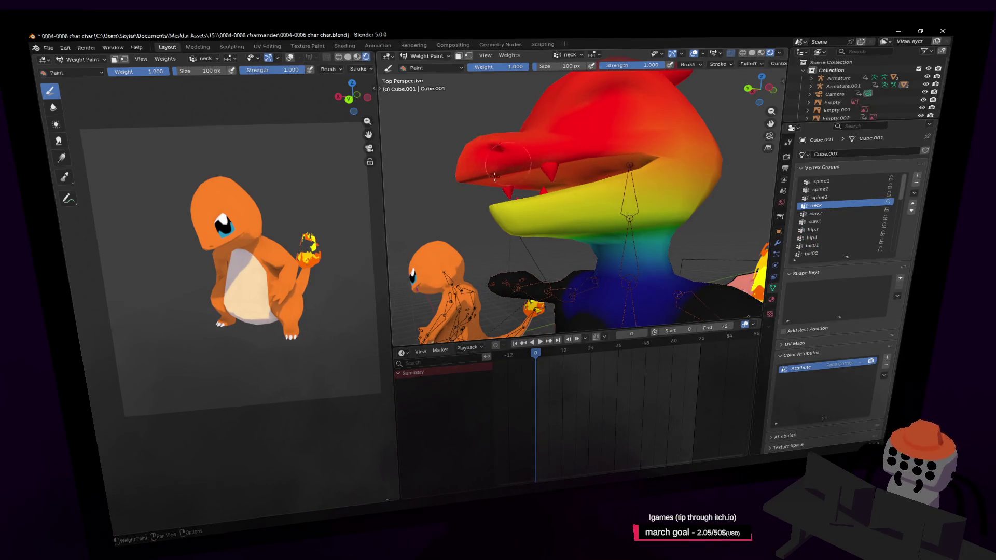
pyautogui.moveTo(630, 155); pyautogui.dragTo(670, 102)
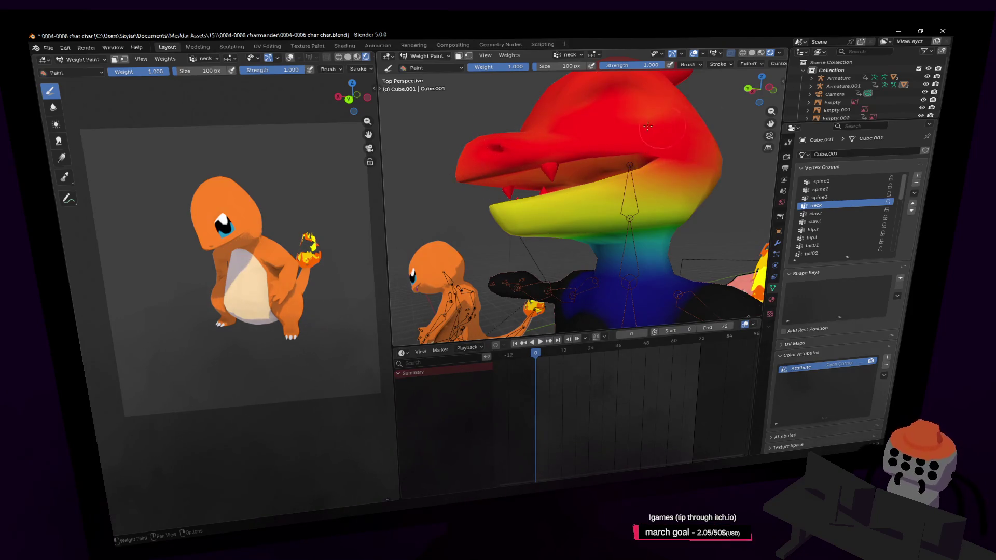
pyautogui.moveTo(669, 101)
pyautogui.mouseDown(button='middle')
pyautogui.moveTo(656, 152)
pyautogui.moveTo(622, 160)
pyautogui.mouseUp(button='middle')
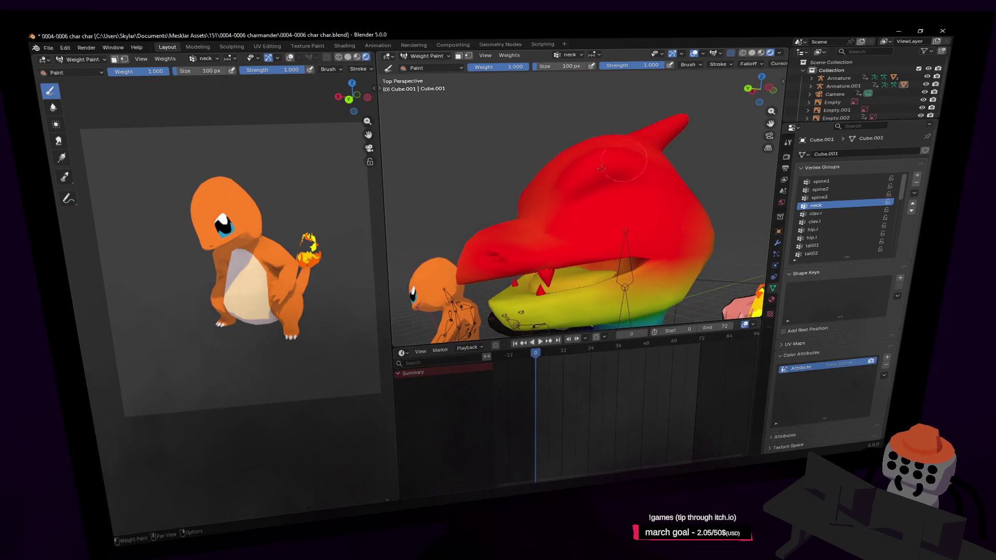
pyautogui.moveTo(636, 198)
pyautogui.mouseDown(button='middle')
pyautogui.moveTo(550, 137)
pyautogui.moveTo(579, 195)
pyautogui.moveTo(615, 137)
pyautogui.moveTo(646, 176)
pyautogui.moveTo(623, 176)
pyautogui.mouseUp(button='middle')
pyautogui.scroll(6, 655, 187)
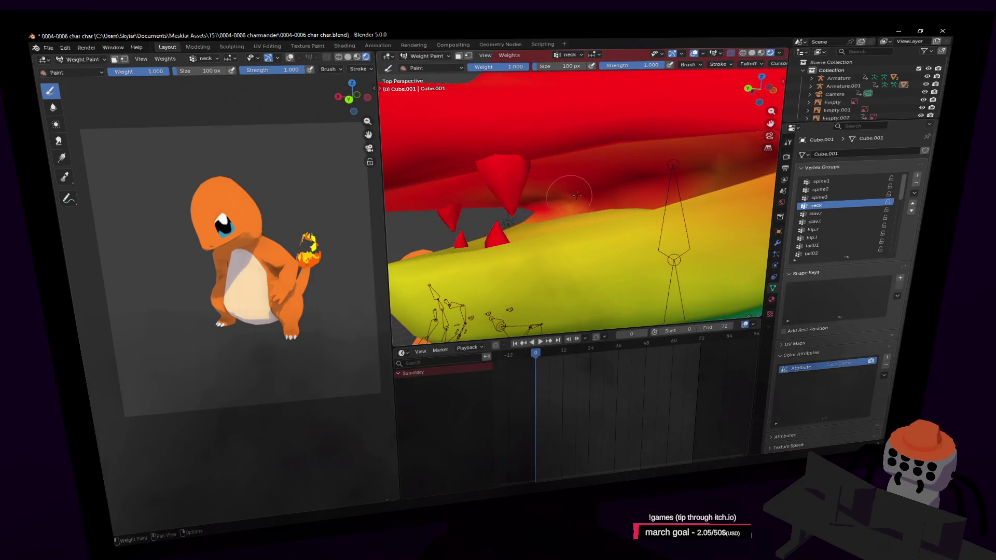
pyautogui.moveTo(549, 197); pyautogui.dragTo(595, 180)
pyautogui.press('Tab')
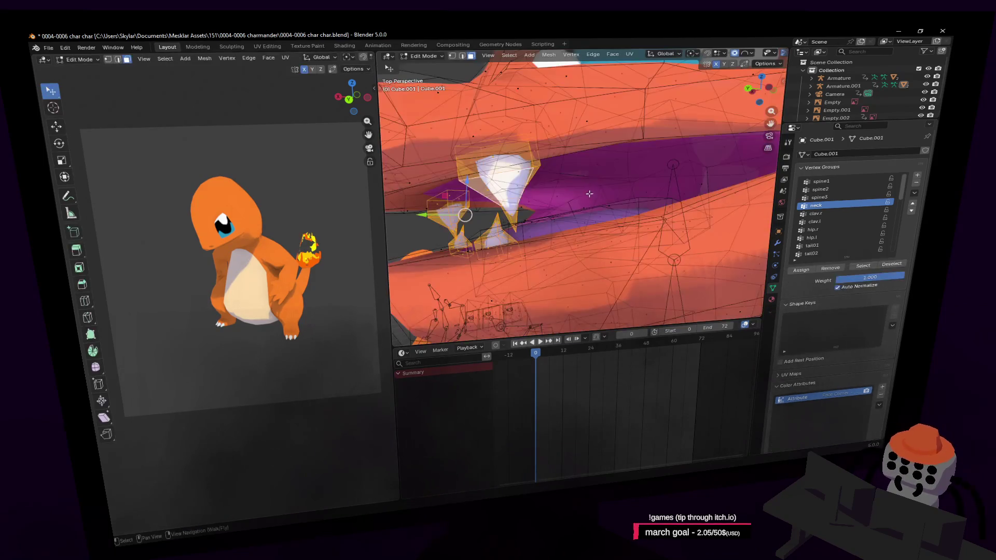
# - Inspect inside the mouth, then paint the yellow jaw area and above the bone toward red
pyautogui.hotkey('shift', '`')
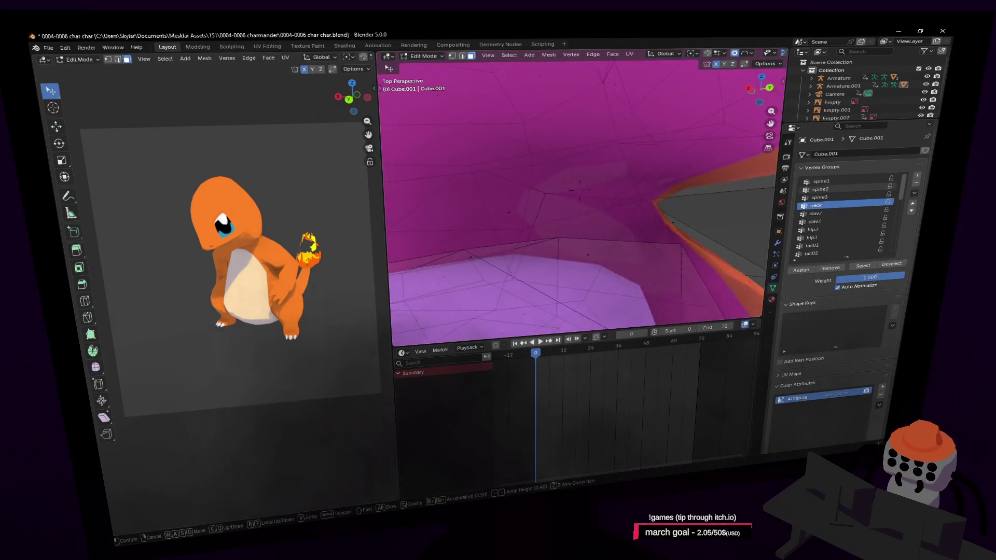
pyautogui.click(598, 199)
pyautogui.press('Tab')
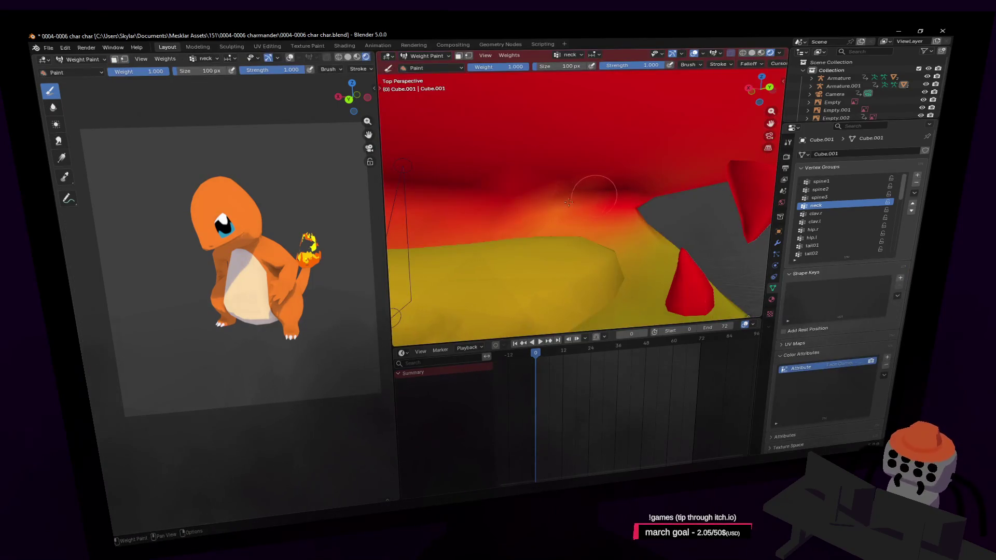
pyautogui.moveTo(589, 264); pyautogui.dragTo(563, 276)
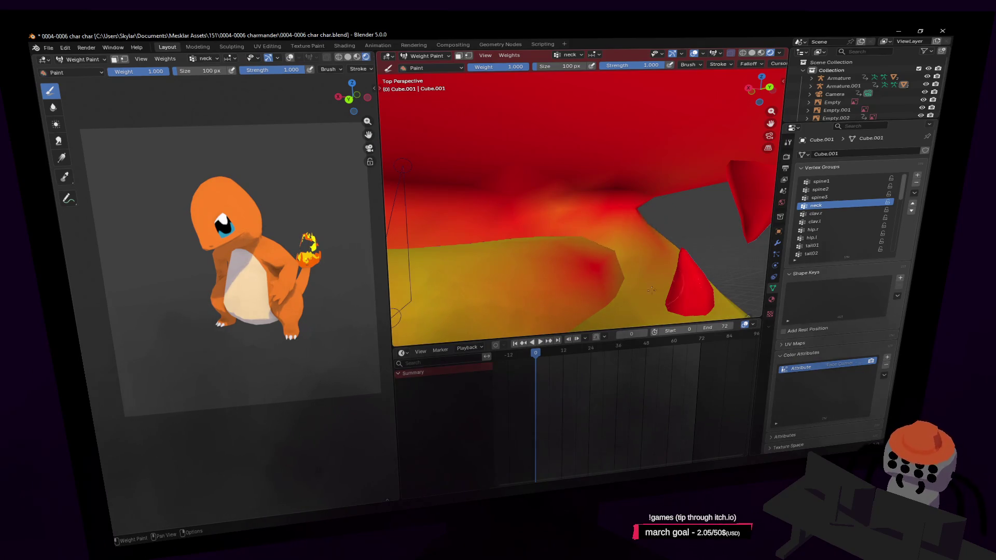
pyautogui.press('Tab')
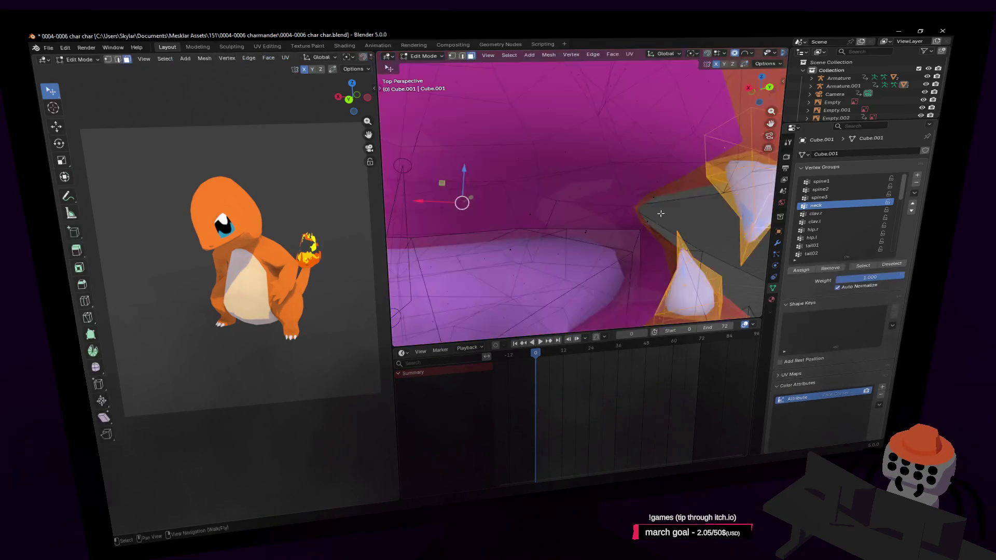
pyautogui.moveTo(660, 212); pyautogui.dragTo(569, 252, button='middle')
pyautogui.press('Tab')
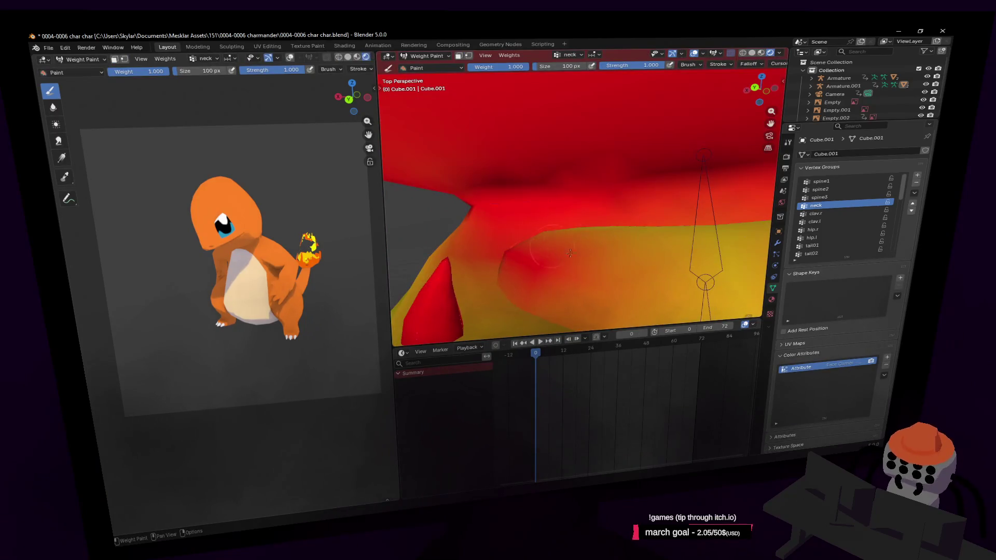
pyautogui.moveTo(570, 253); pyautogui.dragTo(677, 242)
pyautogui.moveTo(704, 282); pyautogui.dragTo(692, 261)
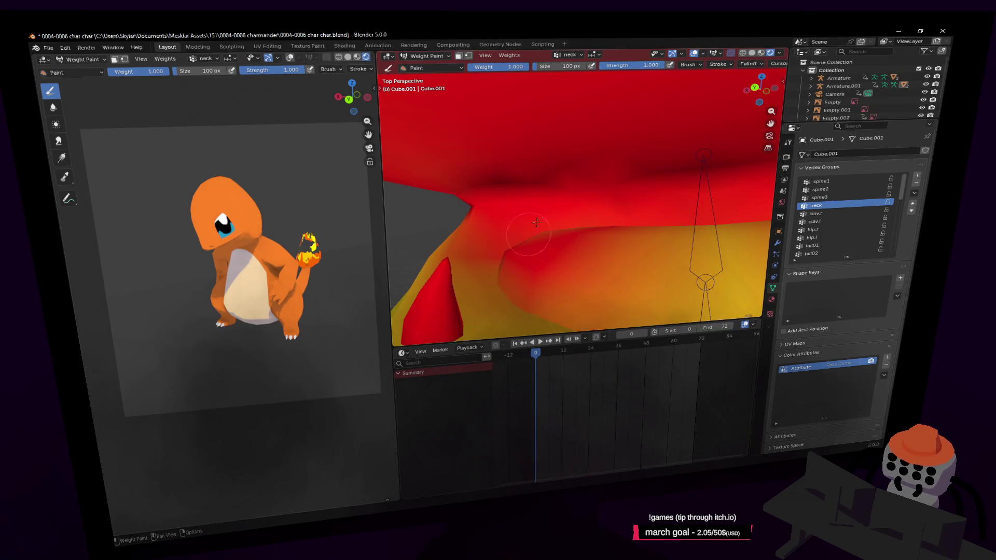
# - Fly through the mouth again and add more red neck weight around the inside of the mouth
pyautogui.press('Tab')
pyautogui.hotkey('shift', '`')
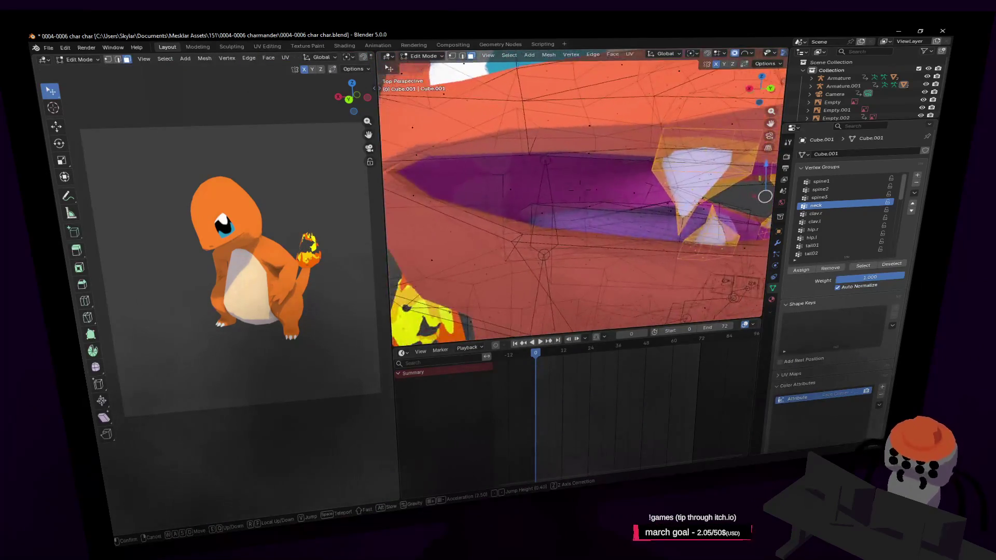
pyautogui.press('Return')
pyautogui.press('Tab')
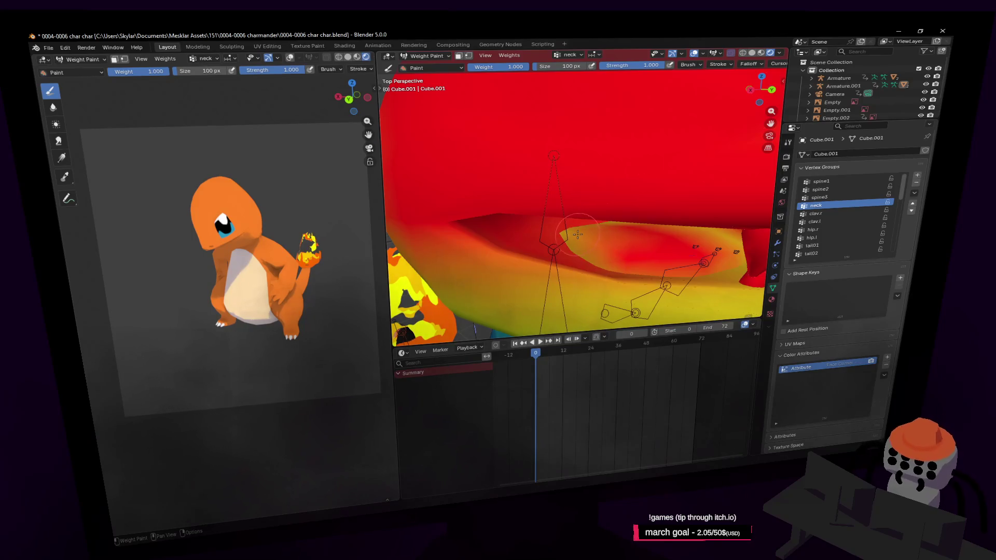
pyautogui.moveTo(594, 241); pyautogui.dragTo(575, 241)
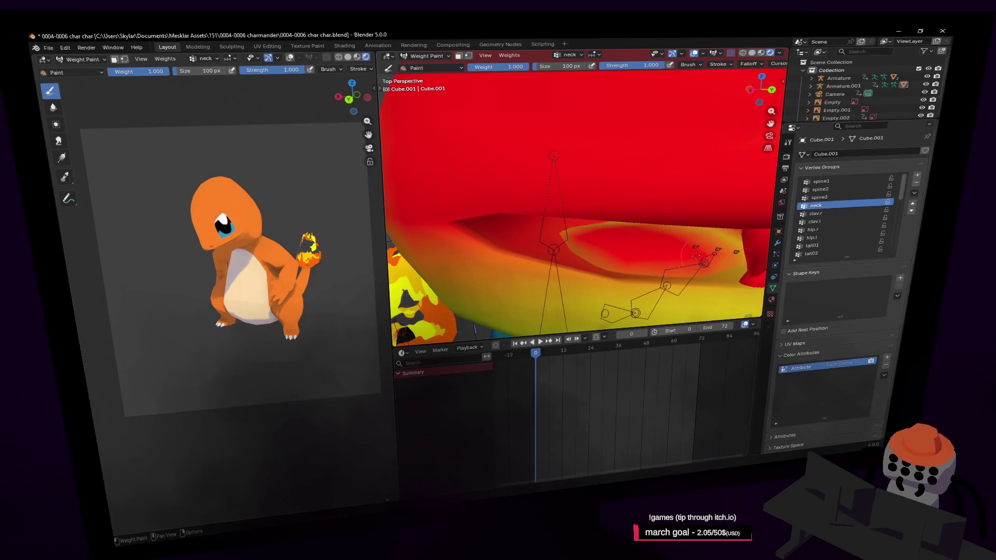
pyautogui.press('Tab')
pyautogui.hotkey('shift', '`')
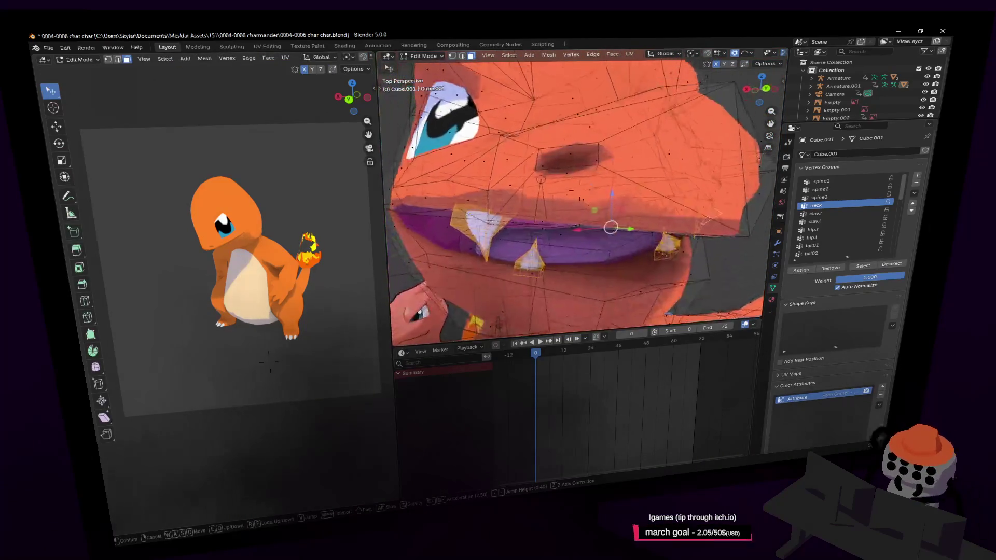
# - Redden the mouth area and spread red neck weight down across the red-yellow boundary band
pyautogui.press('w')
pyautogui.press('Return')
pyautogui.press('Tab')
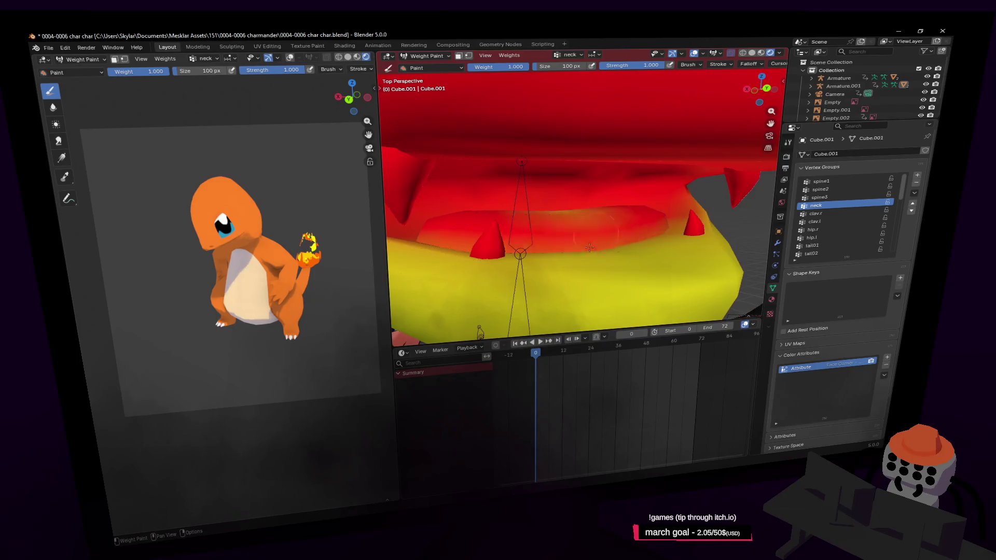
pyautogui.moveTo(589, 248); pyautogui.dragTo(630, 215)
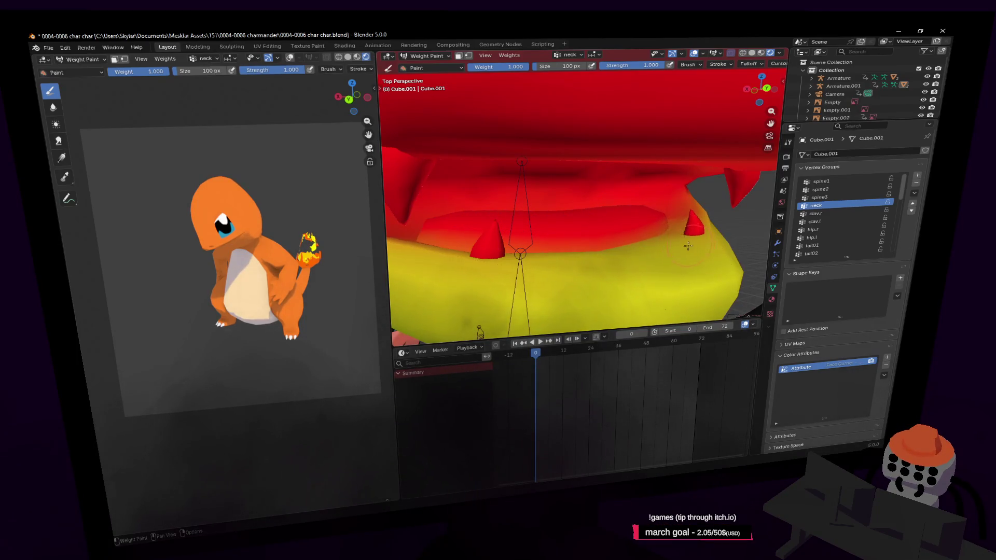
pyautogui.moveTo(689, 246); pyautogui.dragTo(666, 247, button='middle')
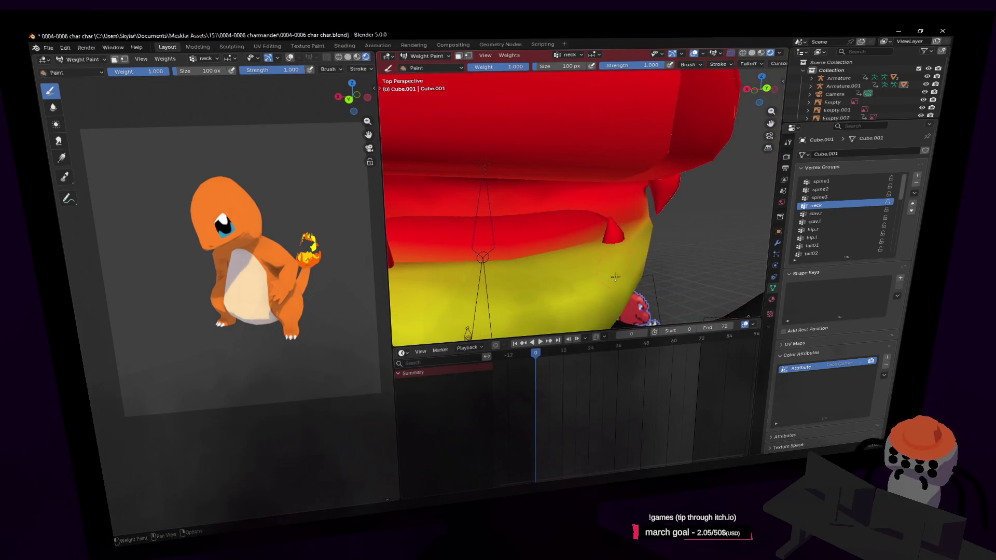
pyautogui.moveTo(614, 277); pyautogui.dragTo(619, 260)
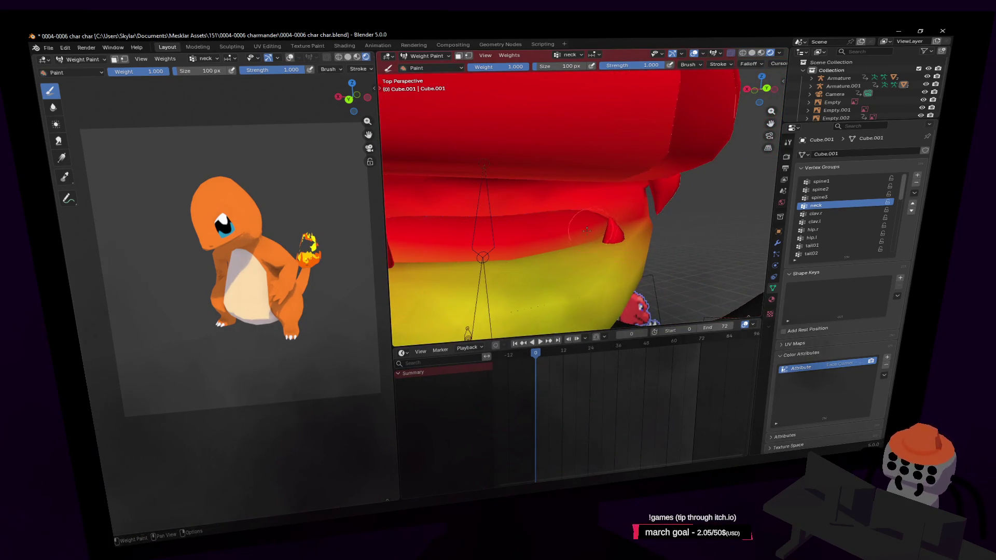
pyautogui.moveTo(587, 229); pyautogui.dragTo(627, 241, button='middle')
pyautogui.moveTo(547, 258); pyautogui.dragTo(637, 238)
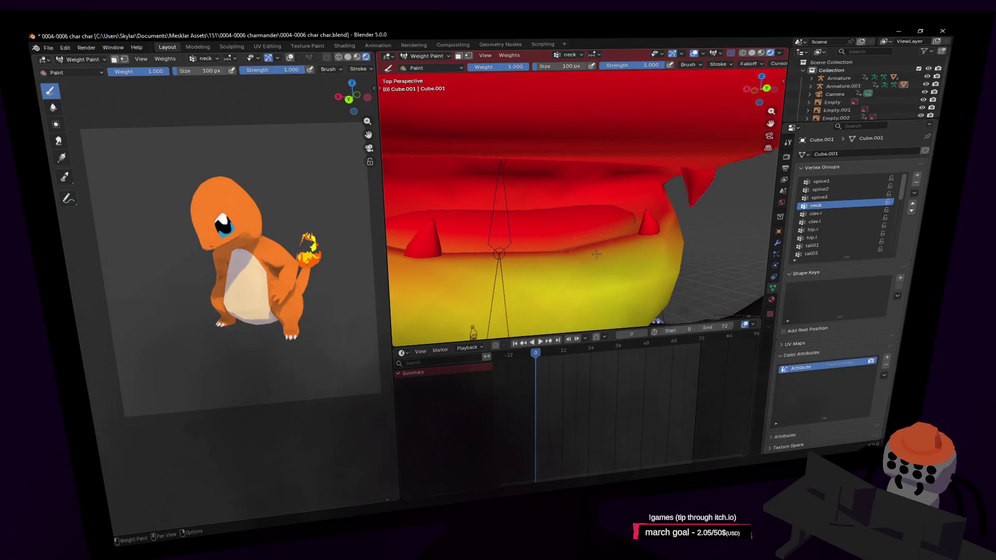
pyautogui.moveTo(577, 262)
pyautogui.mouseDown(button='middle')
pyautogui.moveTo(626, 265)
pyautogui.moveTo(594, 250)
pyautogui.mouseUp(button='middle')
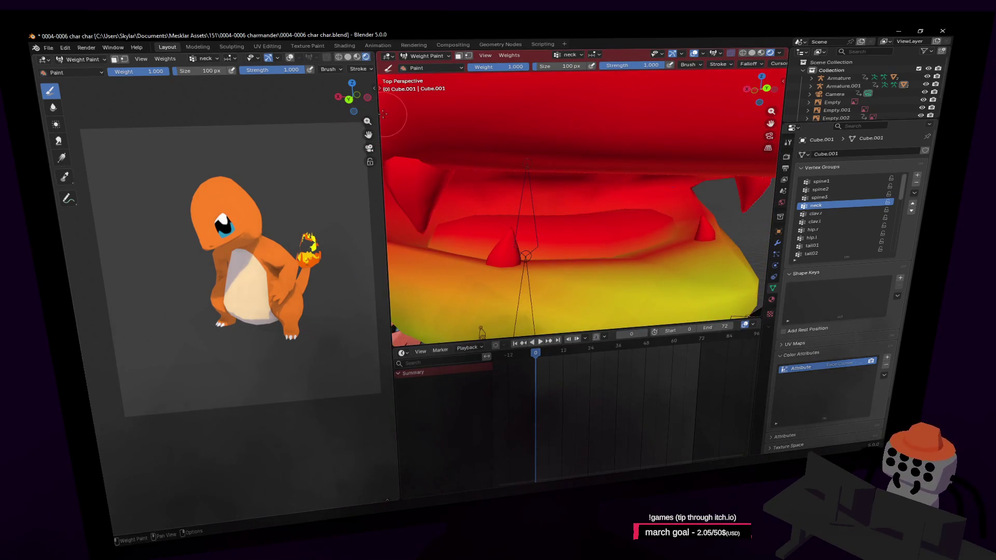
# - Widen the weight painting viewport by moving the divider left
pyautogui.moveTo(380, 141); pyautogui.dragTo(265, 138)
pyautogui.scroll(-3, 565, 232)
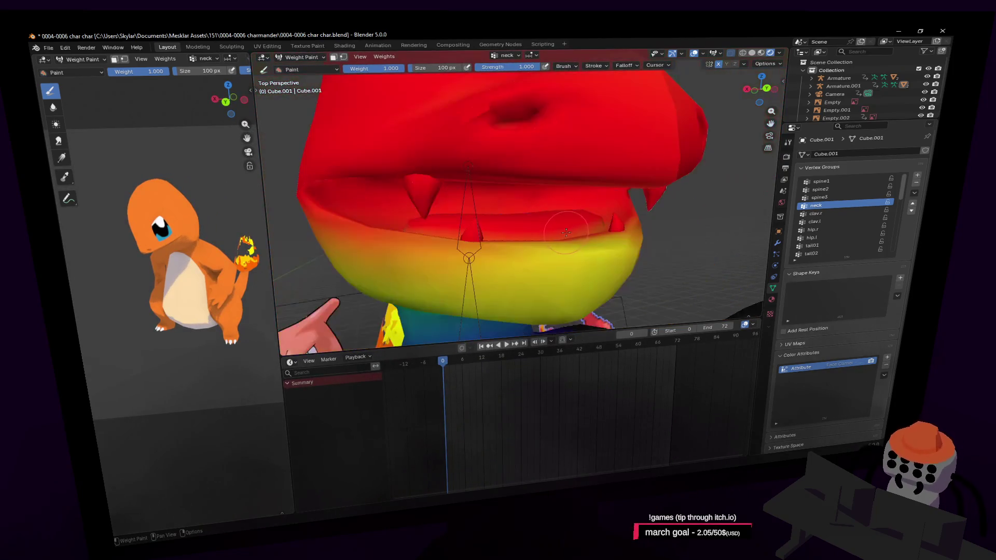
# - Check the head mesh from below and the side, then paint the upper jaw and head side toward red
pyautogui.moveTo(488, 196); pyautogui.dragTo(545, 179, button='middle')
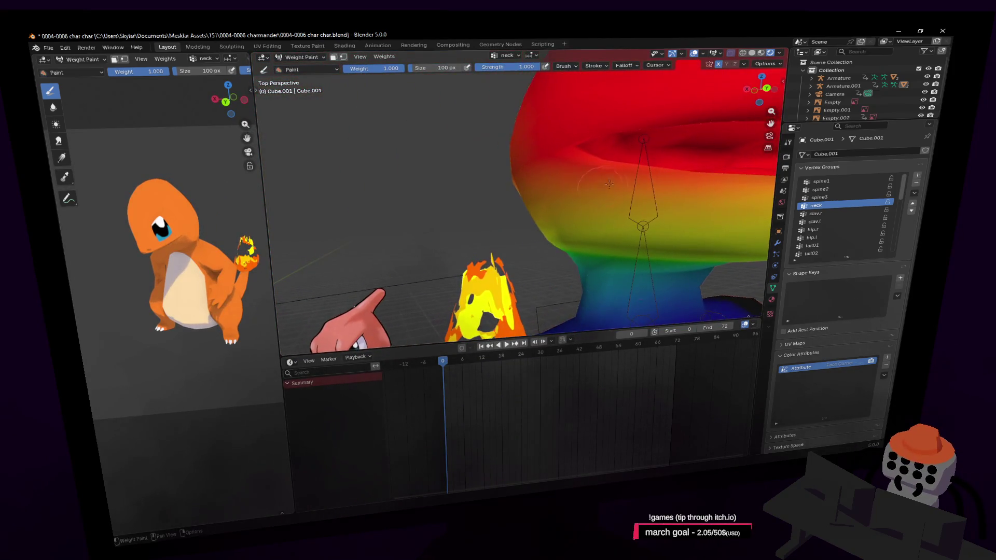
pyautogui.press('Tab')
pyautogui.moveTo(591, 156); pyautogui.dragTo(611, 174, button='middle')
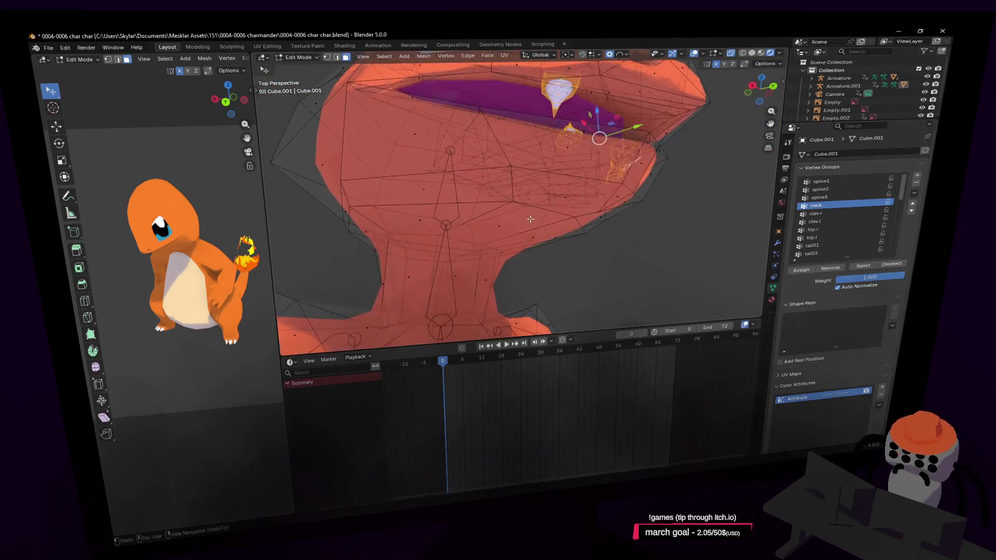
pyautogui.press('Tab')
pyautogui.moveTo(612, 173); pyautogui.dragTo(507, 130)
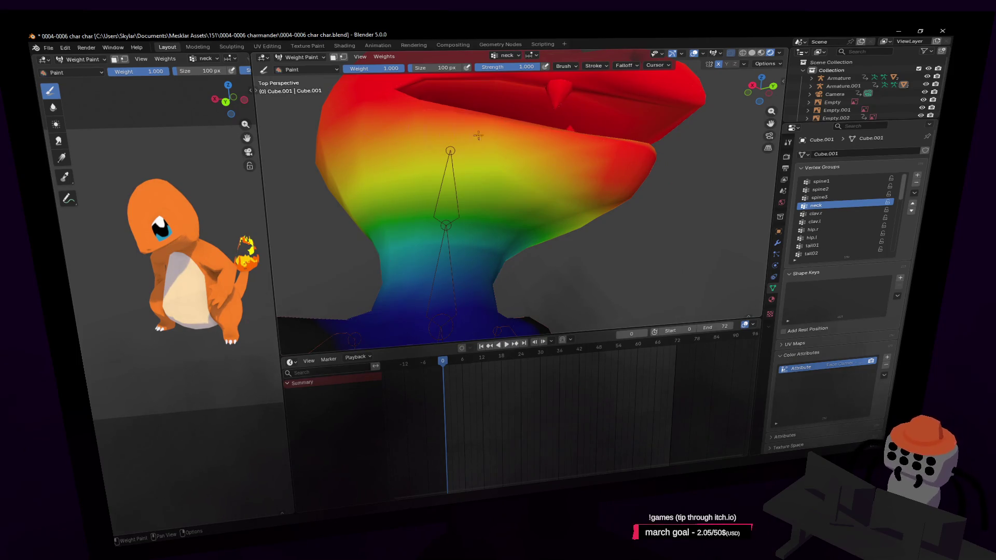
pyautogui.moveTo(496, 160); pyautogui.dragTo(431, 145)
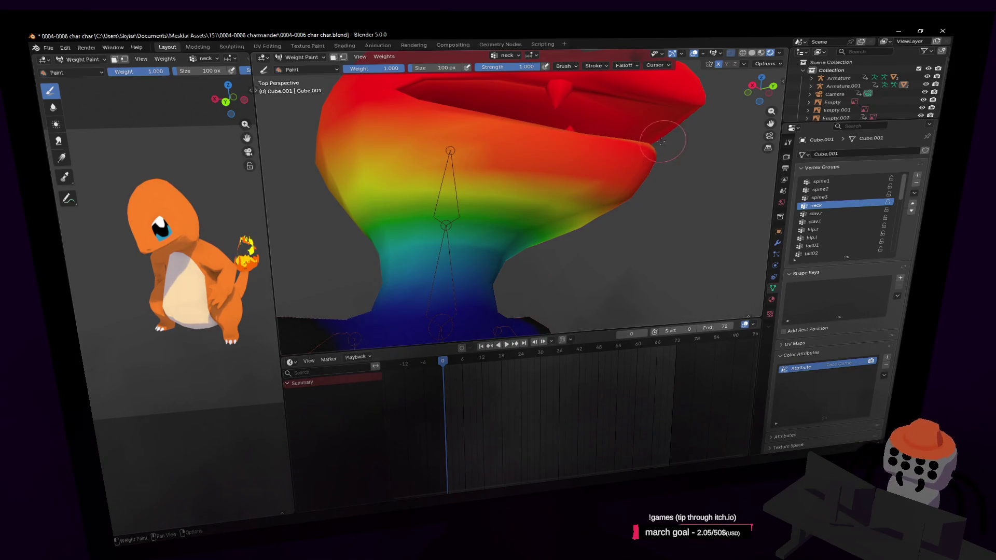
pyautogui.moveTo(662, 141); pyautogui.dragTo(535, 177, button='middle')
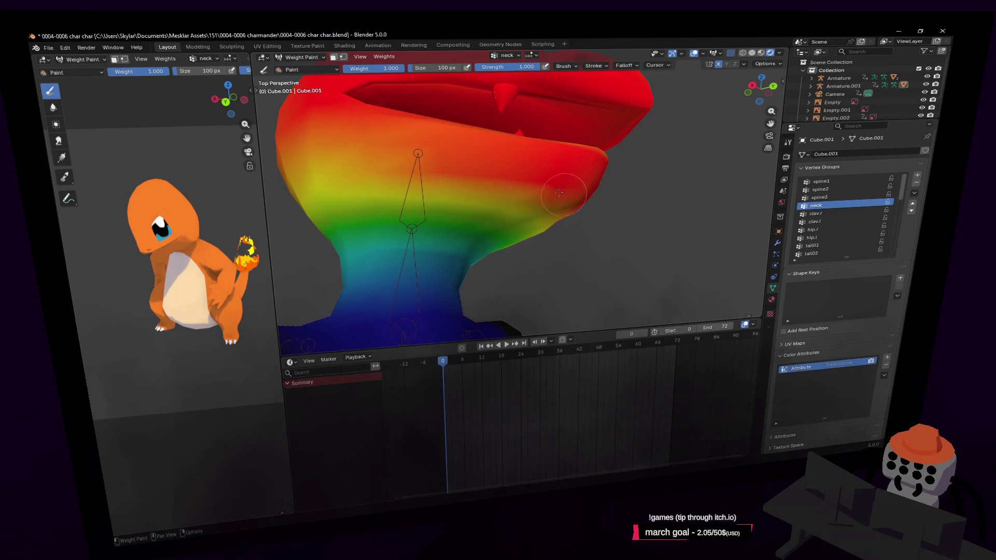
pyautogui.click(668, 65)
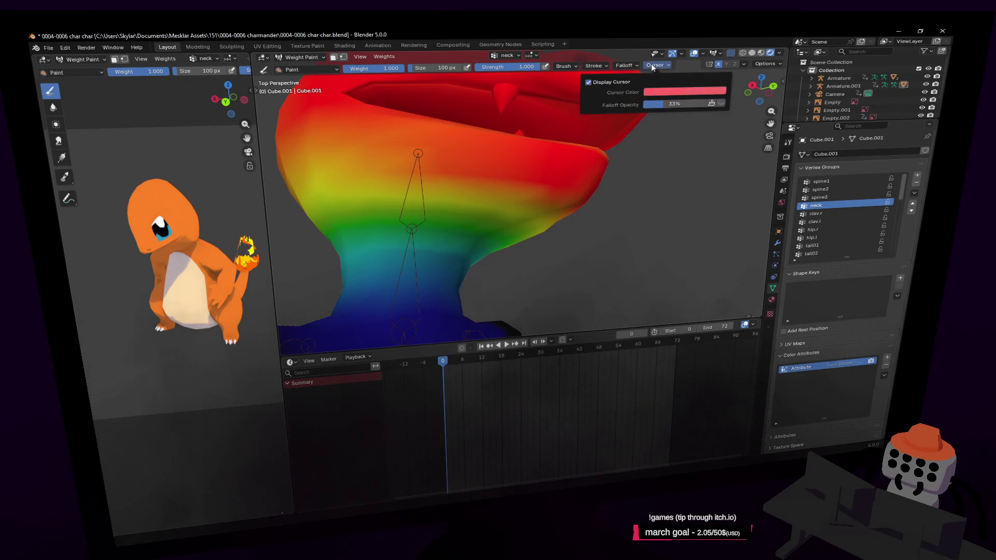
# - Steepen the weight brush falloff curve, review the red-weighted head and enter Edit Mode
pyautogui.click(627, 65)
pyautogui.moveTo(600, 180); pyautogui.dragTo(627, 176)
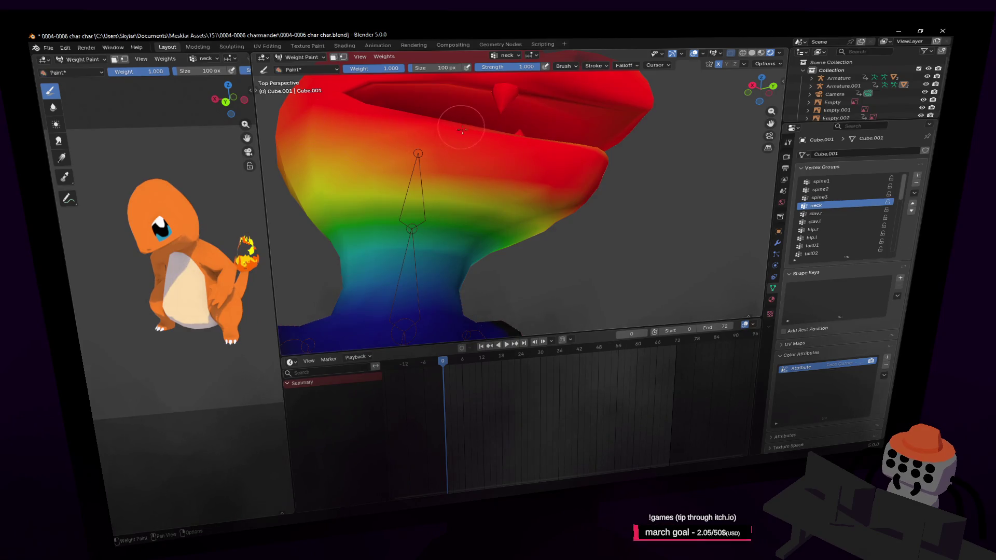
pyautogui.moveTo(462, 129); pyautogui.dragTo(595, 237, button='middle')
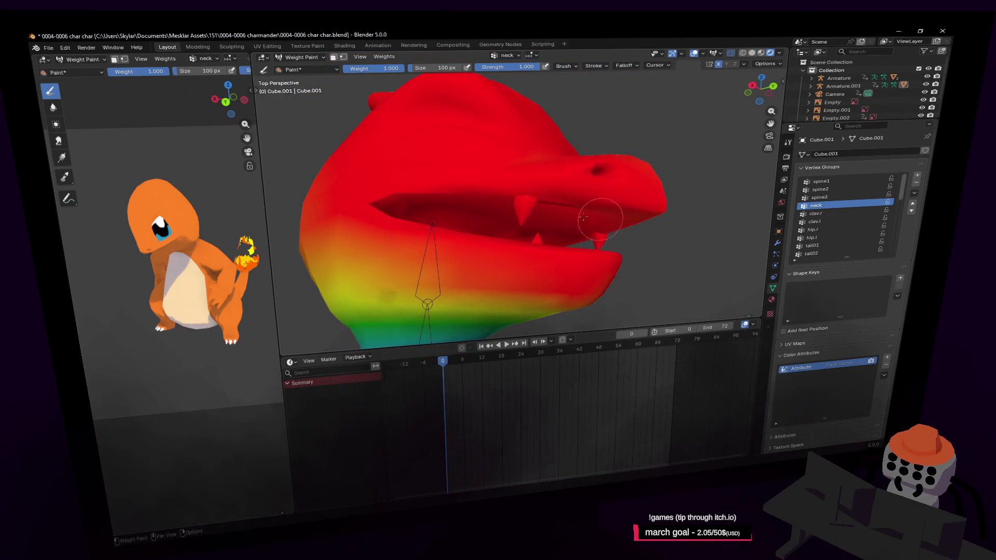
pyautogui.press('Tab')
pyautogui.scroll(5, 567, 215)
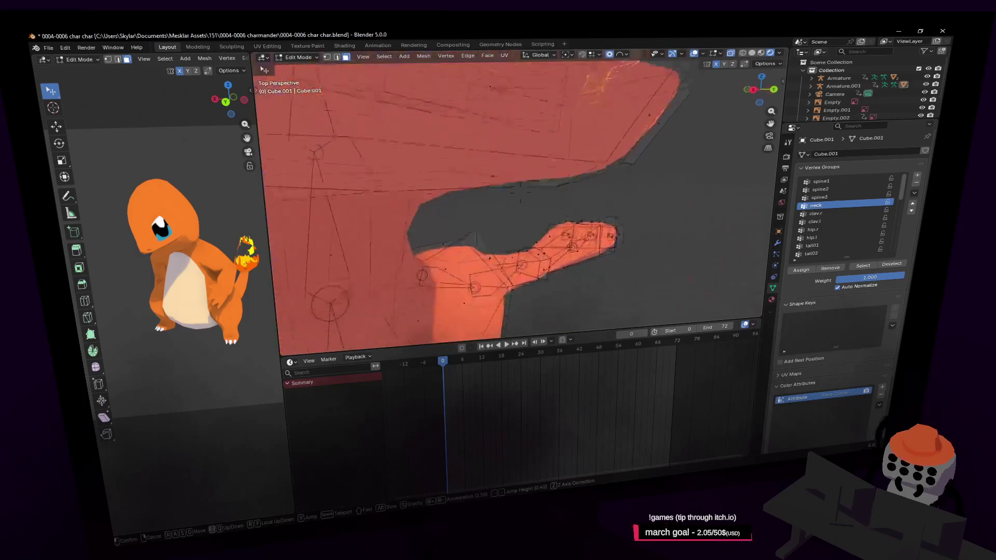
# - Inspect the mouth and jaw from the front and side, alternating between Edit Mode and weight painting
pyautogui.moveTo(568, 216); pyautogui.dragTo(575, 200, button='middle')
pyautogui.press('Tab')
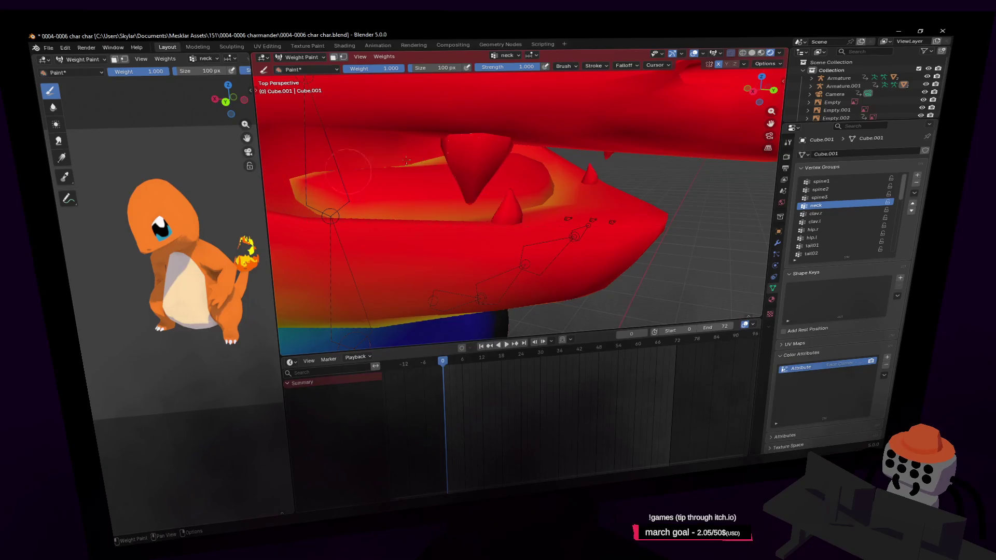
pyautogui.press('Tab')
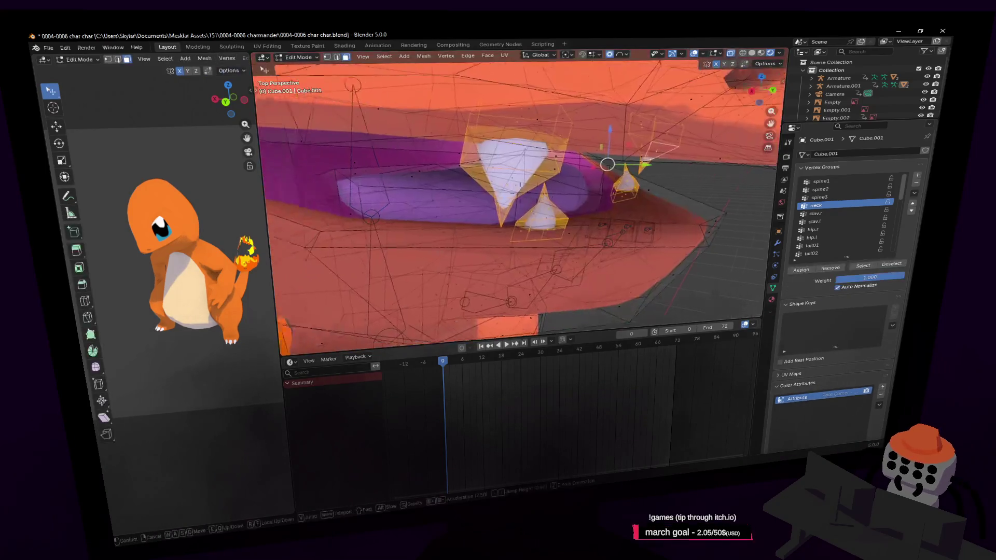
pyautogui.moveTo(483, 160)
pyautogui.mouseDown(button='middle')
pyautogui.moveTo(483, 203)
pyautogui.moveTo(464, 220)
pyautogui.mouseUp(button='middle')
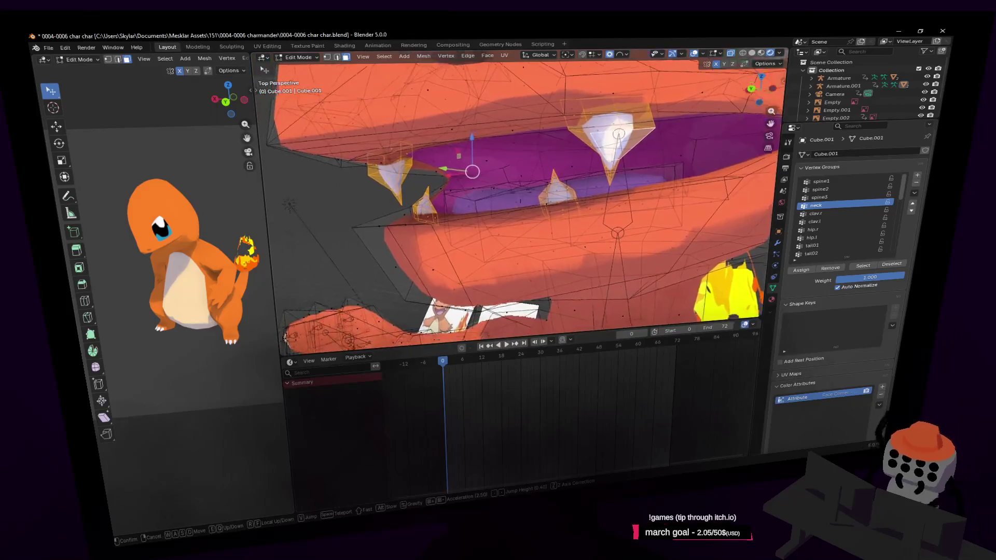
pyautogui.press('Tab')
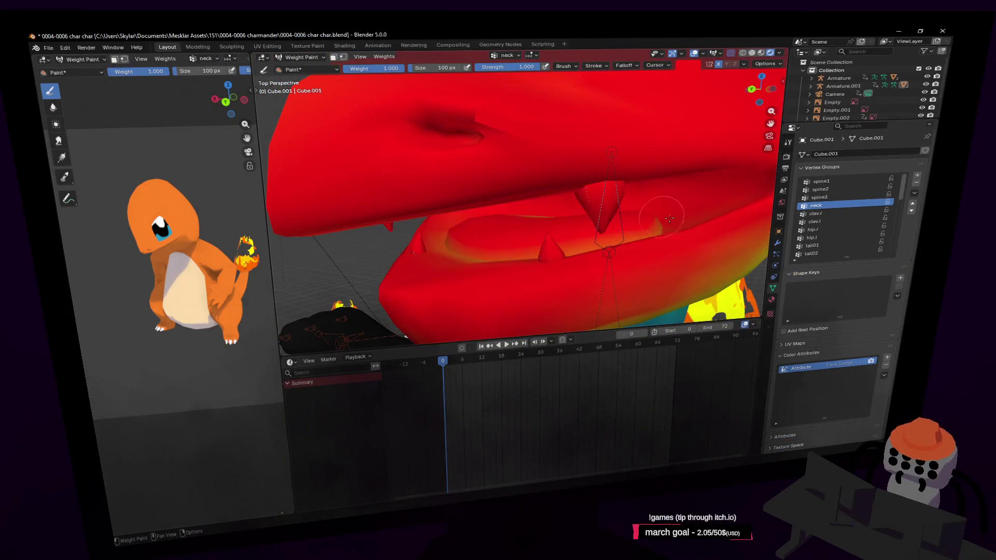
pyautogui.press('Tab')
pyautogui.hotkey('shift', '`')
pyautogui.press('Escape')
pyautogui.press('Tab')
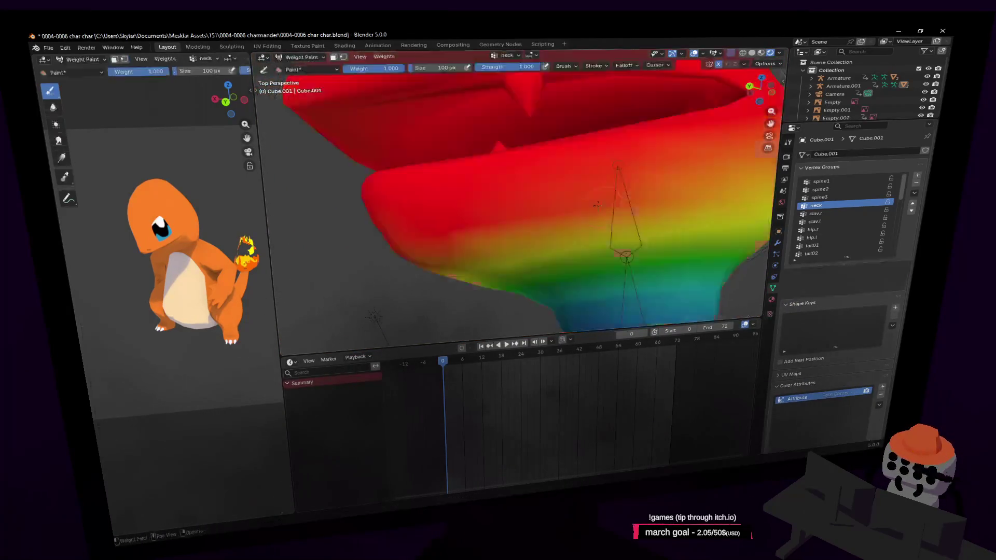
pyautogui.press('Tab')
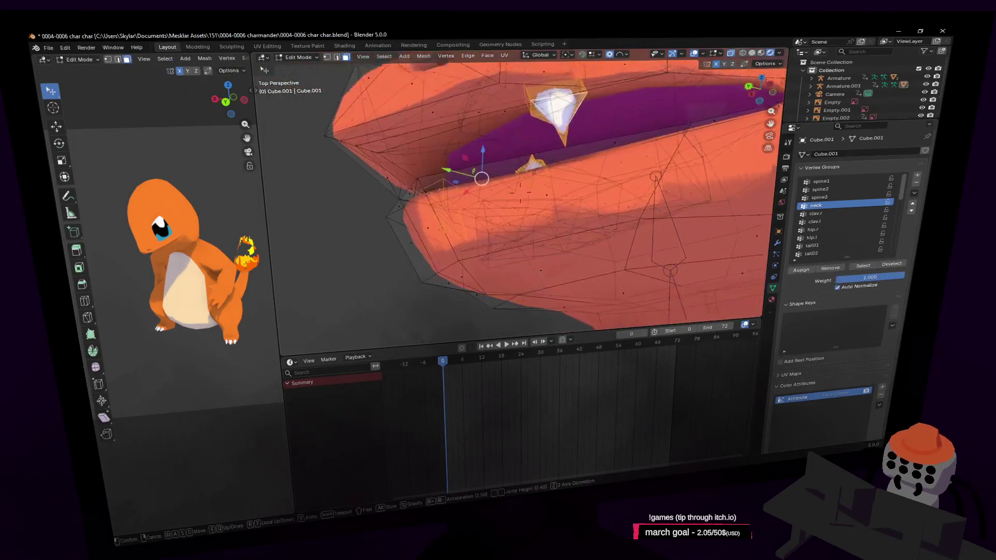
pyautogui.moveTo(507, 214); pyautogui.dragTo(520, 187, button='middle')
pyautogui.press('Tab')
# - Paint full neck weight onto the head and jaw, then show the modifier stack and toggle the Armature display
pyautogui.moveTo(521, 187); pyautogui.dragTo(517, 193)
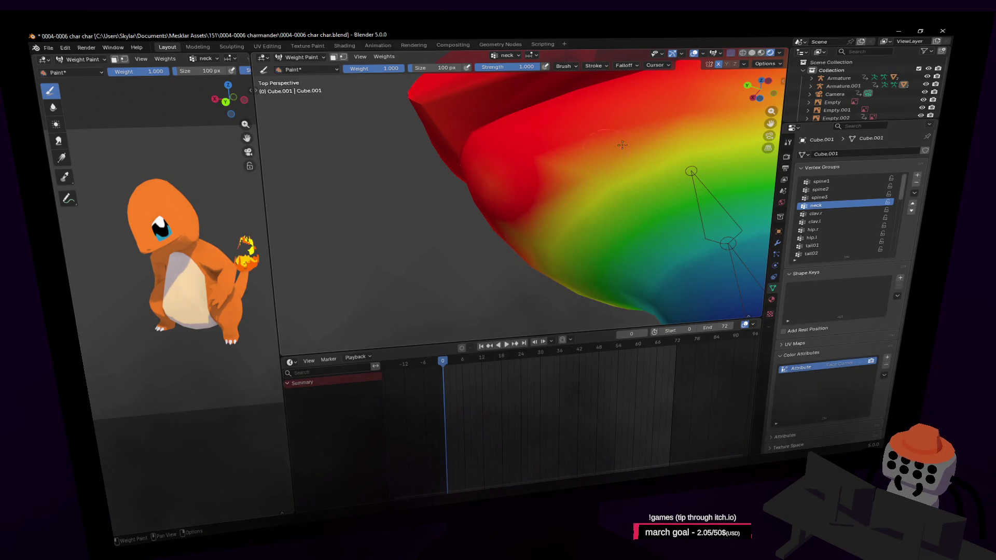
pyautogui.moveTo(623, 145); pyautogui.dragTo(631, 137)
pyautogui.press('Tab')
pyautogui.press('Tab')
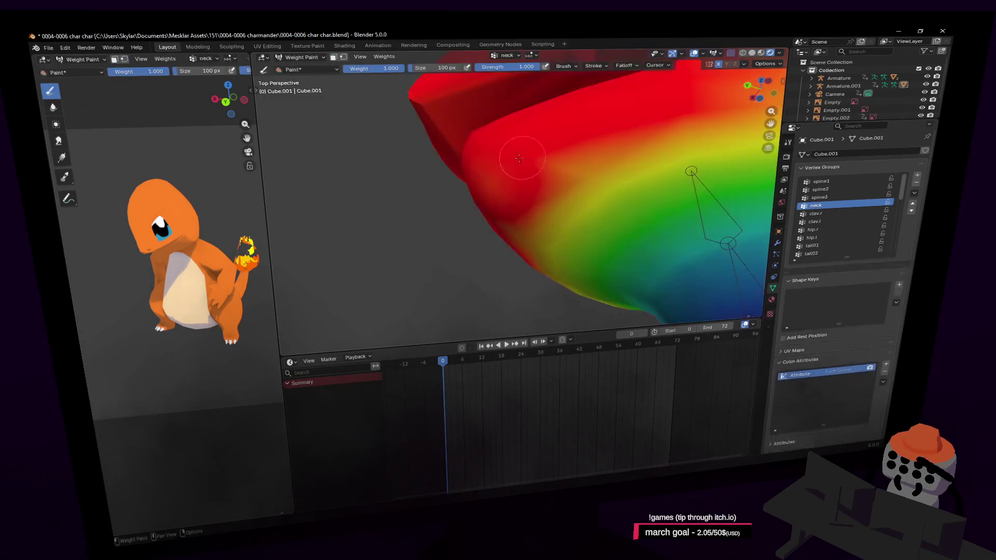
pyautogui.moveTo(530, 160); pyautogui.dragTo(540, 159)
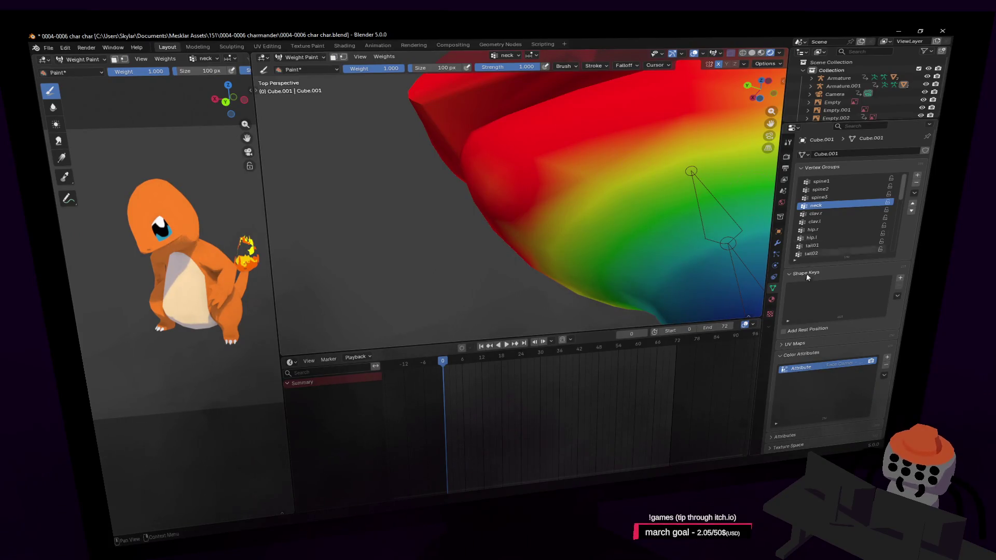
pyautogui.click(778, 242)
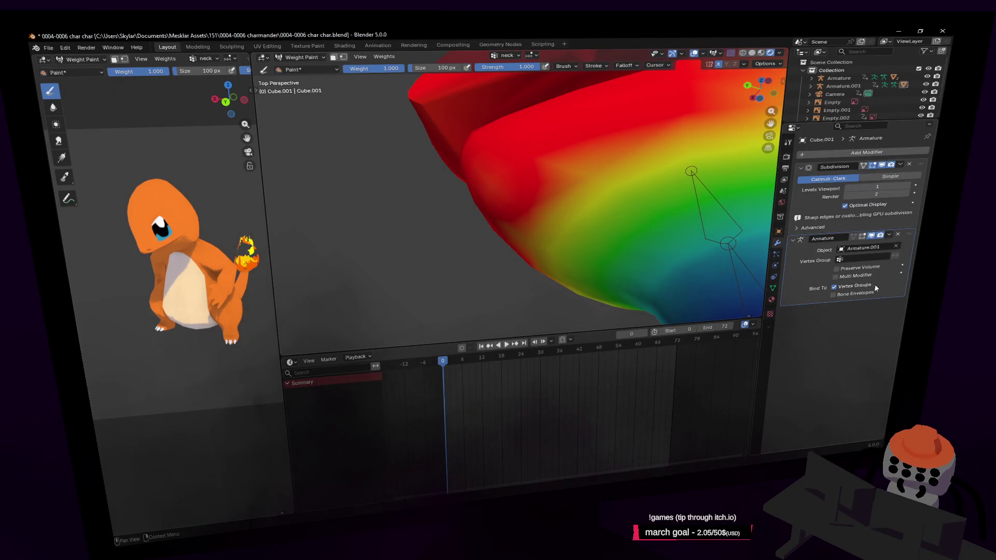
pyautogui.click(872, 236)
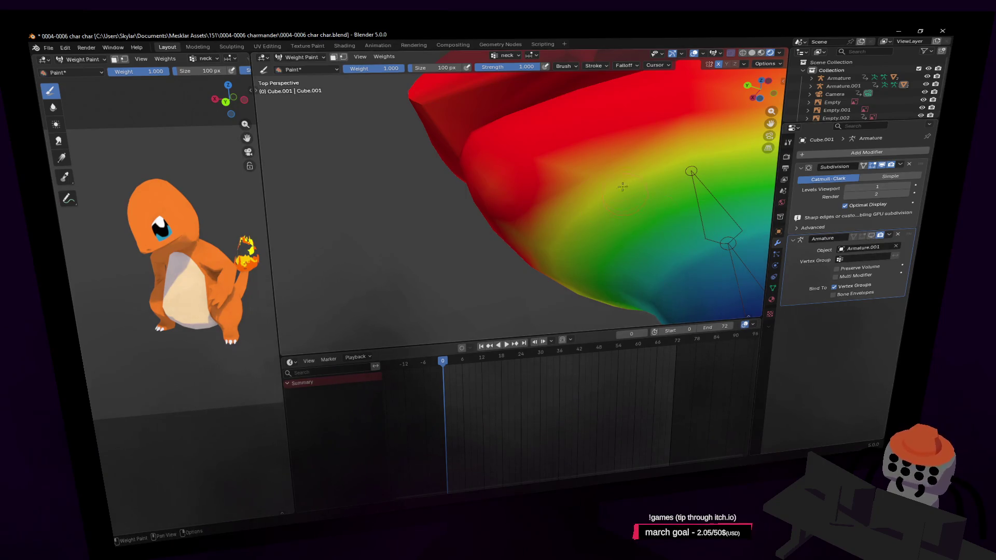
pyautogui.press('Tab')
pyautogui.press('Tab')
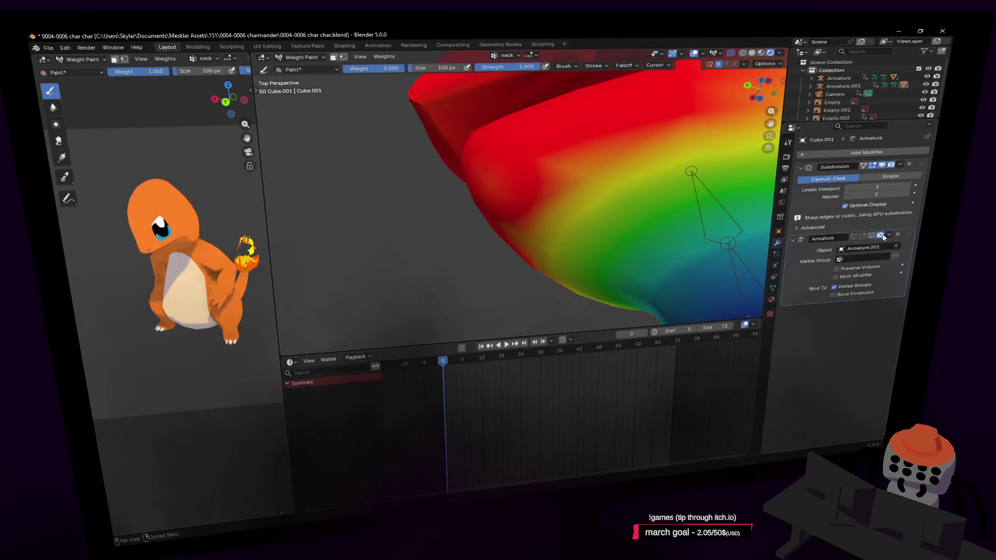
# - Disable the Subdivision viewport preview and paint the green and yellow head areas to full neck weight
pyautogui.click(882, 166)
pyautogui.press('Tab')
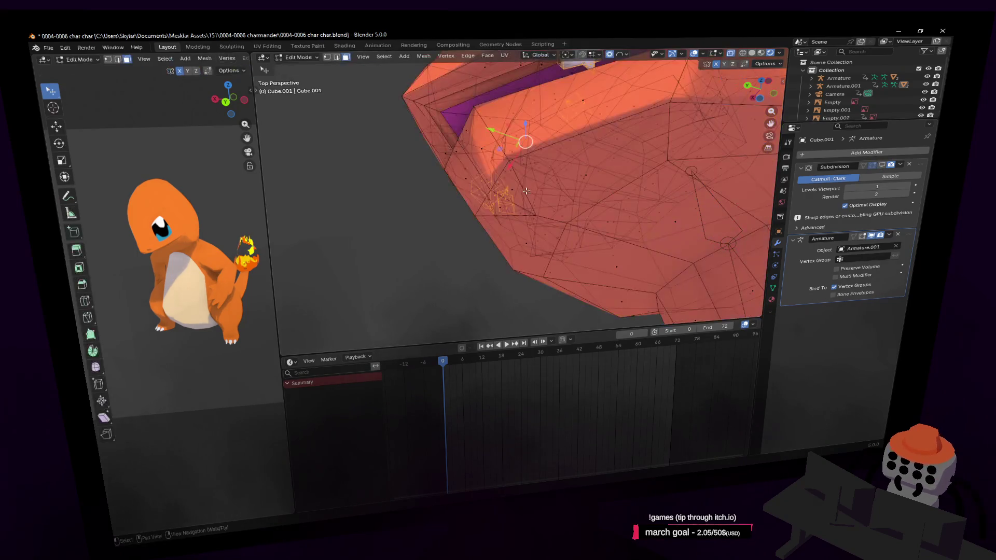
pyautogui.press('Tab')
pyautogui.press('Tab')
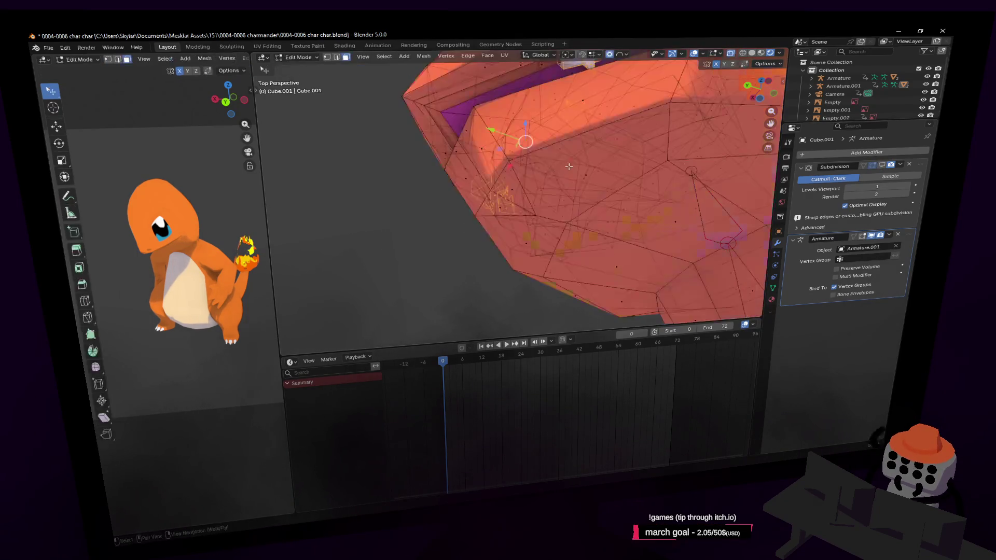
pyautogui.moveTo(544, 187); pyautogui.dragTo(522, 187, button='middle')
pyautogui.press('Tab')
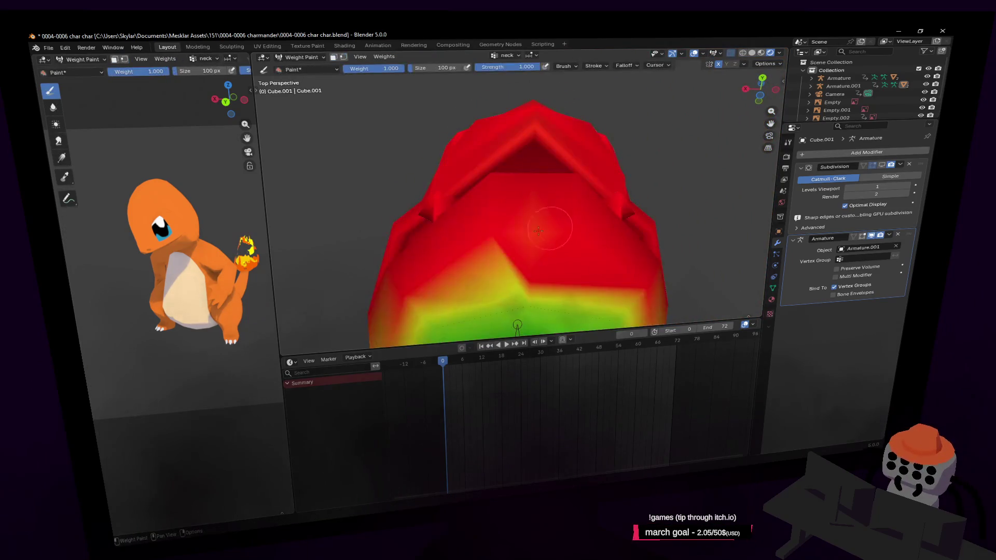
pyautogui.moveTo(476, 280); pyautogui.dragTo(421, 320)
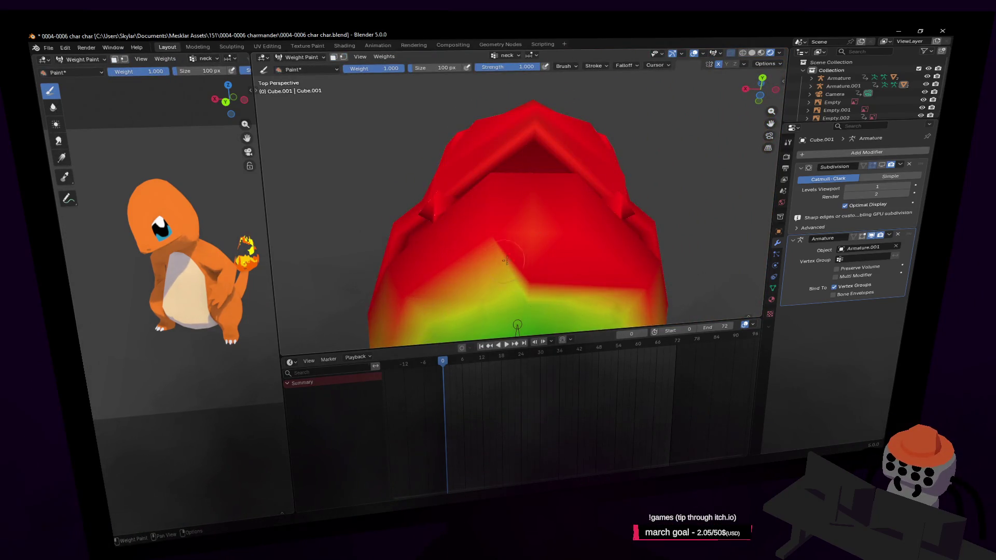
pyautogui.moveTo(506, 261); pyautogui.dragTo(527, 154, button='middle')
pyautogui.moveTo(551, 162); pyautogui.dragTo(551, 178)
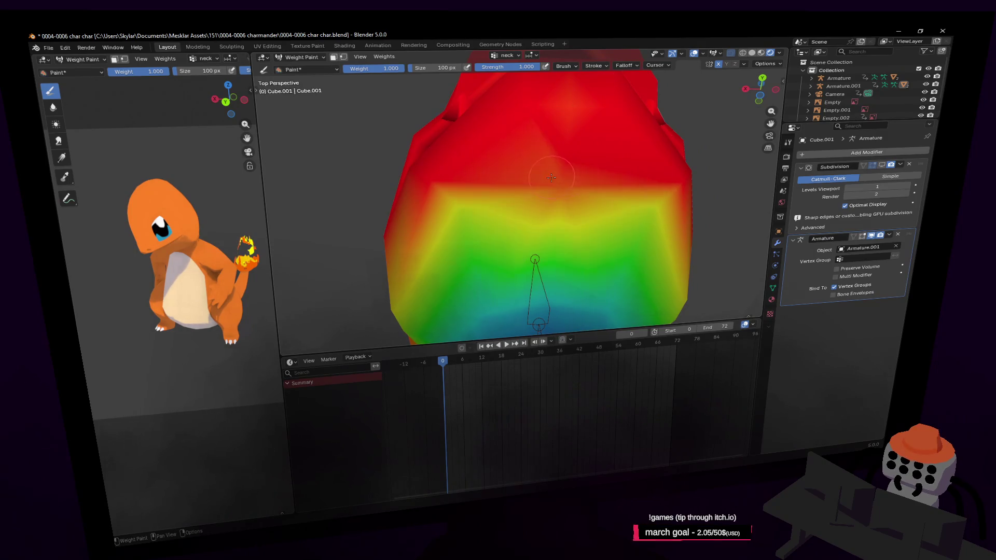
pyautogui.moveTo(584, 160); pyautogui.dragTo(518, 285, button='middle')
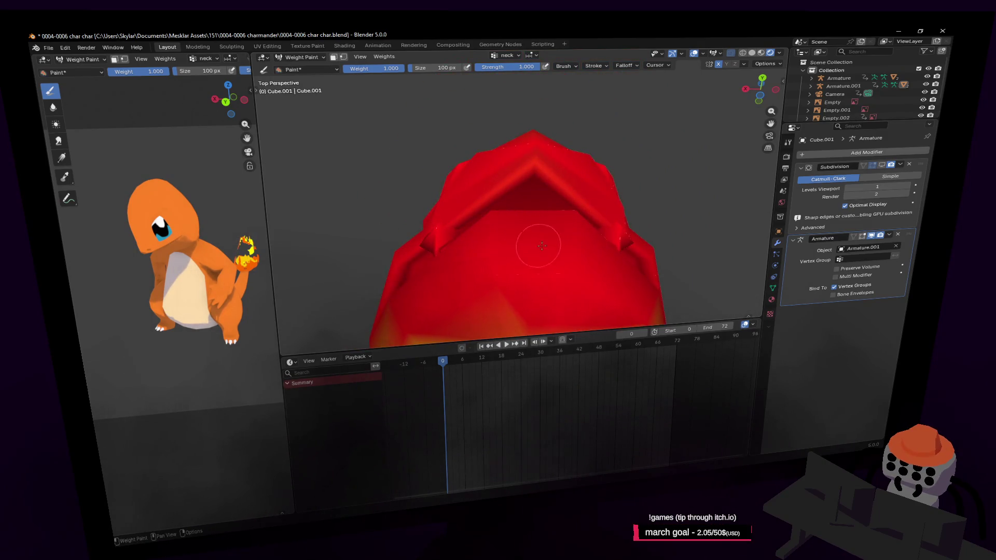
pyautogui.moveTo(541, 246); pyautogui.dragTo(550, 237, button='middle')
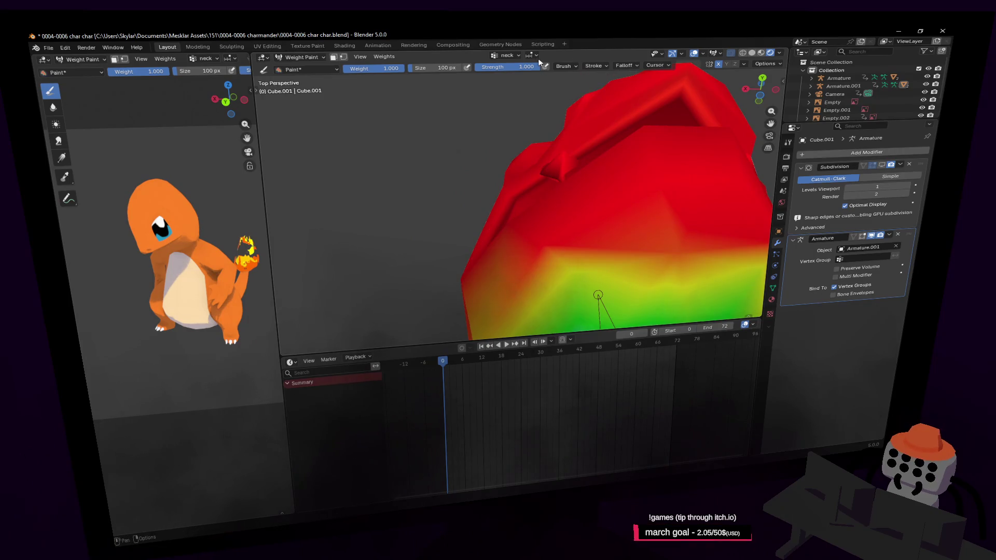
# - Review the brush cursor and falloff curve presets and move closer to the head
pyautogui.click(658, 65)
pyautogui.click(635, 65)
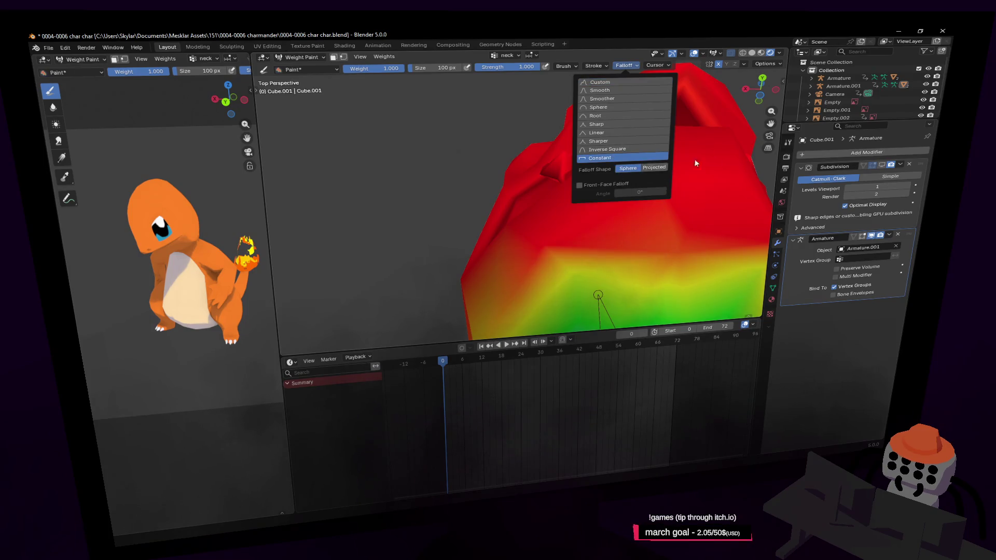
pyautogui.moveTo(697, 163)
pyautogui.mouseDown(button='middle')
pyautogui.moveTo(688, 129)
pyautogui.moveTo(564, 197)
pyautogui.moveTo(581, 195)
pyautogui.mouseUp(button='middle')
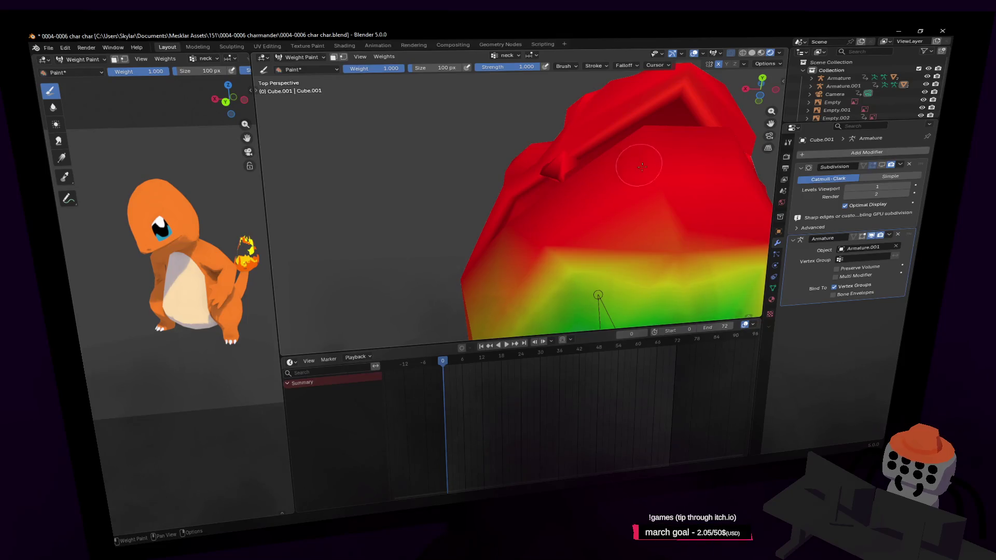
# - Select the connected mouth piece with Ctrl+L and hide it to see inside the head
pyautogui.press('Tab')
pyautogui.scroll(3, 521, 192)
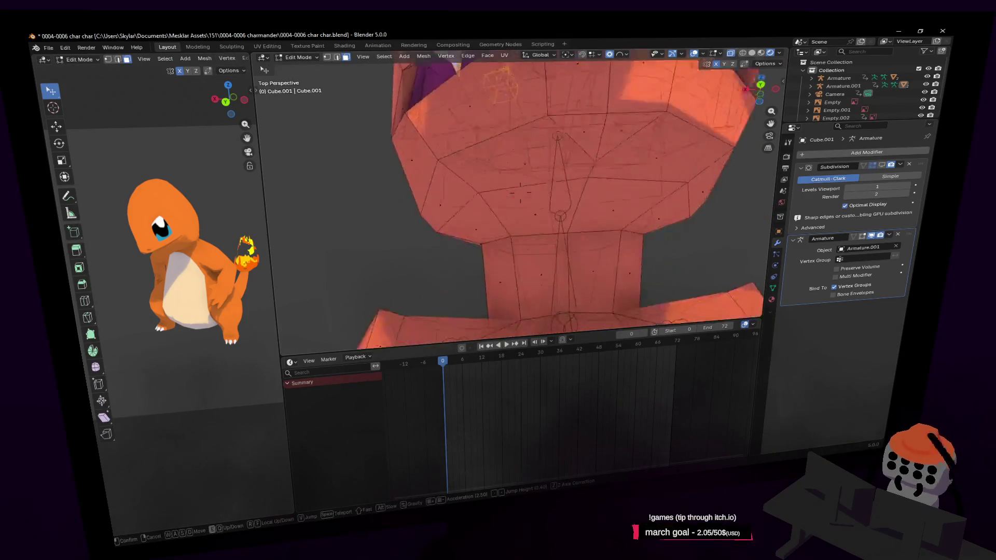
pyautogui.scroll(-3, 516, 194)
pyautogui.press('Tab')
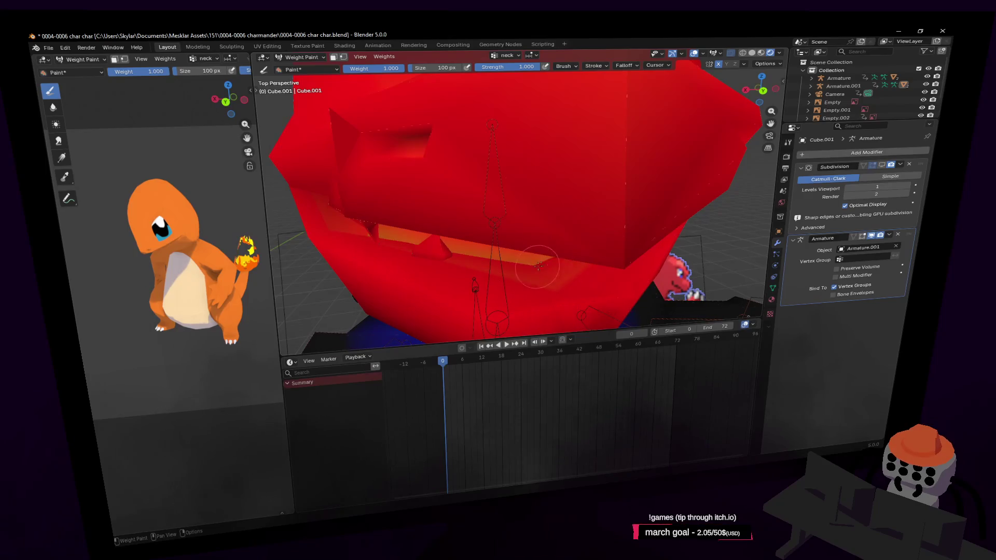
pyautogui.press('Tab')
pyautogui.moveTo(518, 262); pyautogui.dragTo(568, 154, button='middle')
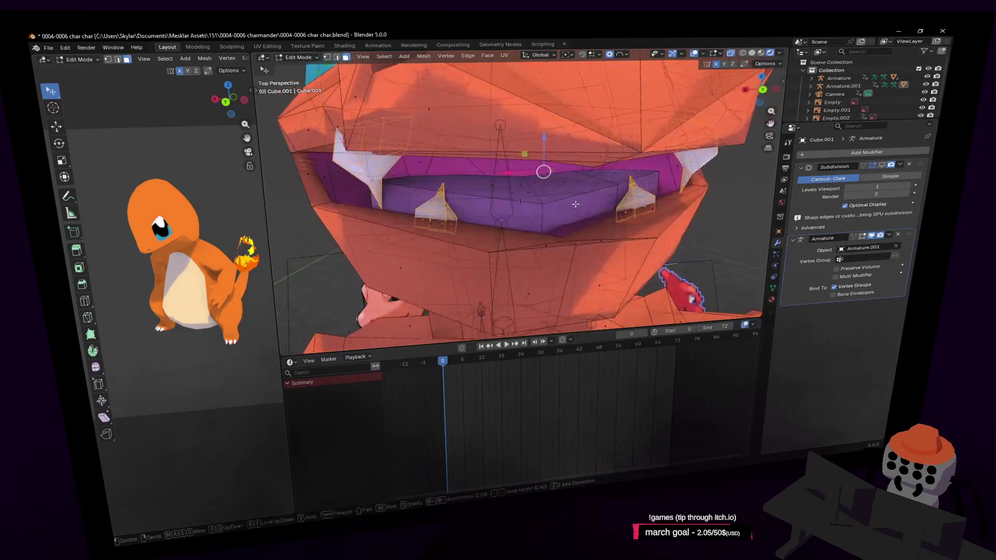
pyautogui.hotkey('ctrl', 'l')
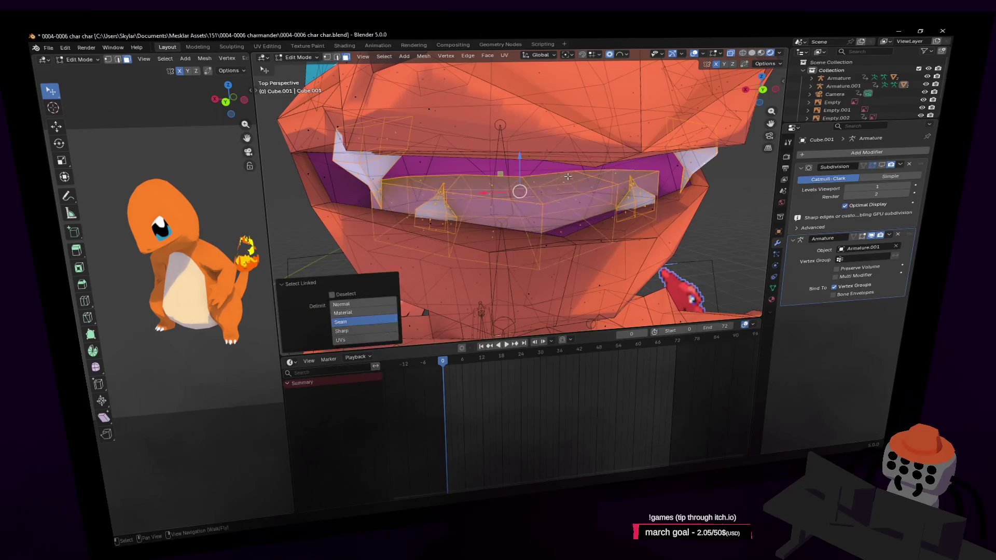
pyautogui.press('h')
pyautogui.press('Tab')
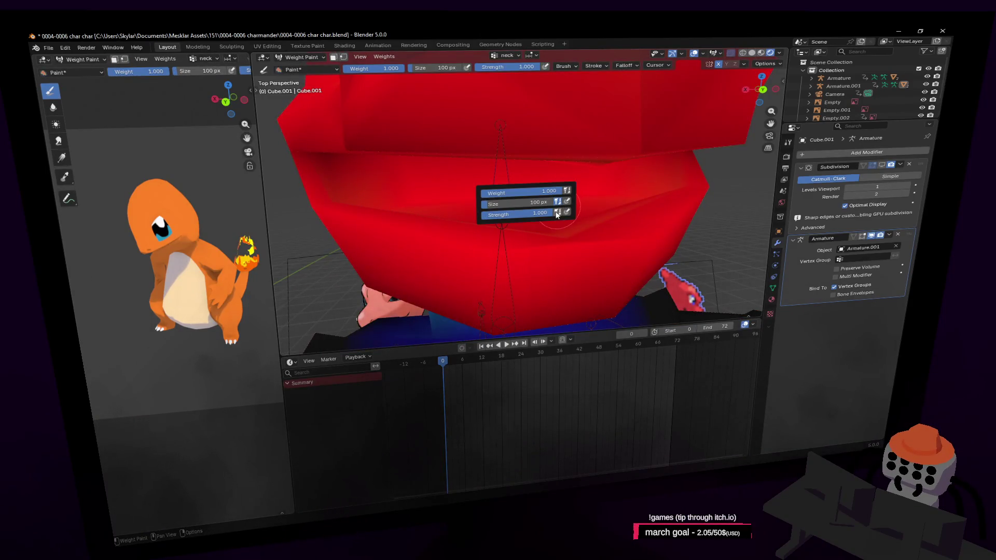
pyautogui.press('Tab')
pyautogui.scroll(5, 622, 158)
pyautogui.scroll(-5, 622, 158)
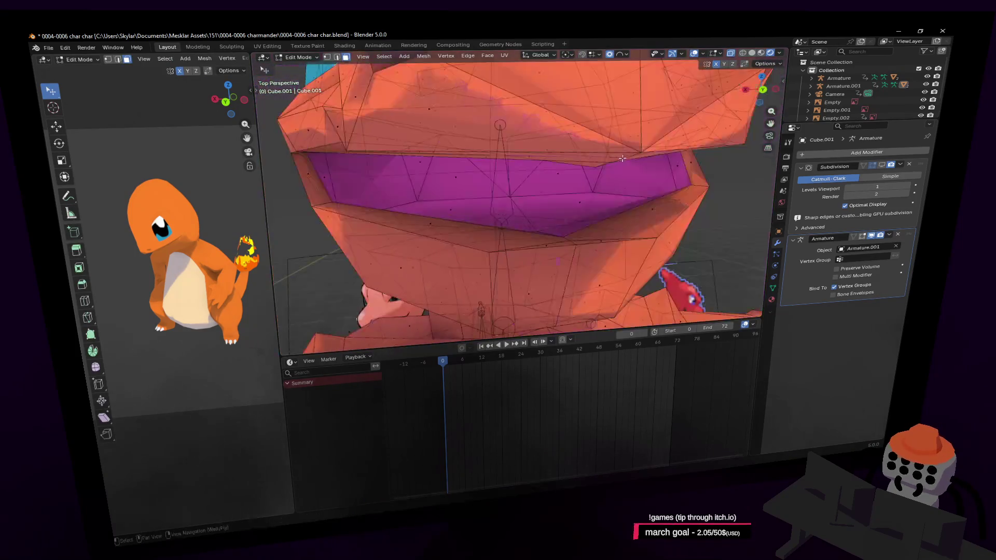
pyautogui.scroll(2, 621, 158)
pyautogui.scroll(4, 622, 158)
pyautogui.scroll(3, 622, 158)
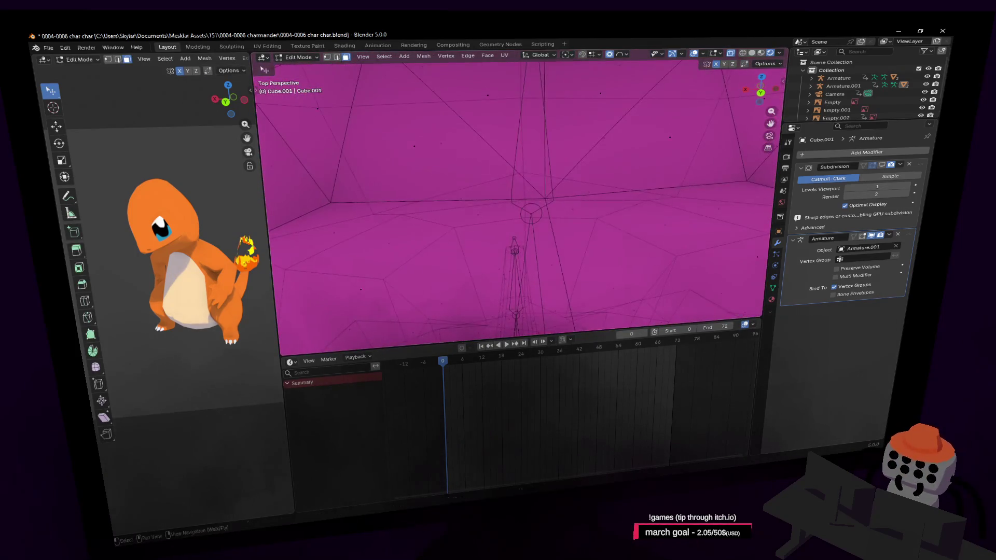
# - Walk inside the mesh, check the neck weights and brush settings there, then return to Edit Mode
pyautogui.hotkey('shift', '`')
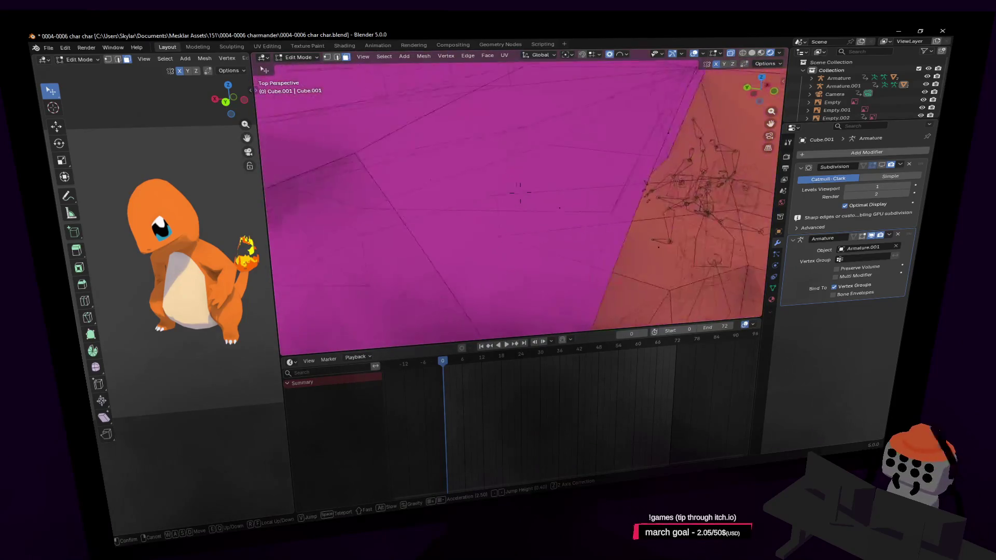
pyautogui.click(722, 87)
pyautogui.press('Tab')
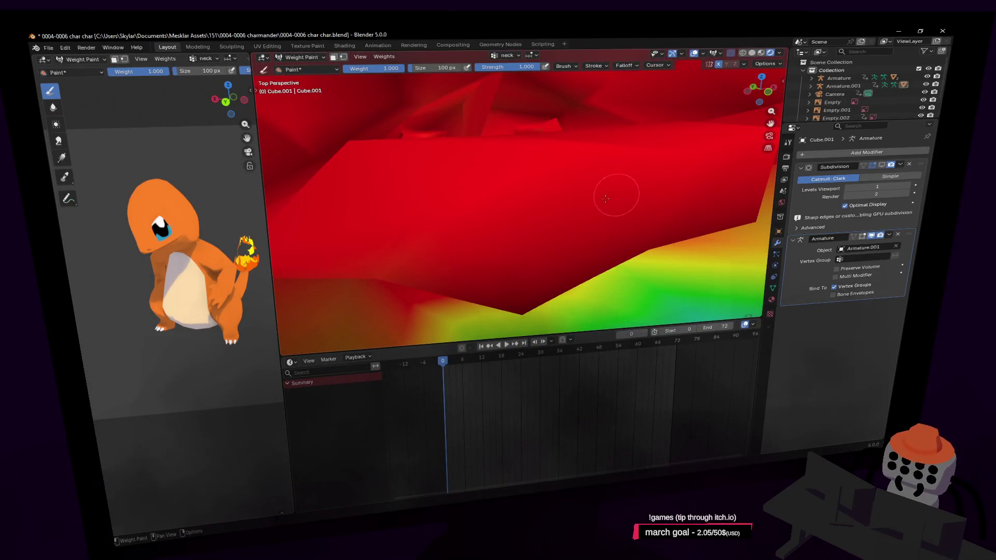
pyautogui.scroll(-5, 606, 198)
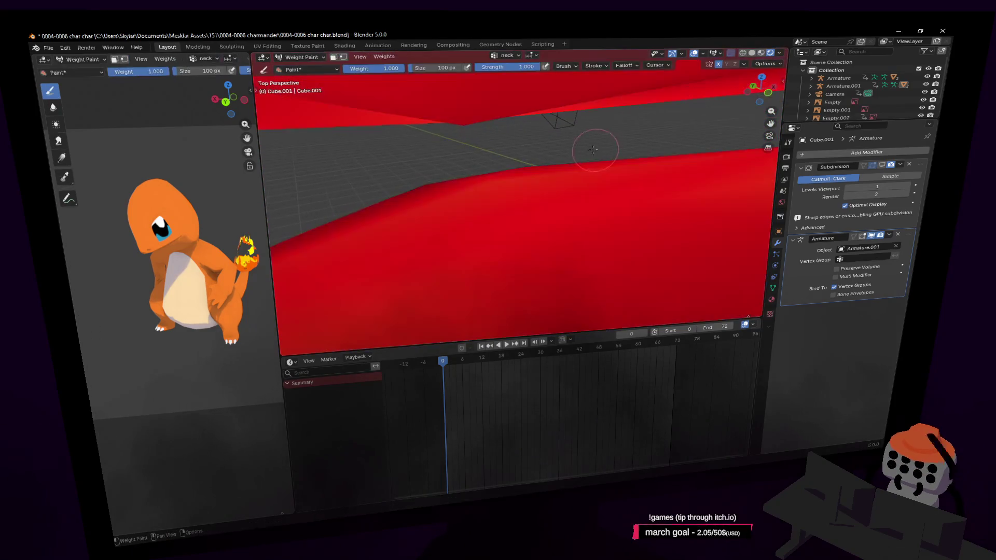
pyautogui.rightClick(593, 149)
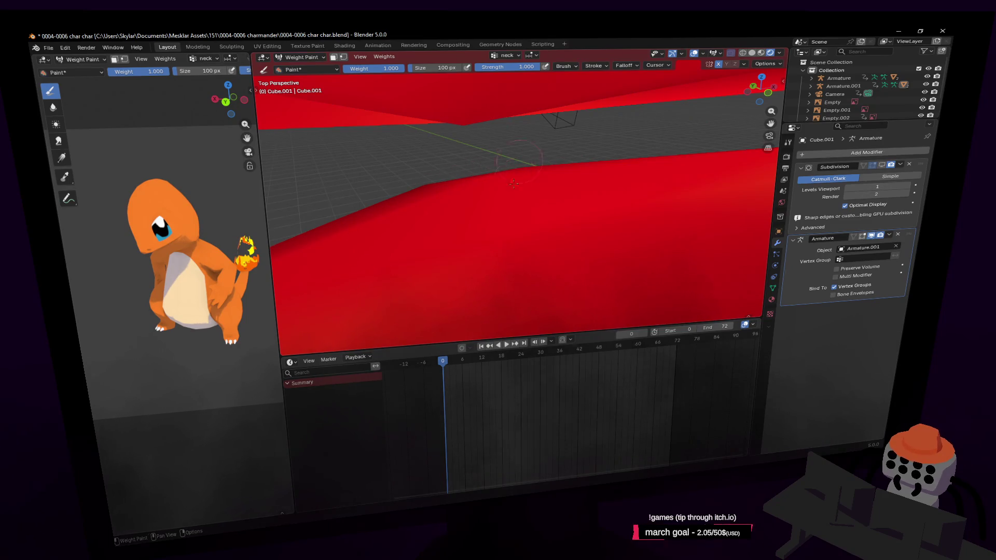
pyautogui.press('Tab')
pyautogui.scroll(-5, 541, 188)
pyautogui.scroll(4, 547, 194)
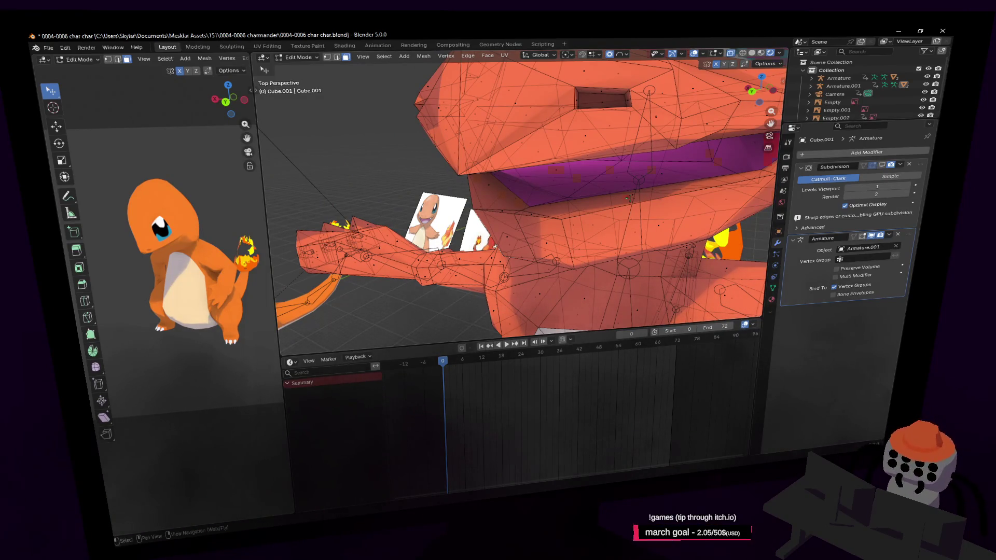
pyautogui.press('Tab')
pyautogui.rightClick(622, 223)
pyautogui.press('Tab')
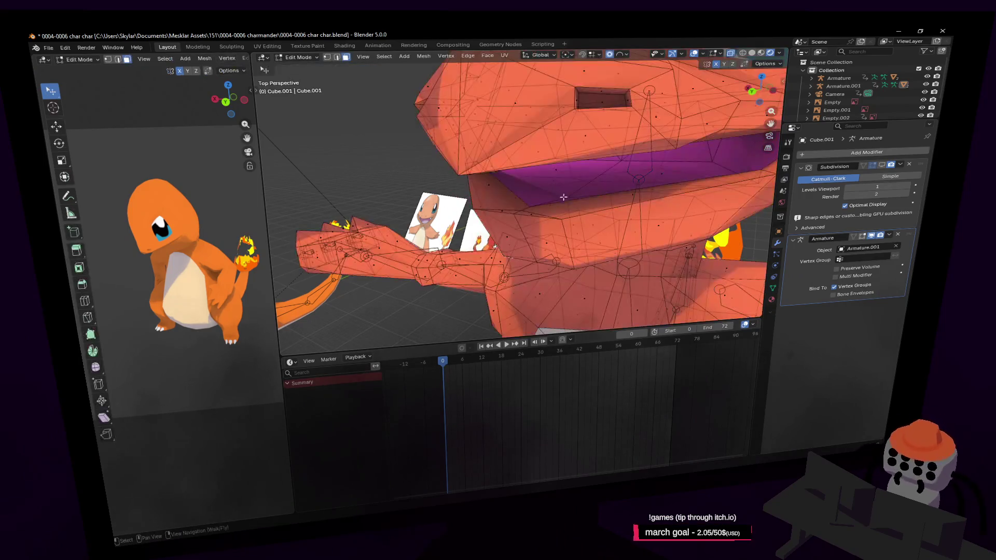
pyautogui.scroll(3, 564, 191)
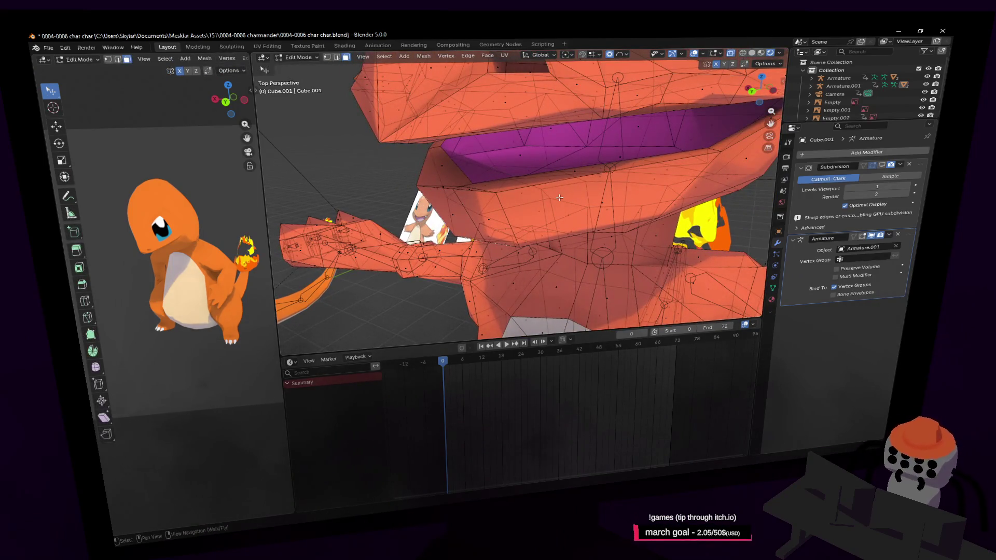
pyautogui.keyDown('shift'); pyautogui.moveTo(559, 199); pyautogui.dragTo(623, 193, button='middle'); pyautogui.keyUp('shift')
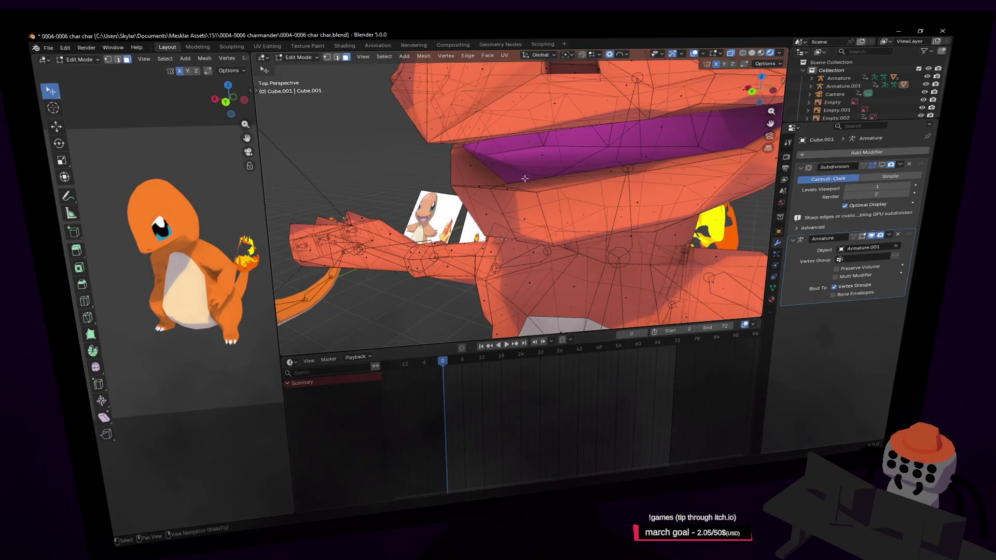
pyautogui.keyDown('shift'); pyautogui.moveTo(525, 179); pyautogui.dragTo(582, 194, button='middle'); pyautogui.keyUp('shift')
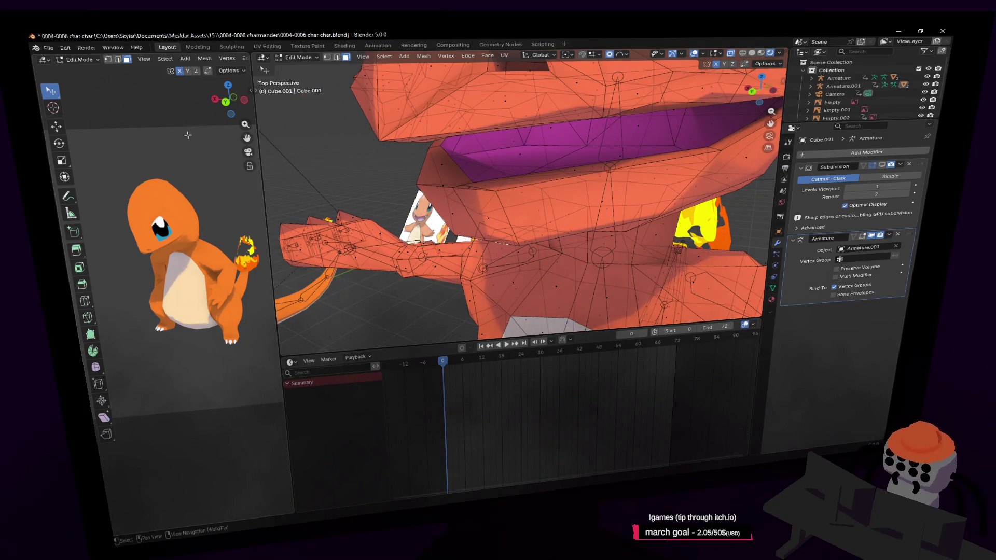
pyautogui.click(268, 46)
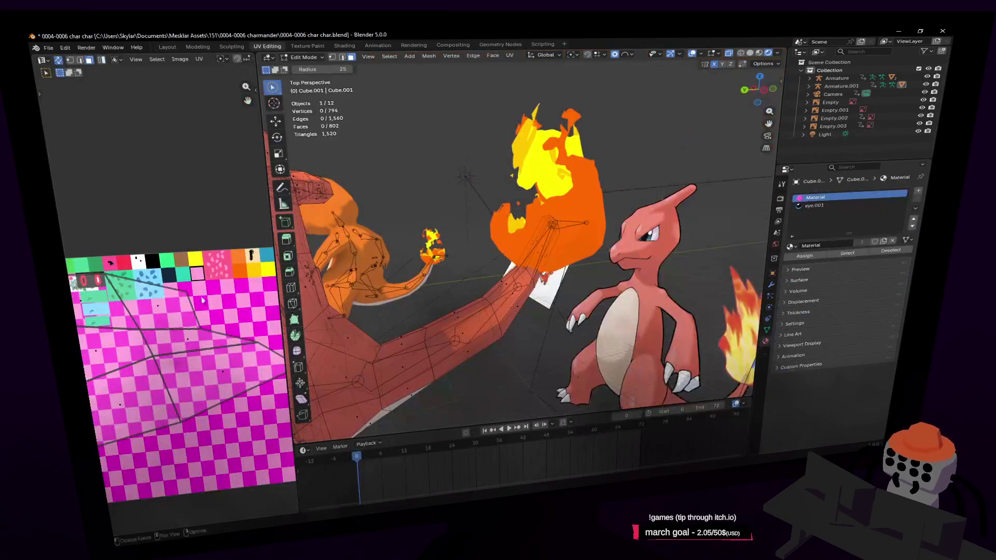
pyautogui.click(197, 46)
pyautogui.click(167, 47)
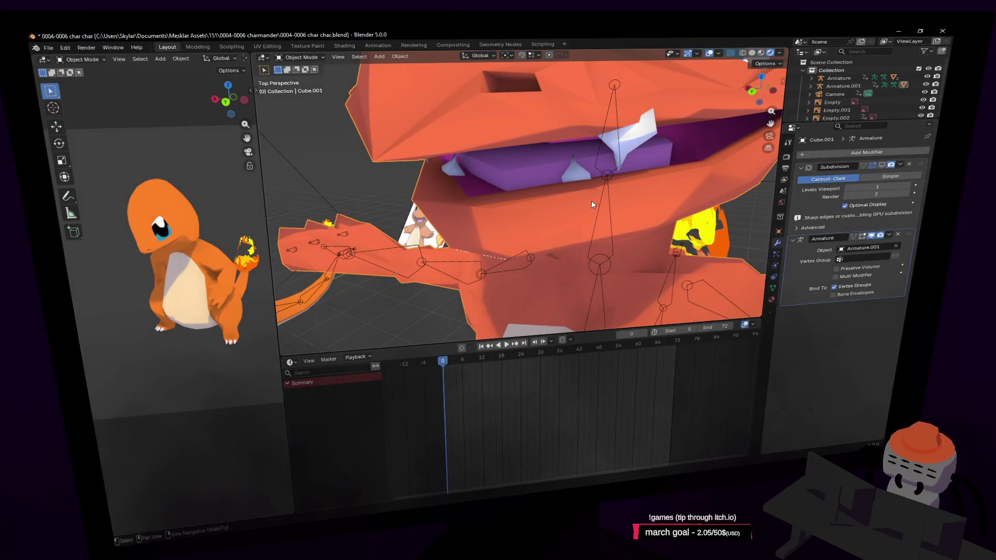
pyautogui.scroll(-2, 615, 203)
pyautogui.scroll(-2, 613, 218)
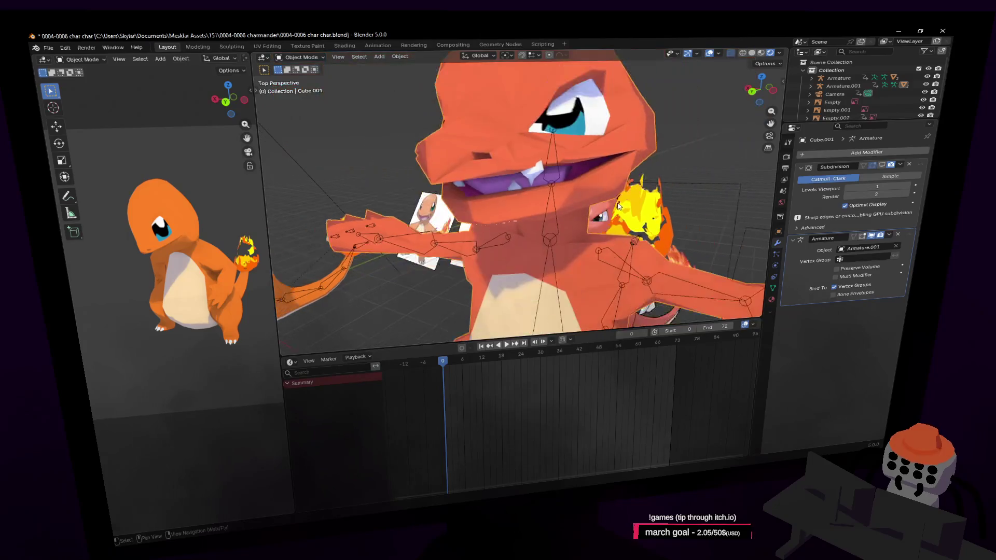
pyautogui.scroll(-1, 612, 217)
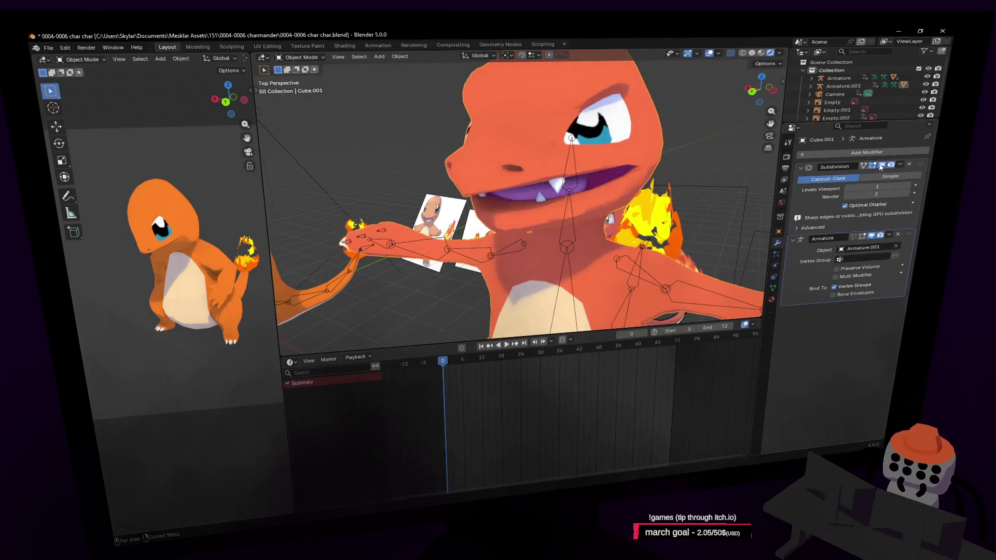
pyautogui.moveTo(467, 217)
pyautogui.mouseDown(button='middle')
pyautogui.moveTo(334, 216)
pyautogui.moveTo(284, 325)
pyautogui.moveTo(626, 193)
pyautogui.mouseUp(button='middle')
pyautogui.press('Tab')
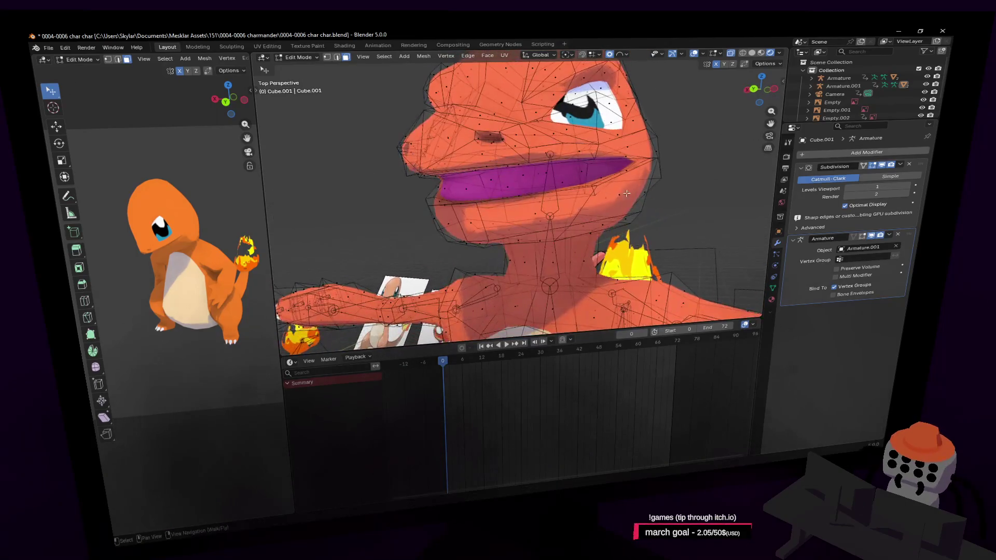
pyautogui.click(298, 57)
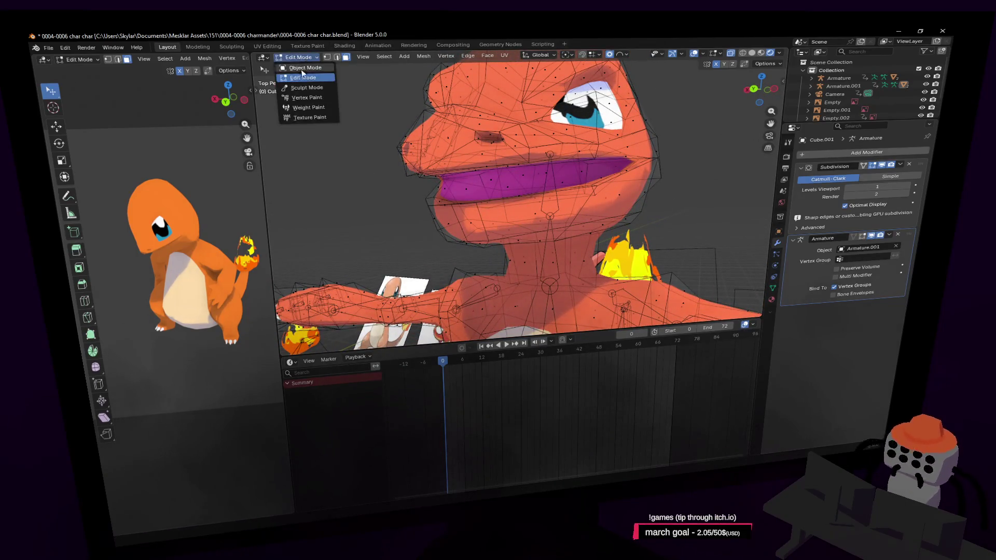
# - Try Vertex Paint, return to Weight Paint and review the neck weights around the head
pyautogui.click(304, 97)
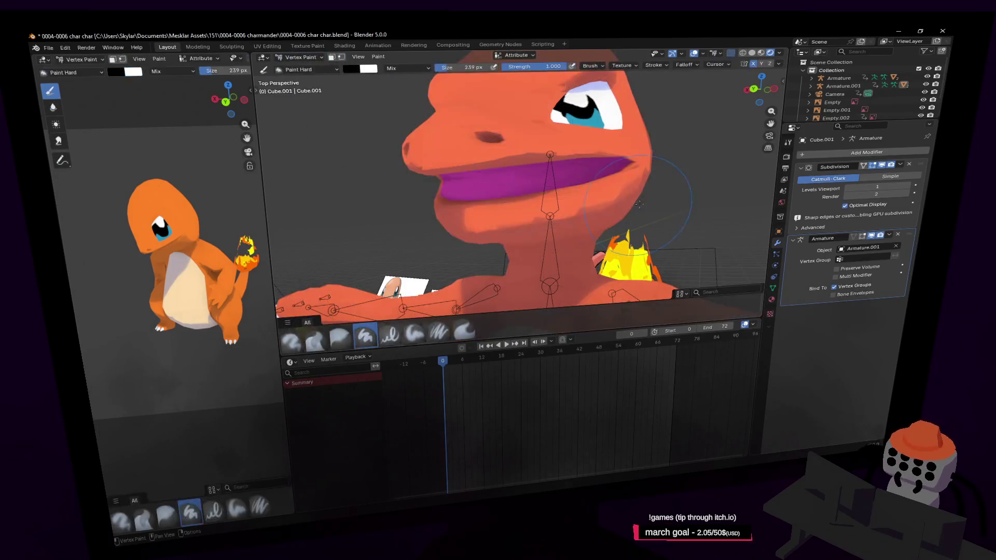
pyautogui.click(298, 57)
pyautogui.click(300, 110)
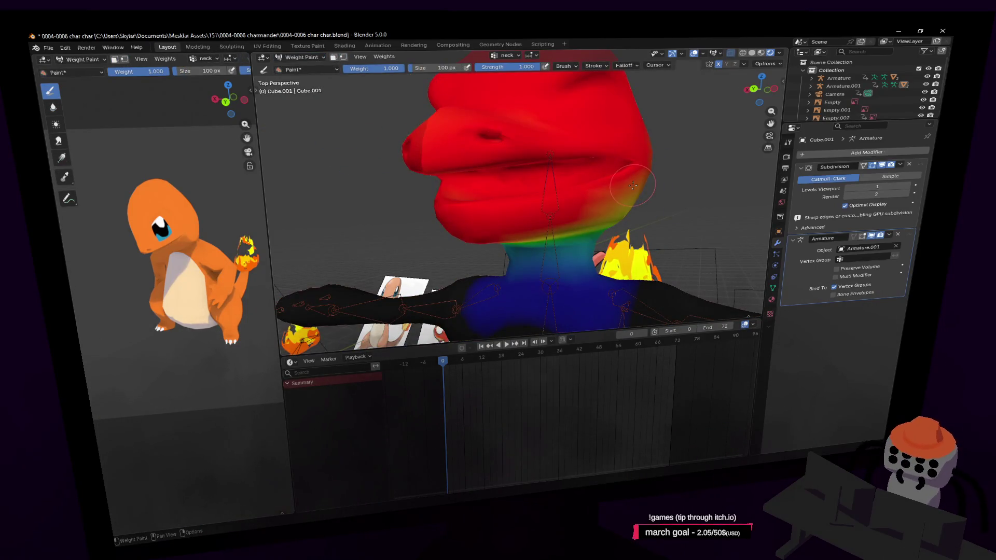
pyautogui.moveTo(634, 184); pyautogui.dragTo(615, 191, button='middle')
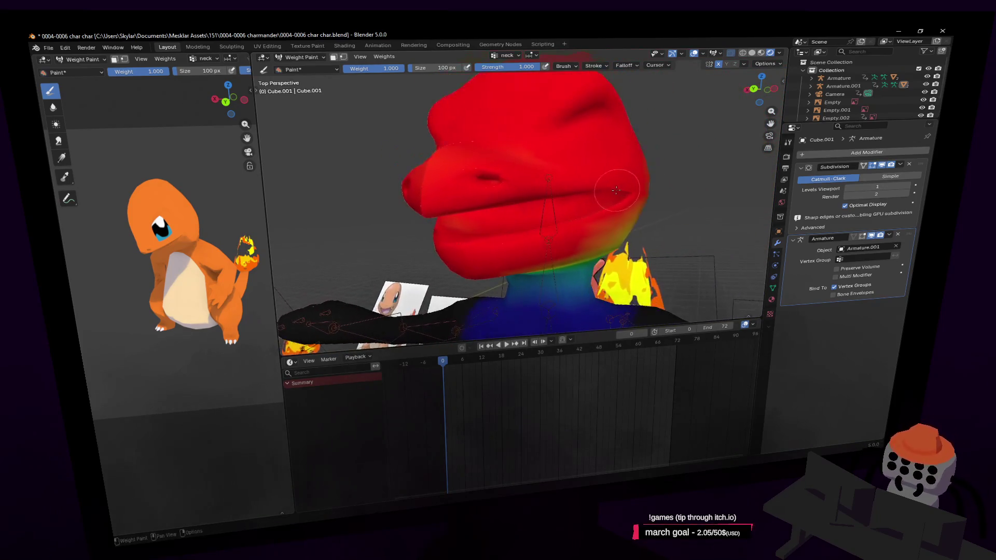
pyautogui.moveTo(638, 195); pyautogui.dragTo(605, 185, button='middle')
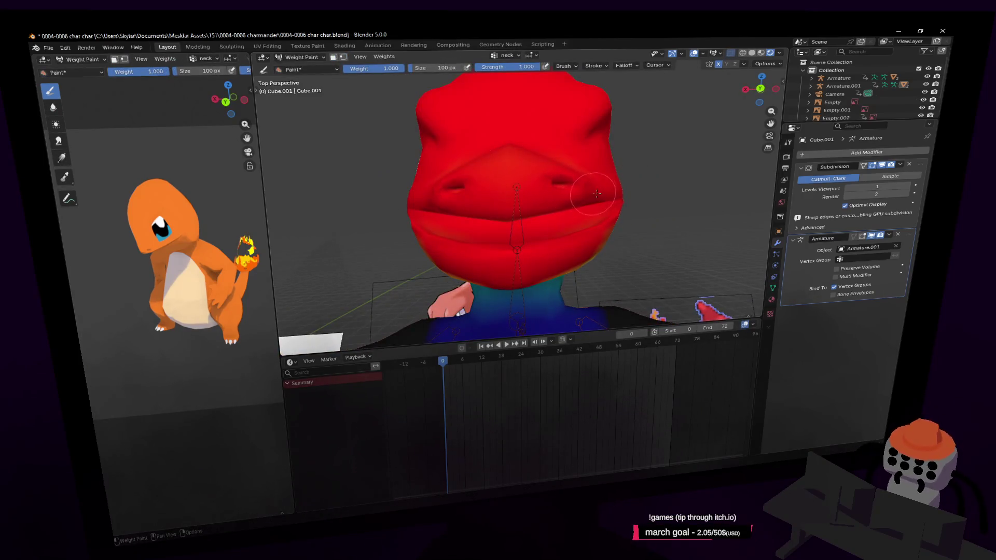
# - In Edit Mode select the whole mesh and reveal the hidden teeth with Alt+H
pyautogui.press('Tab')
pyautogui.moveTo(636, 191)
pyautogui.mouseDown(button='middle')
pyautogui.moveTo(589, 182)
pyautogui.moveTo(606, 195)
pyautogui.mouseUp(button='middle')
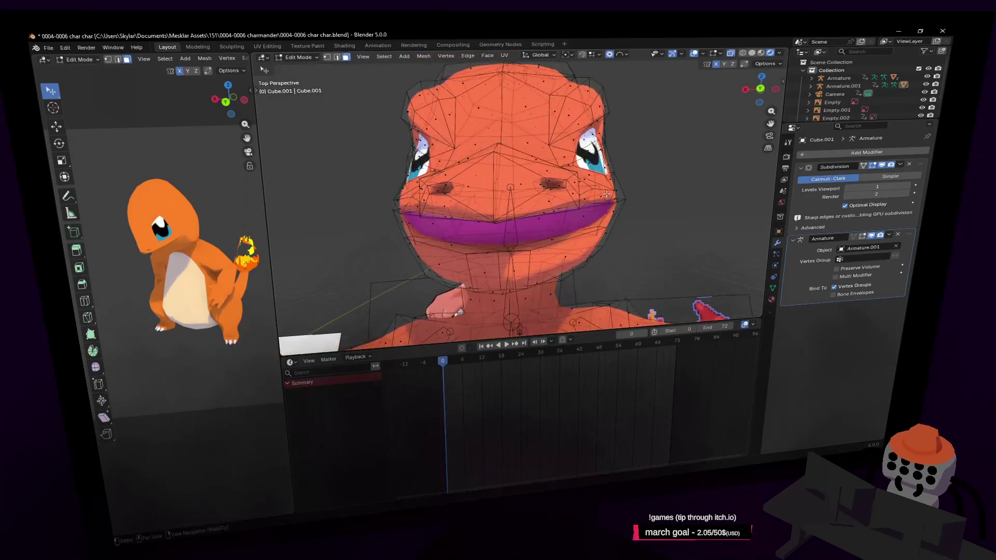
pyautogui.press('a')
pyautogui.press('Tab')
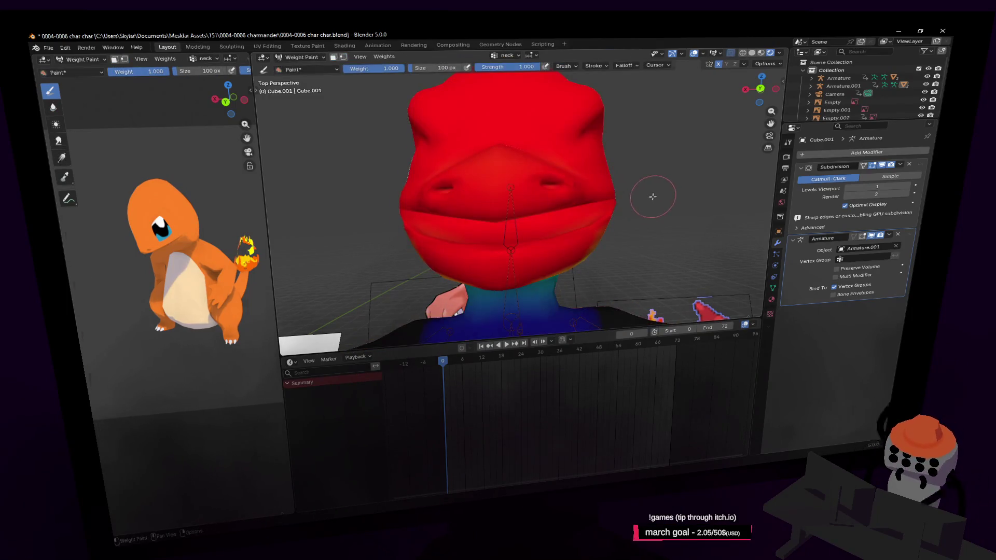
pyautogui.press('Tab')
pyautogui.moveTo(651, 197)
pyautogui.mouseDown(button='middle')
pyautogui.moveTo(682, 201)
pyautogui.moveTo(652, 206)
pyautogui.moveTo(673, 213)
pyautogui.mouseUp(button='middle')
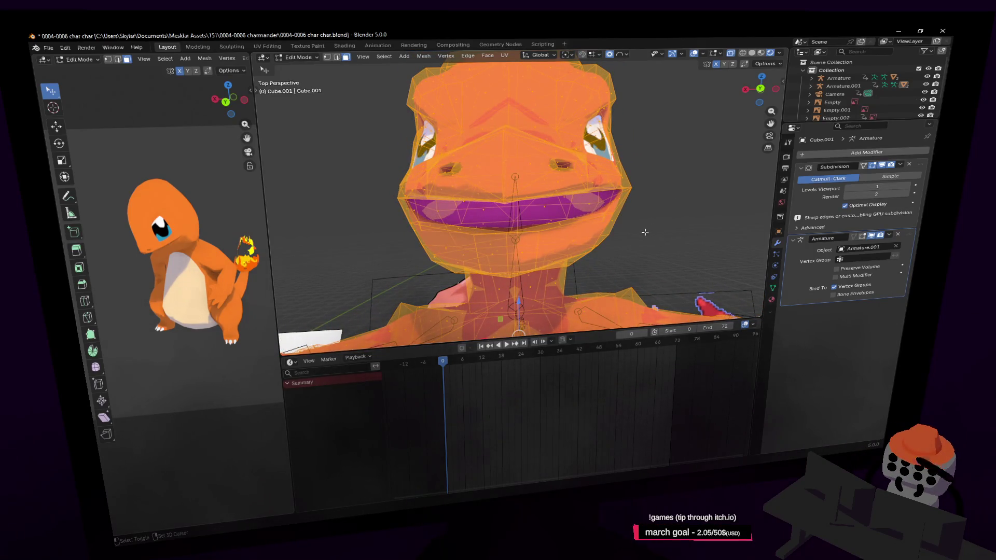
pyautogui.hotkey('alt', 'h')
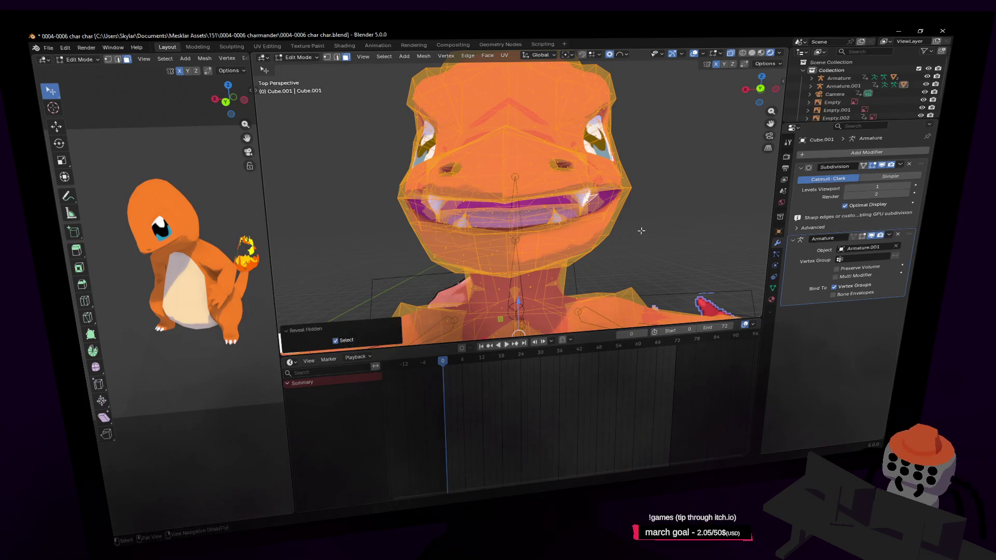
# - Flip between Weight Paint and Edit Mode to check the current neck weights
pyautogui.hotkey('ctrl', 'Tab')
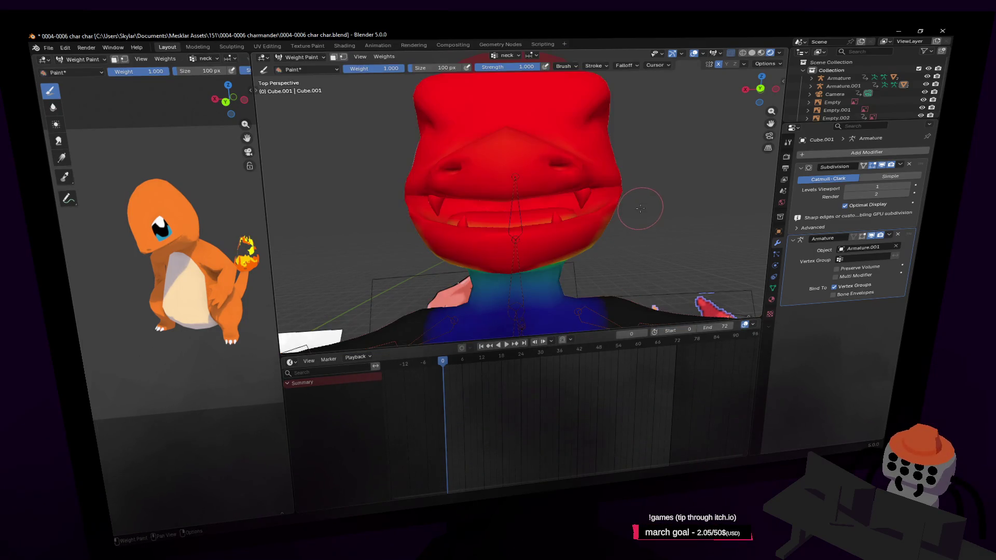
pyautogui.hotkey('ctrl', 'Tab')
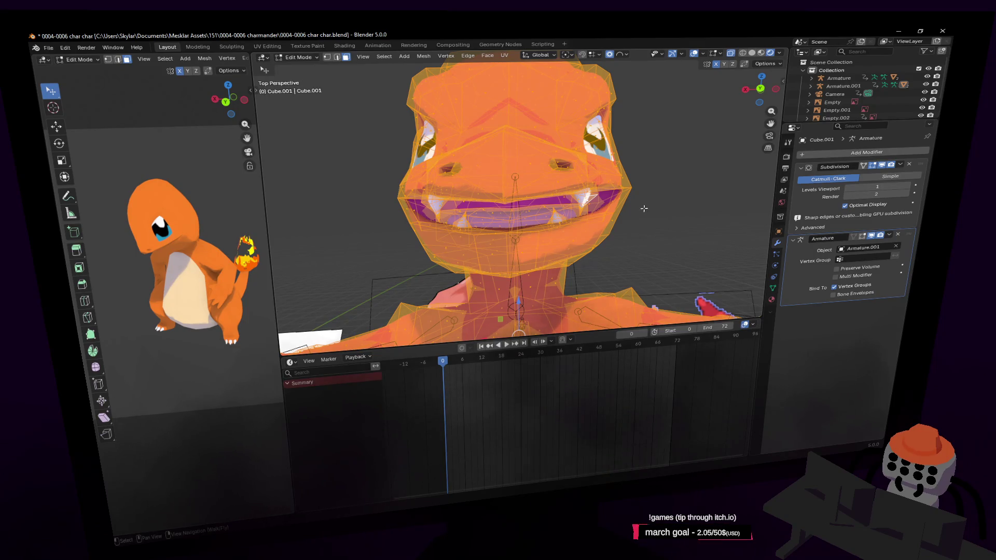
pyautogui.hotkey('ctrl', 'Tab')
pyautogui.hotkey('ctrl', 'Tab')
# - Select the connected teeth geometry, hide it, and return to weight painting
pyautogui.moveTo(644, 208); pyautogui.dragTo(593, 127, button='middle')
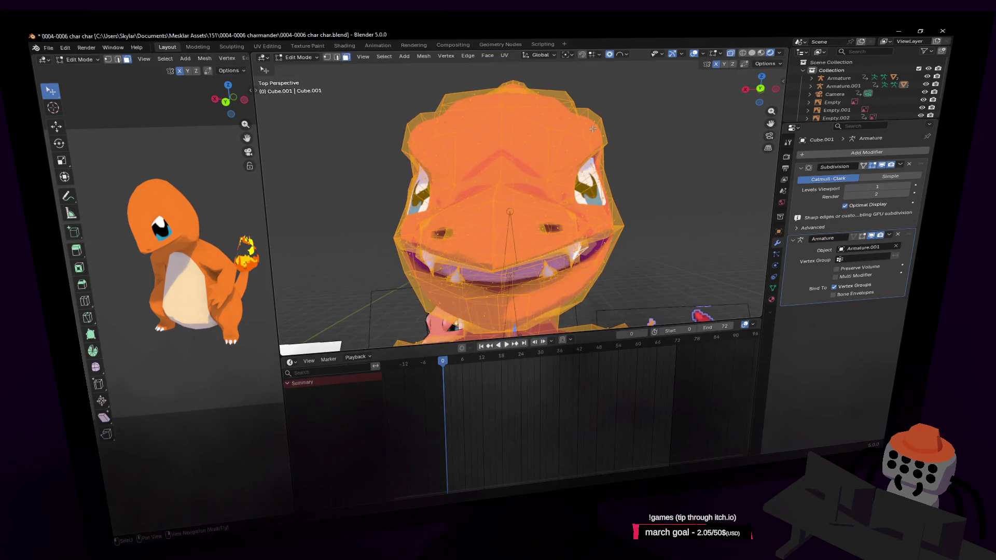
pyautogui.hotkey('ctrl', 'l')
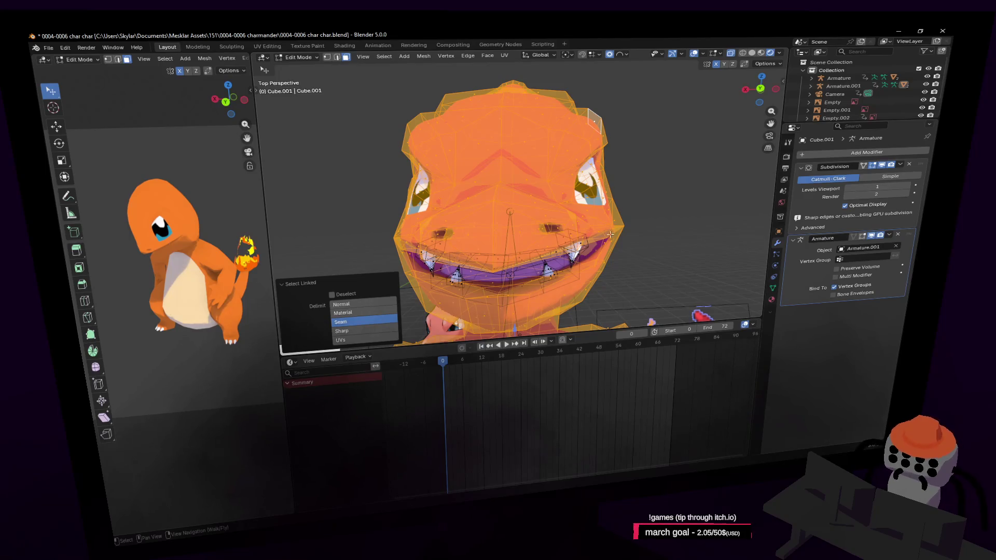
pyautogui.scroll(-3, 612, 233)
pyautogui.scroll(-2, 617, 224)
pyautogui.moveTo(617, 224); pyautogui.dragTo(594, 235, button='middle')
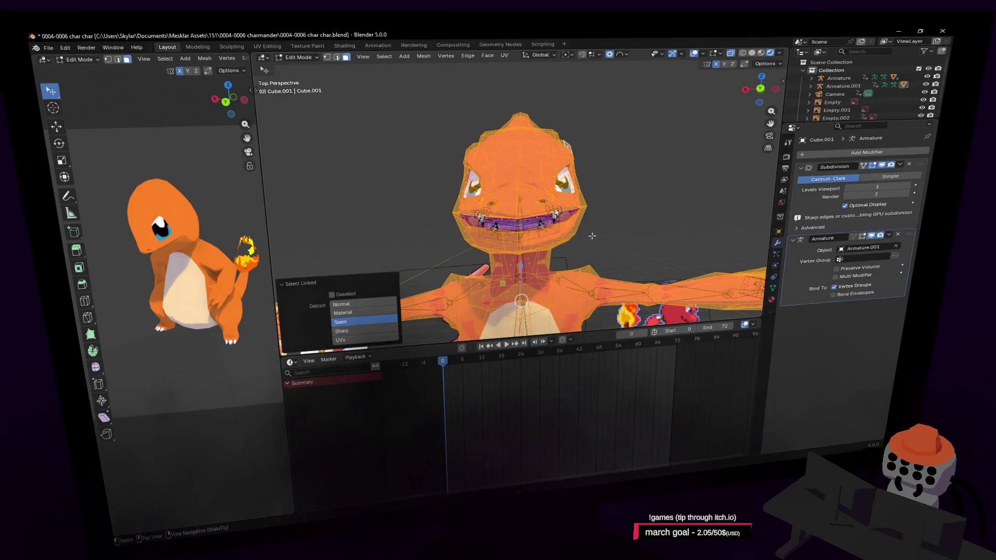
pyautogui.press('h')
pyautogui.hotkey('ctrl', 'Tab')
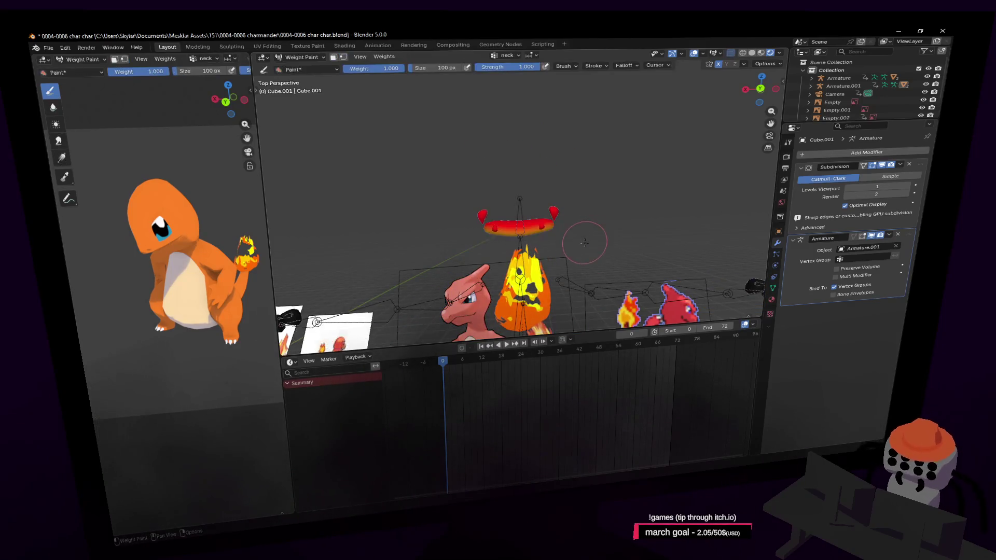
pyautogui.scroll(2, 544, 140)
pyautogui.scroll(2, 551, 140)
pyautogui.scroll(1, 552, 150)
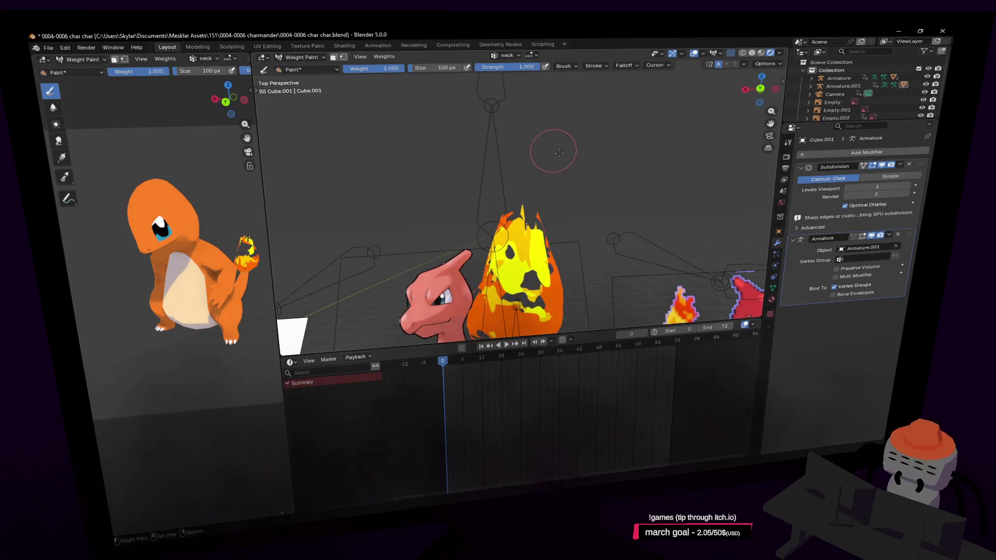
# - Paint the floating mesh to full neck weight and move it down beside the head
pyautogui.moveTo(623, 190); pyautogui.dragTo(547, 143, button='middle')
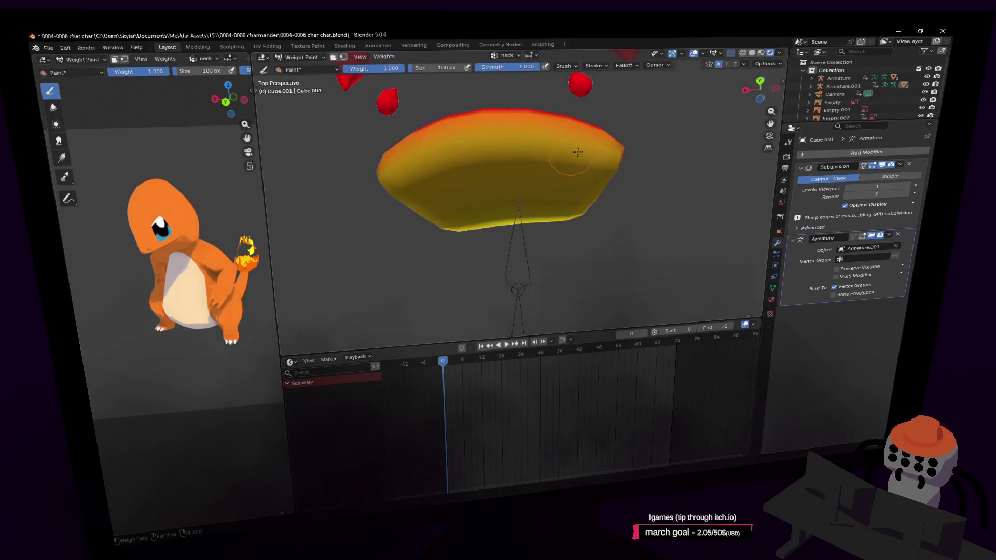
pyautogui.moveTo(577, 152)
pyautogui.mouseDown()
pyautogui.moveTo(496, 194)
pyautogui.moveTo(467, 230)
pyautogui.mouseUp()
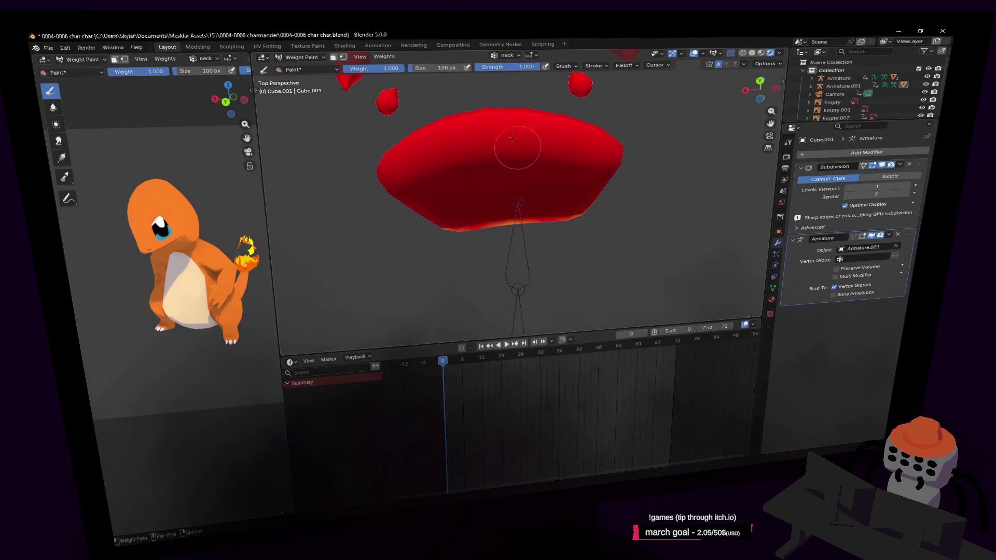
pyautogui.press('Tab')
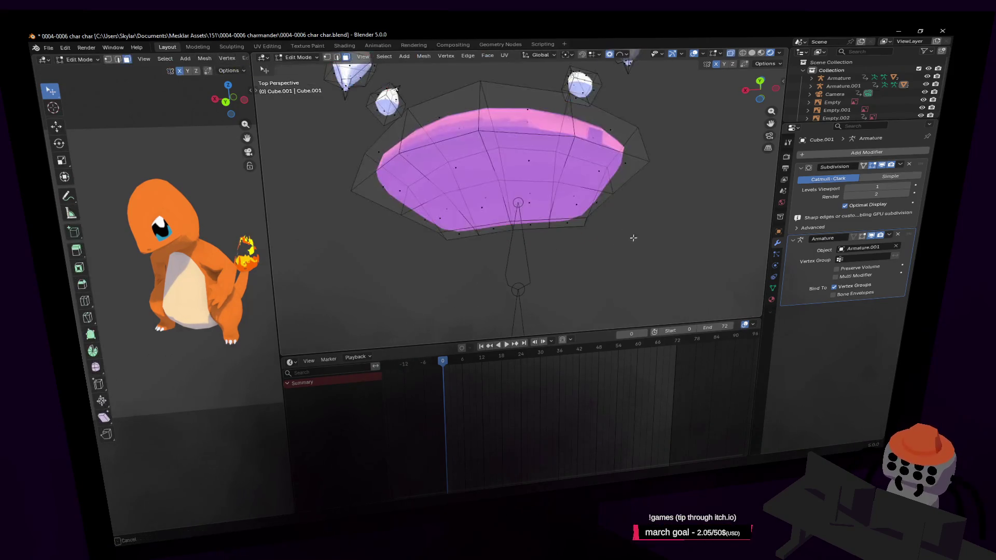
pyautogui.press('g')
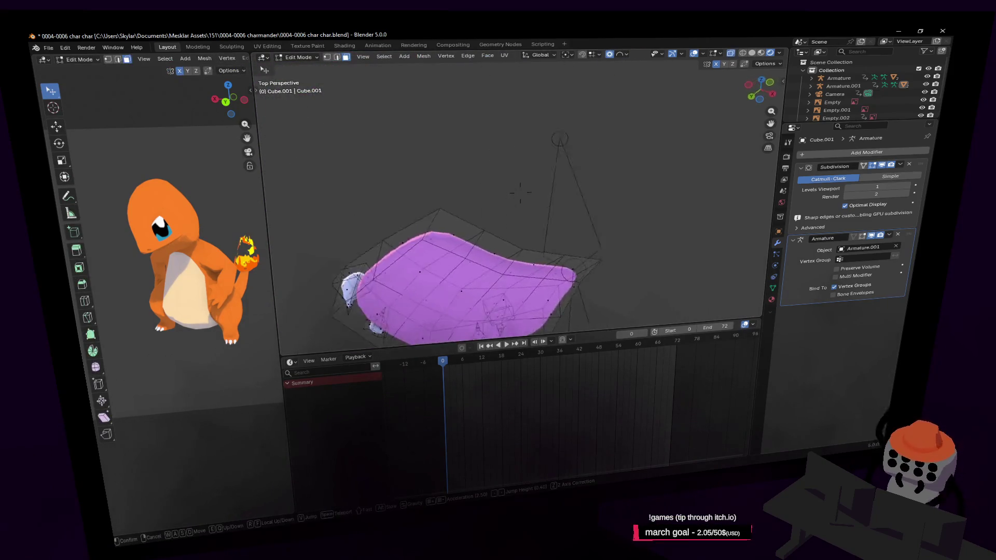
pyautogui.click(615, 214)
pyautogui.press('Tab')
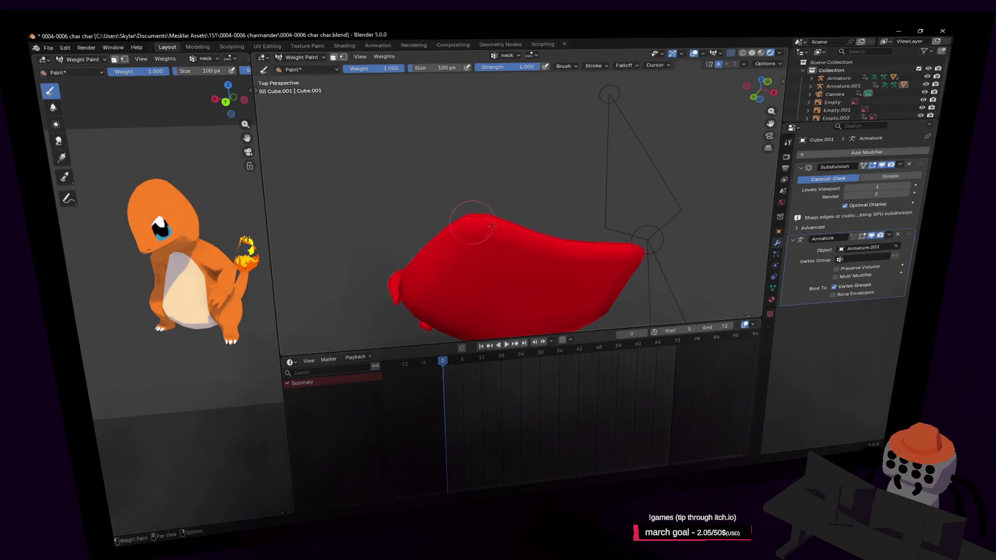
# - Orbit and fly around the red mesh, switching modes to inspect its weights
pyautogui.moveTo(491, 227); pyautogui.dragTo(574, 225, button='middle')
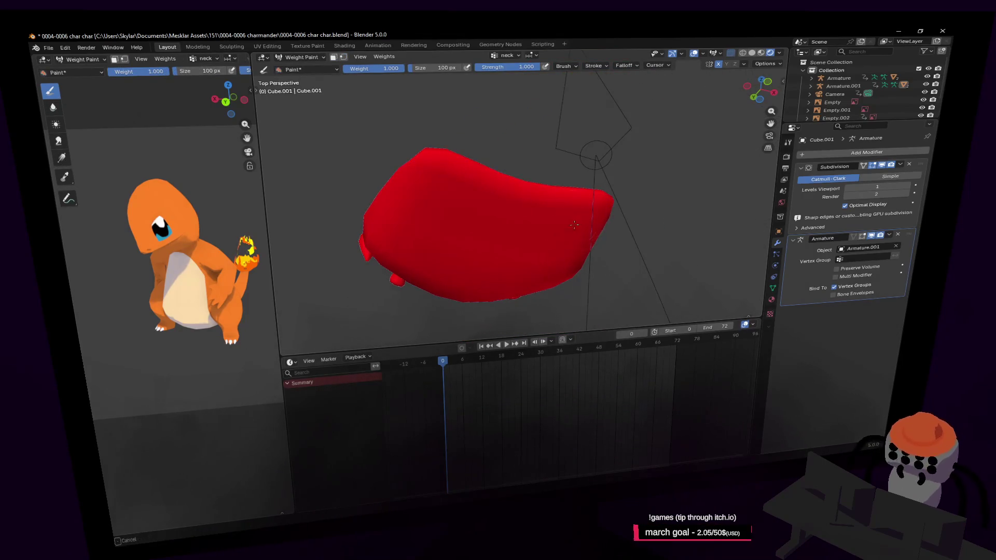
pyautogui.moveTo(574, 224)
pyautogui.mouseDown(button='middle')
pyautogui.moveTo(597, 246)
pyautogui.moveTo(580, 187)
pyautogui.mouseUp(button='middle')
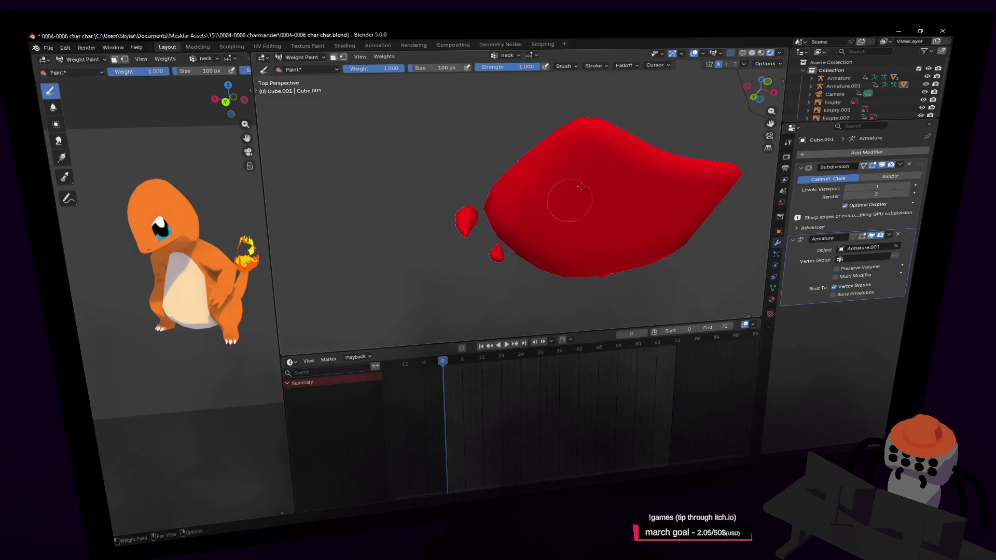
pyautogui.press('Tab')
pyautogui.hotkey('shift', '`')
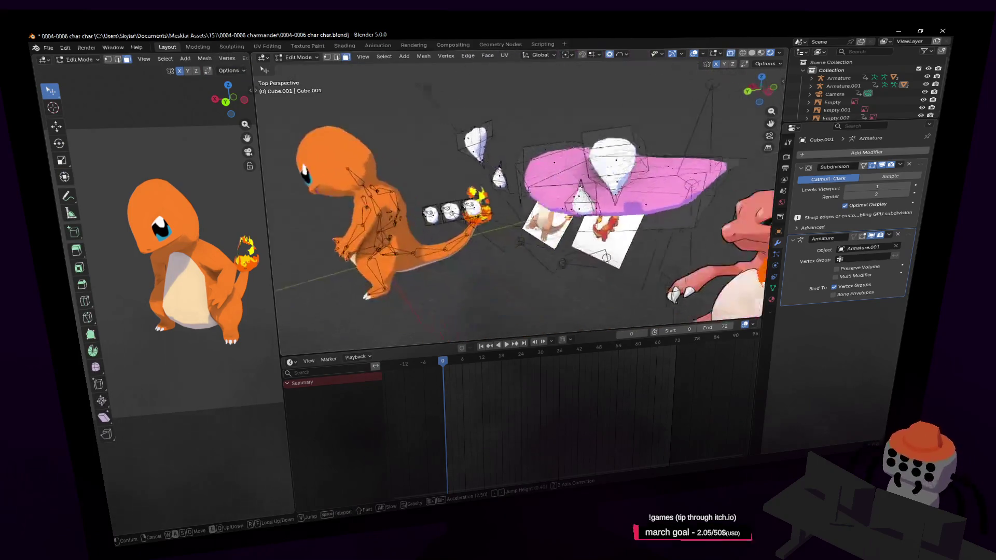
pyautogui.click(592, 207)
pyautogui.press('Tab')
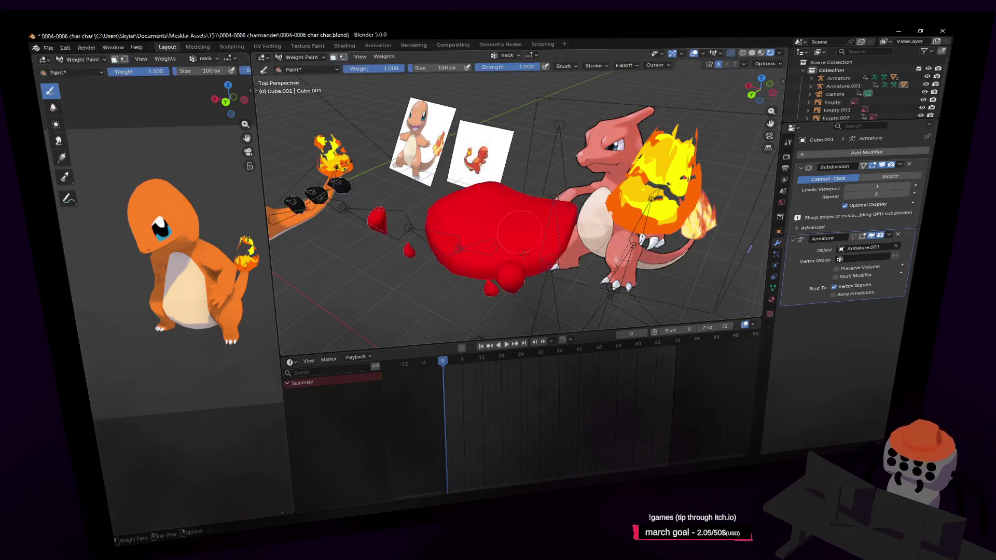
pyautogui.moveTo(459, 248)
pyautogui.mouseDown(button='middle')
pyautogui.moveTo(579, 220)
pyautogui.moveTo(579, 203)
pyautogui.mouseUp(button='middle')
pyautogui.press('Tab')
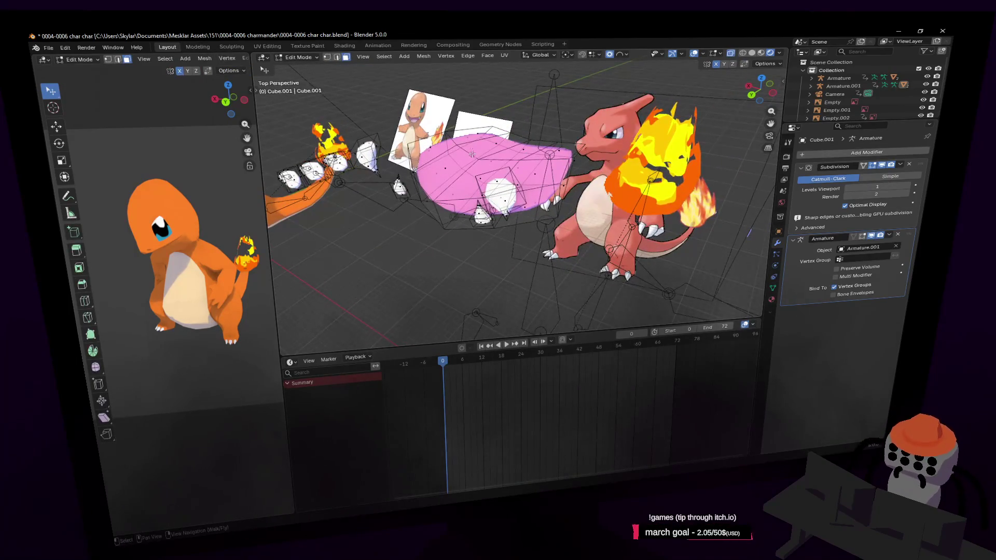
pyautogui.moveTo(472, 154); pyautogui.dragTo(464, 183, button='middle')
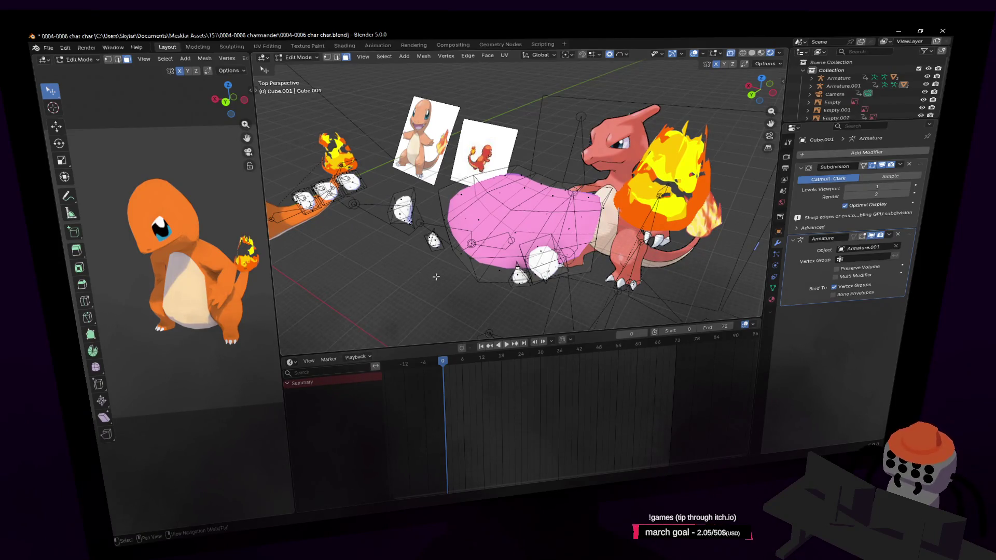
pyautogui.moveTo(435, 275); pyautogui.dragTo(450, 253, button='middle')
pyautogui.moveTo(533, 215); pyautogui.dragTo(536, 193, button='middle')
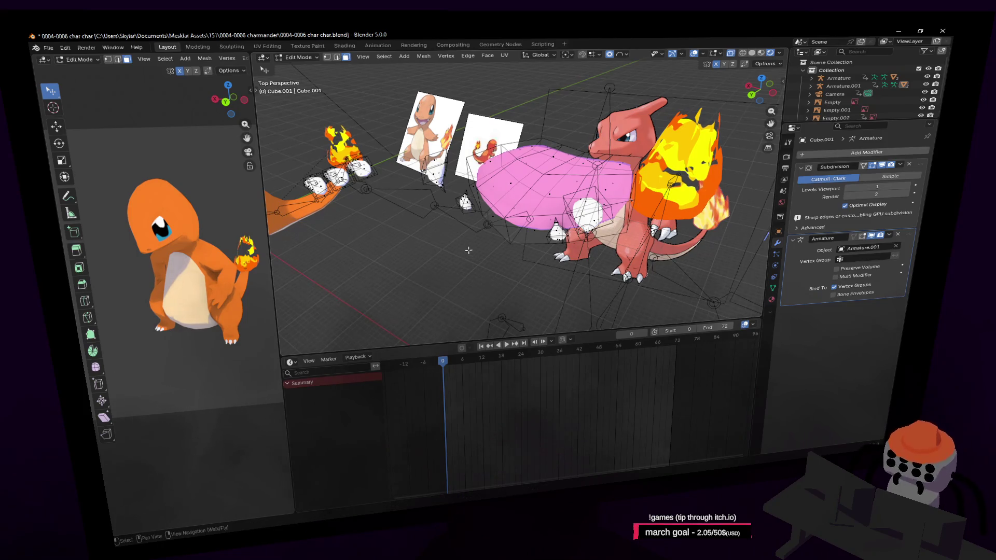
pyautogui.moveTo(472, 252); pyautogui.dragTo(467, 249, button='middle')
pyautogui.hotkey('ctrl', 'Tab')
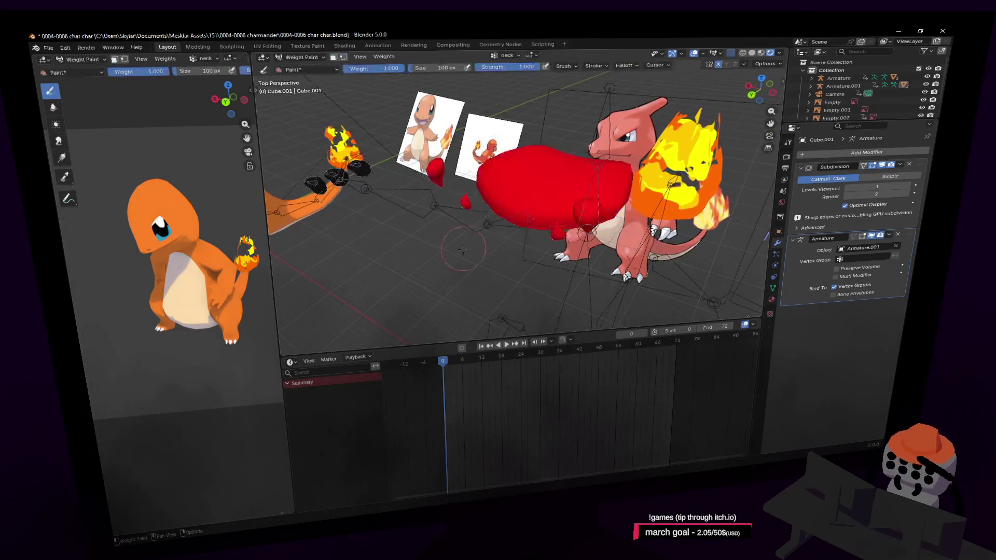
# - Check the brush settings, view the mesh from above, then hide the floating mesh with Shift+H
pyautogui.rightClick(467, 249)
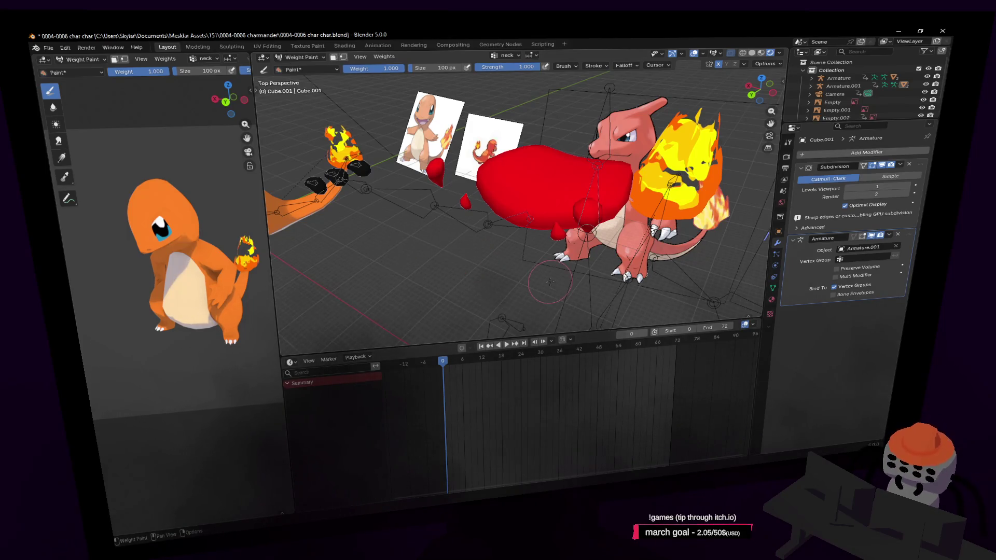
pyautogui.press('Tab')
pyautogui.hotkey('shift', '`')
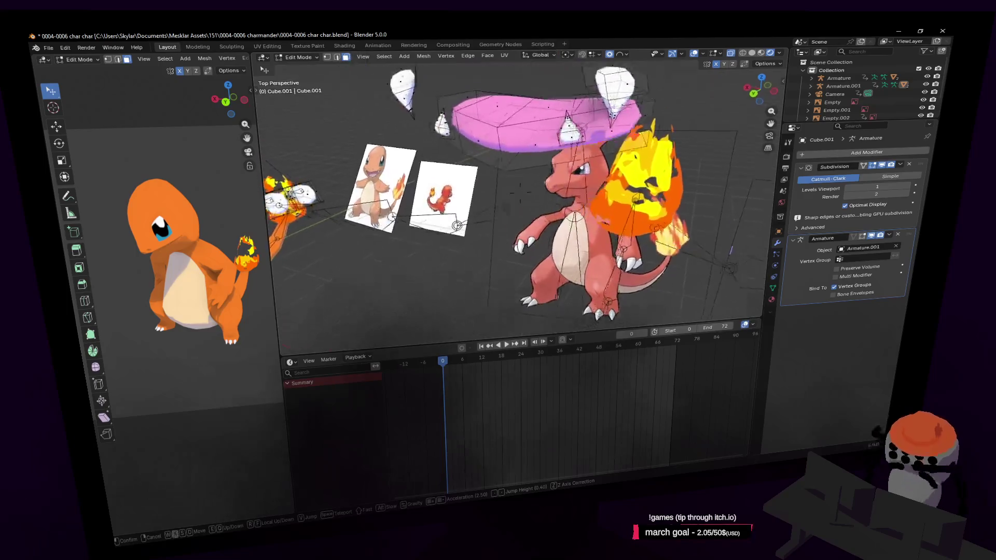
pyautogui.press('e')
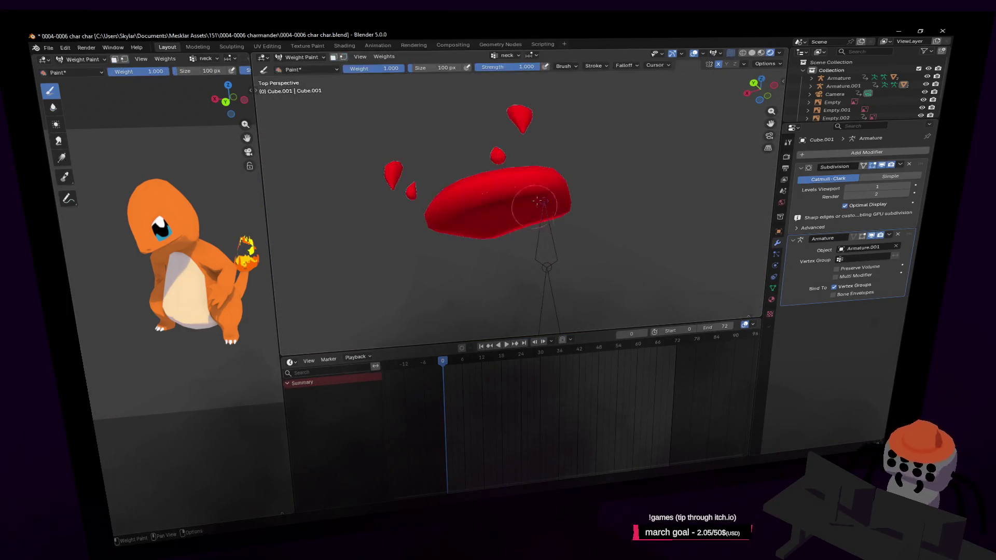
pyautogui.click(605, 171)
pyautogui.moveTo(605, 171); pyautogui.dragTo(612, 163, button='middle')
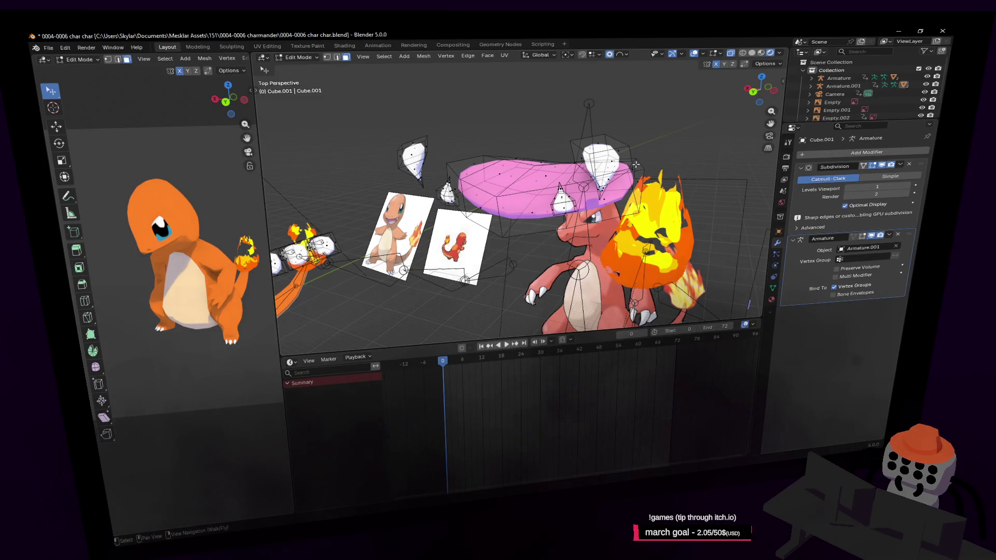
pyautogui.hotkey('shift', 'h')
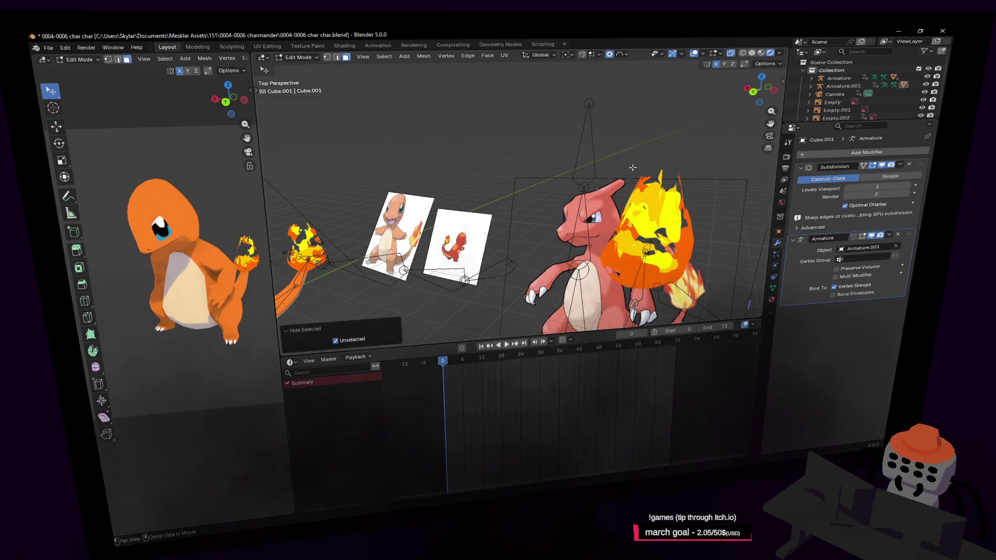
# - Reveal all hidden geometry with Alt+H and return to Object Mode, moving closer to the characters
pyautogui.hotkey('alt', 'h')
pyautogui.scroll(-5, 631, 171)
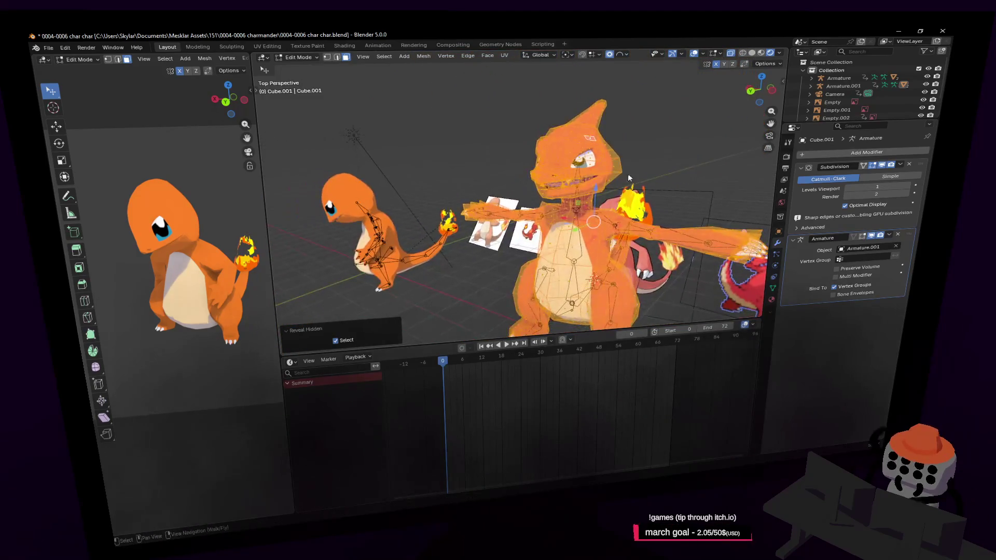
pyautogui.hotkey('ctrl', 'Tab')
pyautogui.hotkey('ctrl', 'Tab')
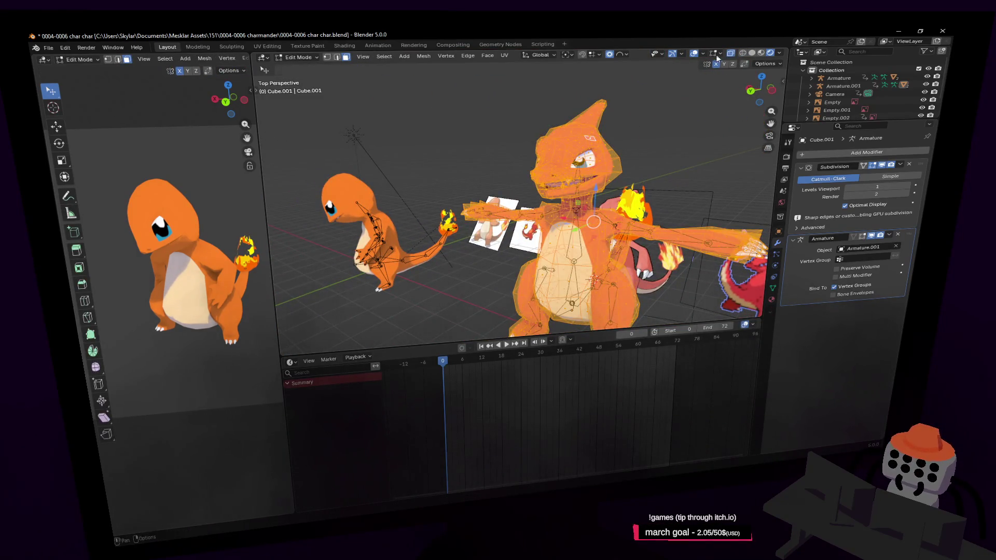
pyautogui.click(300, 57)
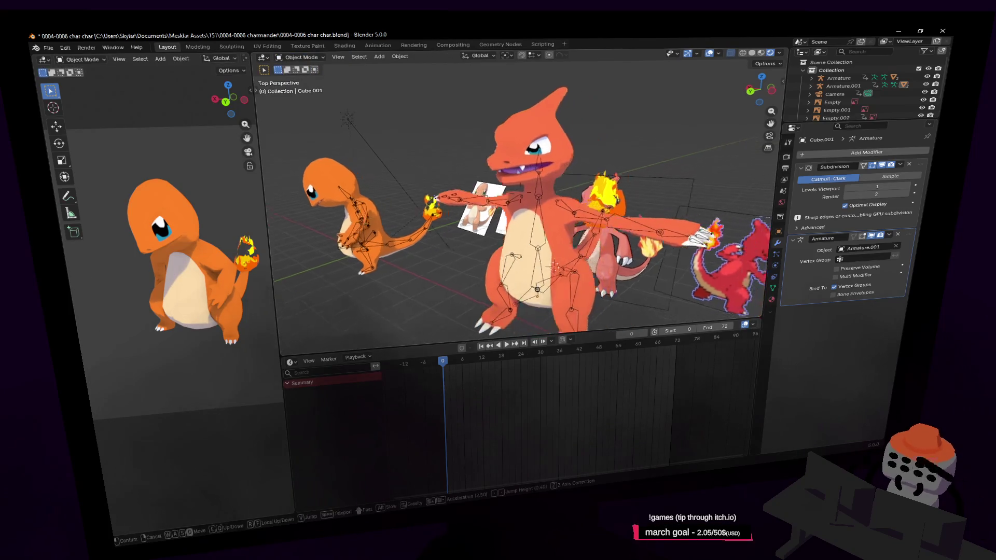
pyautogui.press('w')
pyautogui.click(645, 185)
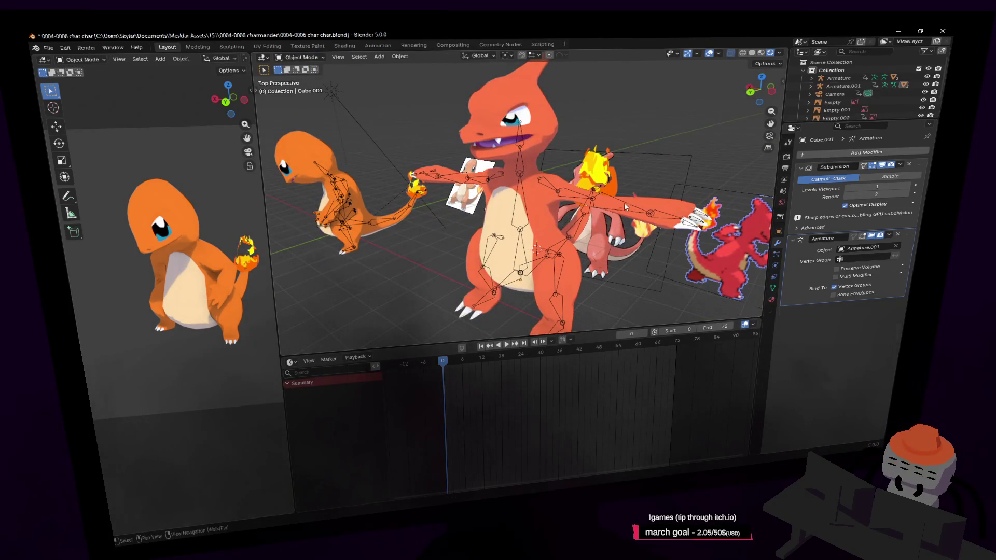
pyautogui.moveTo(485, 127); pyautogui.dragTo(329, 95, button='middle')
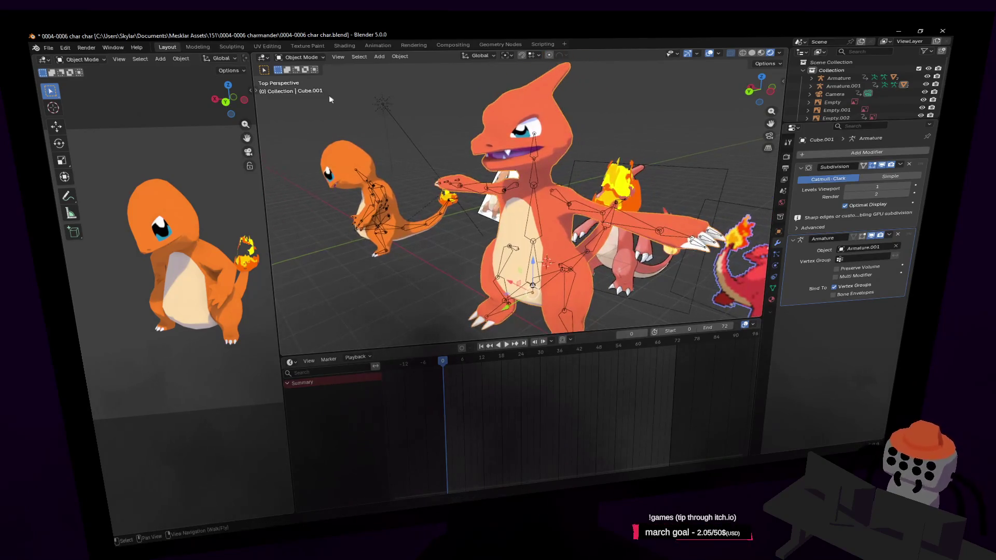
# - Make the Armature.001 rig the active object from the Outliner
pyautogui.click(304, 64)
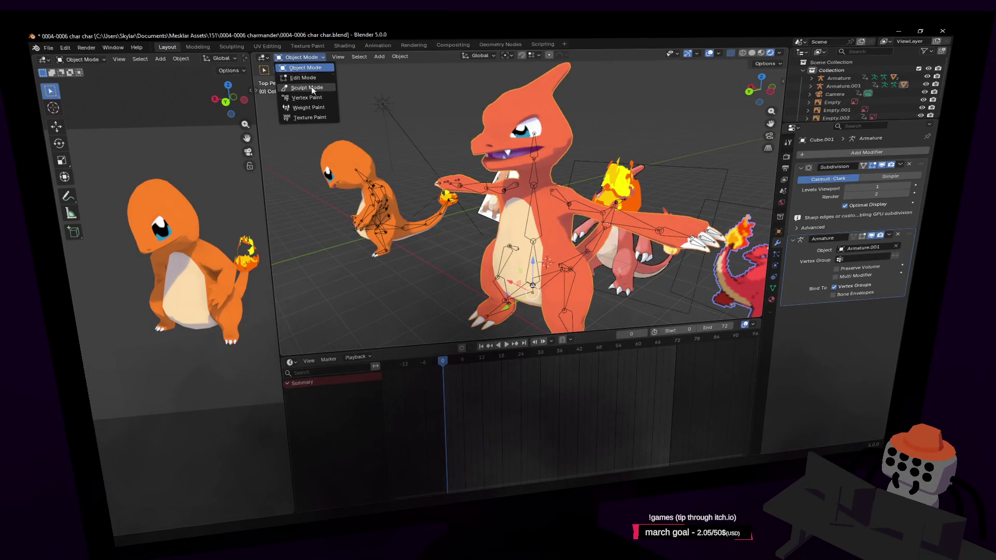
pyautogui.click(535, 156)
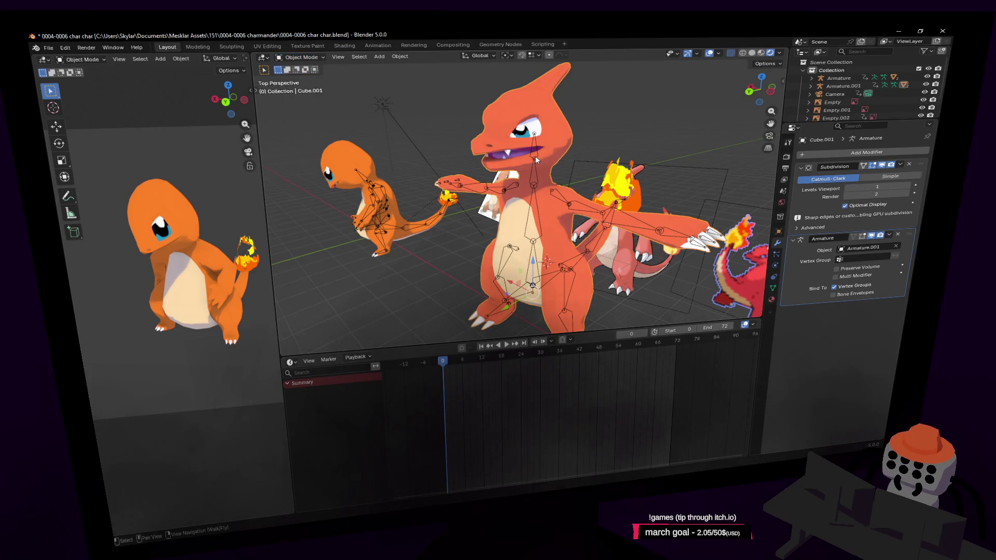
pyautogui.click(540, 155)
pyautogui.click(304, 57)
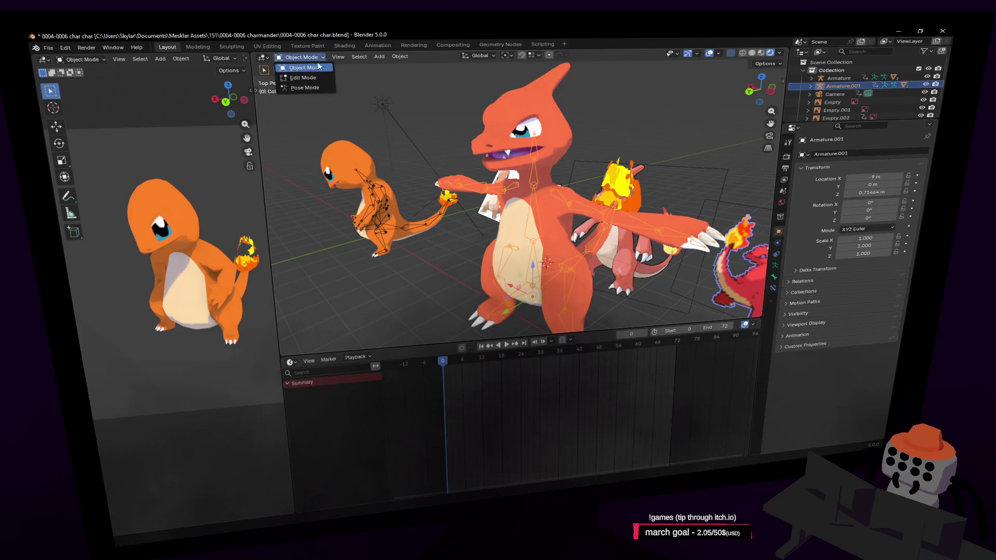
# - Enter Pose Mode and test-rotate the neck bone, cancelling the rotations
pyautogui.click(304, 86)
pyautogui.press('r')
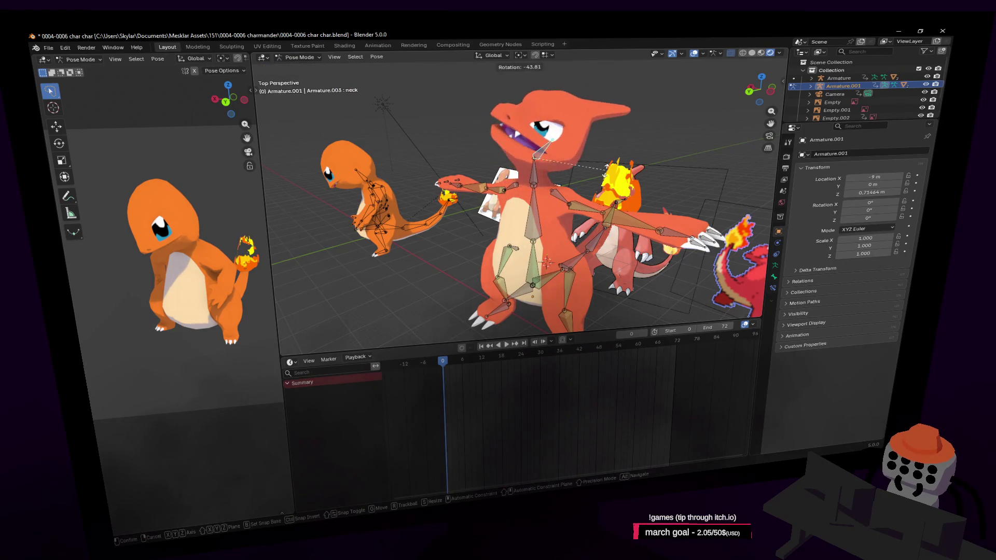
pyautogui.click(604, 212)
pyautogui.press('r')
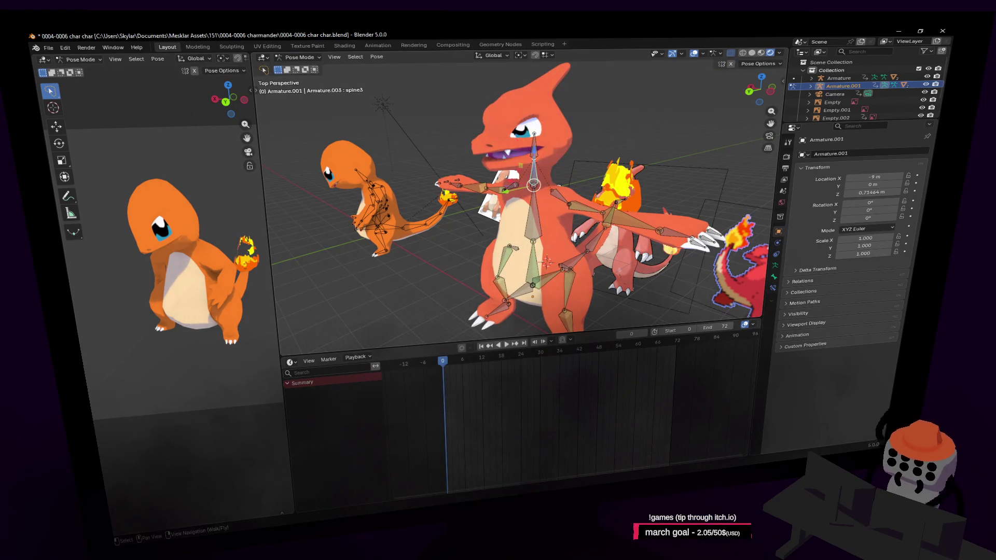
pyautogui.press('Escape')
pyautogui.moveTo(531, 197); pyautogui.dragTo(583, 270, button='middle')
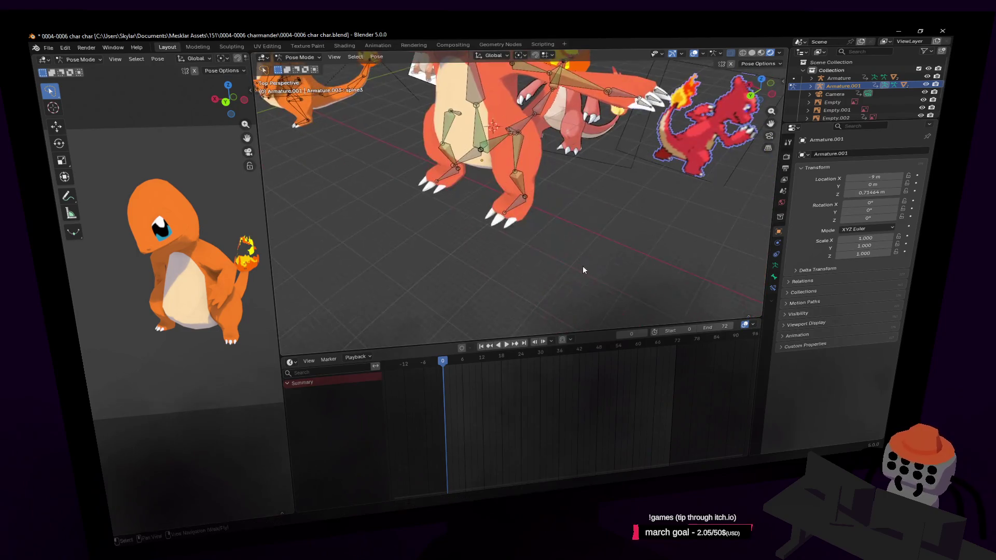
# - Select the left foot bone, then switch to Object Mode with the body mesh Cube.001 active
pyautogui.click(515, 203)
pyautogui.hotkey('shift', '`')
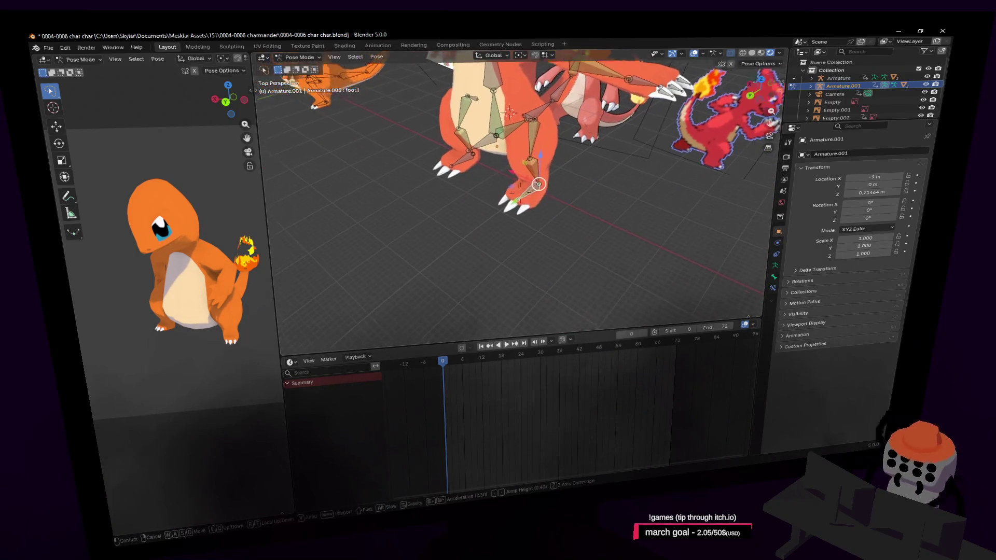
pyautogui.press('w')
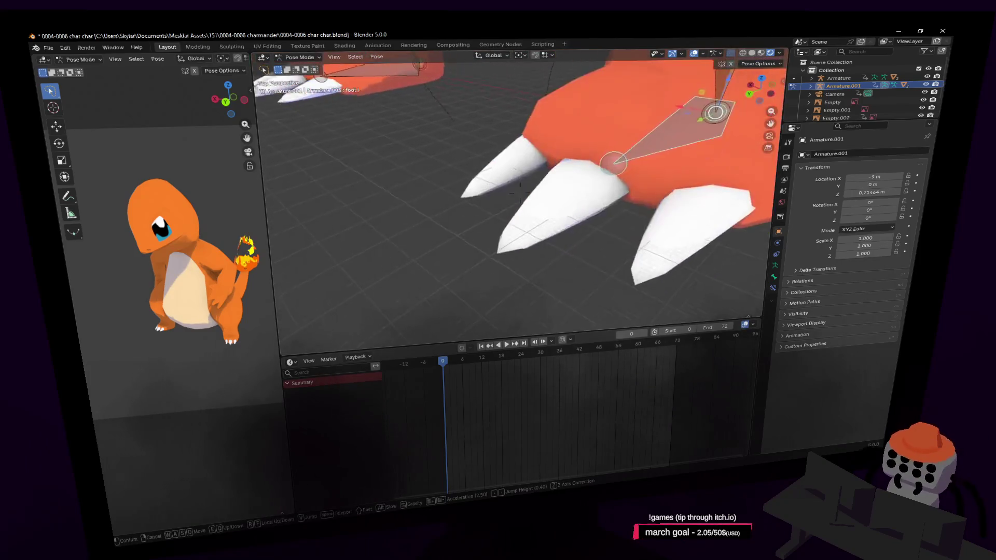
pyautogui.click(534, 201)
pyautogui.click(298, 57)
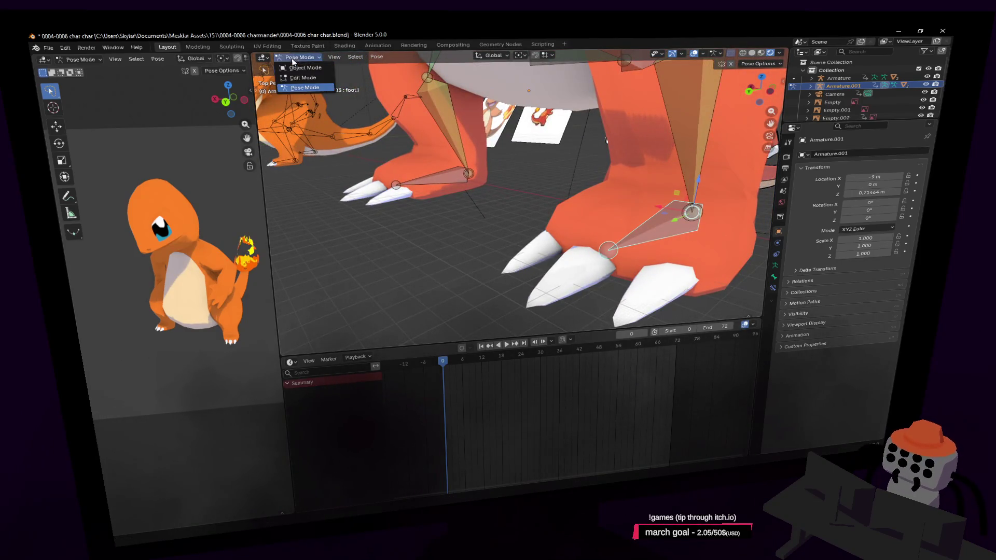
pyautogui.click(304, 70)
pyautogui.click(565, 296)
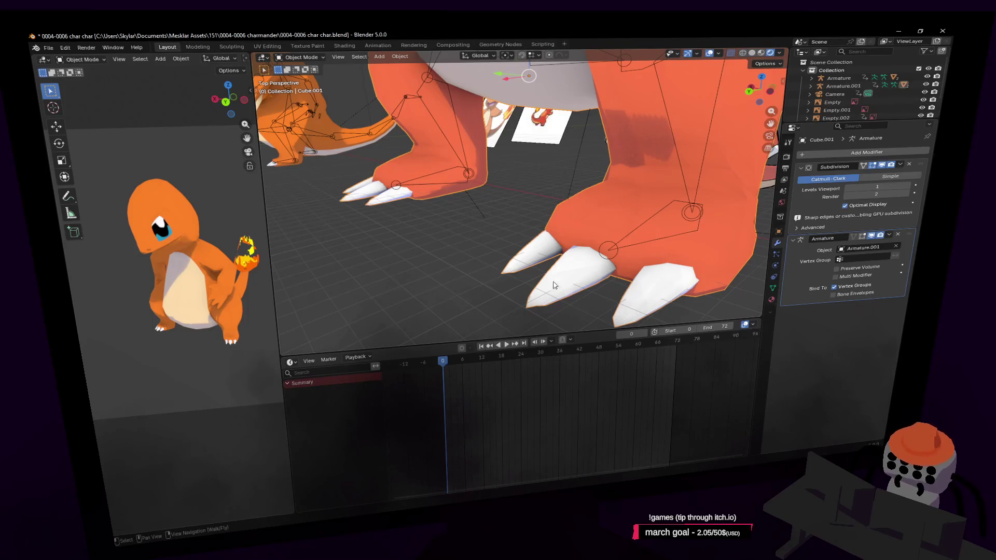
# - Enter Edit Mode on the body mesh and select the whole connected claw piece with L
pyautogui.click(306, 57)
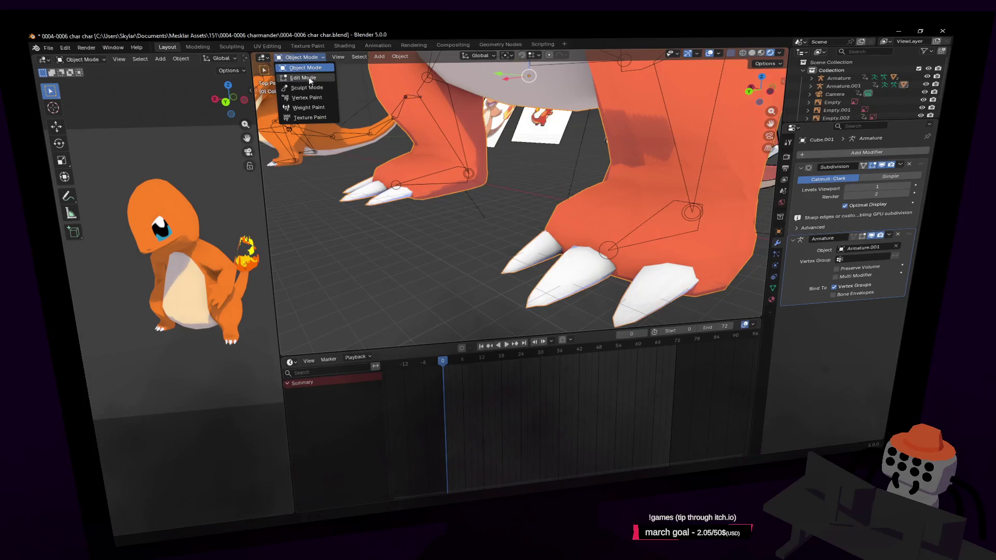
pyautogui.click(304, 78)
pyautogui.click(560, 269)
pyautogui.click(519, 311)
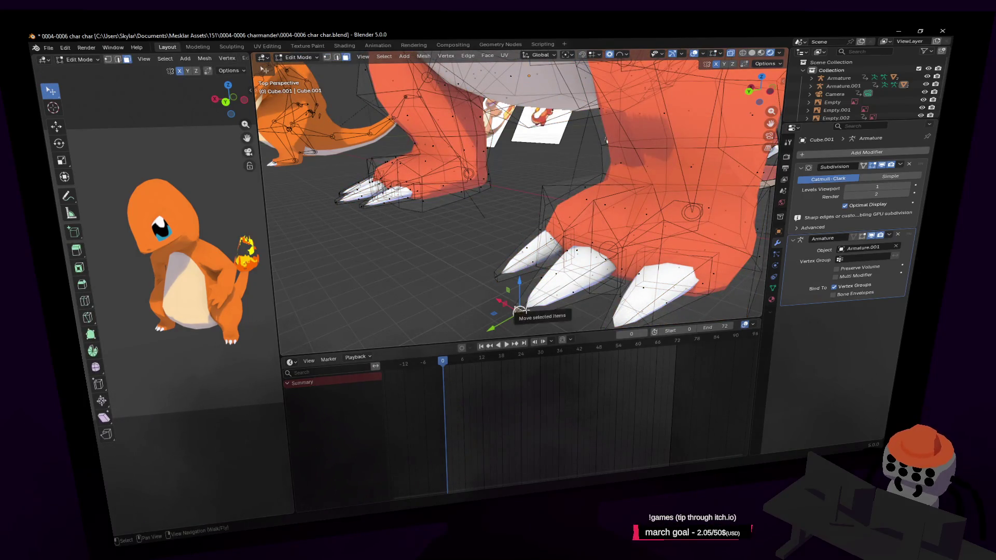
pyautogui.press('l')
pyautogui.hotkey('shift', '`')
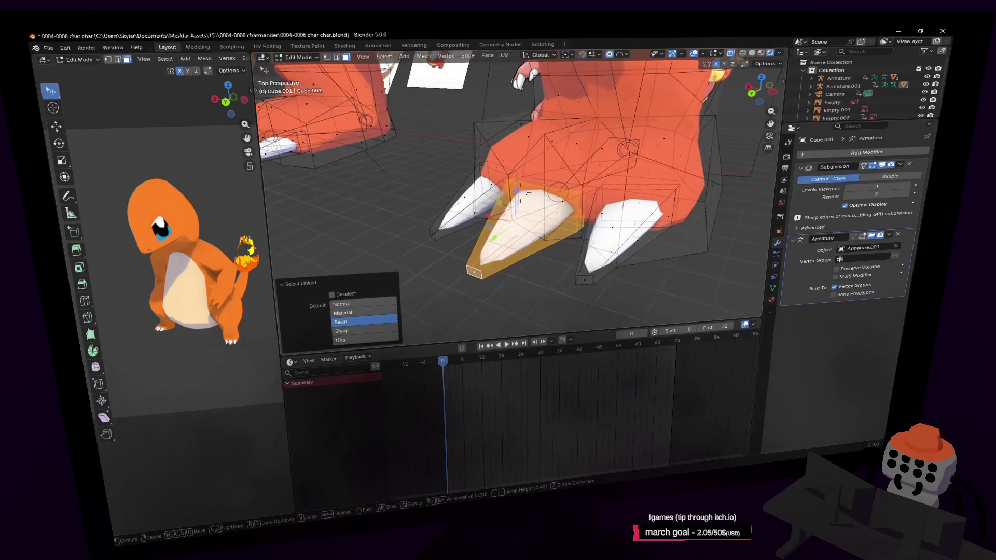
pyautogui.click(540, 269)
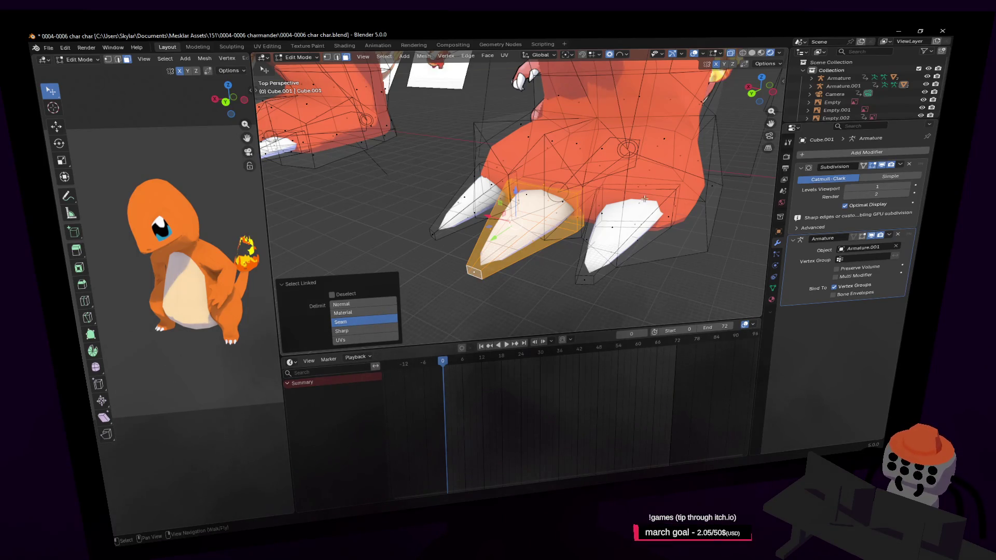
pyautogui.scroll(2, 645, 199)
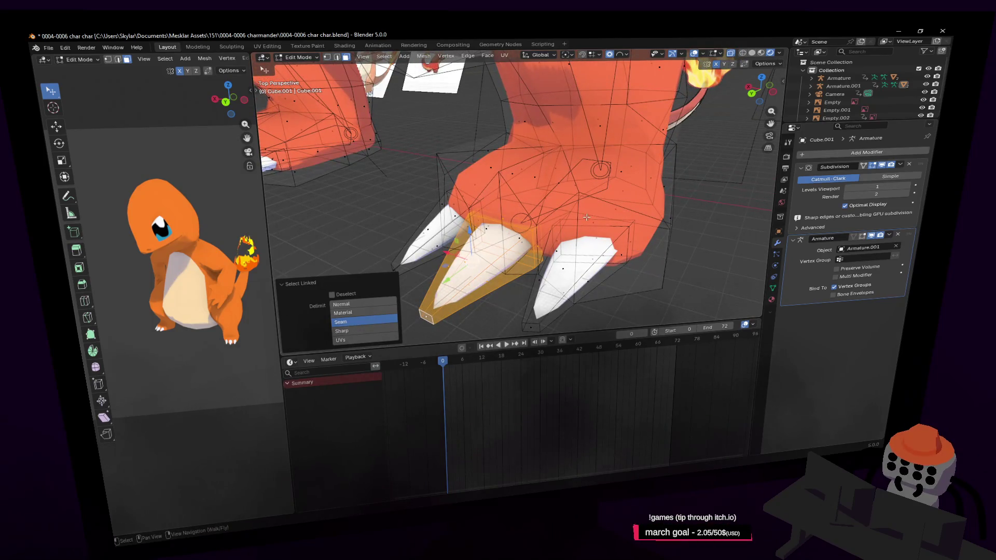
# - Assign the selected claw to the foot.l vertex group and return to Object Mode
pyautogui.hotkey('shift', '`')
pyautogui.press('s')
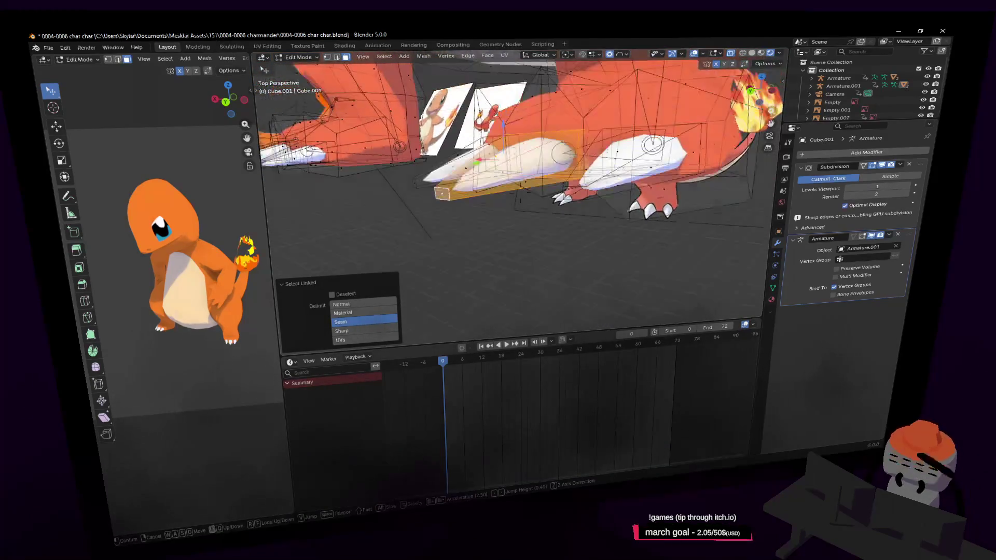
pyautogui.press('w')
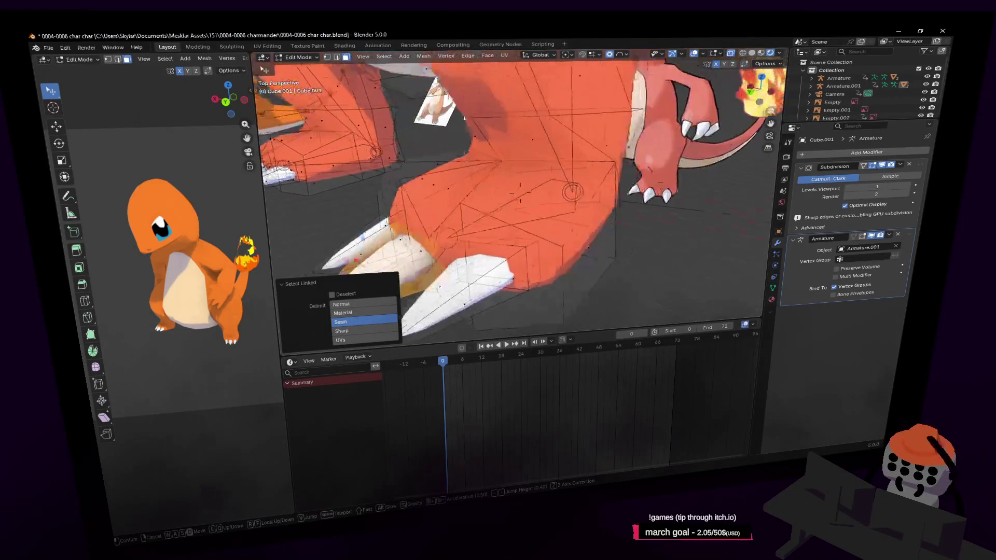
pyautogui.press('s')
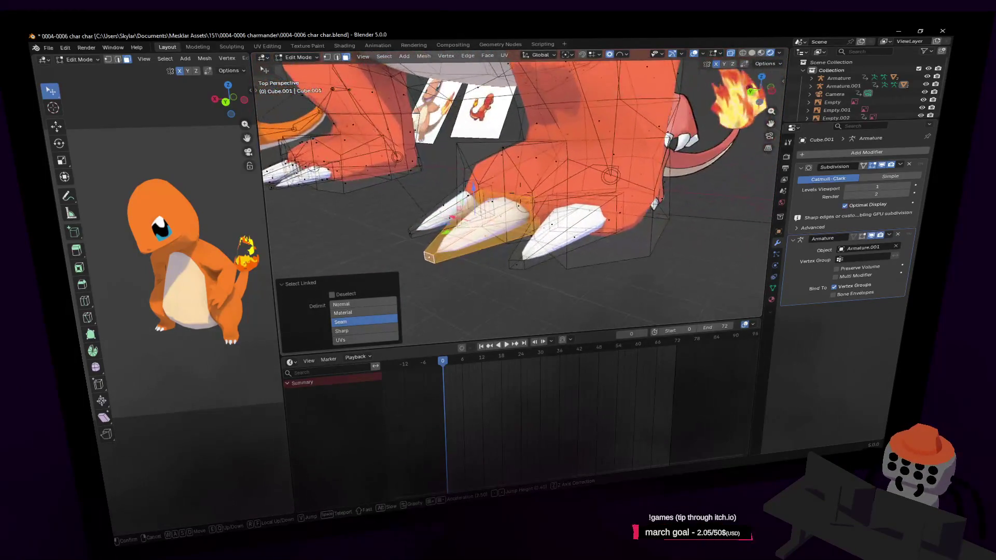
pyautogui.click(777, 237)
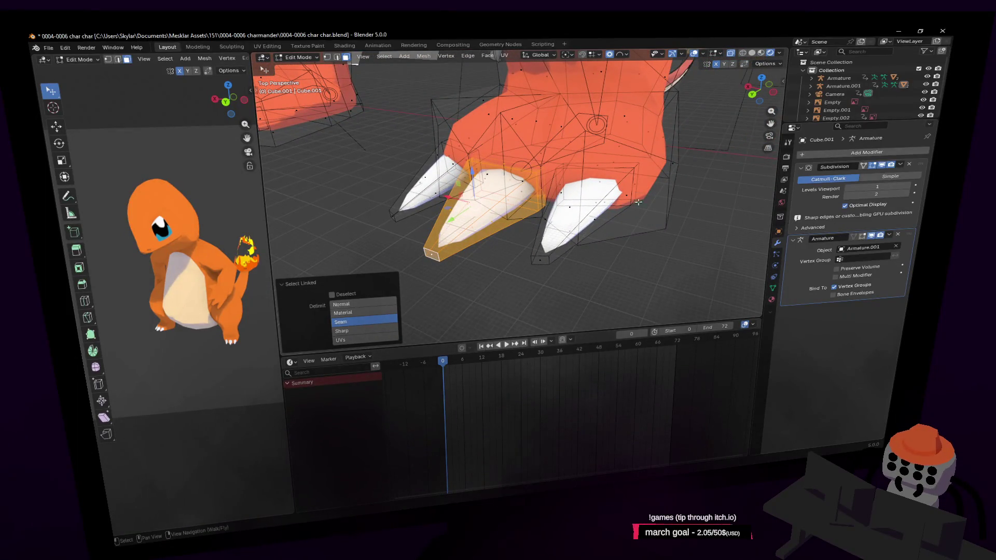
pyautogui.click(773, 288)
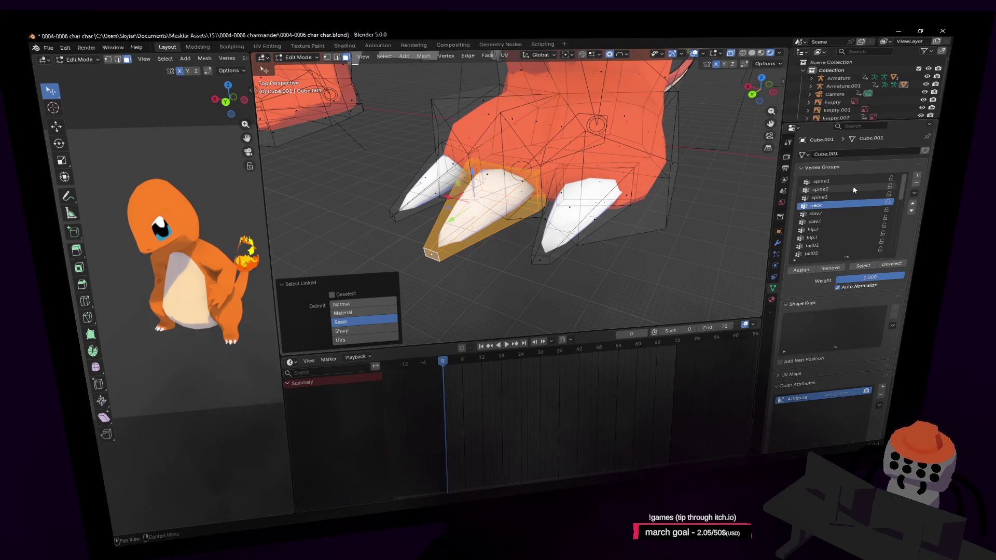
pyautogui.scroll(-5, 853, 190)
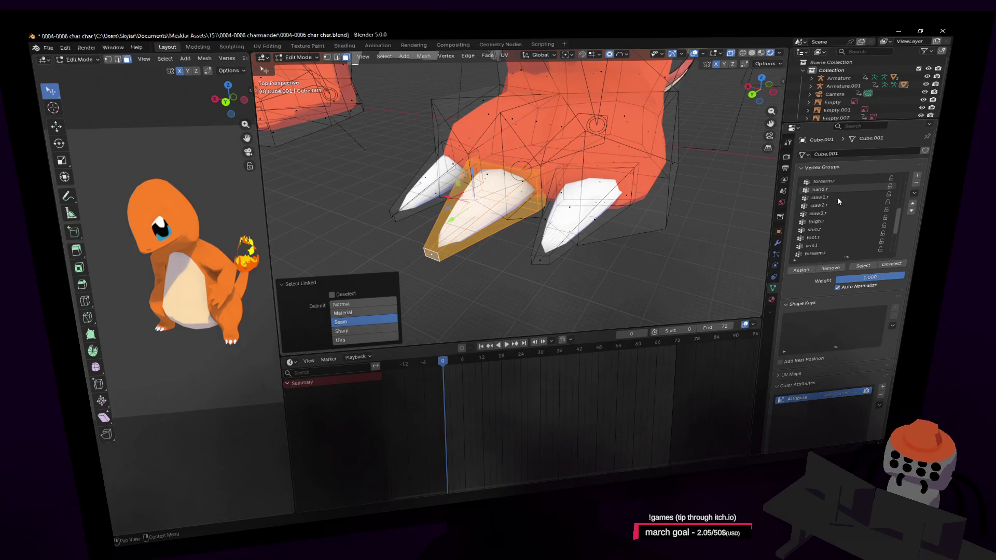
pyautogui.scroll(-3, 837, 197)
pyautogui.scroll(-4, 825, 214)
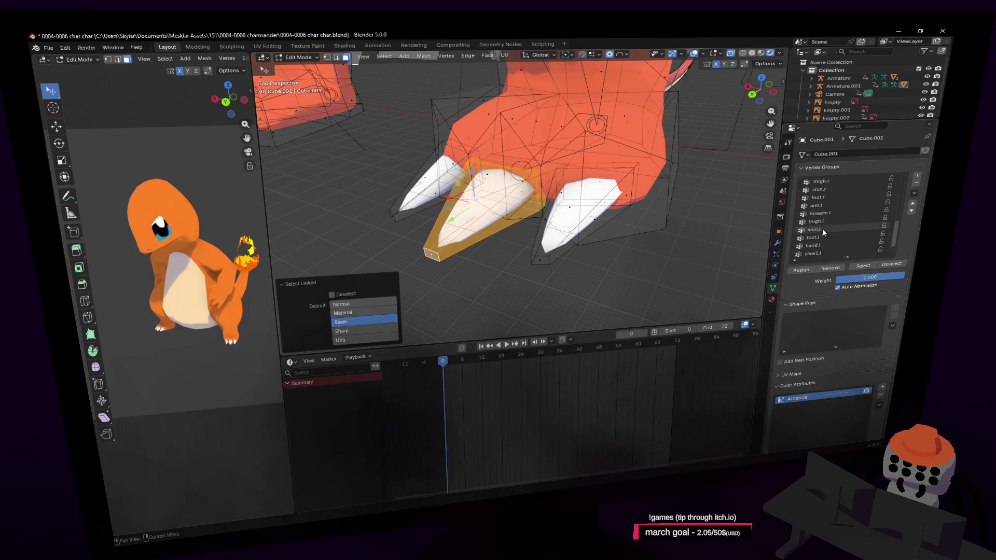
pyautogui.click(813, 236)
pyautogui.click(803, 270)
pyautogui.press('Tab')
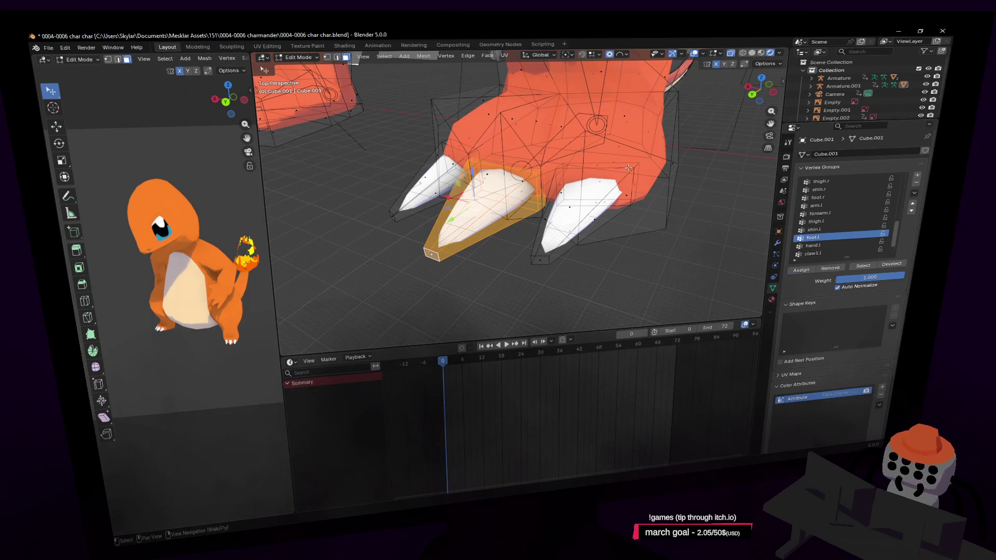
pyautogui.scroll(-2, 594, 307)
pyautogui.scroll(-2, 593, 306)
pyautogui.scroll(-2, 594, 307)
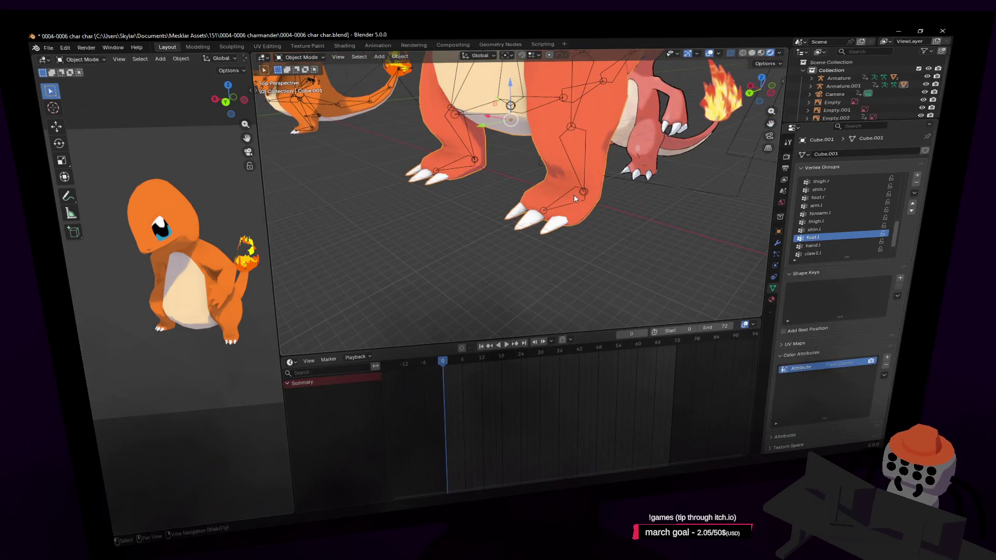
# - Select the armature in the scene and switch it into Pose Mode
pyautogui.click(480, 56)
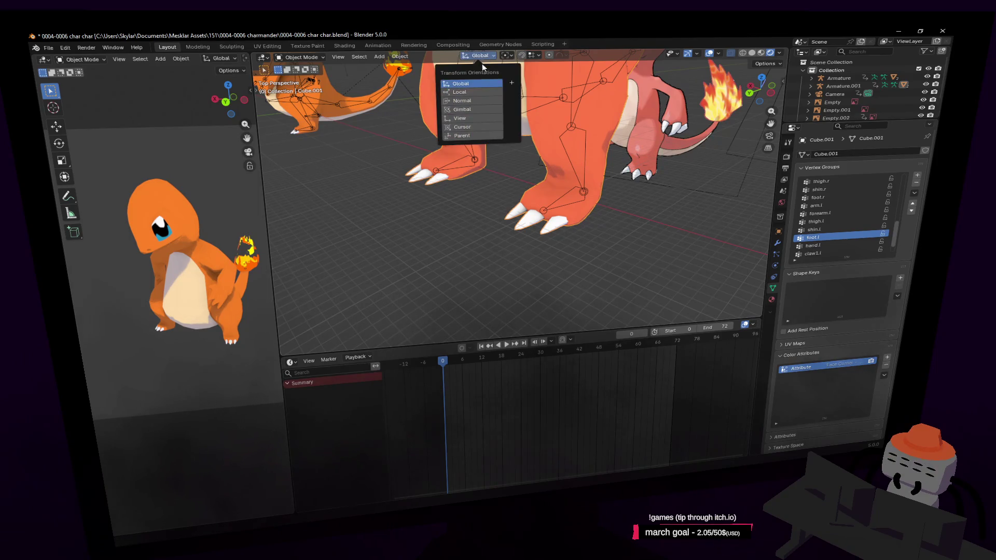
pyautogui.click(303, 57)
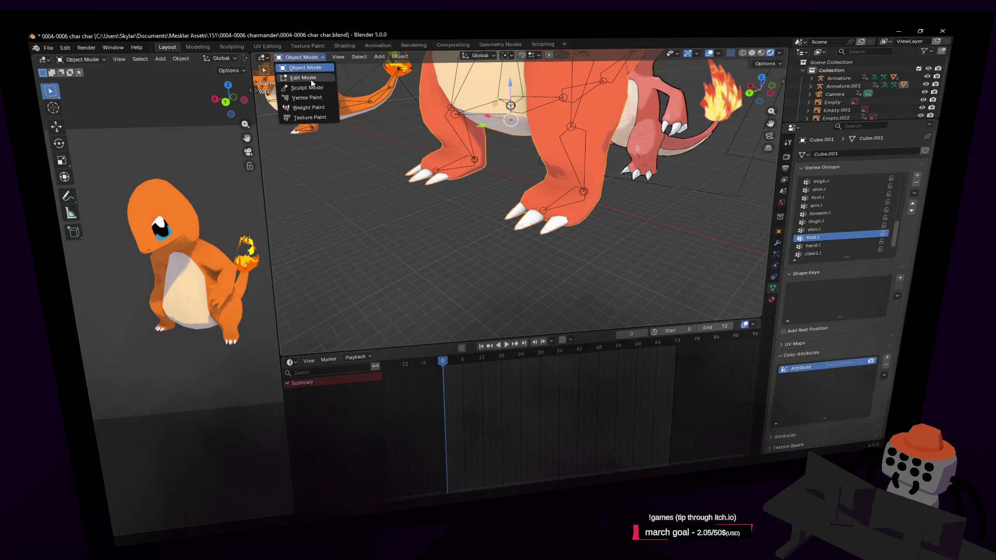
pyautogui.click(324, 68)
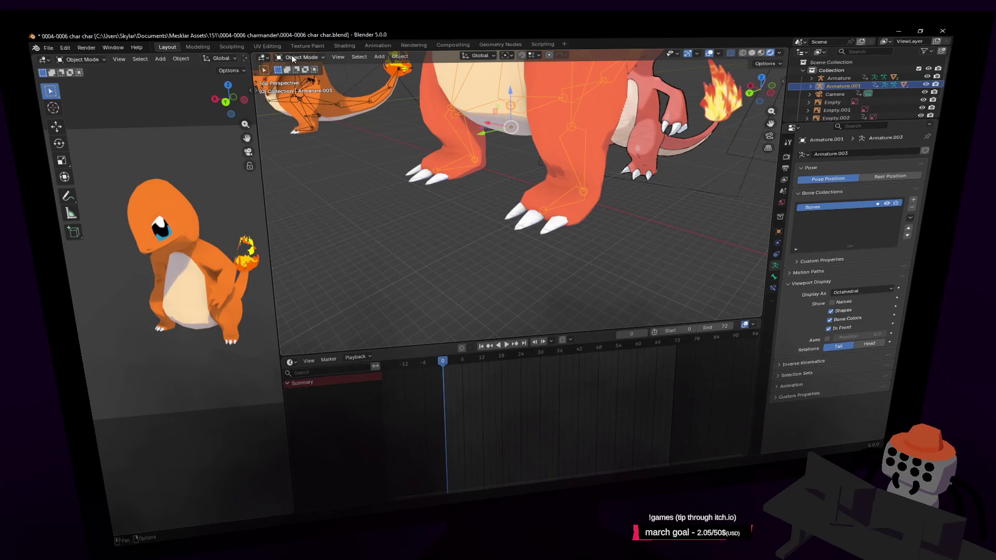
pyautogui.click(305, 78)
pyautogui.click(308, 88)
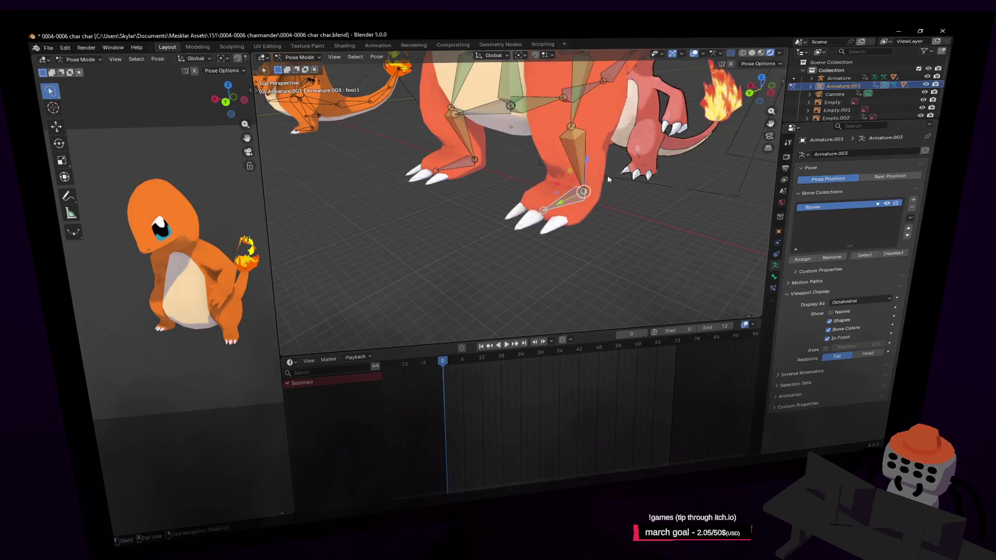
pyautogui.hotkey('shift', '`')
pyautogui.click(617, 240)
pyautogui.press('.')
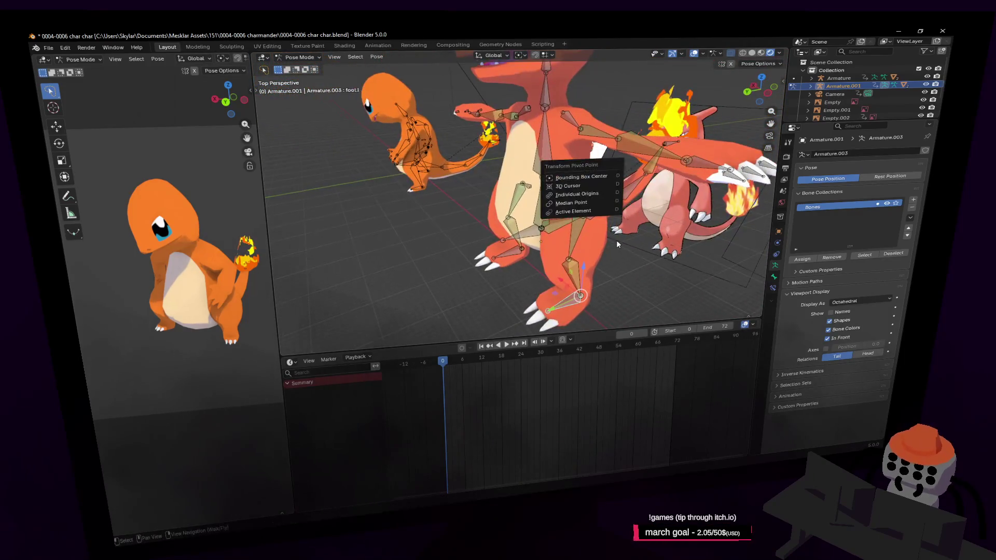
pyautogui.press('g')
pyautogui.hotkey('shift', 'x')
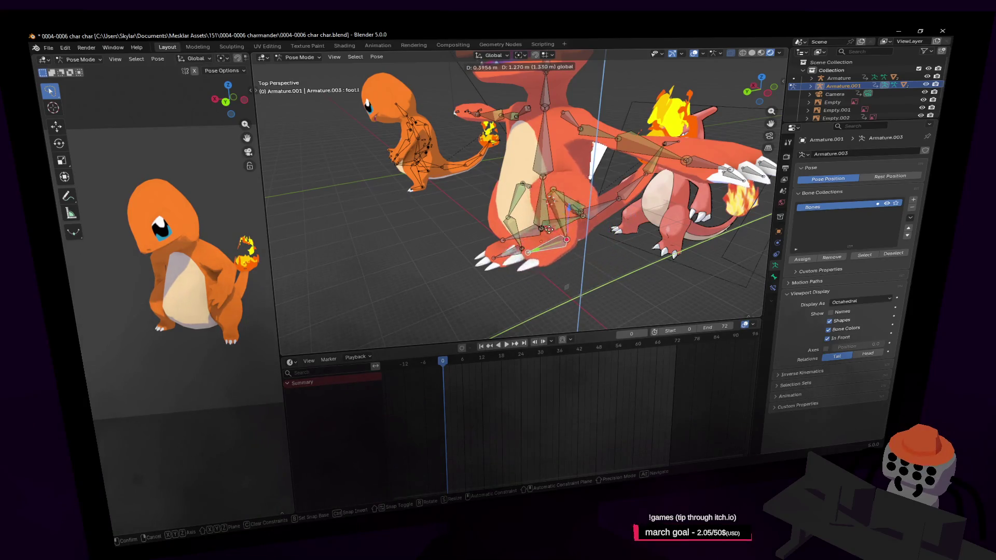
pyautogui.click(593, 265)
pyautogui.hotkey('shift', '`')
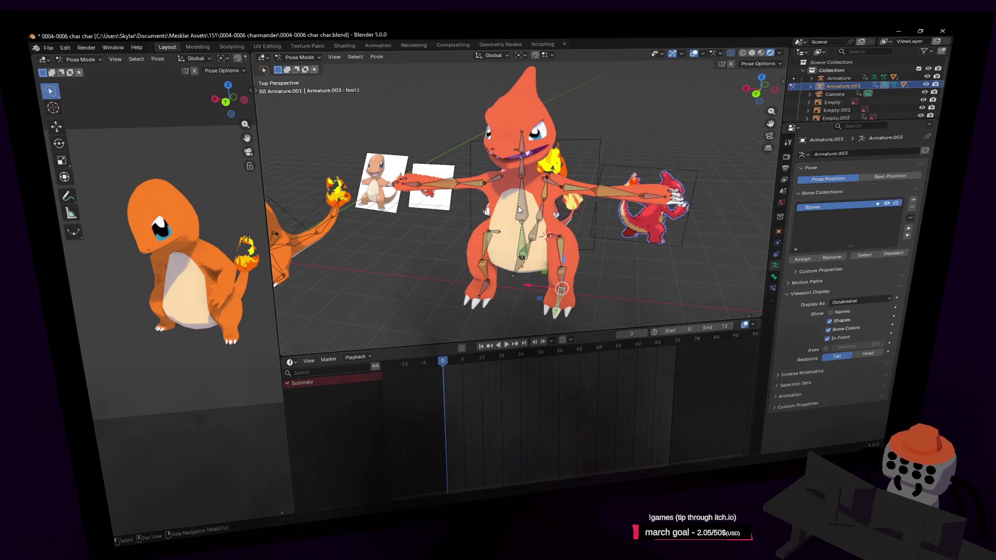
pyautogui.hotkey('shift', '`')
pyautogui.press('w')
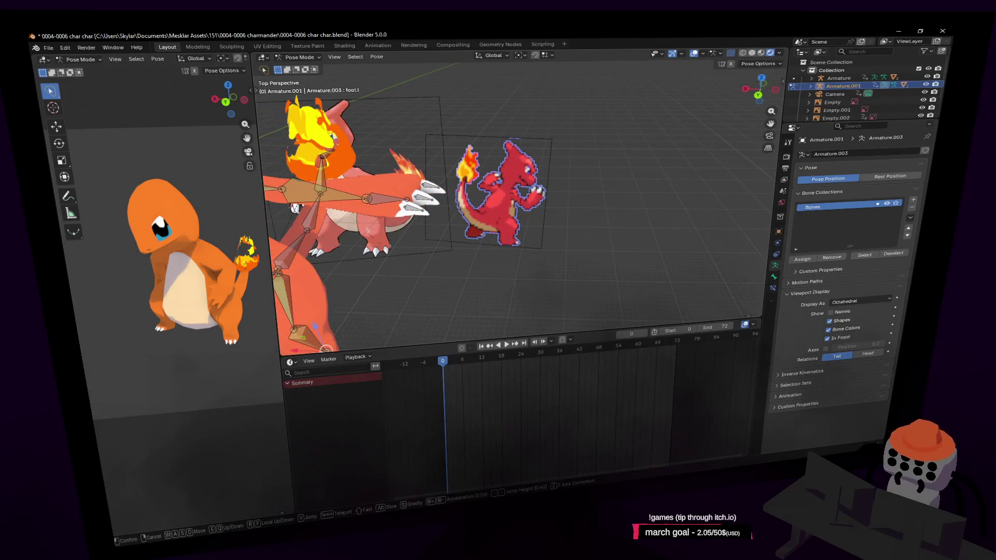
pyautogui.press('s')
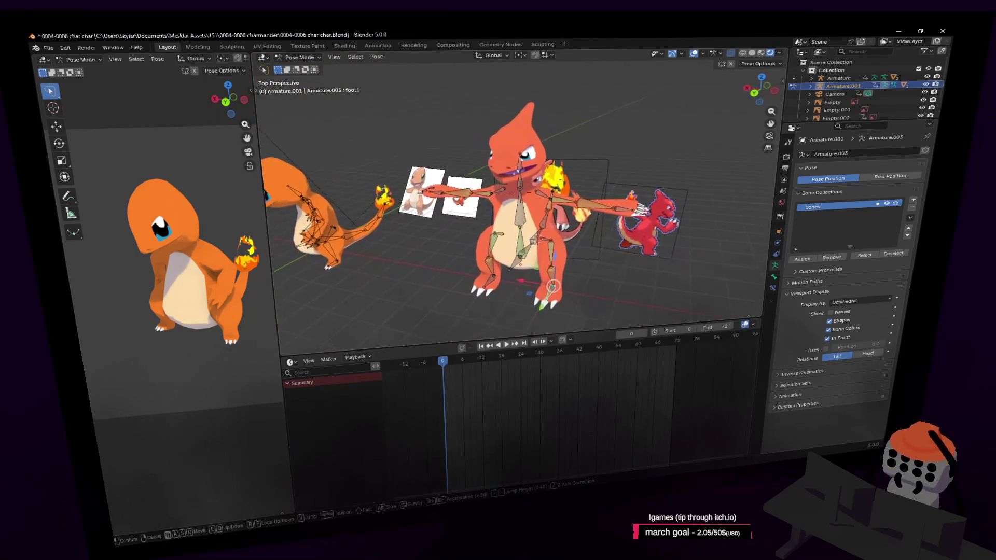
pyautogui.click(592, 228)
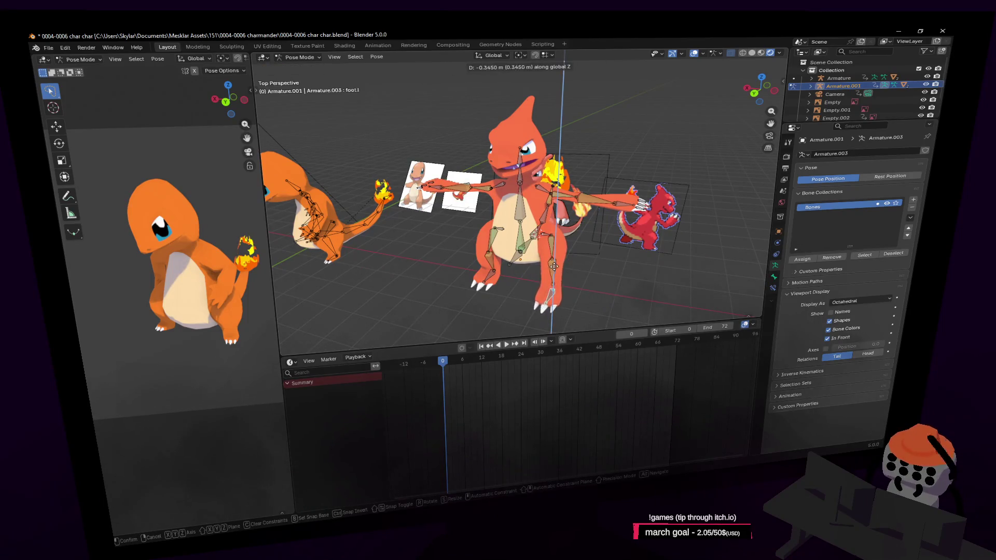
pyautogui.press('Escape')
pyautogui.hotkey('shift', '`')
pyautogui.press('s')
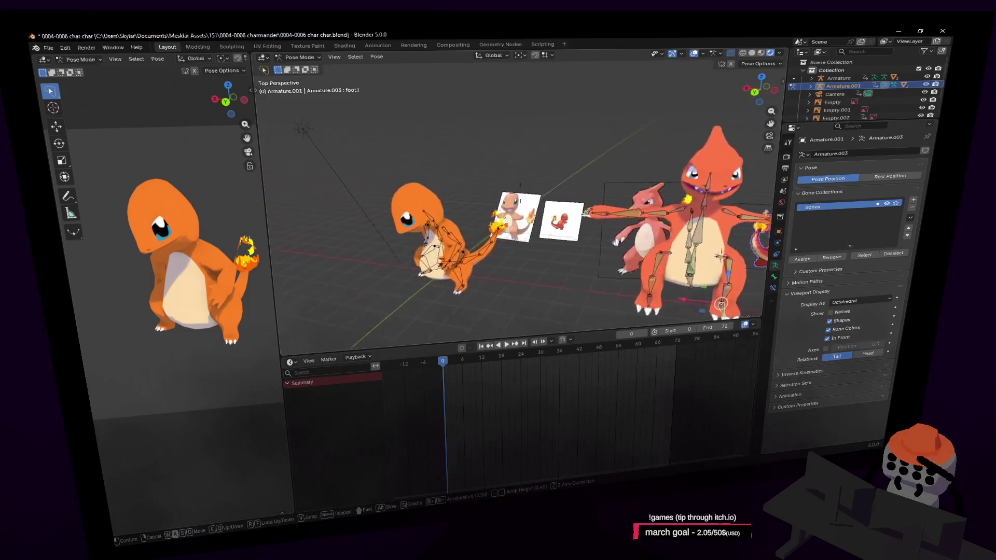
pyautogui.press('w')
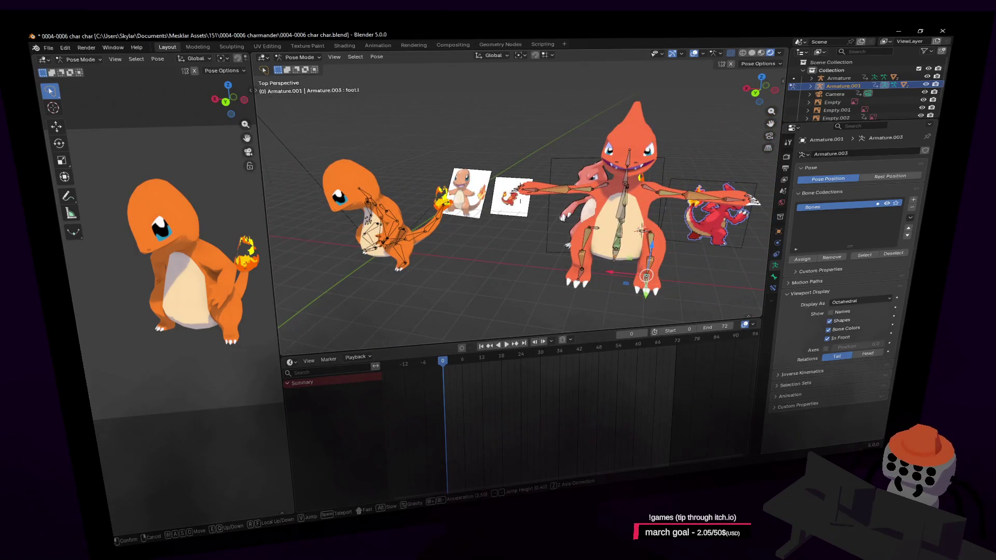
pyautogui.press('w')
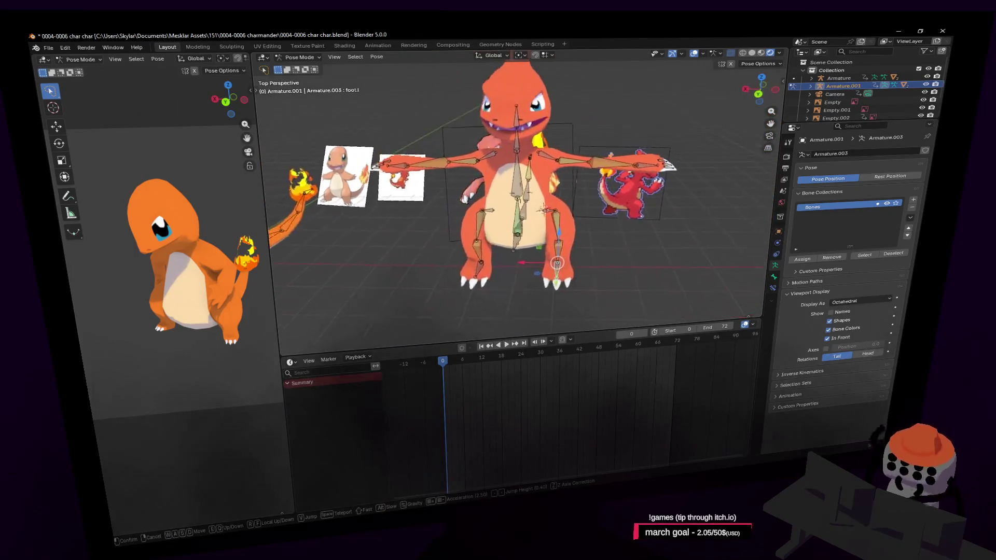
pyautogui.click(561, 282)
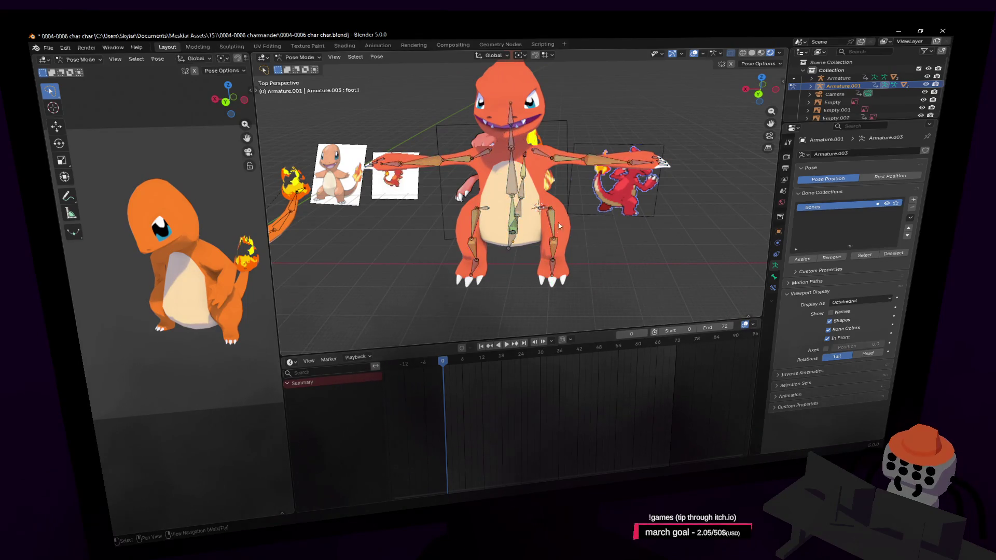
pyautogui.click(511, 242)
pyautogui.press('r')
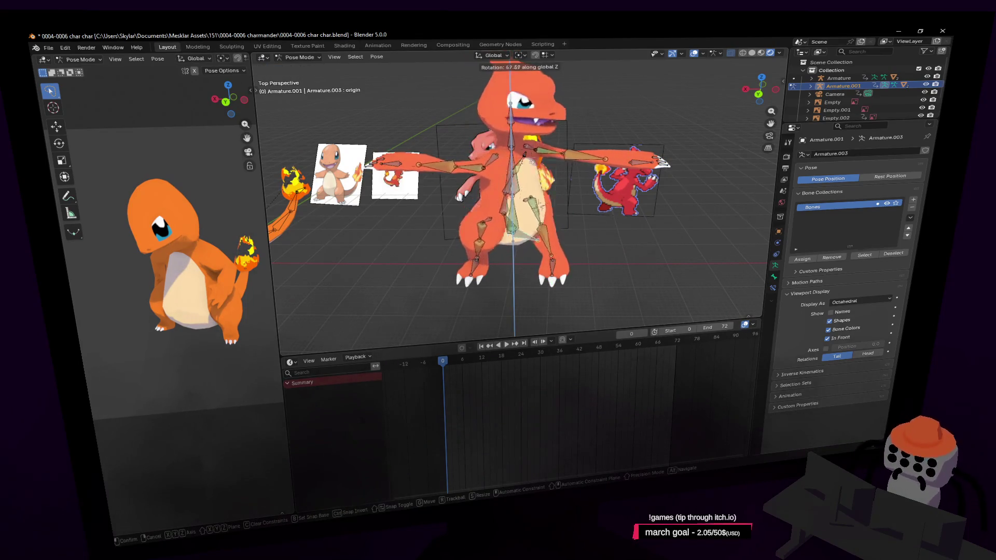
pyautogui.rightClick(566, 258)
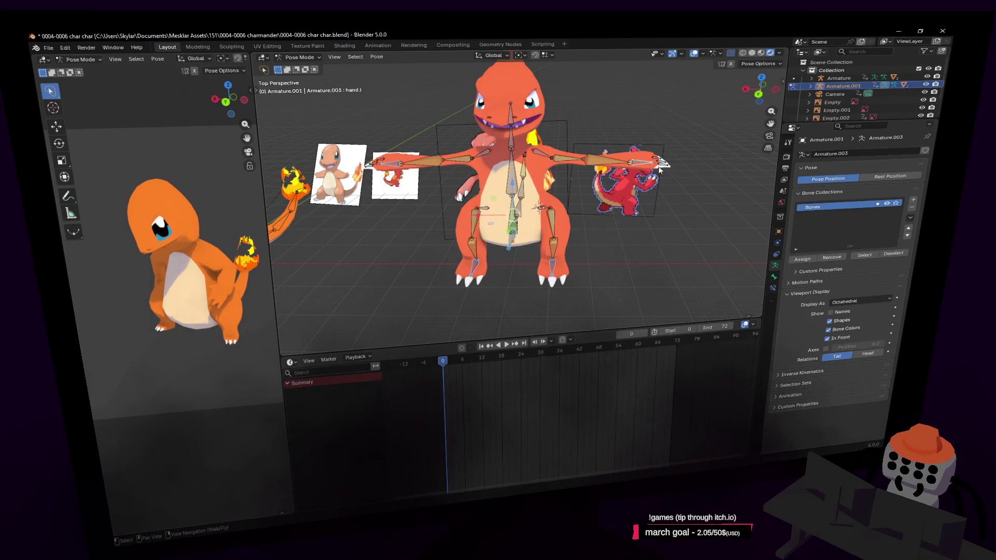
pyautogui.press('r')
pyautogui.press('Escape')
pyautogui.hotkey('shift', '`')
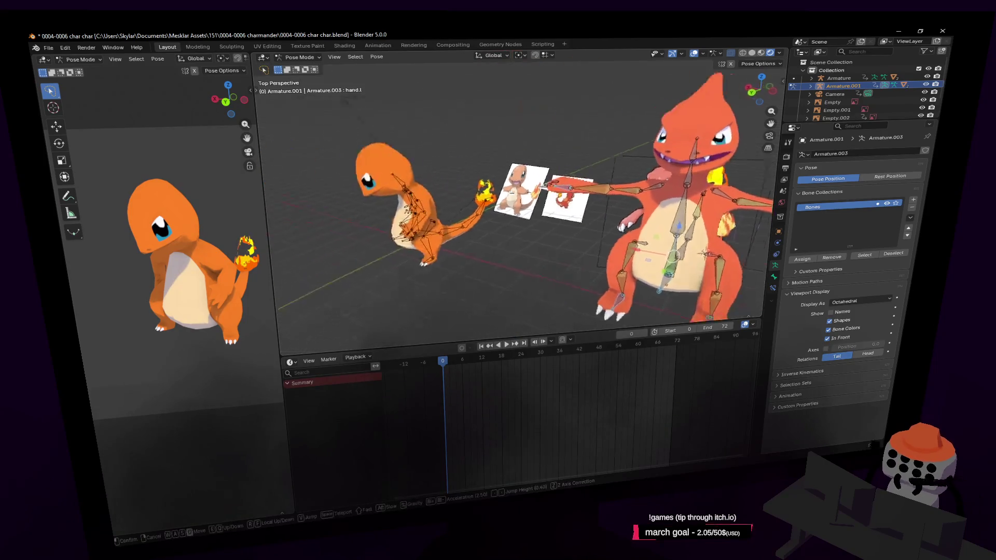
pyautogui.press('w')
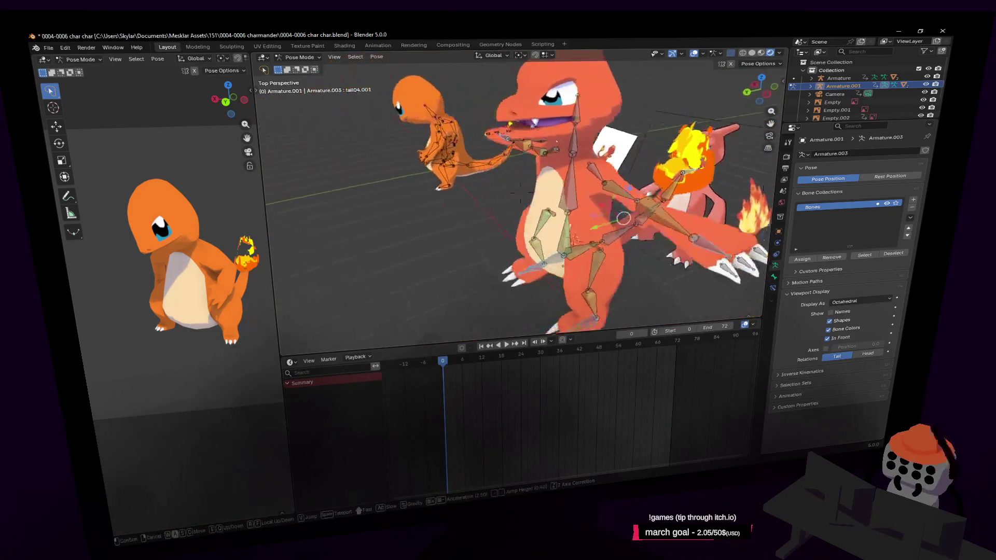
pyautogui.press('s')
pyautogui.click(511, 272)
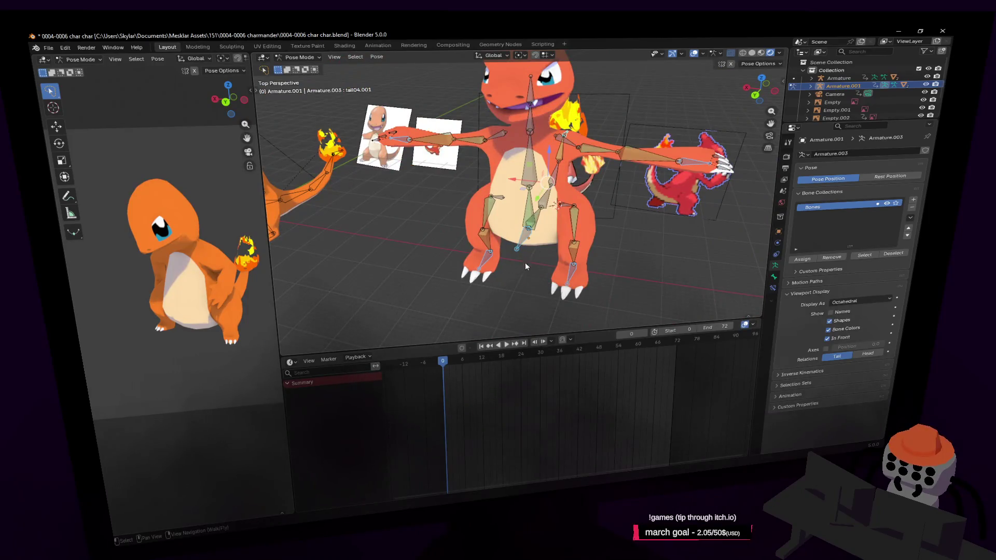
# - Test-rotate the selected and tail bones, including around Z, cancelling each attempt
pyautogui.press('r')
pyautogui.press('Escape')
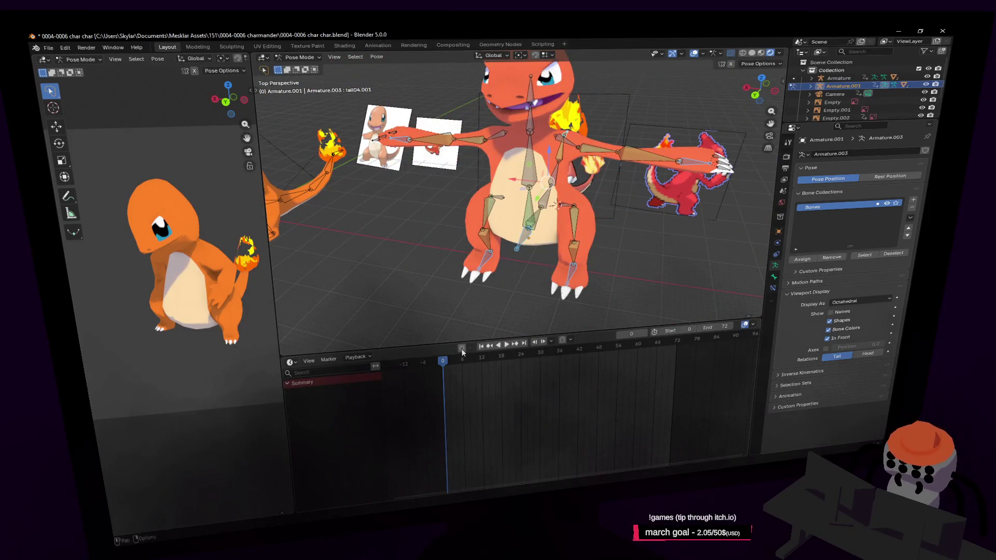
pyautogui.press('r')
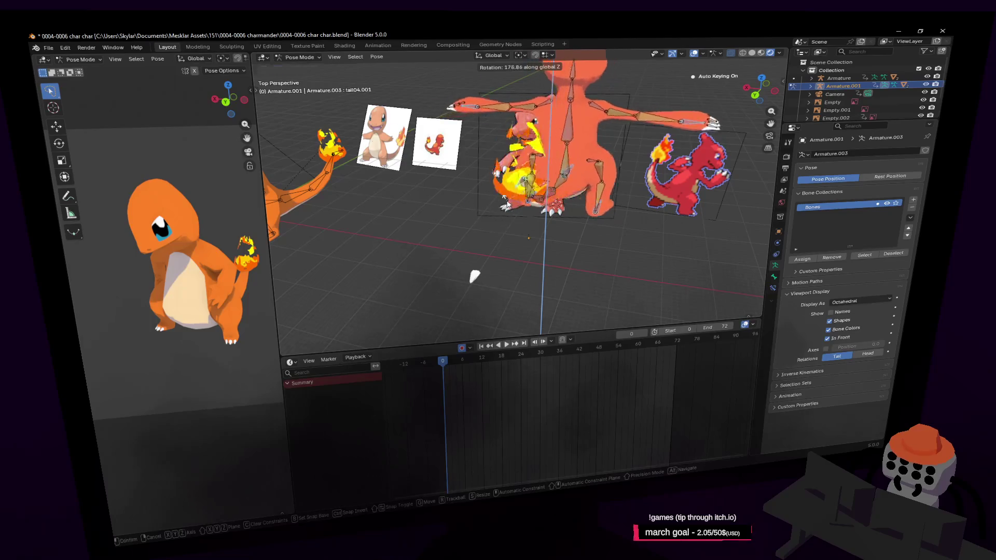
pyautogui.press('Escape')
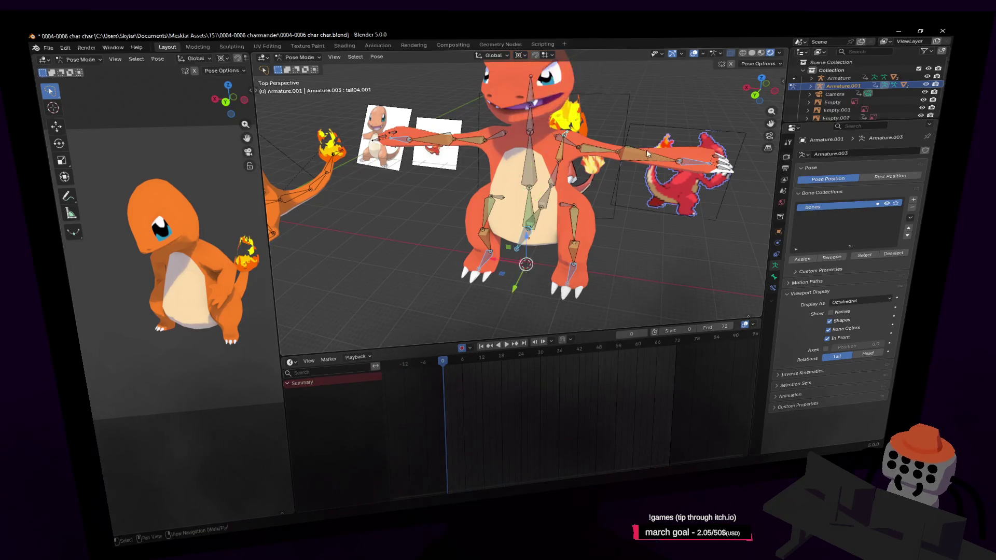
pyautogui.press('r')
pyautogui.press('Escape')
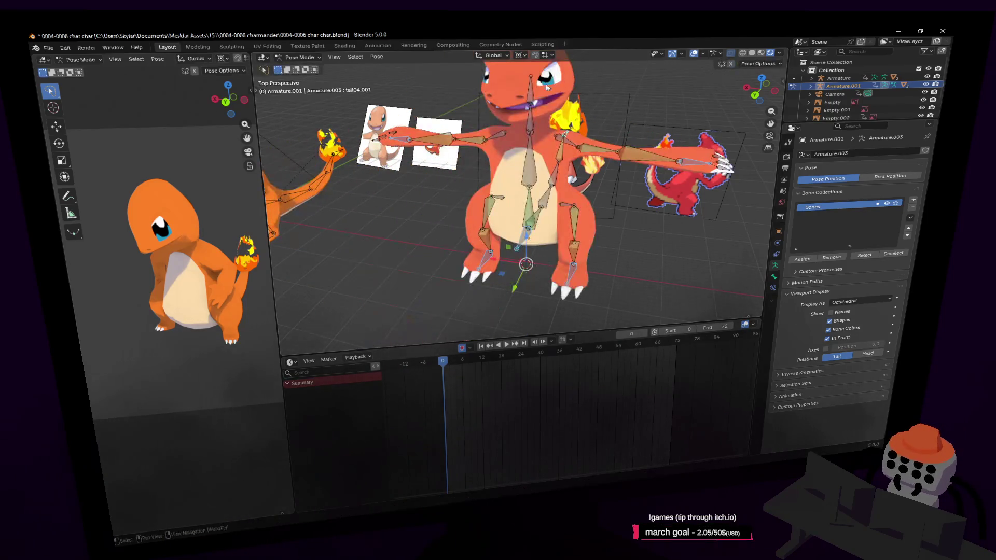
pyautogui.press('z')
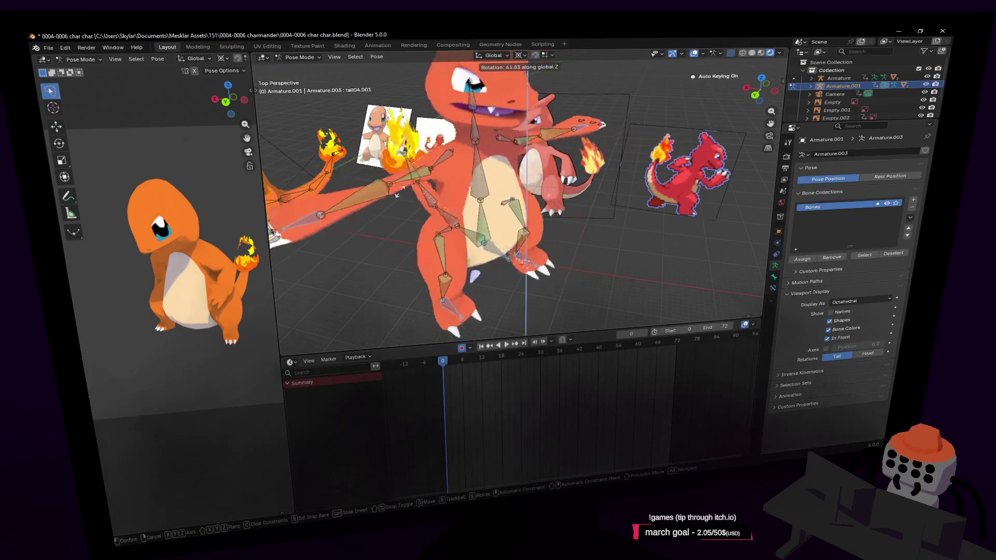
pyautogui.click(428, 280)
# - Fly the view around the character with walk navigation
pyautogui.hotkey('shift', '`')
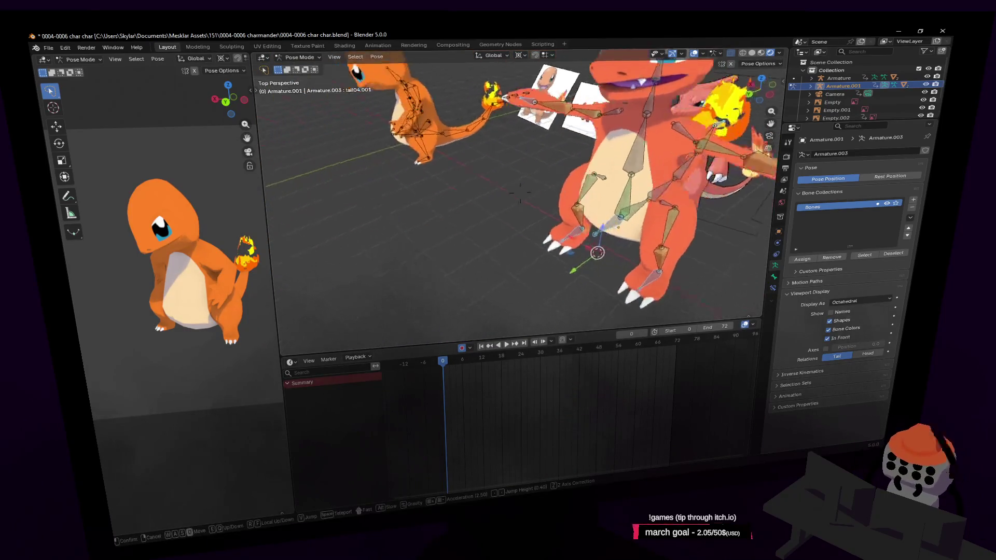
pyautogui.press('w')
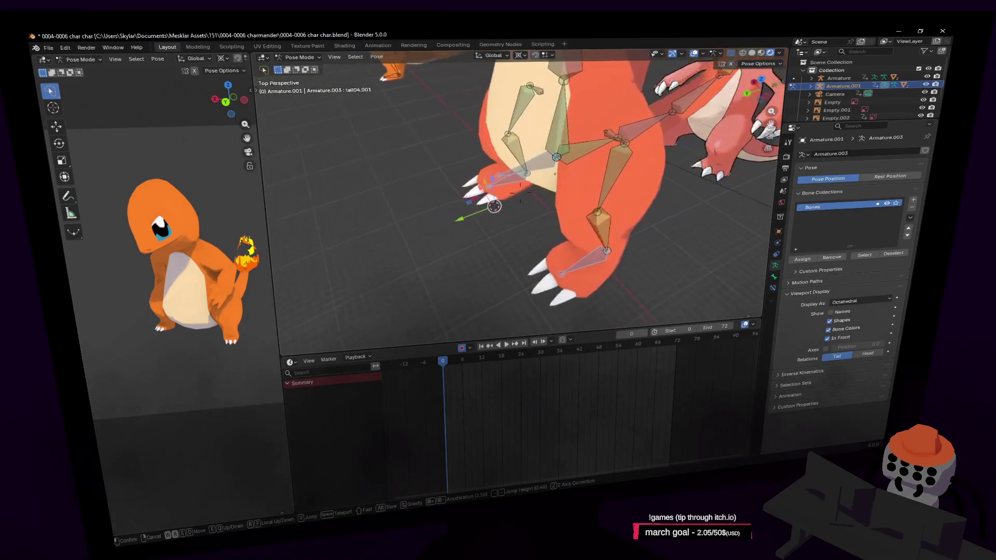
pyautogui.click(572, 224)
pyautogui.hotkey('shift', '`')
pyautogui.press('w')
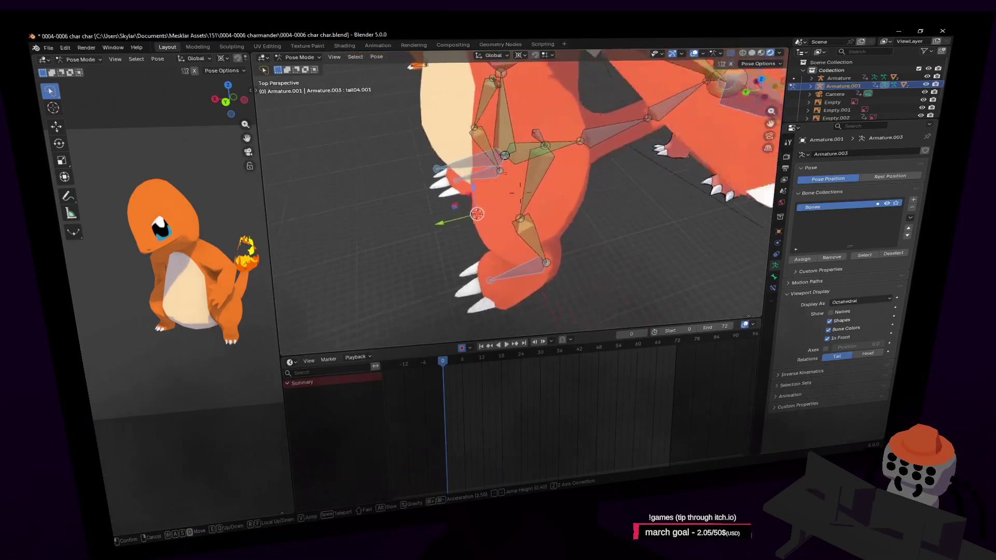
pyautogui.click(573, 234)
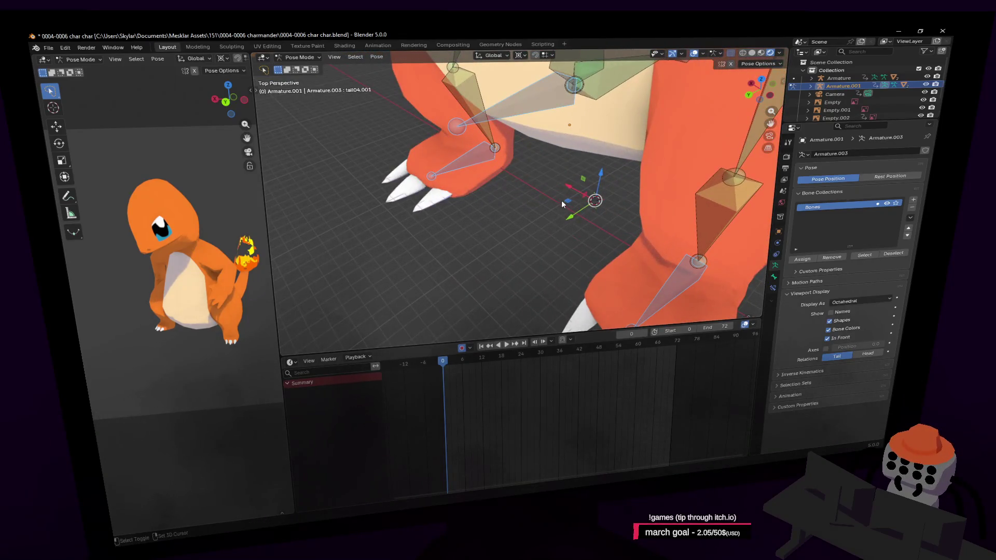
pyautogui.hotkey('shift', '`')
pyautogui.press('s')
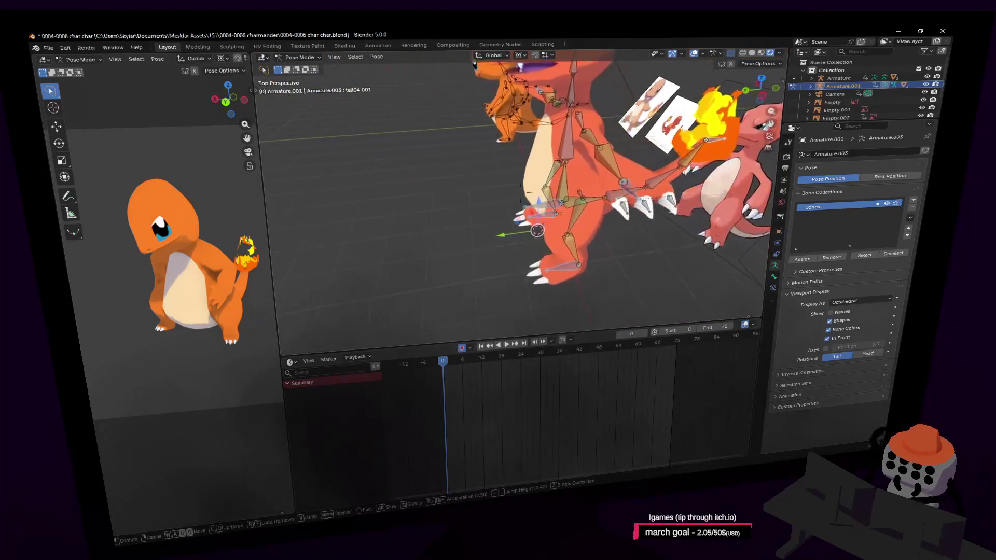
pyautogui.click(654, 126)
# - Try another Z-axis tail rotation without keeping it, then fly around the feet and legs
pyautogui.press('r')
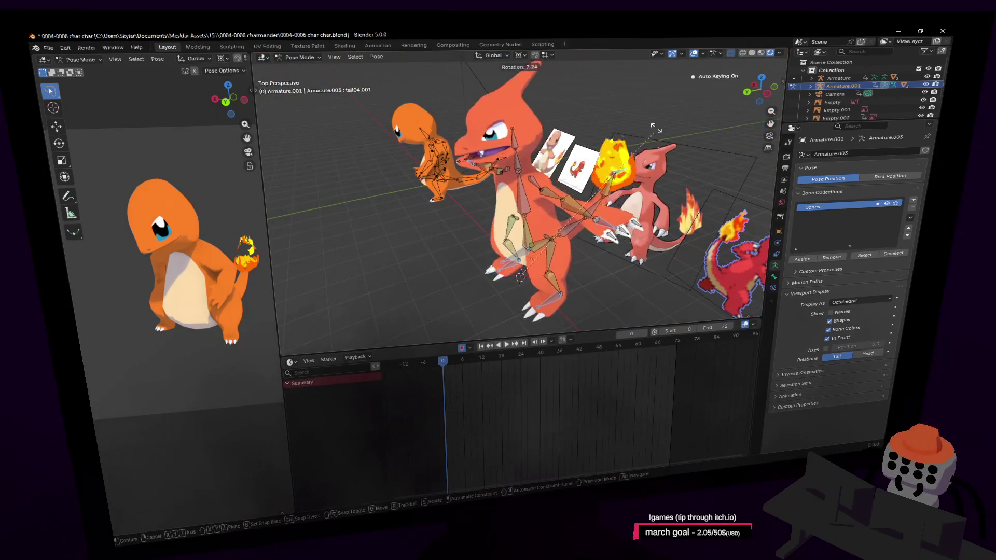
pyautogui.press('z')
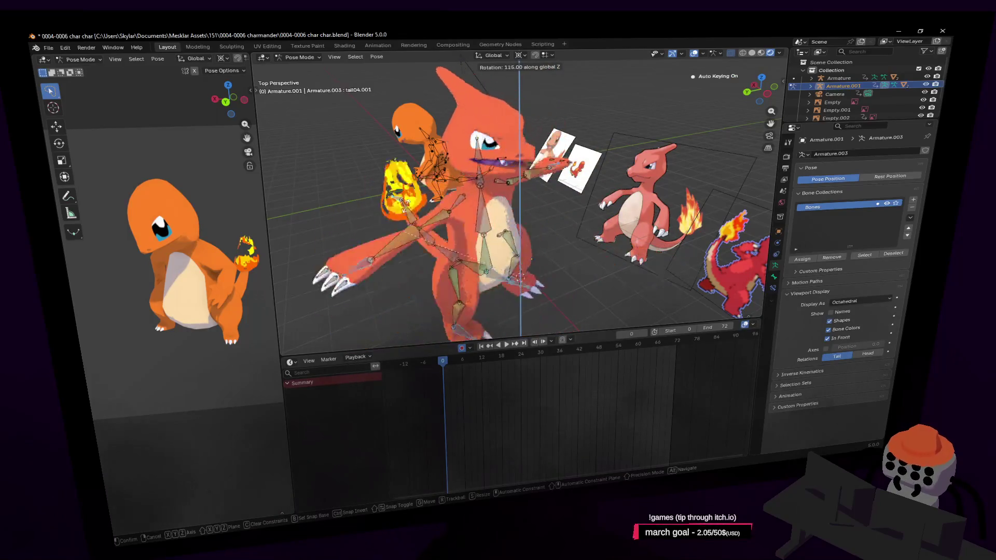
pyautogui.press('Return')
pyautogui.hotkey('shift', '`')
pyautogui.press('w')
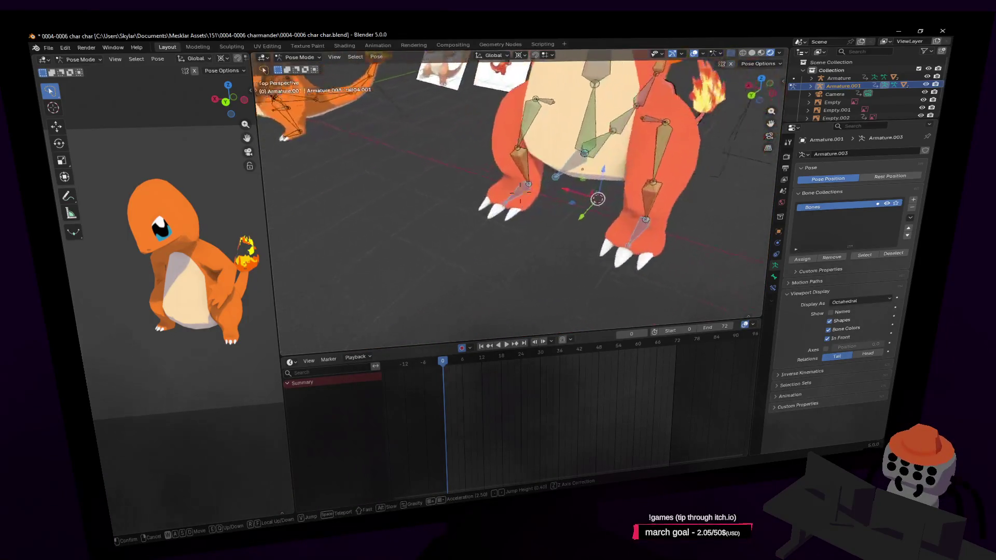
pyautogui.press('s')
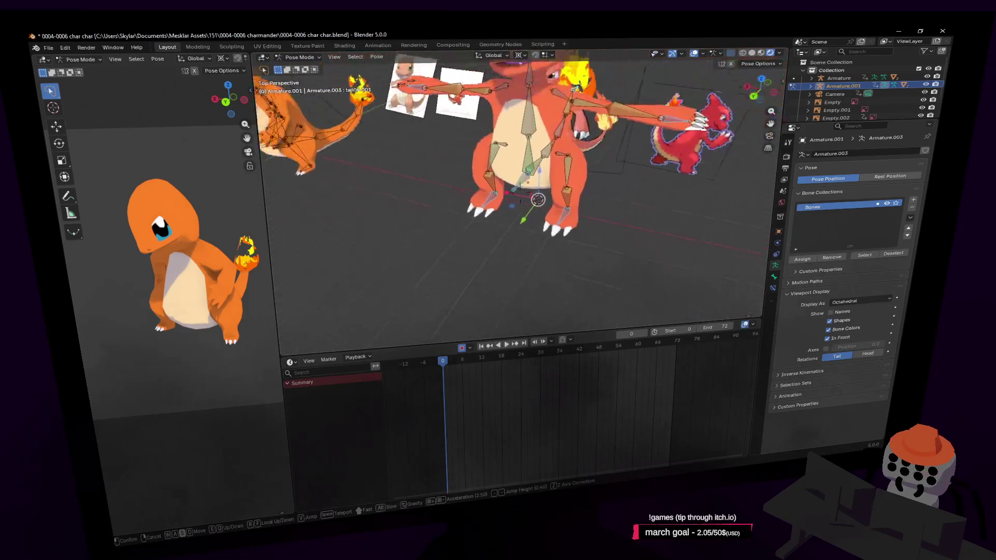
pyautogui.press('w')
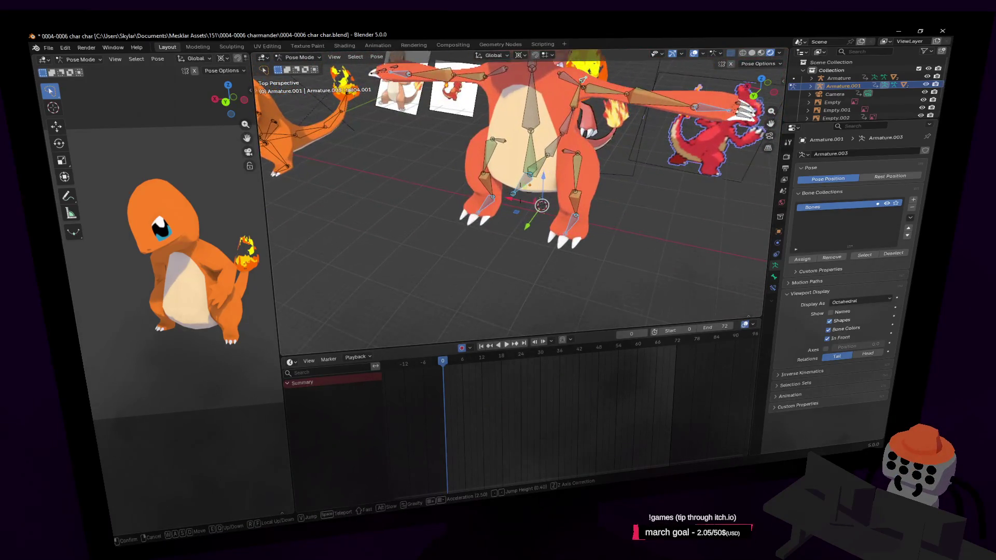
pyautogui.press('w')
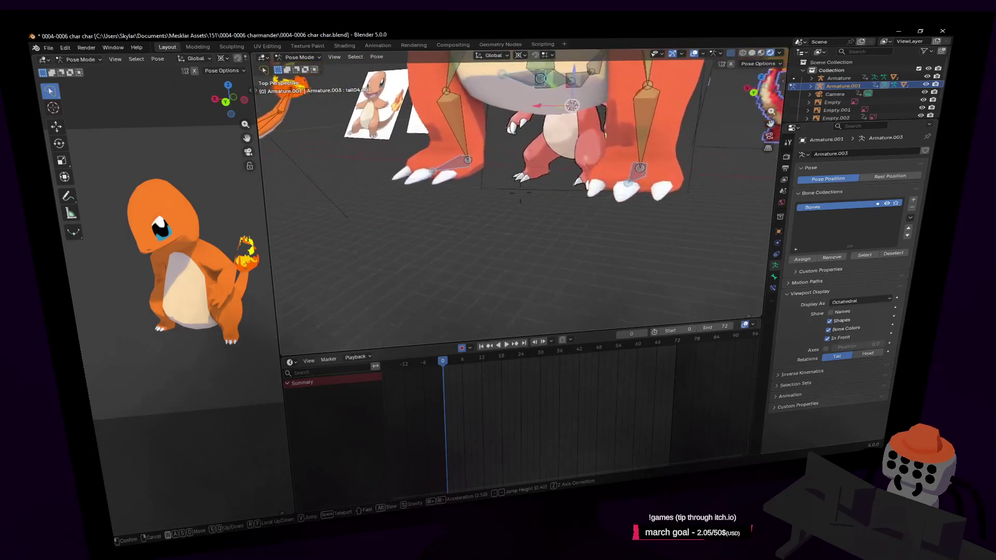
pyautogui.press('s')
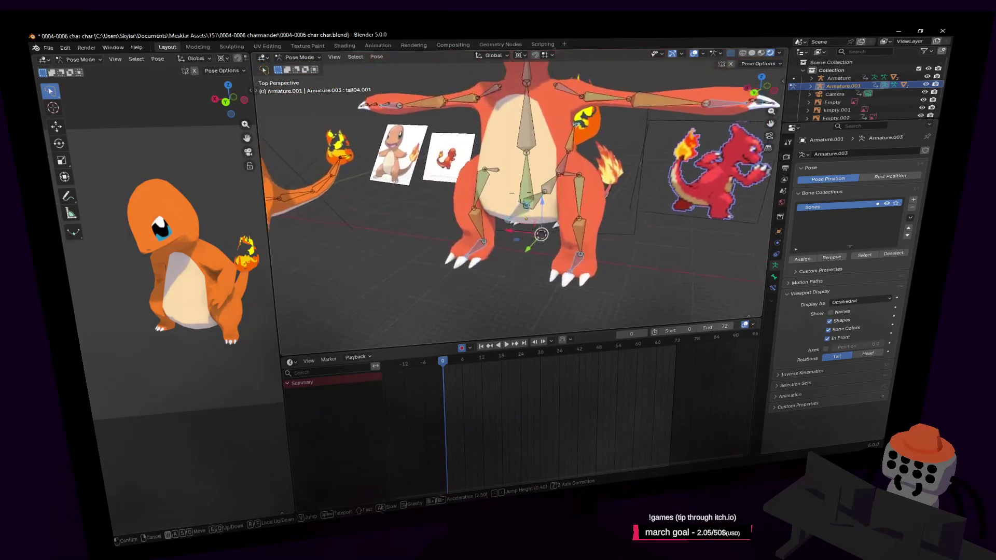
pyautogui.click(560, 227)
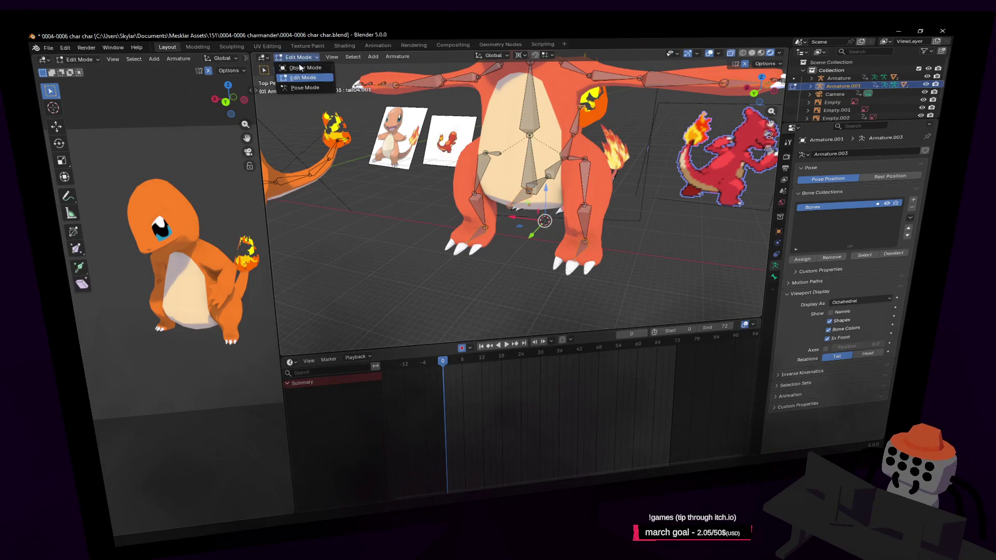
# - Switch to Object Mode with the Cube.001 mesh active and bring up the Shift+S snap options
pyautogui.click(303, 68)
pyautogui.click(549, 137)
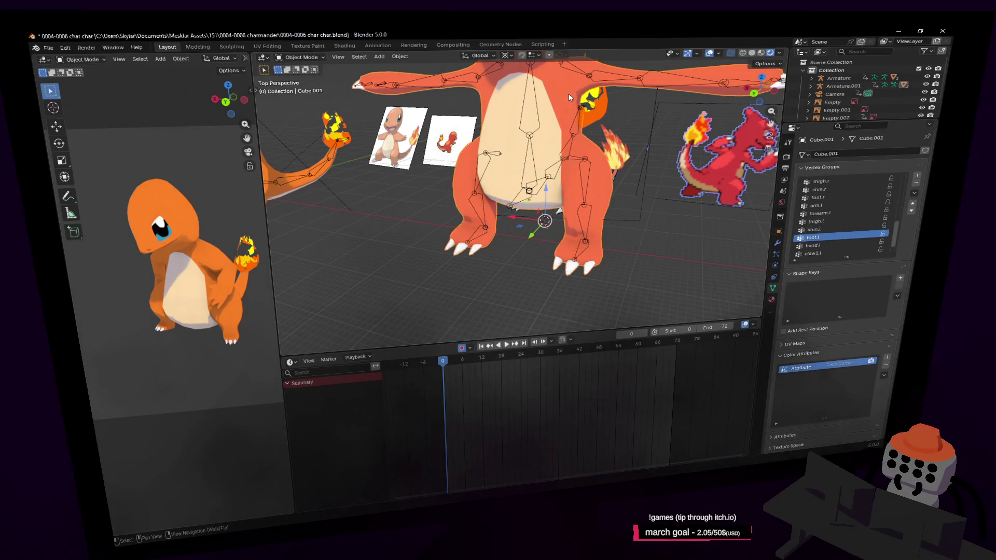
pyautogui.hotkey('shift', 'a')
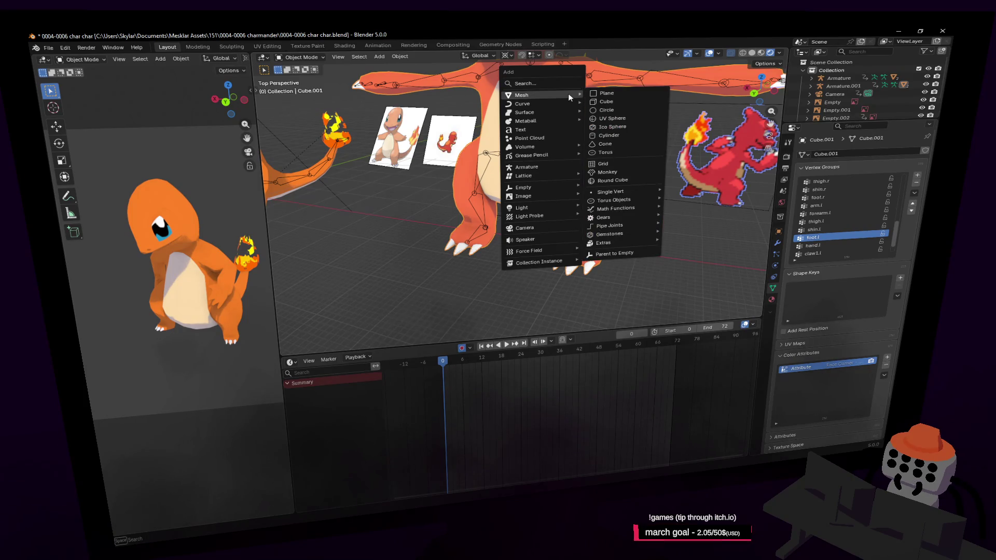
pyautogui.press('Escape')
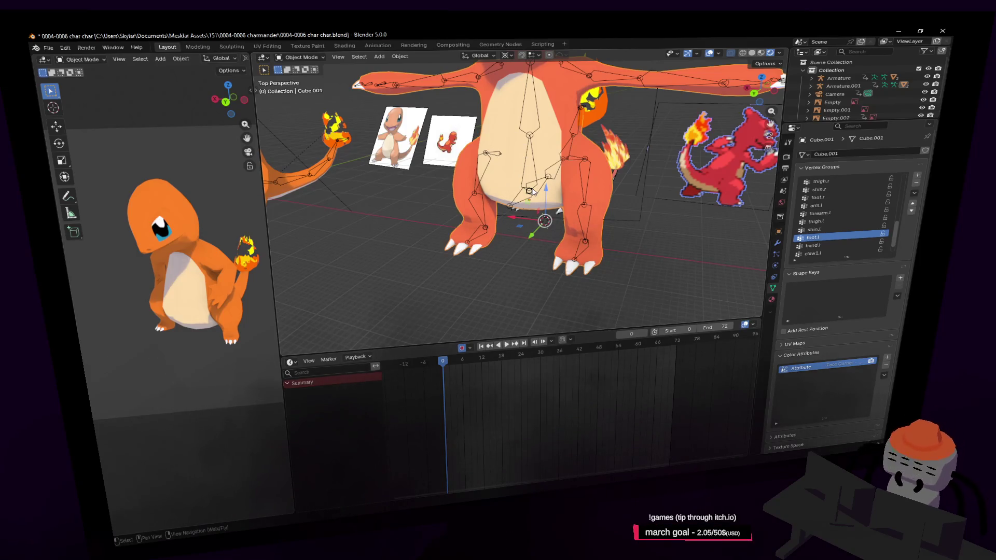
pyautogui.moveTo(527, 118); pyautogui.dragTo(492, 175, button='middle')
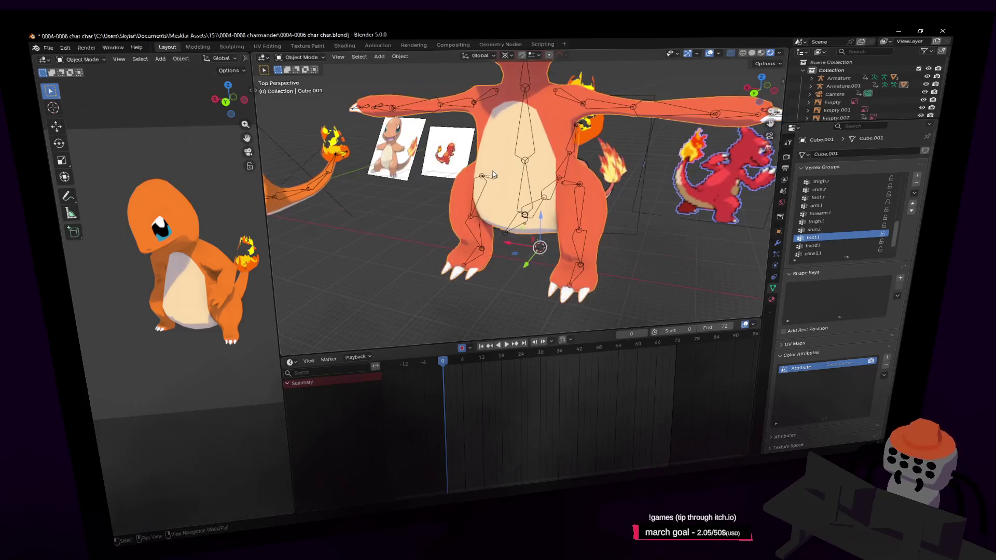
pyautogui.hotkey('shift', 's')
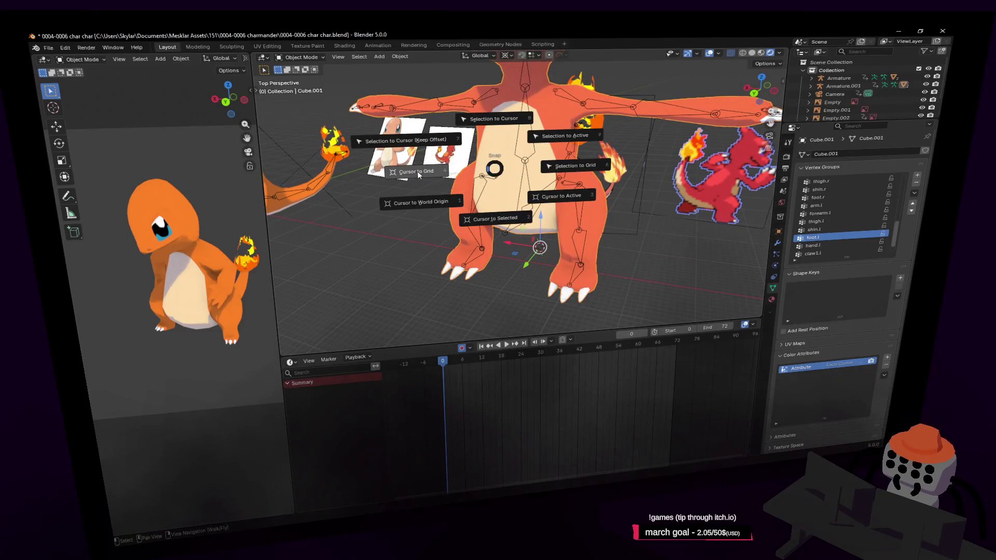
# - Snap the cursor to the selection, pose Armature.001 and rotate the tail bones 165° around Z
pyautogui.click(499, 225)
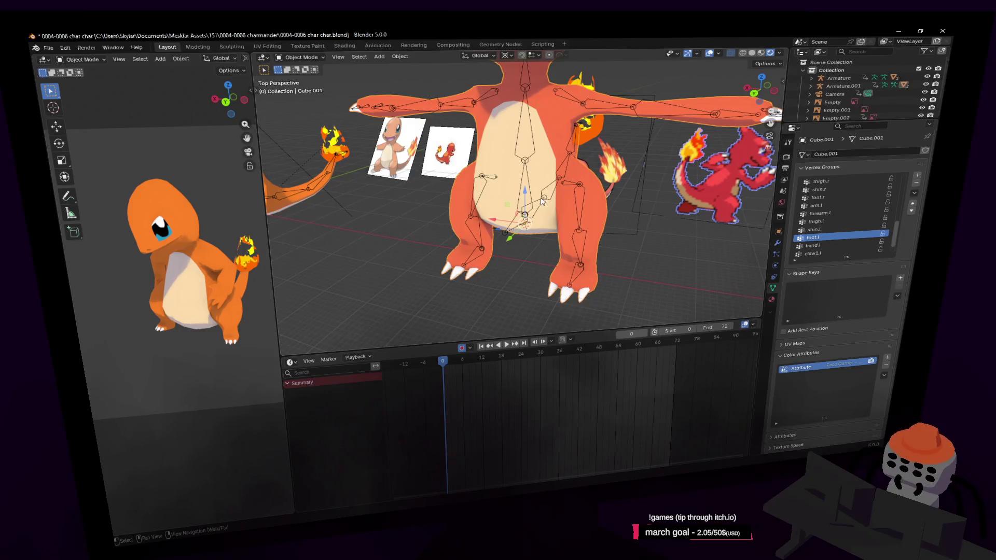
pyautogui.click(555, 189)
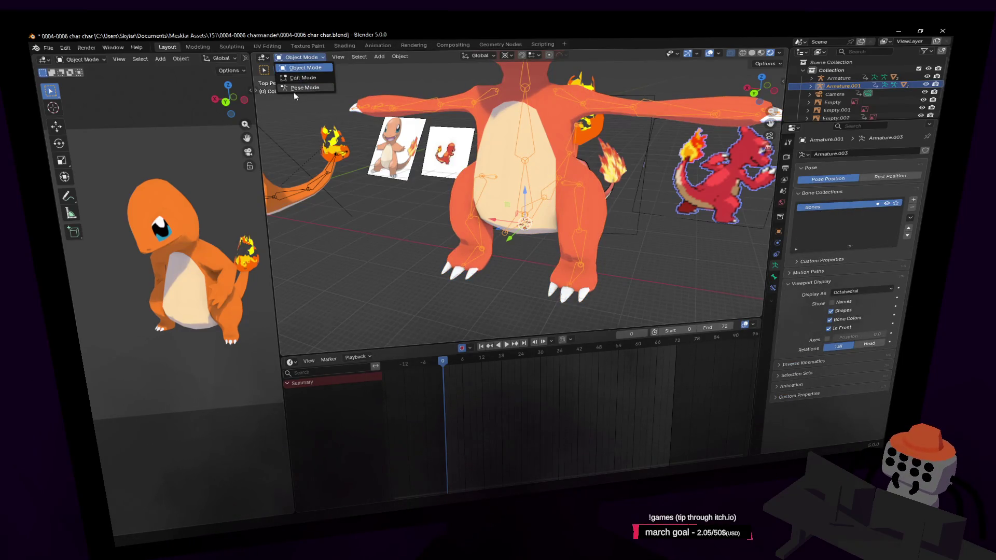
pyautogui.click(302, 87)
pyautogui.press('r')
pyautogui.press('z')
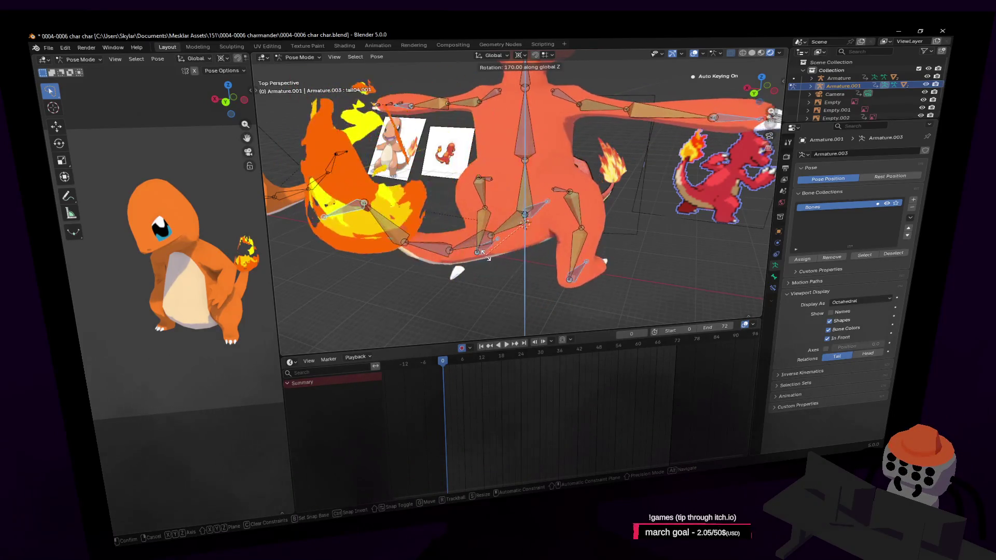
pyautogui.click(479, 253)
# - Return the armature to Object Mode and select the body mesh Cube.001
pyautogui.moveTo(510, 267); pyautogui.dragTo(521, 193, button='middle')
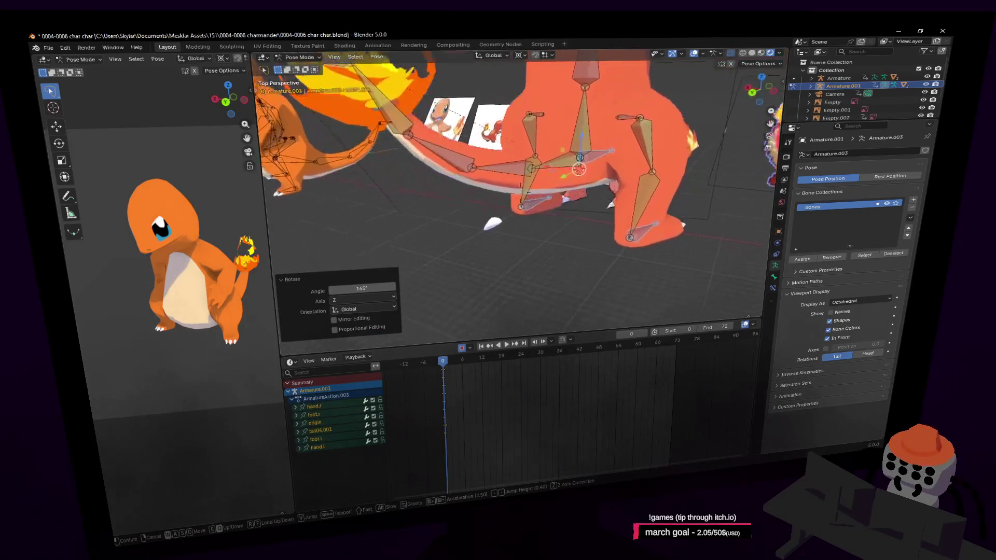
pyautogui.click(510, 267)
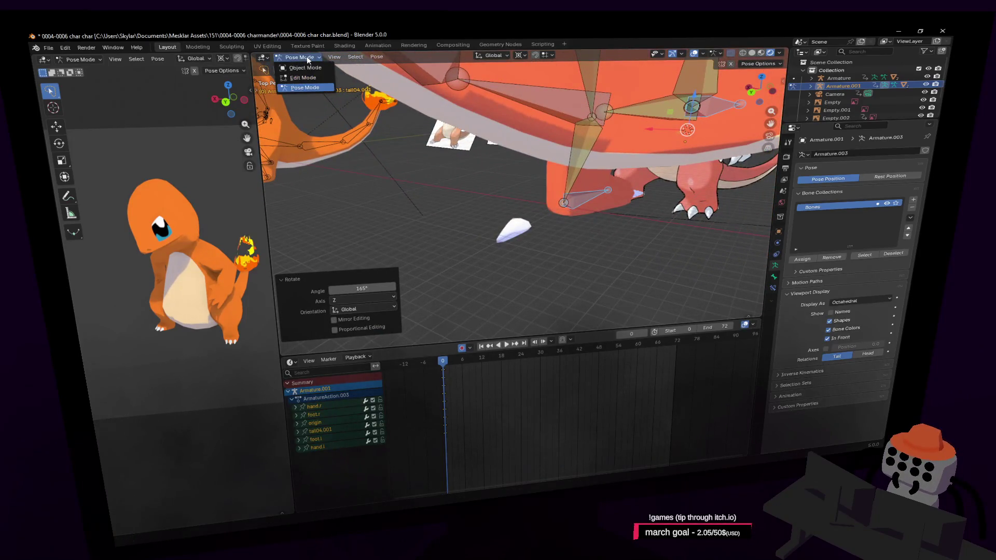
pyautogui.click(305, 68)
pyautogui.click(518, 232)
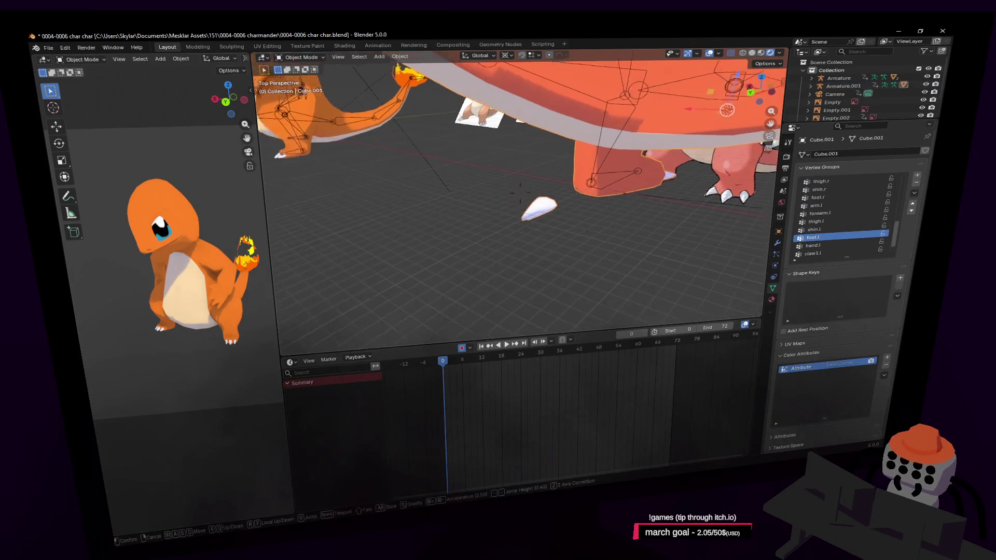
# - In Edit Mode on the body mesh, select a claw piece and highlight the foot.r vertex group
pyautogui.moveTo(518, 231); pyautogui.dragTo(527, 195, button='middle')
pyautogui.press('Tab')
pyautogui.press('Tab')
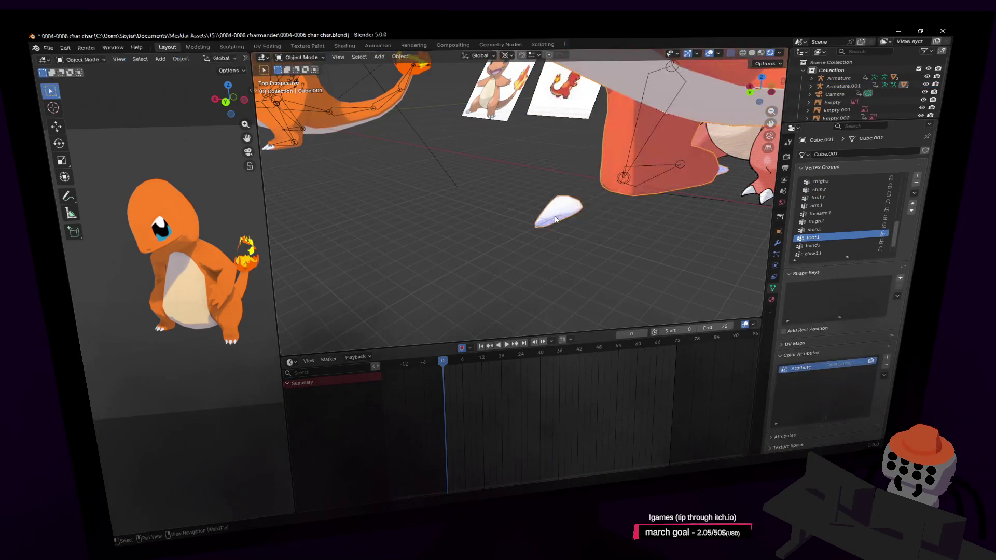
pyautogui.press('Tab')
pyautogui.press('l')
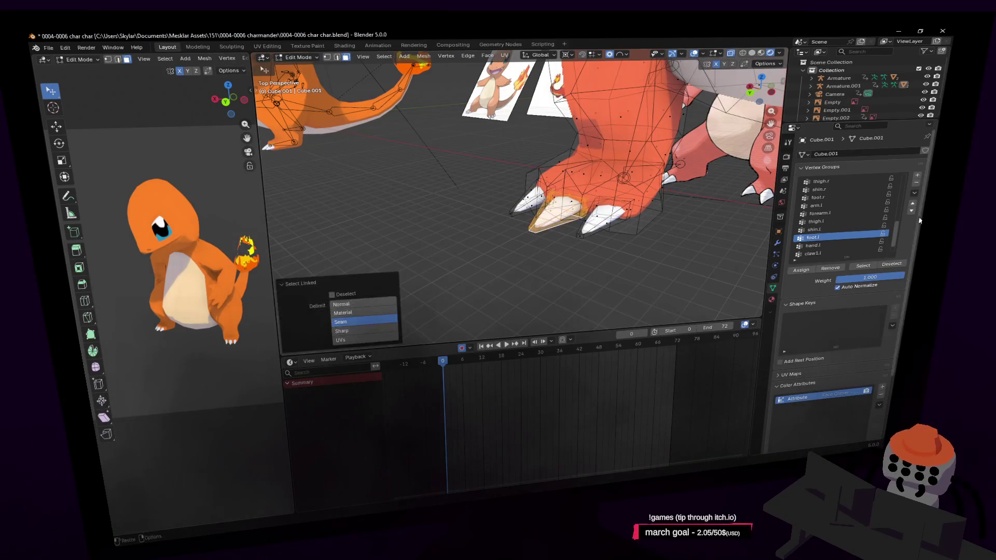
pyautogui.click(846, 197)
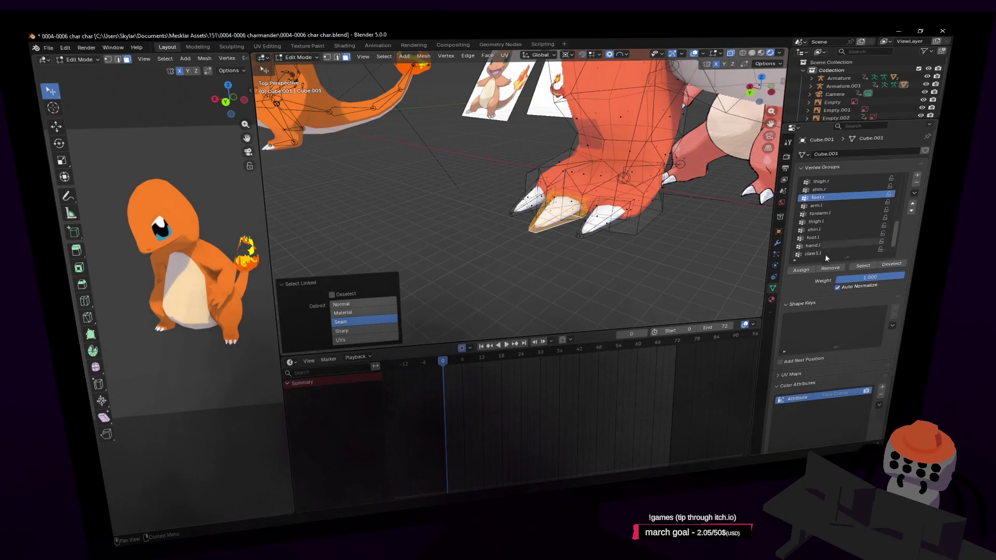
pyautogui.press('Tab')
# - Walk the view around to the character's back and side, then make Armature.001 active
pyautogui.hotkey('shift', '`')
pyautogui.press('s')
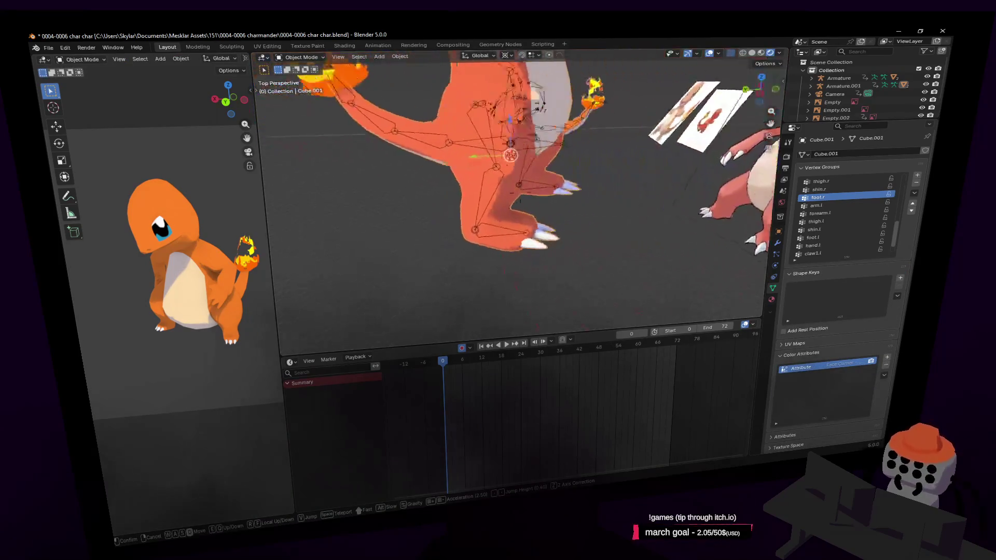
pyautogui.press('w')
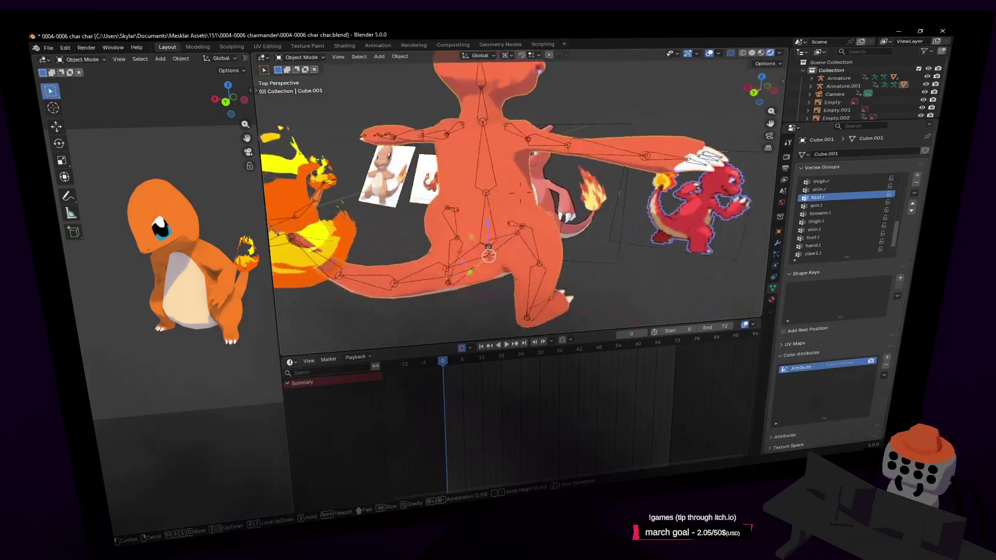
pyautogui.click(628, 181)
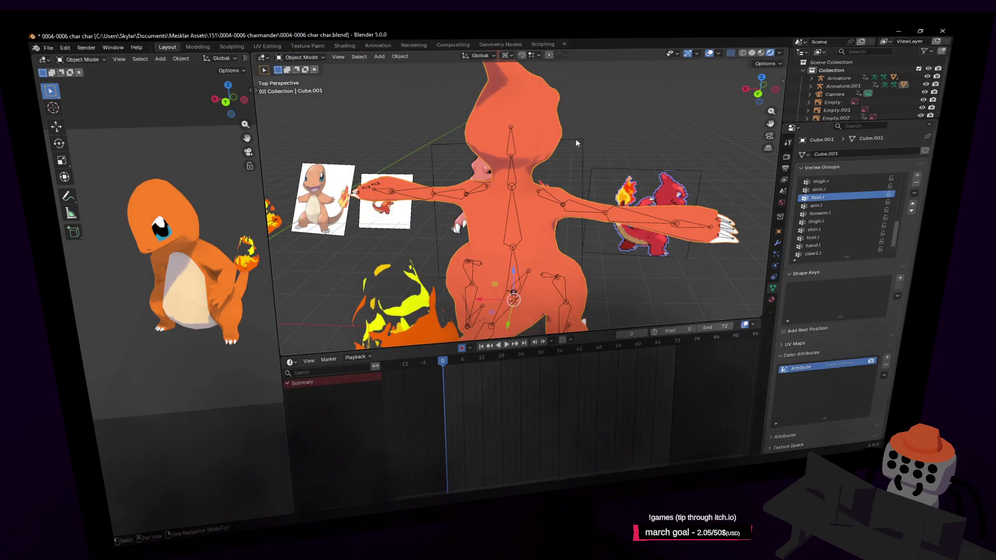
pyautogui.moveTo(575, 139); pyautogui.dragTo(570, 146, button='middle')
pyautogui.click(627, 207)
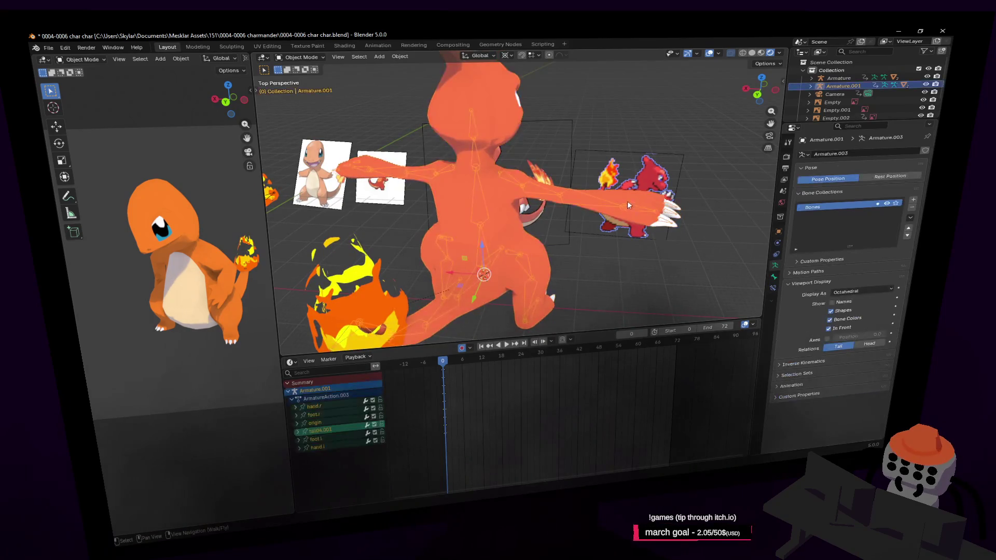
# - In Pose Mode, move the right hand bone down and rotate it about the Median Point pivot
pyautogui.click(305, 88)
pyautogui.hotkey('shift', '`')
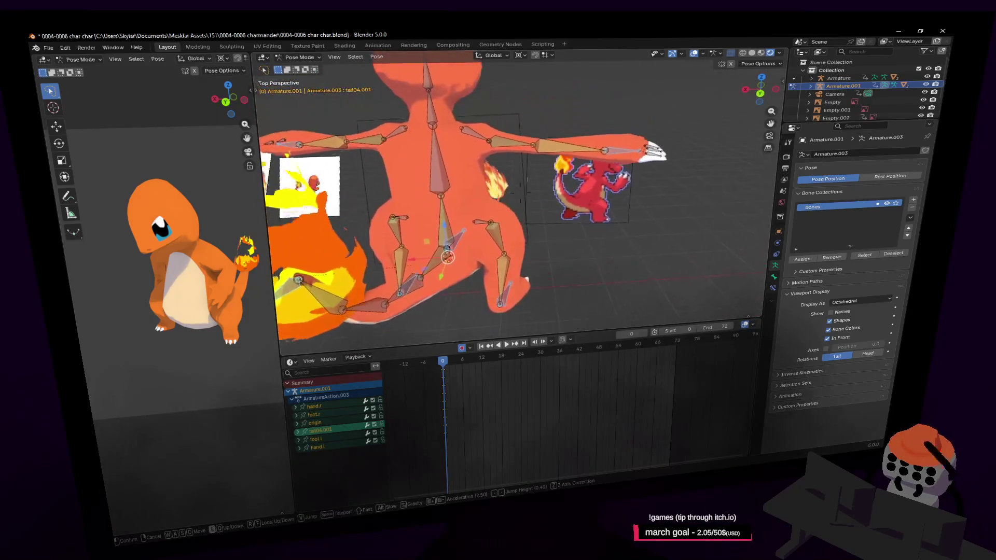
pyautogui.press('Return')
pyautogui.press('g')
pyautogui.press('Escape')
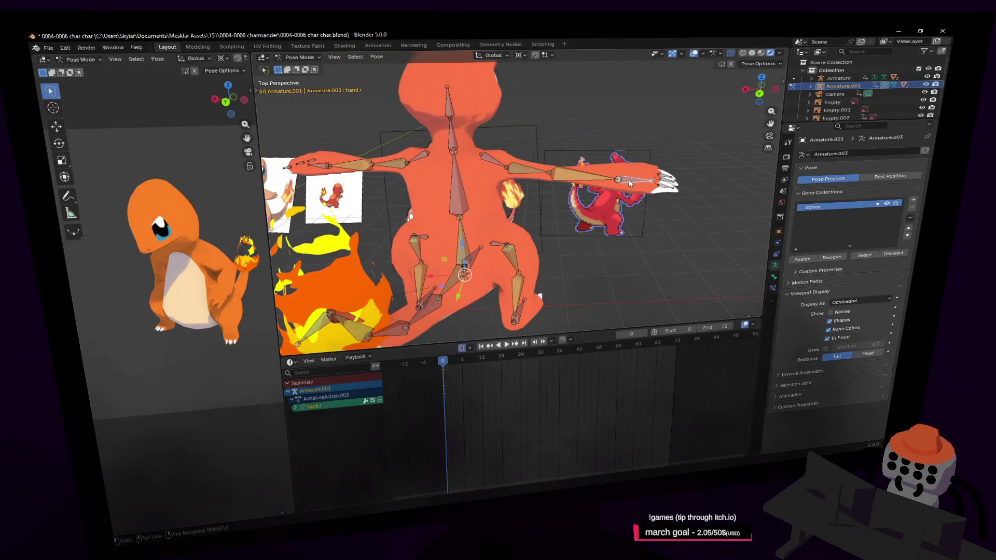
pyautogui.press('g')
pyautogui.press('Return')
pyautogui.press('r')
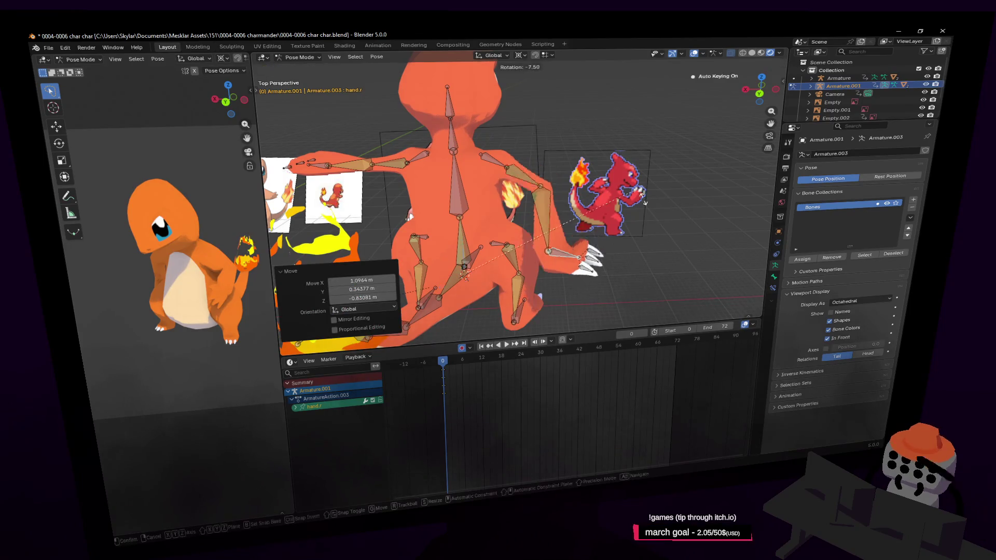
pyautogui.press('Escape')
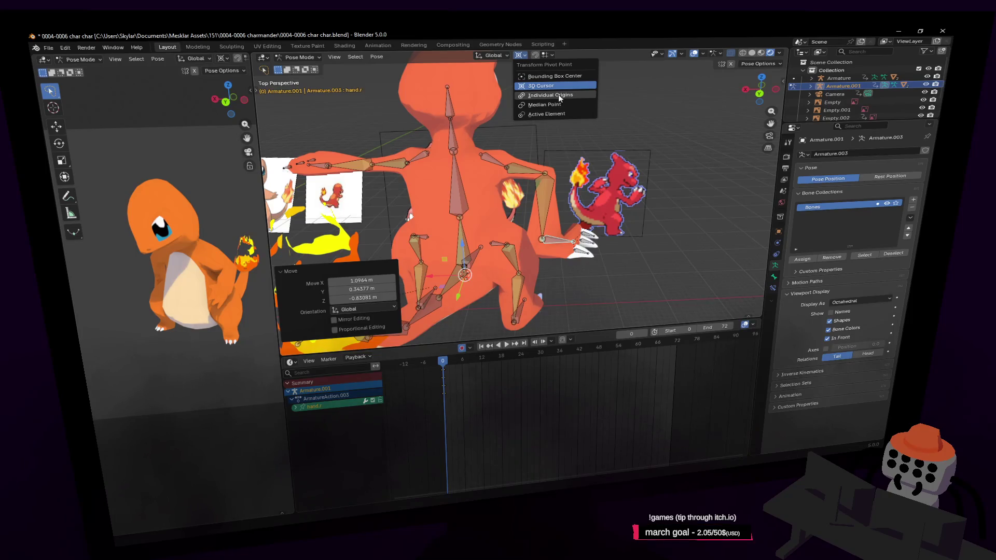
pyautogui.click(546, 103)
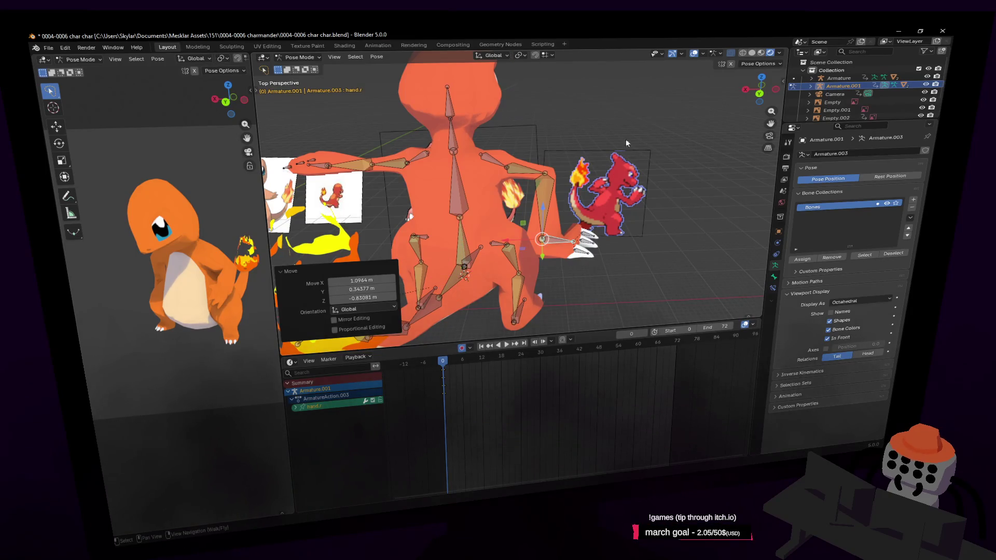
pyautogui.press('r')
pyautogui.click(629, 258)
# - Move and rotate the left hand bone into a new position, nudging it again from another angle
pyautogui.moveTo(628, 257); pyautogui.dragTo(521, 209, button='middle')
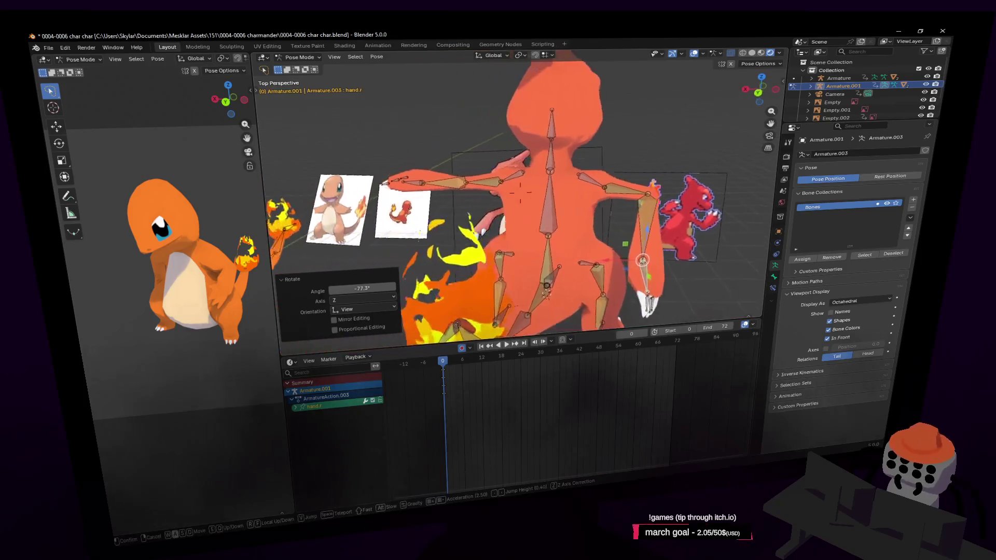
pyautogui.click(478, 180)
pyautogui.press('g')
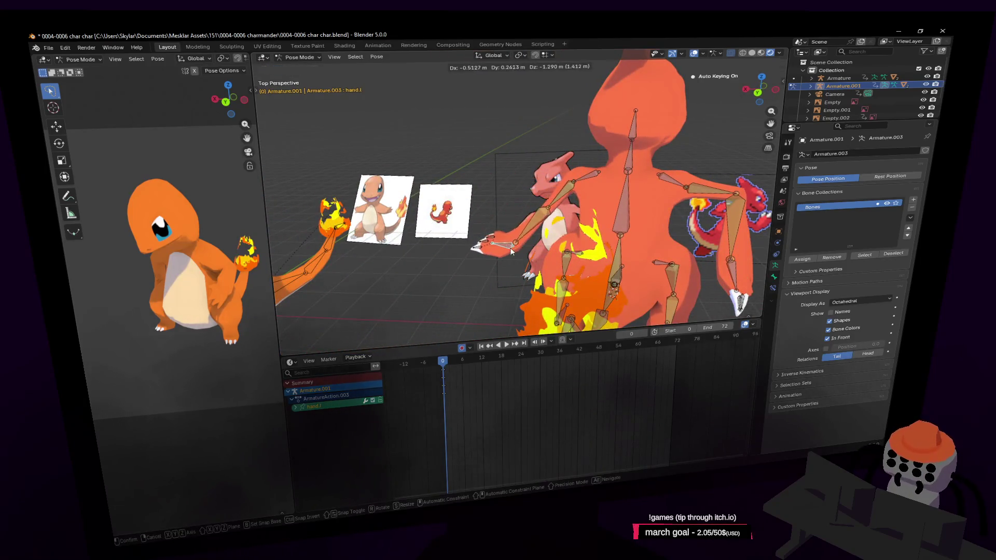
pyautogui.click(512, 250)
pyautogui.press('r')
pyautogui.click(445, 164)
pyautogui.moveTo(444, 163); pyautogui.dragTo(542, 233, button='middle')
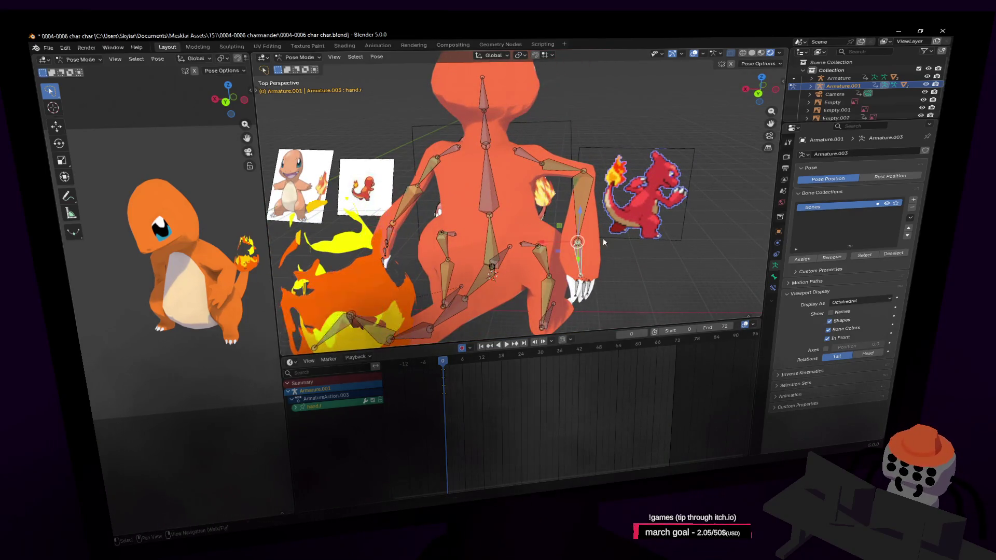
pyautogui.moveTo(603, 237); pyautogui.dragTo(592, 215, button='middle')
pyautogui.press('g')
pyautogui.click(589, 209)
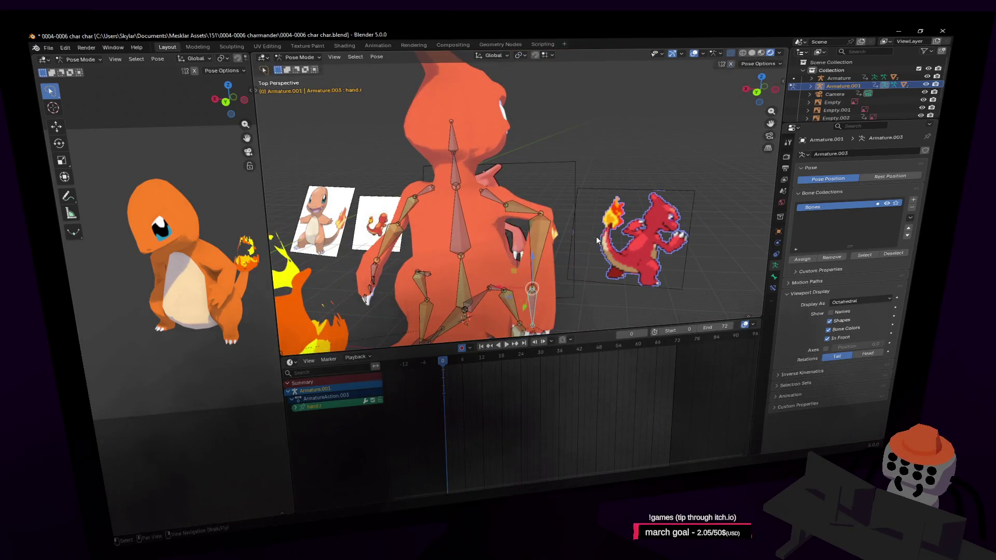
# - Shift the hand bone once more and rotate it 67.3° around Z, then view the result from behind
pyautogui.hotkey('shift', '`')
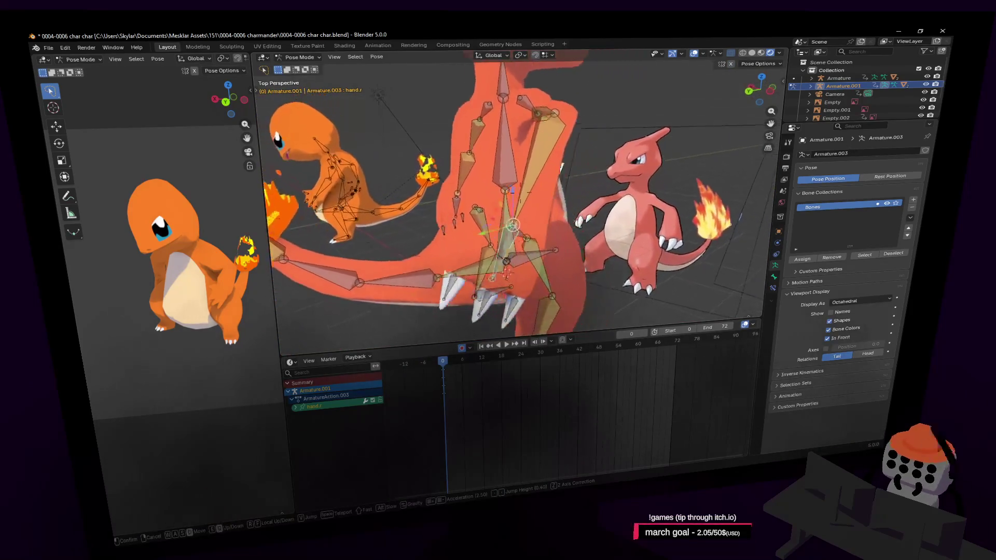
pyautogui.click(530, 243)
pyautogui.press('g')
pyautogui.click(531, 243)
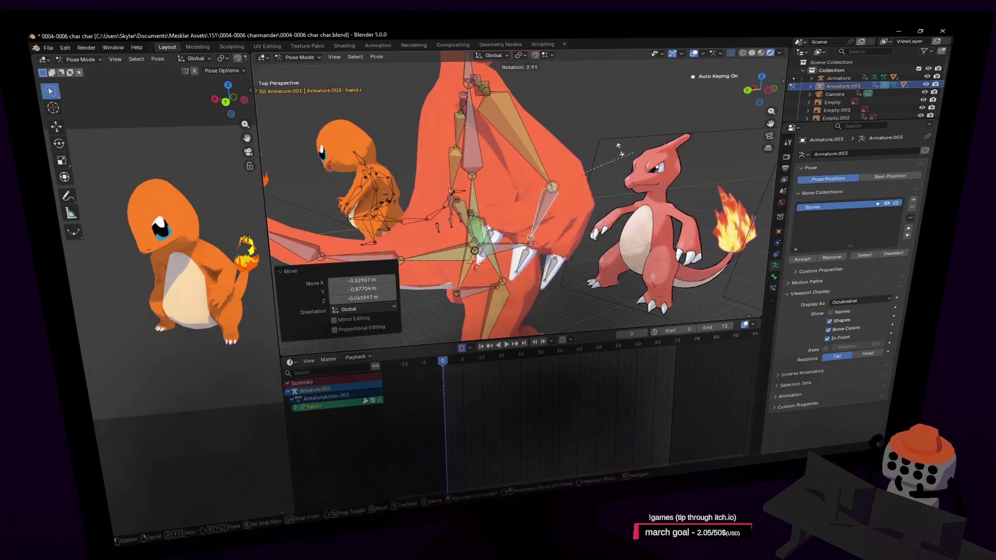
pyautogui.press('r')
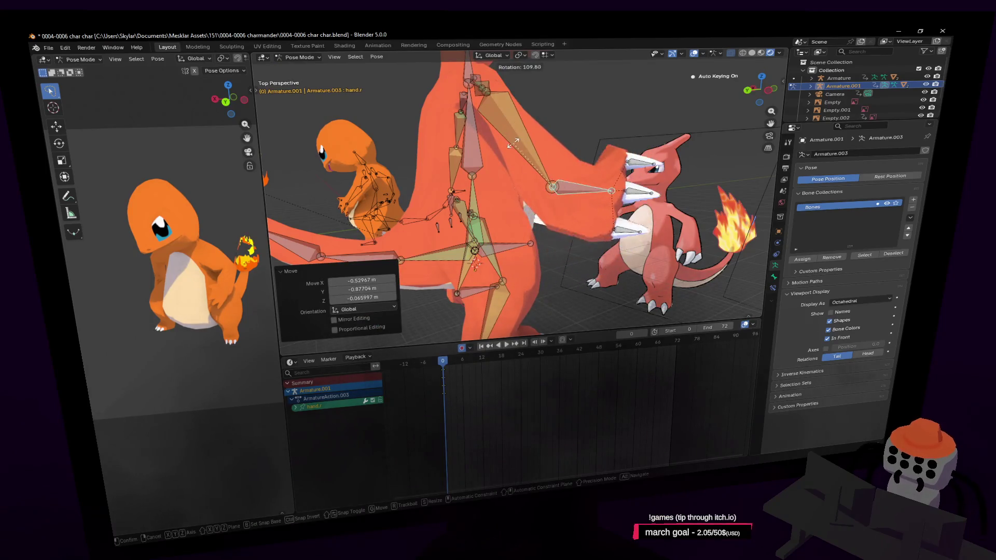
pyautogui.click(555, 139)
pyautogui.hotkey('shift', '`')
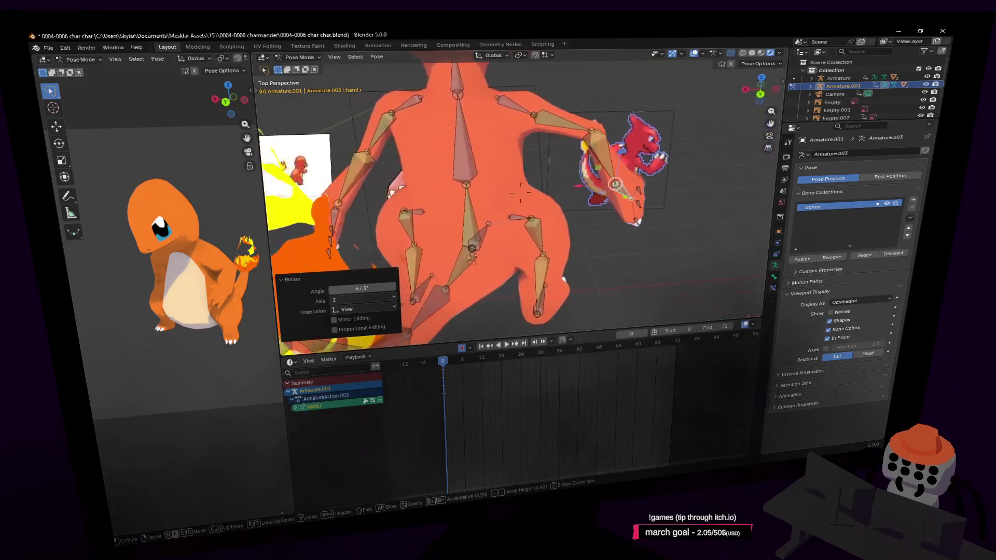
pyautogui.click(620, 141)
pyautogui.hotkey('shift', '`')
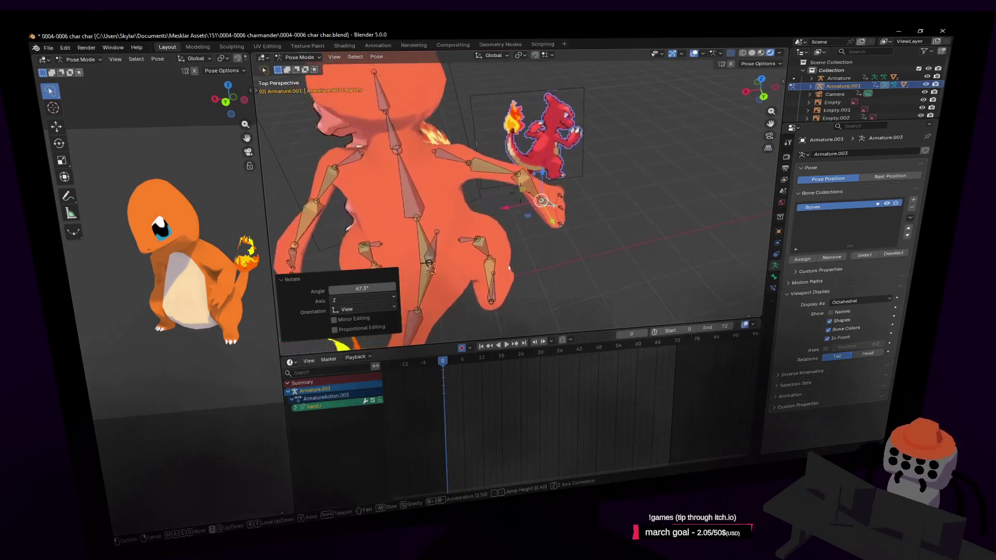
pyautogui.press('s')
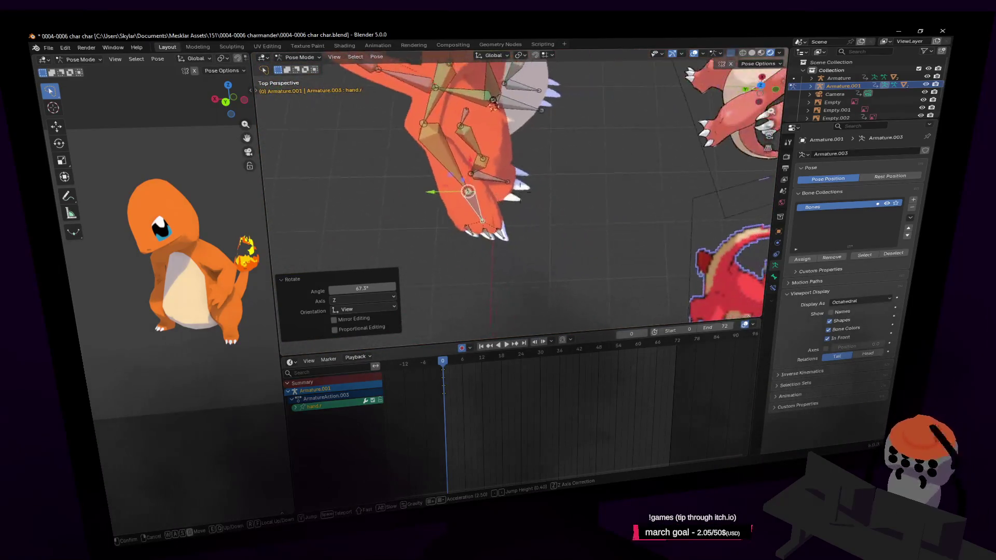
# - Fly the view around the character and move the hand bone to a new position
pyautogui.click(621, 115)
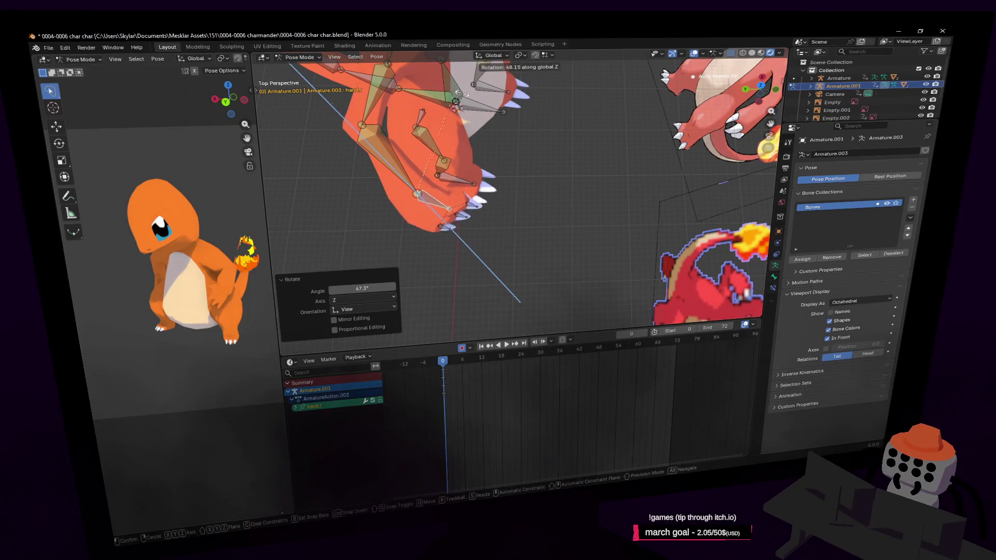
pyautogui.hotkey('shift', '`')
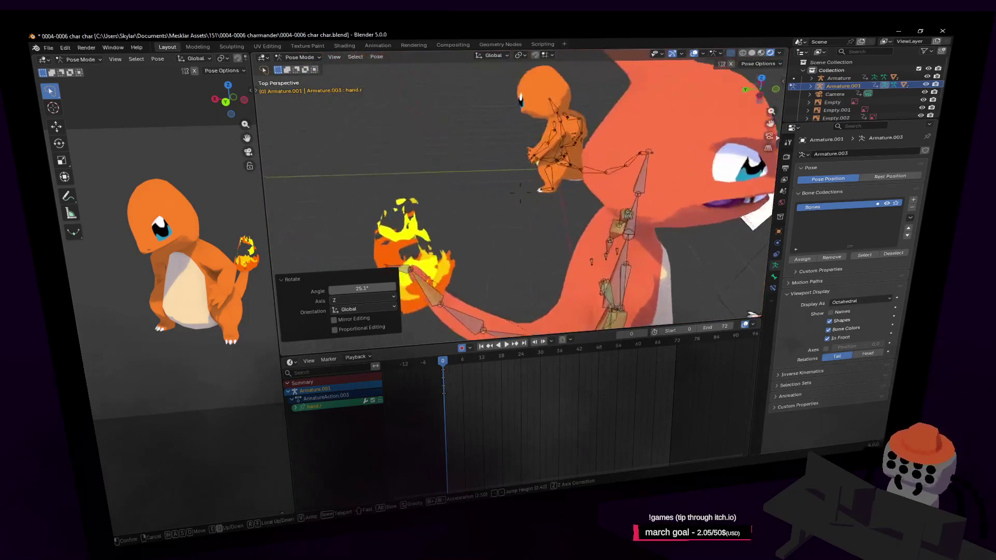
pyautogui.press('s')
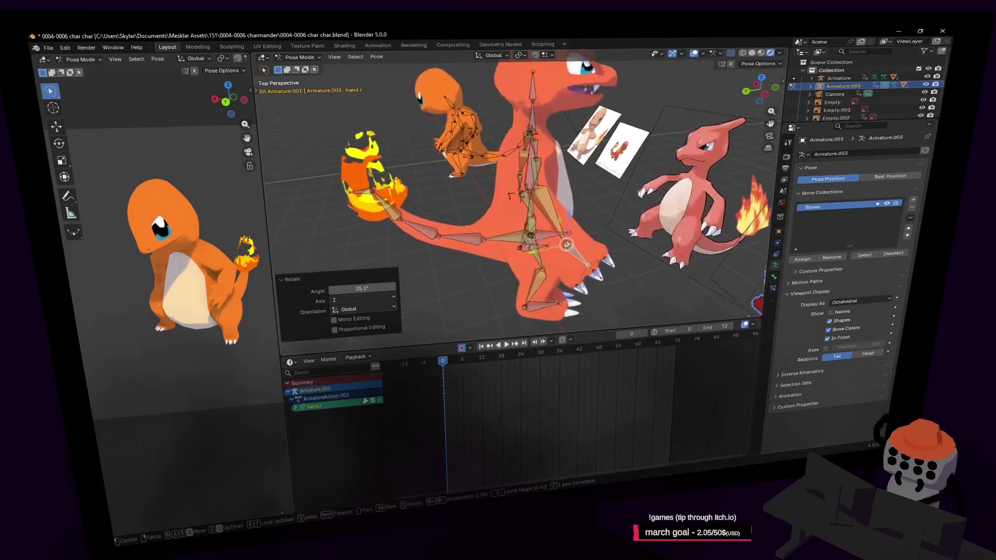
pyautogui.press('d')
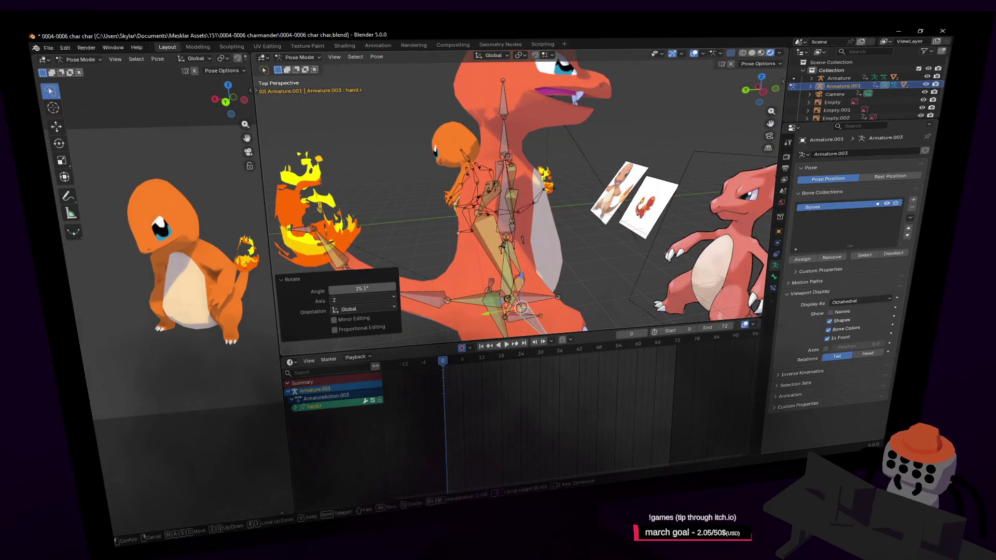
pyautogui.press('Return')
pyautogui.press('g')
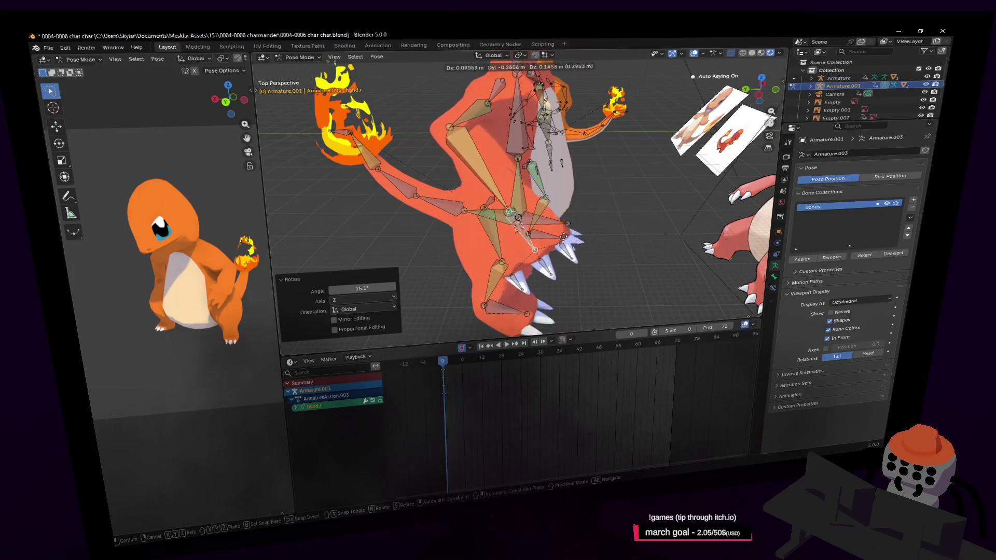
pyautogui.scroll(2, 563, 237)
pyautogui.scroll(2, 591, 225)
pyautogui.scroll(2, 623, 219)
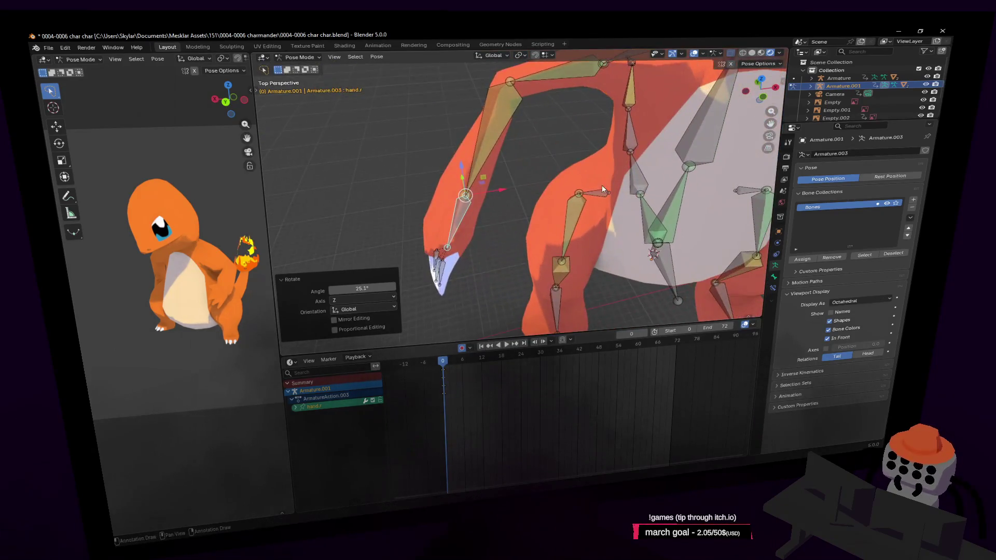
pyautogui.click(641, 225)
# - Slide the hand bone along global X, then rotate it viewed from above
pyautogui.hotkey('shift', '`')
pyautogui.press('s')
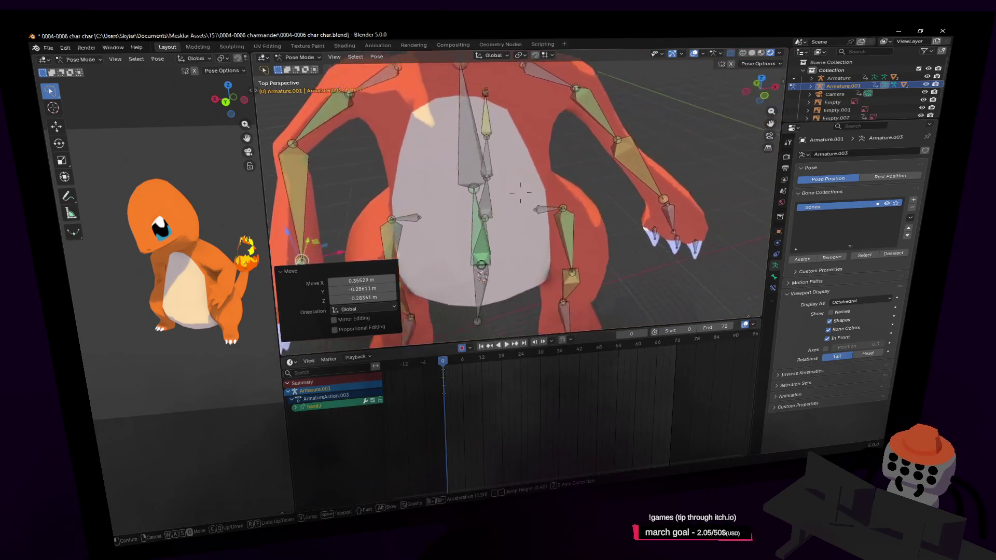
pyautogui.press('Return')
pyautogui.moveTo(653, 208); pyautogui.dragTo(657, 210, button='middle')
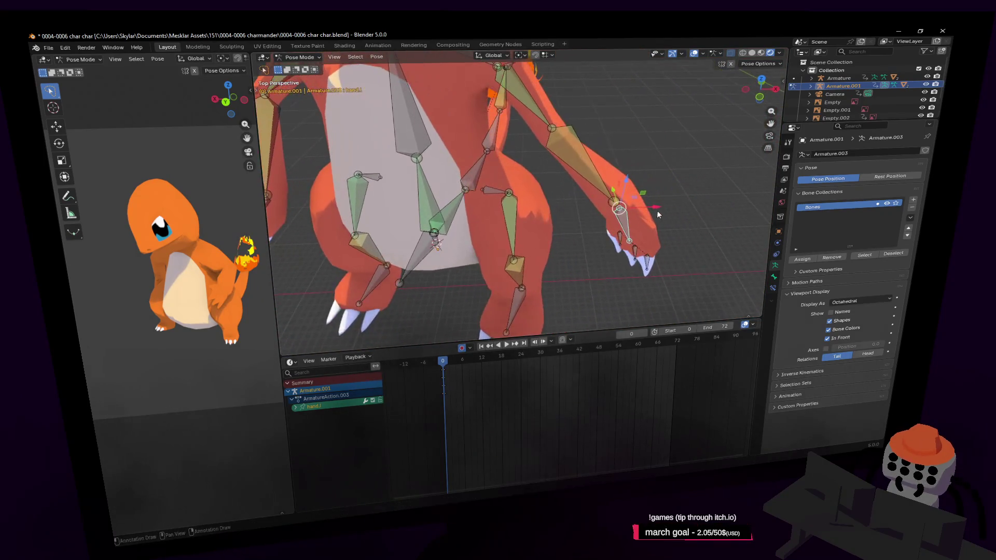
pyautogui.press('g')
pyautogui.press('x')
pyautogui.click(603, 218)
pyautogui.hotkey('shift', '`')
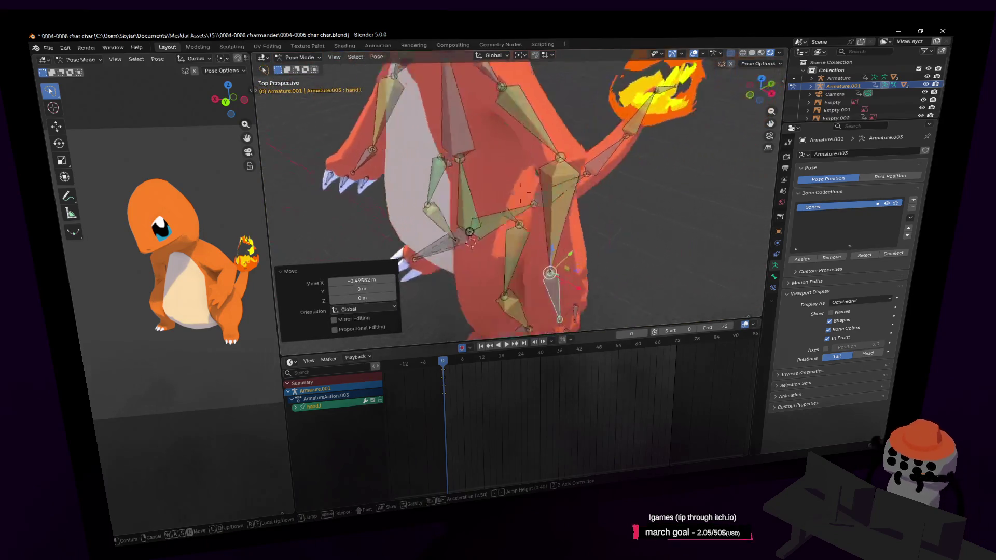
pyautogui.press('Return')
pyautogui.press('r')
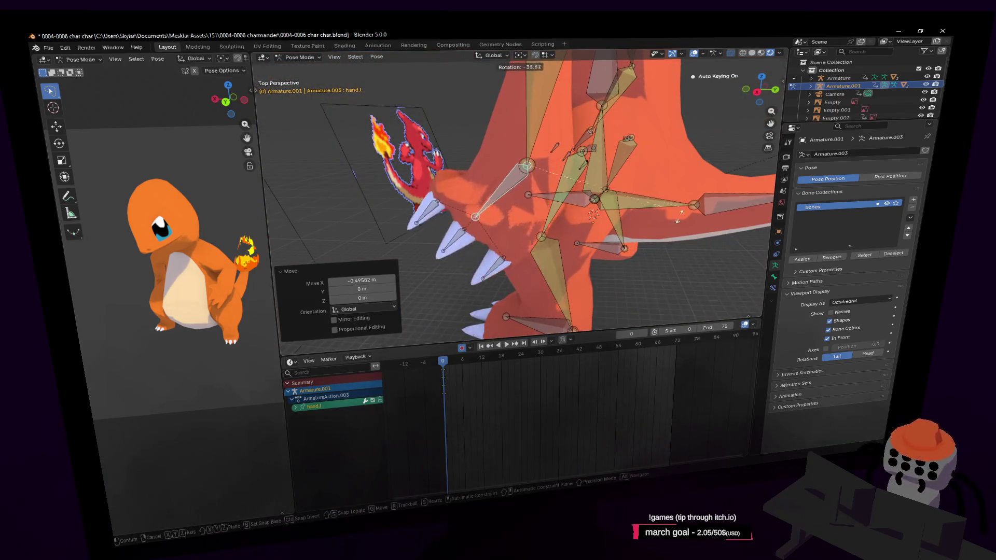
pyautogui.click(607, 139)
# - Reposition the hand bone again and turn it with two further rotations
pyautogui.click(547, 165)
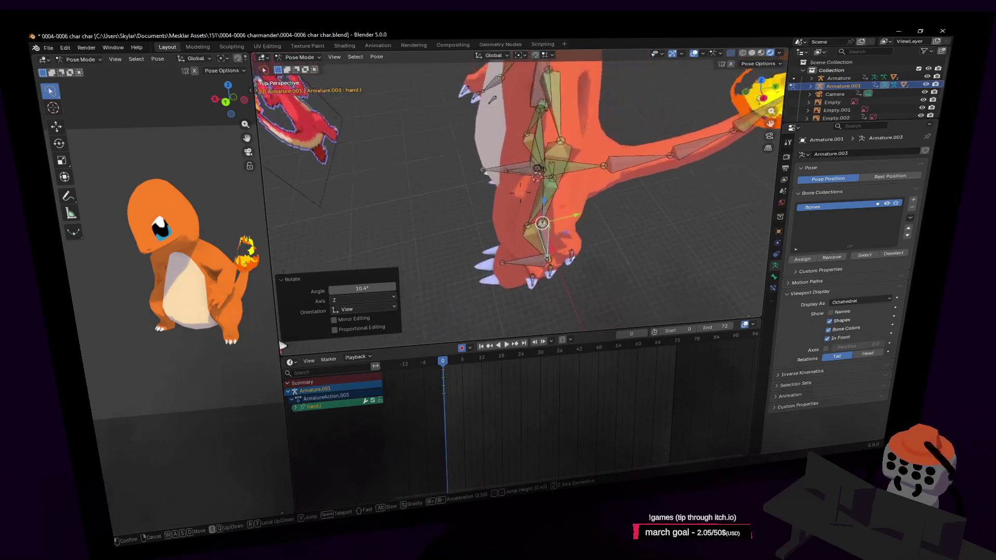
pyautogui.click(566, 215)
pyautogui.press('g')
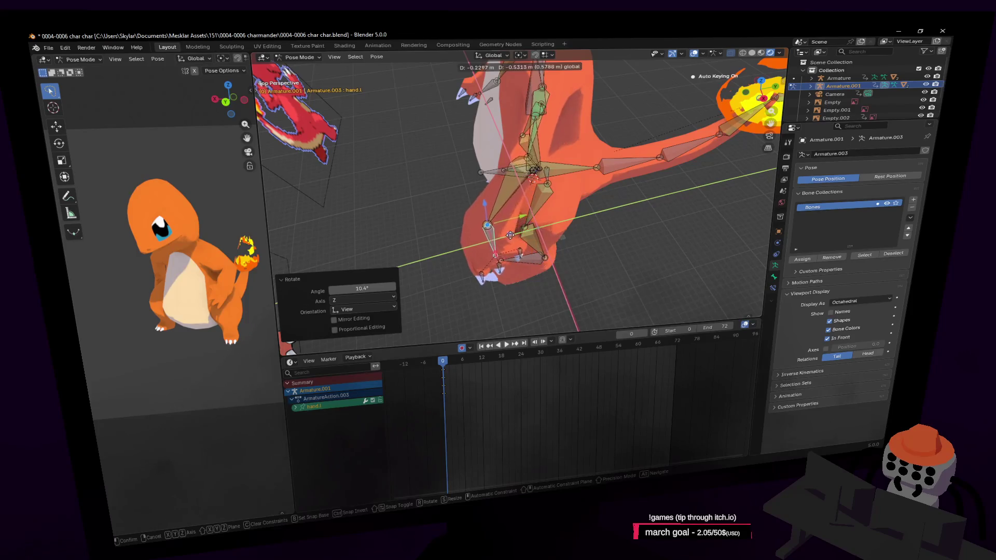
pyautogui.click(510, 235)
pyautogui.press('r')
pyautogui.click(591, 247)
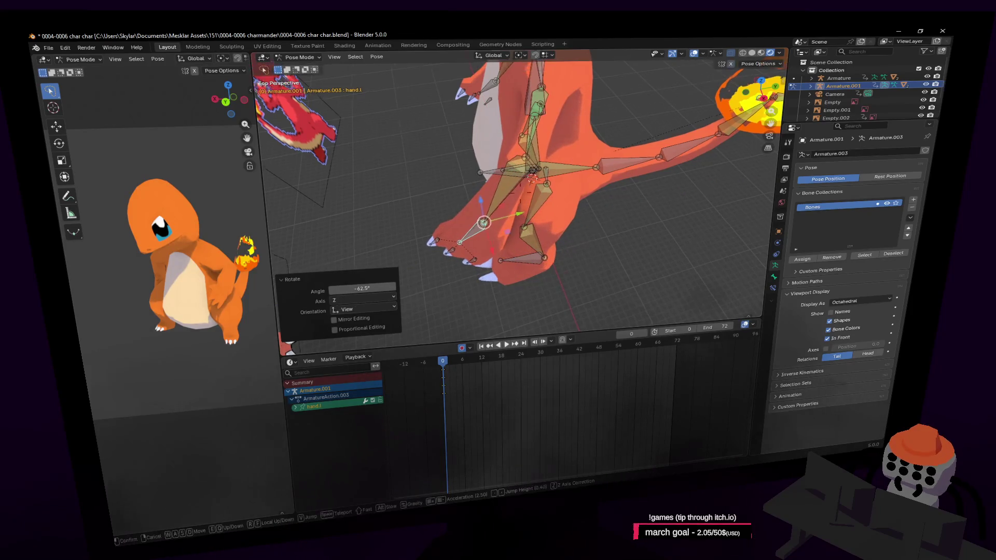
pyautogui.moveTo(590, 247); pyautogui.dragTo(728, 153, button='middle')
pyautogui.press('r')
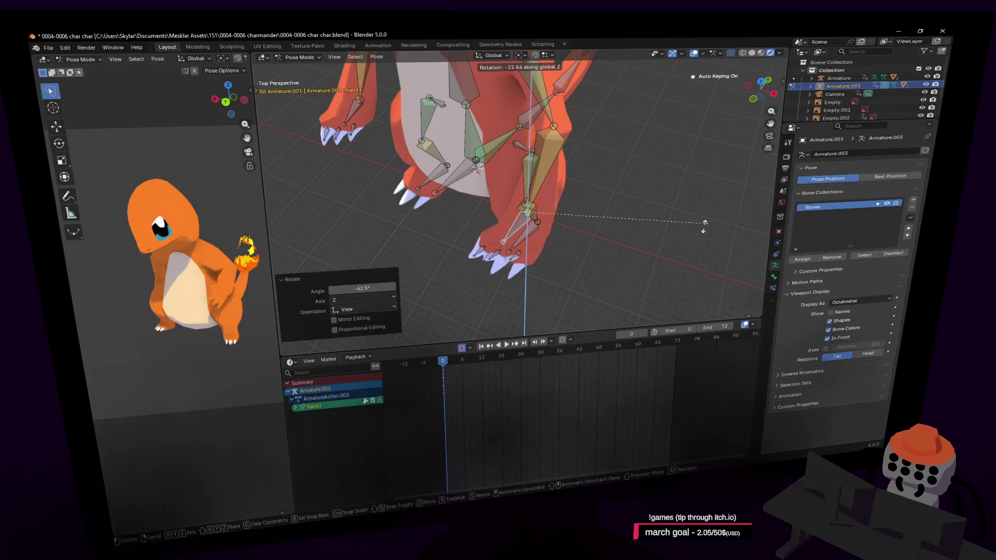
pyautogui.click(662, 193)
pyautogui.hotkey('shift', '`')
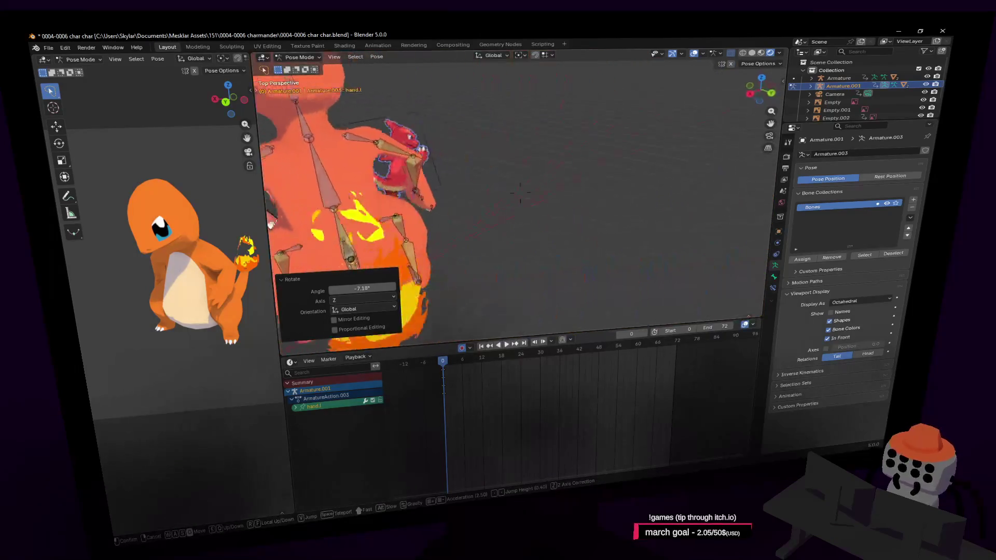
pyautogui.press('w')
pyautogui.click(503, 188)
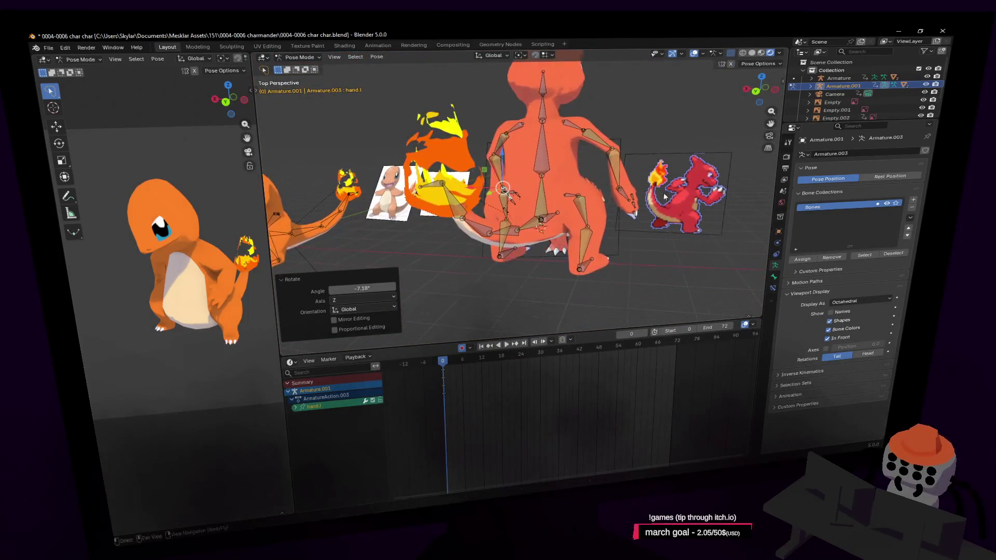
# - Lower the origin bone about half a metre along global Z
pyautogui.click(545, 229)
pyautogui.press('g')
pyautogui.press('z')
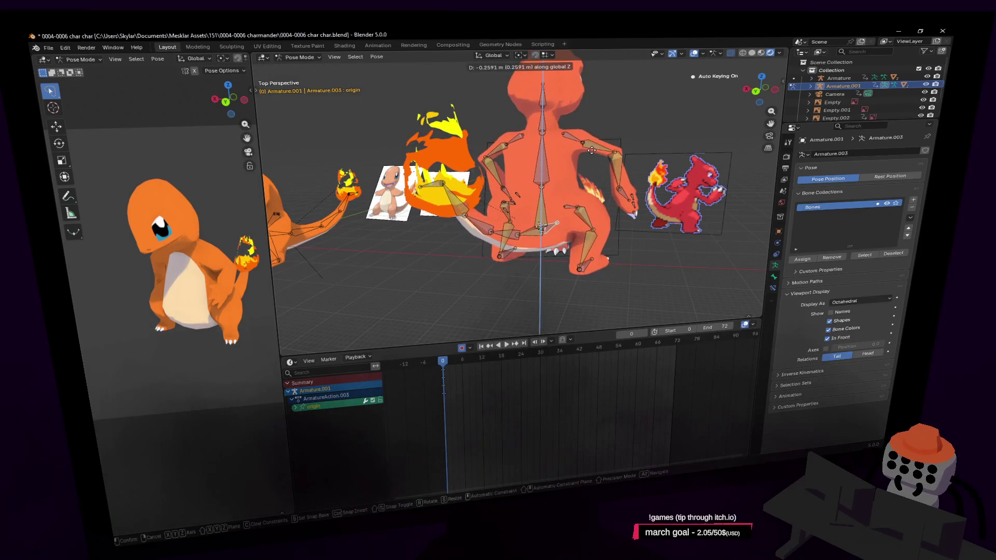
pyautogui.click(540, 229)
pyautogui.hotkey('shift', '`')
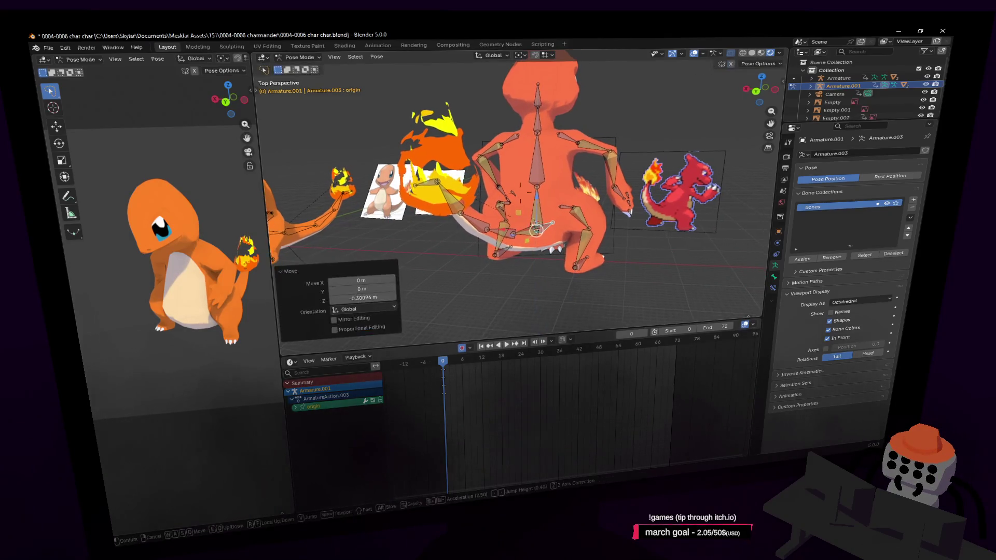
pyautogui.press('w')
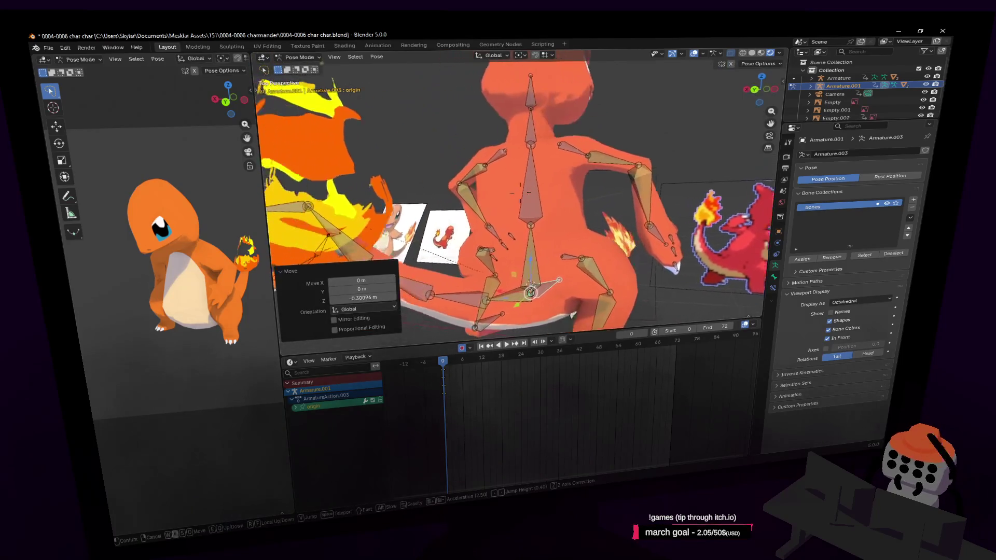
pyautogui.press('w')
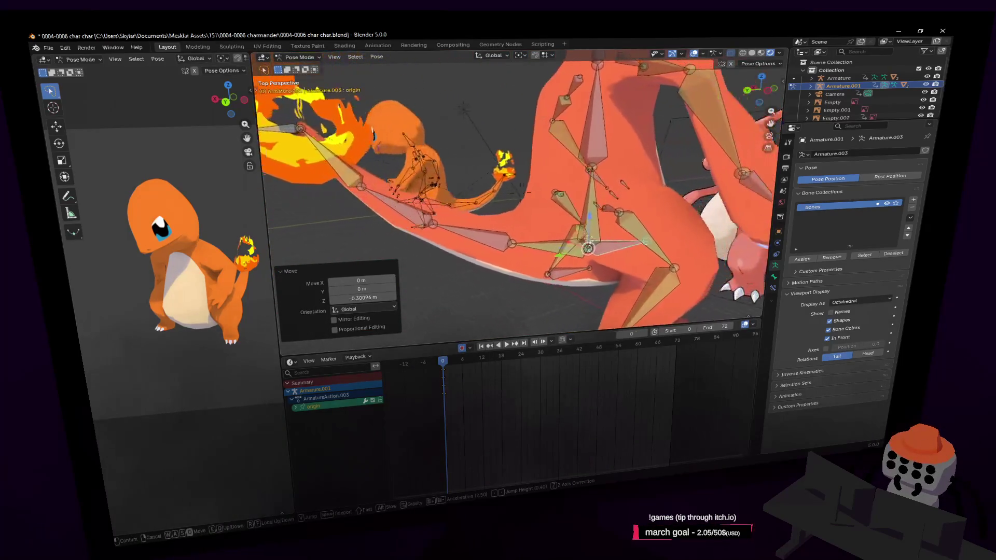
pyautogui.click(578, 185)
# - Rotate the upper spine (spine3) bone, then rotate the neck bone to 41.6° with auto-keying
pyautogui.click(587, 101)
pyautogui.press('r')
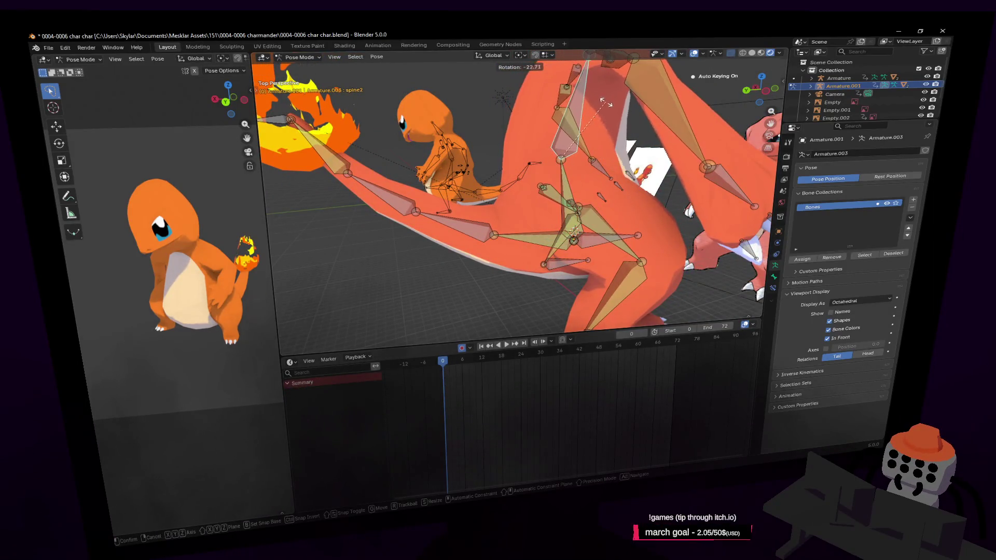
pyautogui.click(593, 95)
pyautogui.moveTo(594, 95); pyautogui.dragTo(553, 117, button='middle')
pyautogui.click(554, 118)
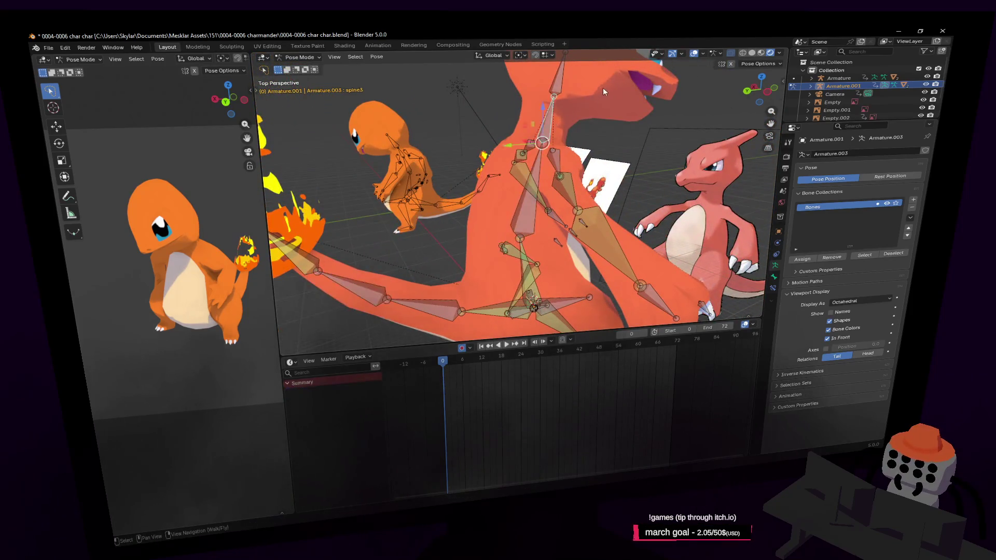
pyautogui.press('r')
pyautogui.click(610, 96)
pyautogui.press('r')
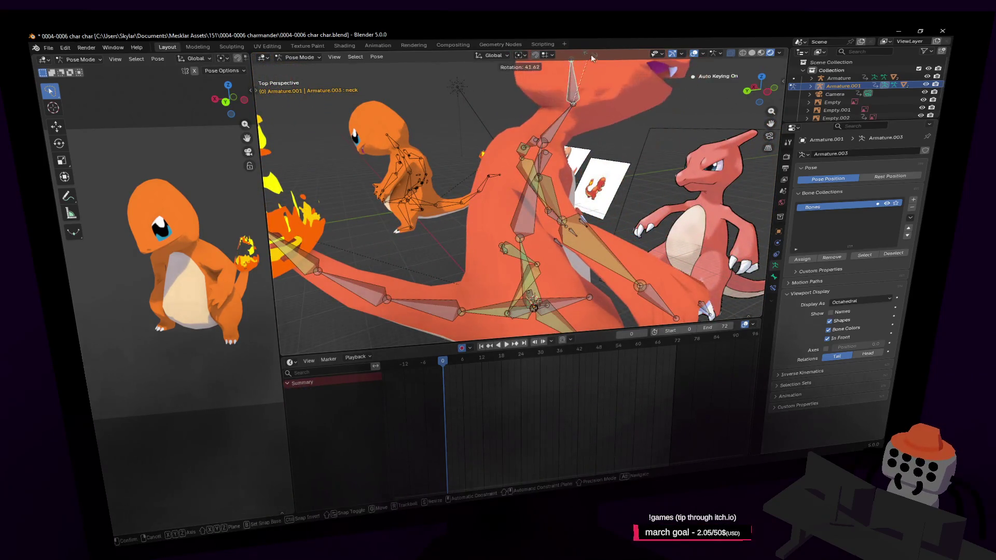
pyautogui.click(590, 54)
pyautogui.hotkey('shift', '`')
pyautogui.press('w')
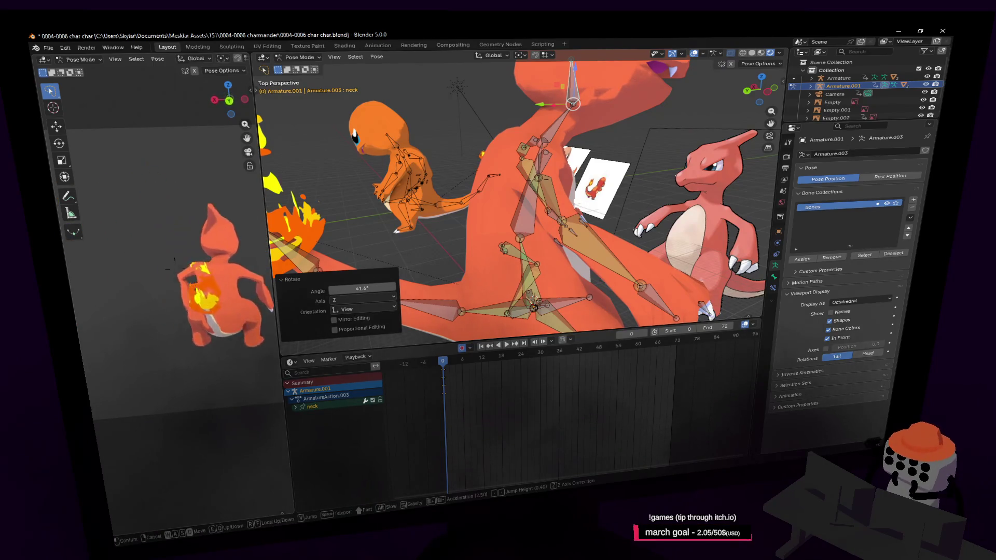
# - Resize the side viewport, scrub the timeline a few frames and return to the first frame
pyautogui.click(226, 207)
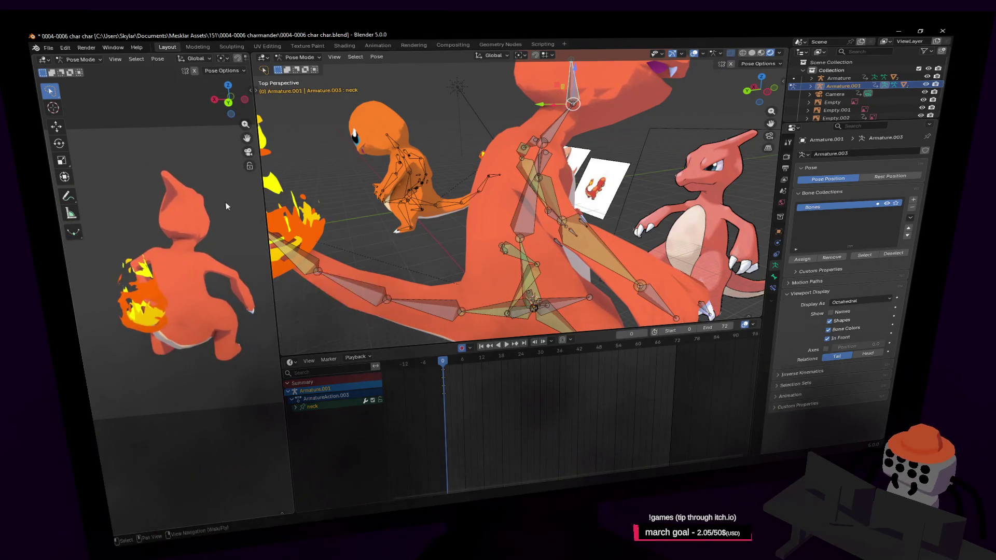
pyautogui.moveTo(264, 210); pyautogui.dragTo(455, 221)
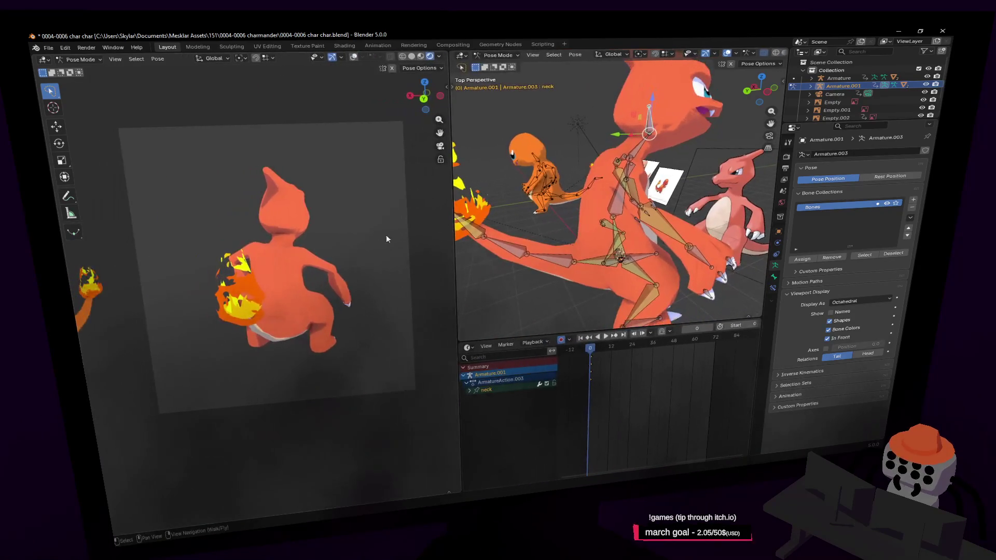
pyautogui.hotkey('shift', '`')
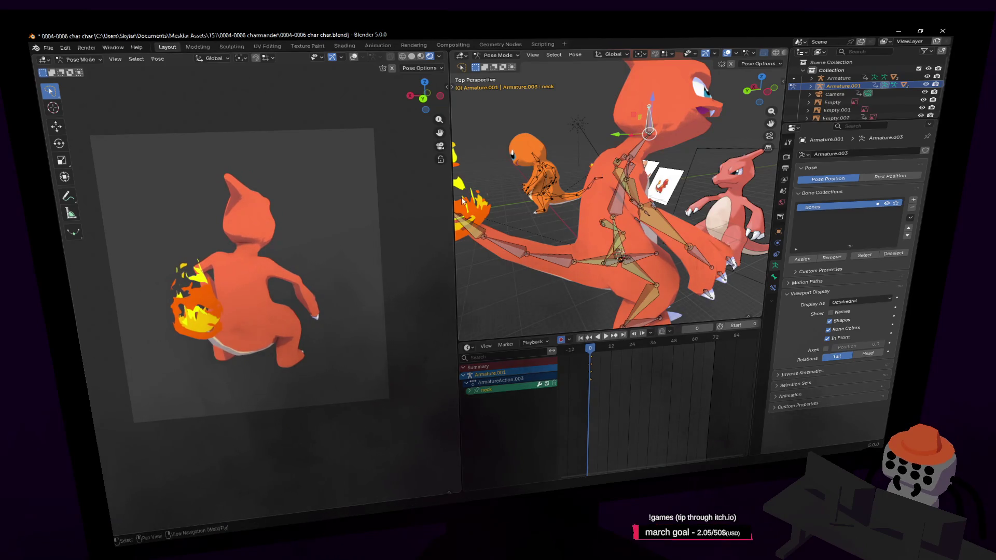
pyautogui.moveTo(443, 193); pyautogui.dragTo(343, 195)
pyautogui.moveTo(545, 233); pyautogui.dragTo(482, 354, button='middle')
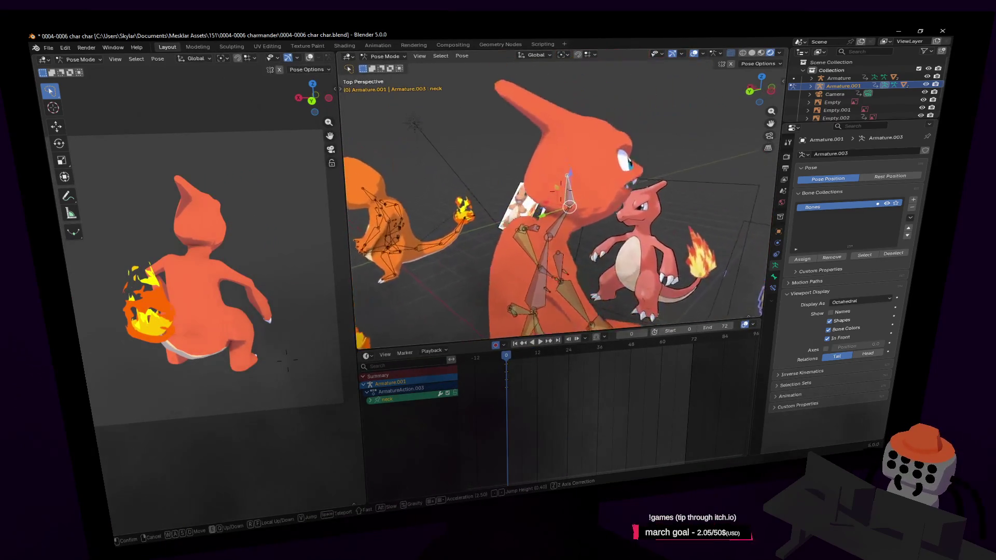
pyautogui.moveTo(481, 354); pyautogui.dragTo(532, 359)
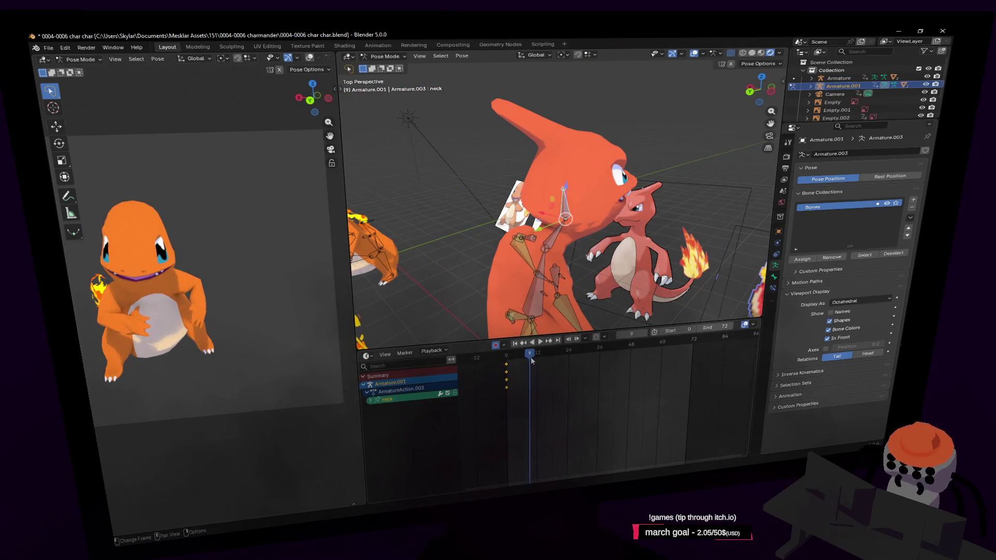
pyautogui.hotkey('shift', 'Left')
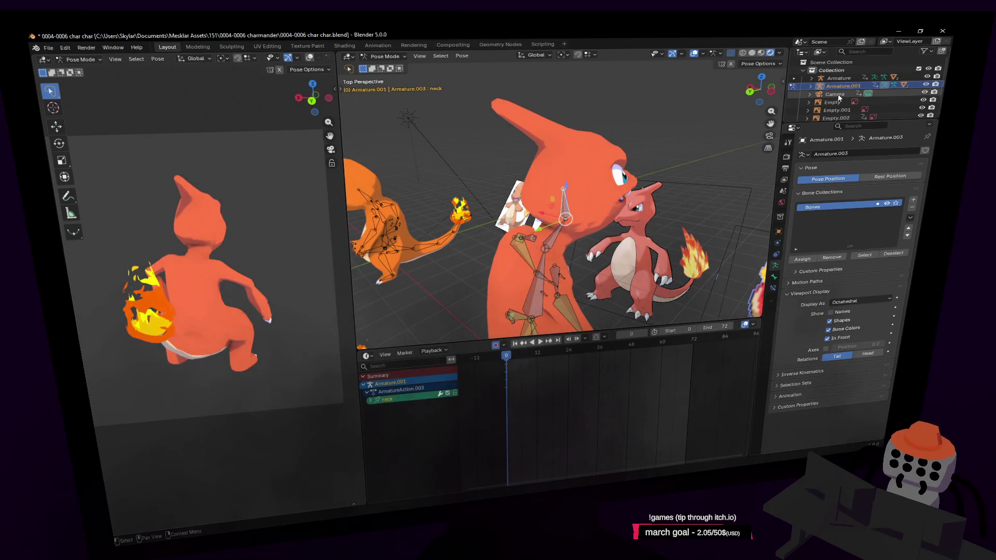
# - Delete the Camera's keyframes near frame 12, then put Armature.001 into Pose Mode
pyautogui.click(836, 95)
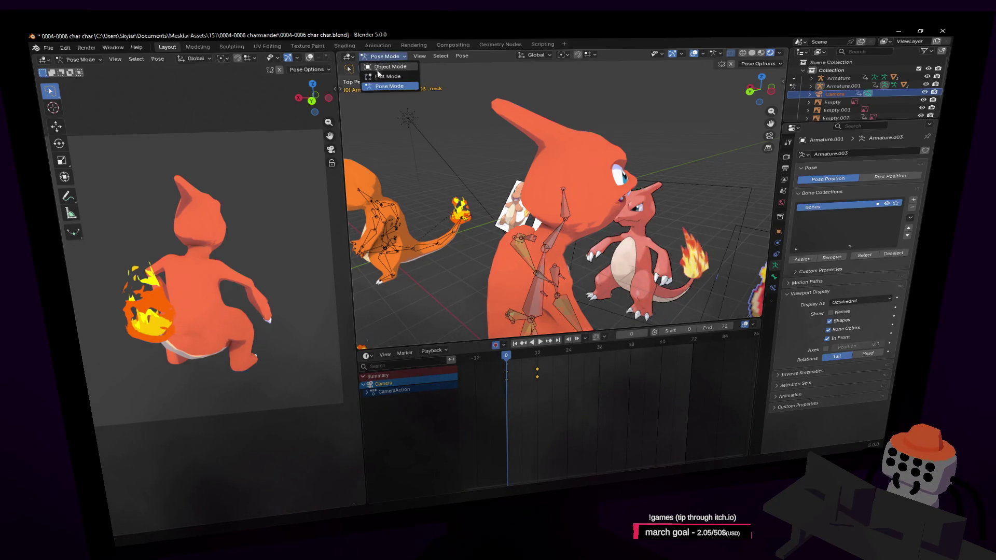
pyautogui.click(377, 68)
pyautogui.moveTo(524, 353); pyautogui.dragTo(524, 353)
pyautogui.press('Delete')
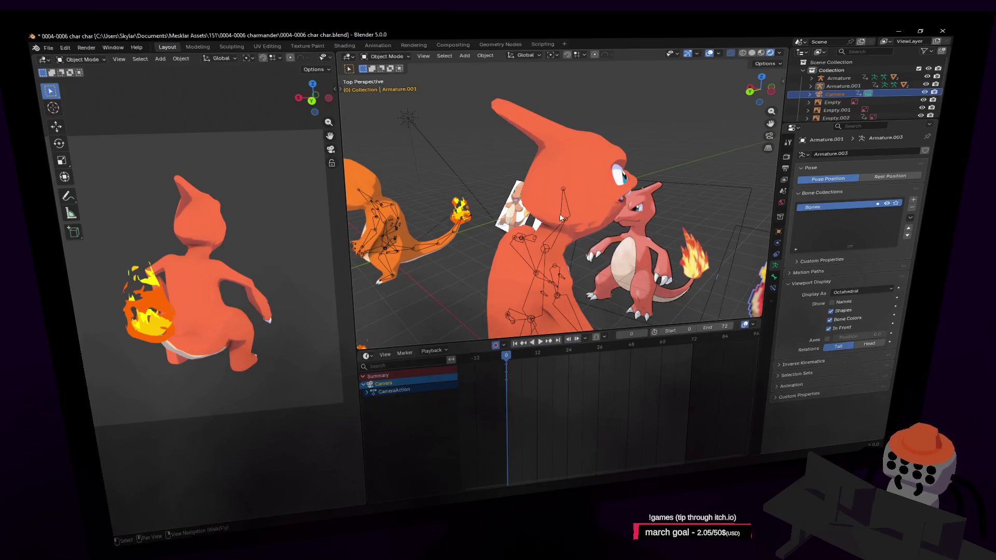
pyautogui.click(559, 213)
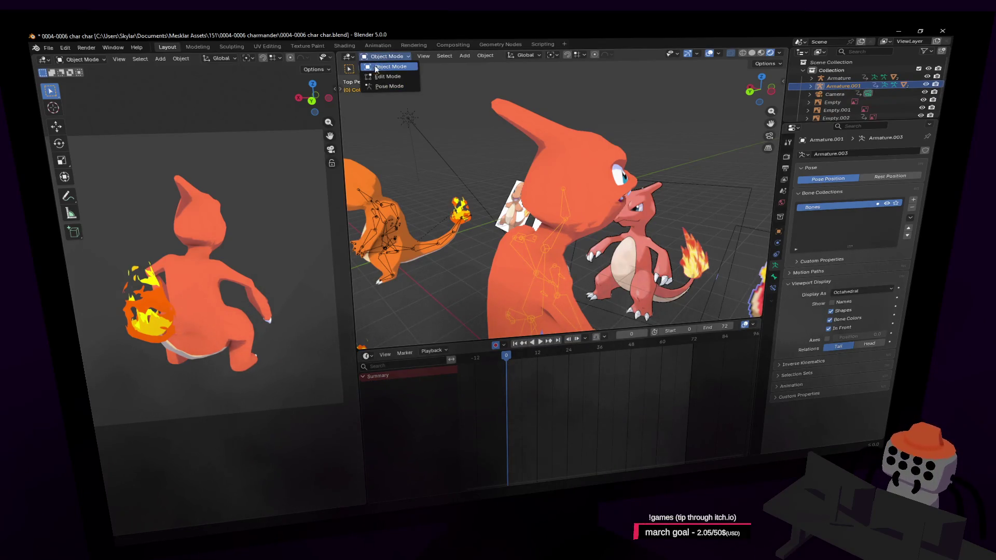
pyautogui.click(389, 86)
pyautogui.hotkey('shift', '`')
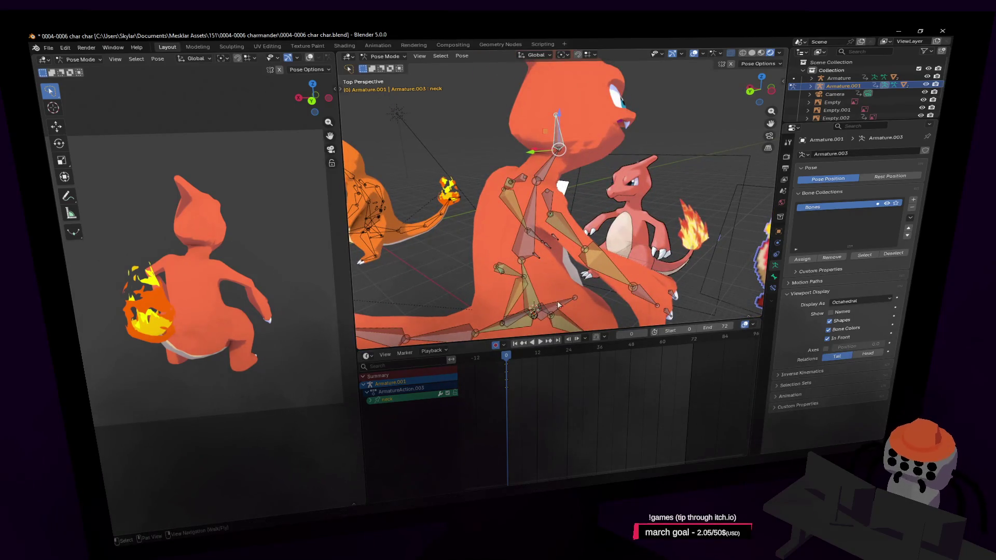
# - At frame 8, turn the neck bone about global Z so the head looks around
pyautogui.moveTo(511, 356); pyautogui.dragTo(528, 354)
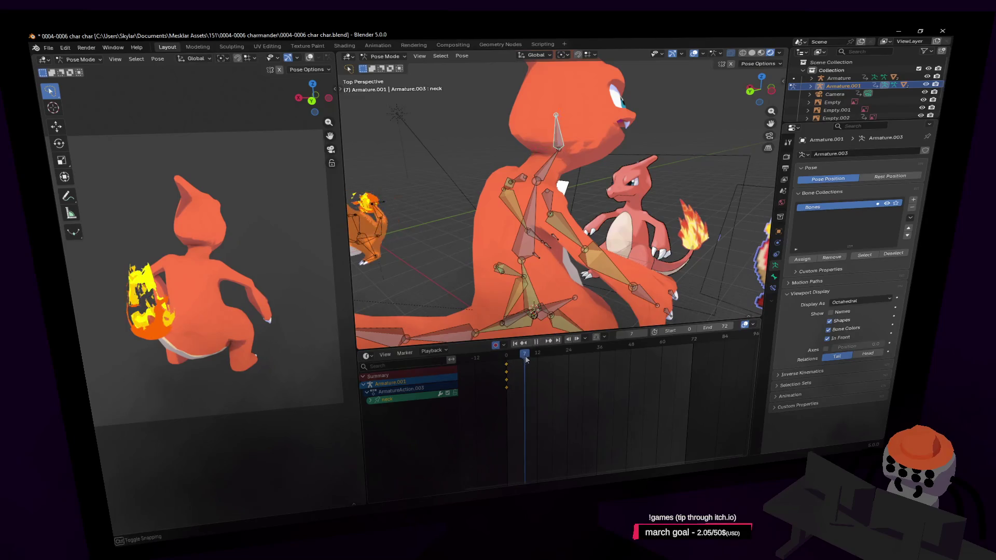
pyautogui.hotkey('shift', '`')
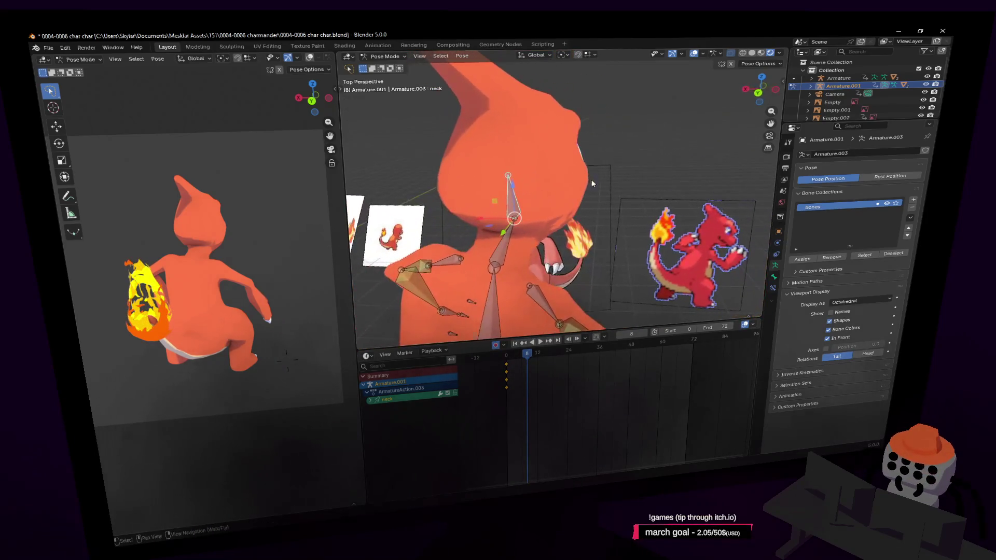
pyautogui.click(638, 111)
pyautogui.press('r')
pyautogui.press('z')
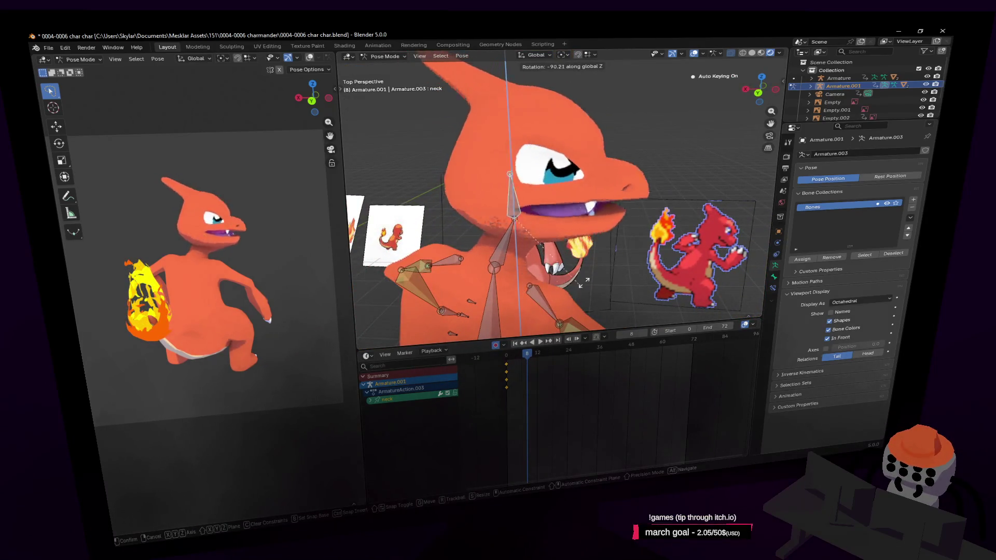
pyautogui.click(590, 281)
# - Turn spine3 by -22.5° and the next selected bone by -4.52° about global Z, keying both
pyautogui.click(504, 244)
pyautogui.press('r')
pyautogui.press('z')
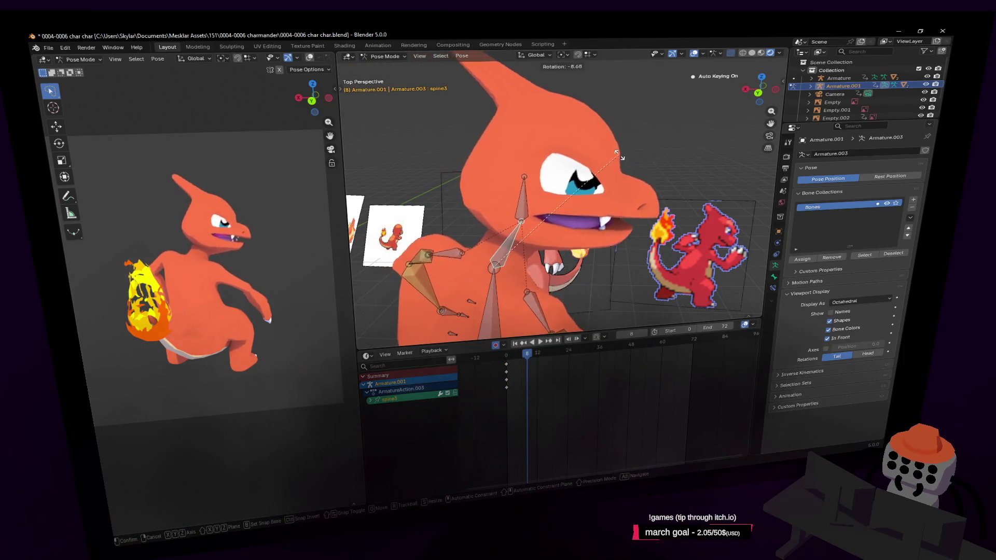
pyautogui.click(614, 175)
pyautogui.hotkey('shift', '`')
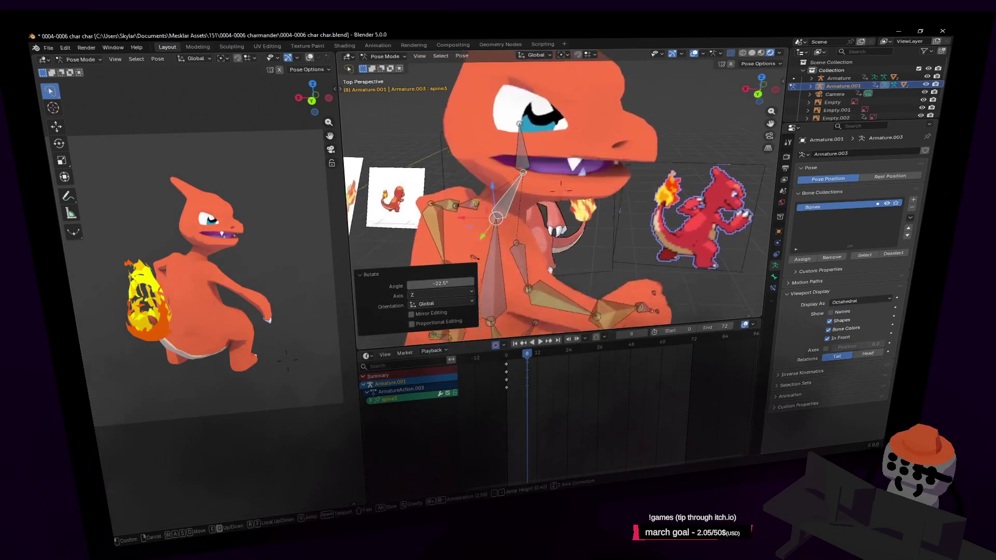
pyautogui.press('s')
pyautogui.click(575, 230)
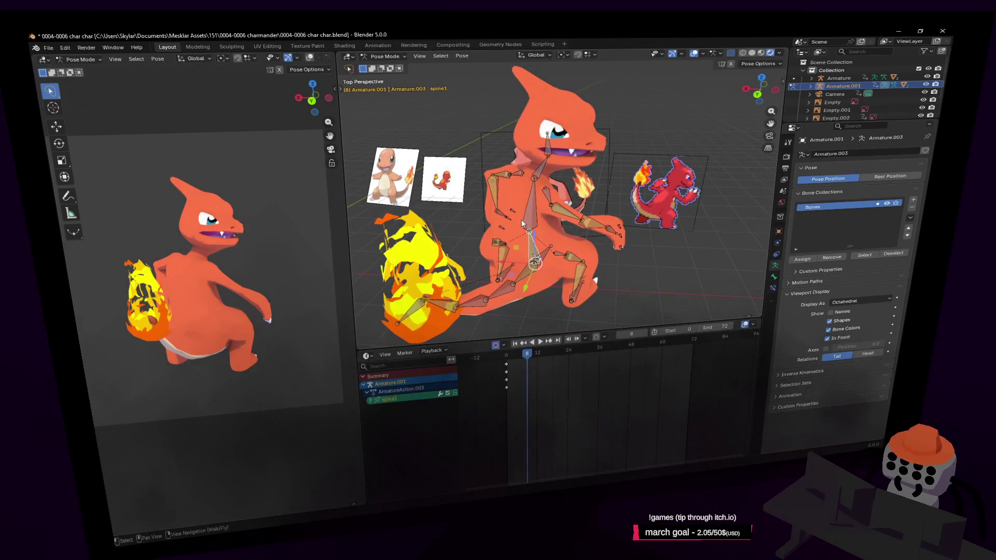
pyautogui.press('r')
pyautogui.press('z')
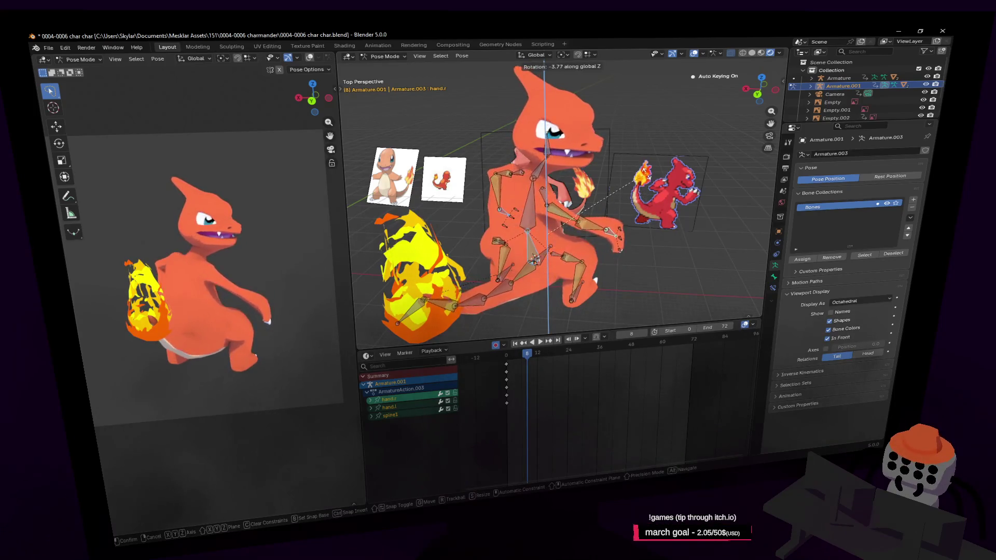
pyautogui.click(647, 193)
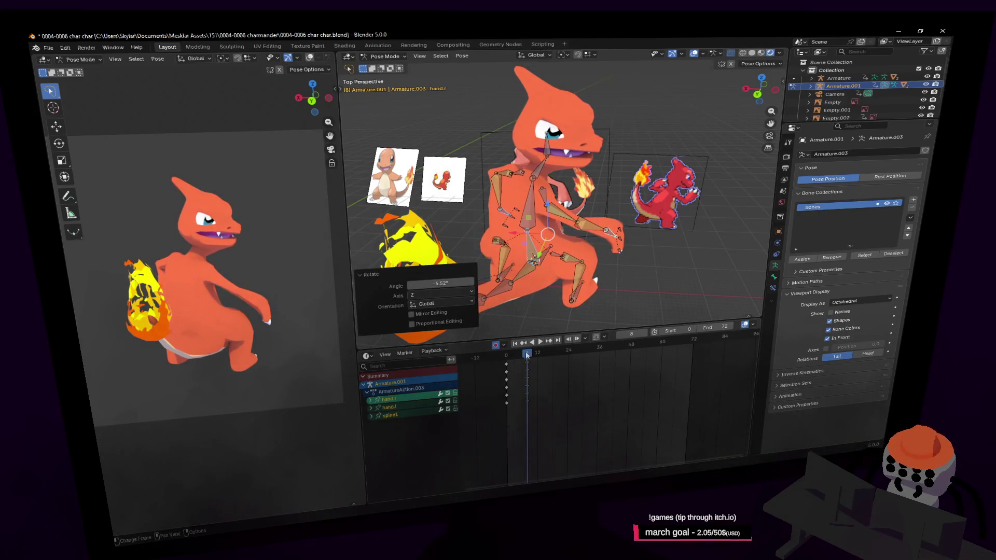
# - Scrub to frames 10 and 3 to review the motion, then select the tail-flame bone tail04.001
pyautogui.moveTo(527, 354); pyautogui.dragTo(534, 362)
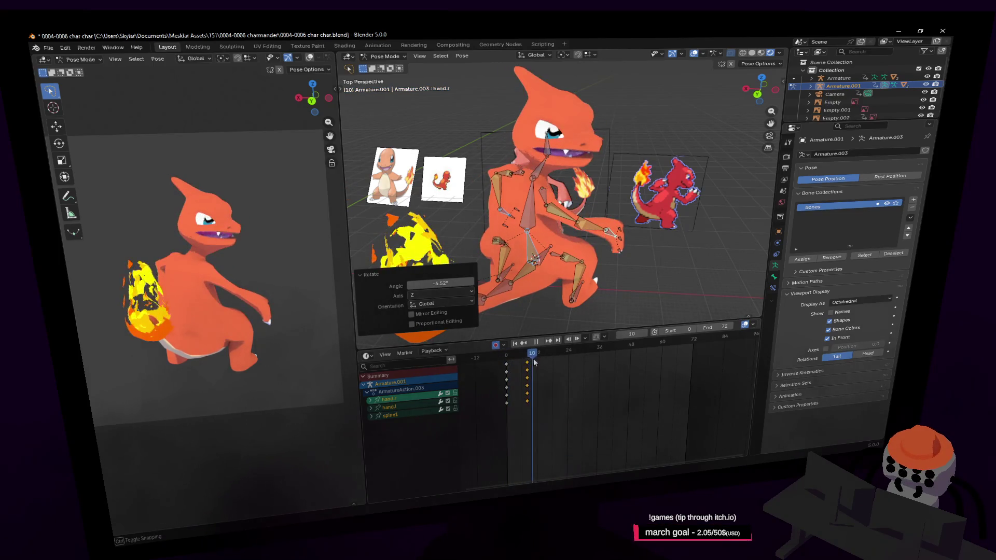
pyautogui.moveTo(534, 362)
pyautogui.mouseDown()
pyautogui.moveTo(524, 377)
pyautogui.moveTo(527, 366)
pyautogui.mouseUp()
pyautogui.click(412, 312)
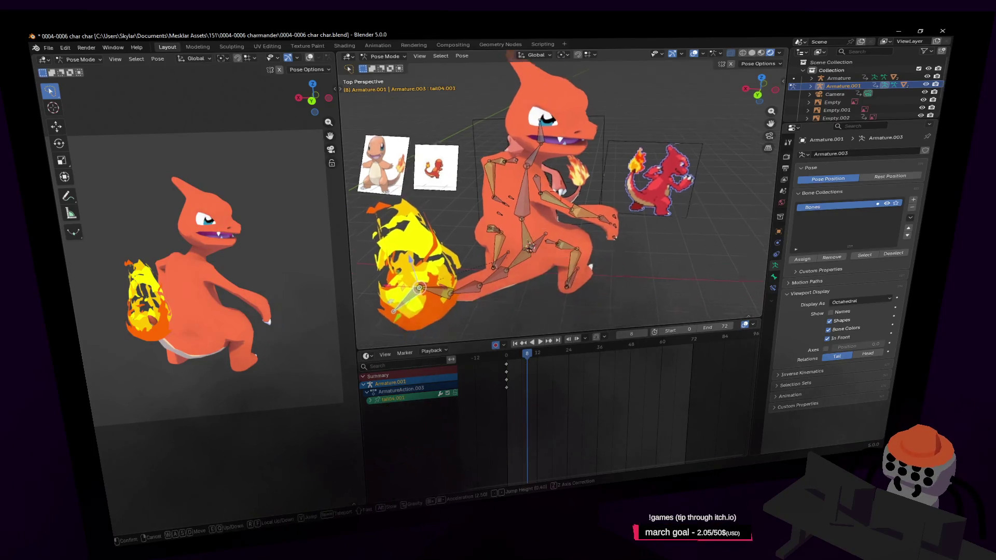
# - At frame 8, move the tail04.001 flame bone to a new position, viewed from above
pyautogui.moveTo(412, 313); pyautogui.dragTo(467, 286, button='middle')
pyautogui.moveTo(455, 243); pyautogui.dragTo(583, 220, button='middle')
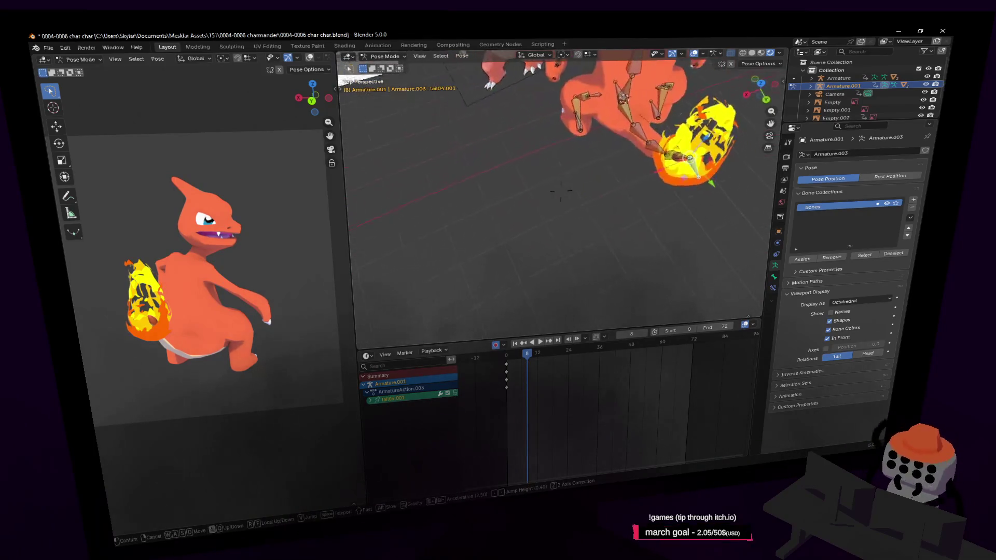
pyautogui.press('g')
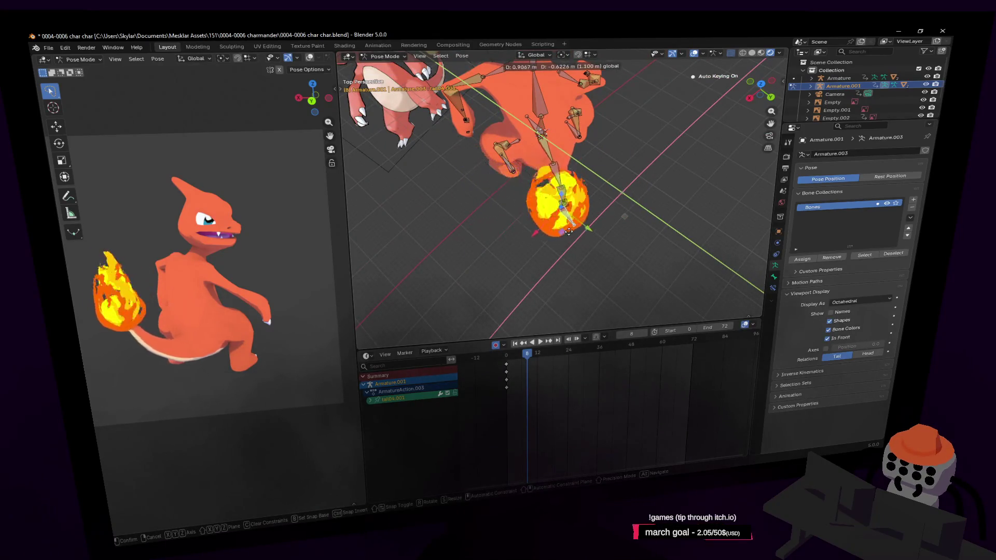
pyautogui.click(541, 214)
pyautogui.moveTo(541, 214); pyautogui.dragTo(623, 334, button='middle')
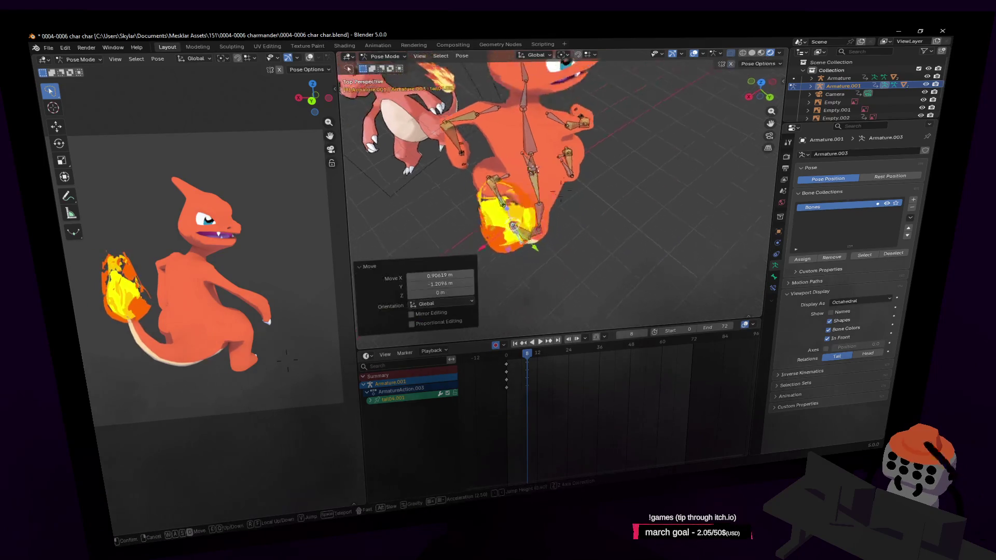
# - Back at frame 0, slide the flame bone along X so the tail swings, then play the animation
pyautogui.moveTo(531, 355); pyautogui.dragTo(521, 355)
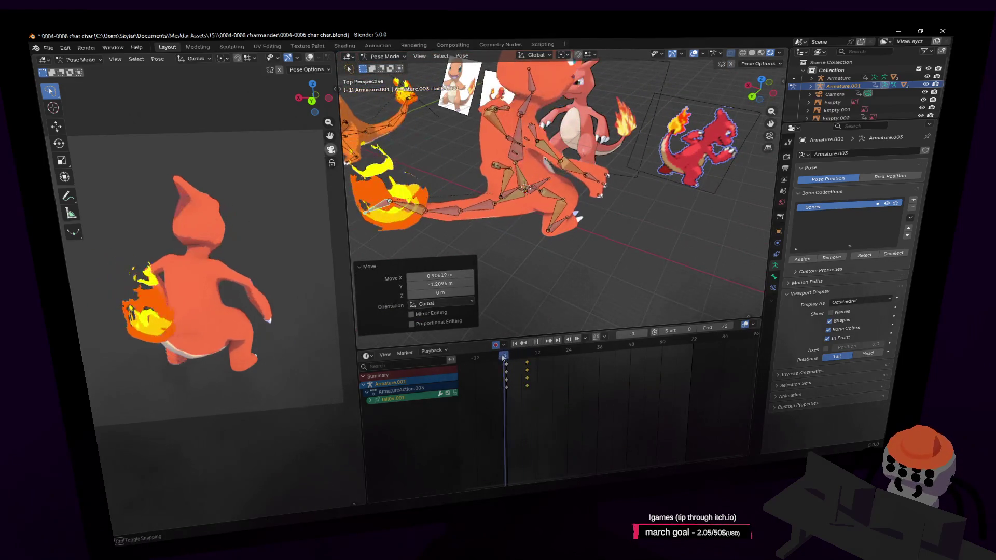
pyautogui.hotkey('shift', 'Left')
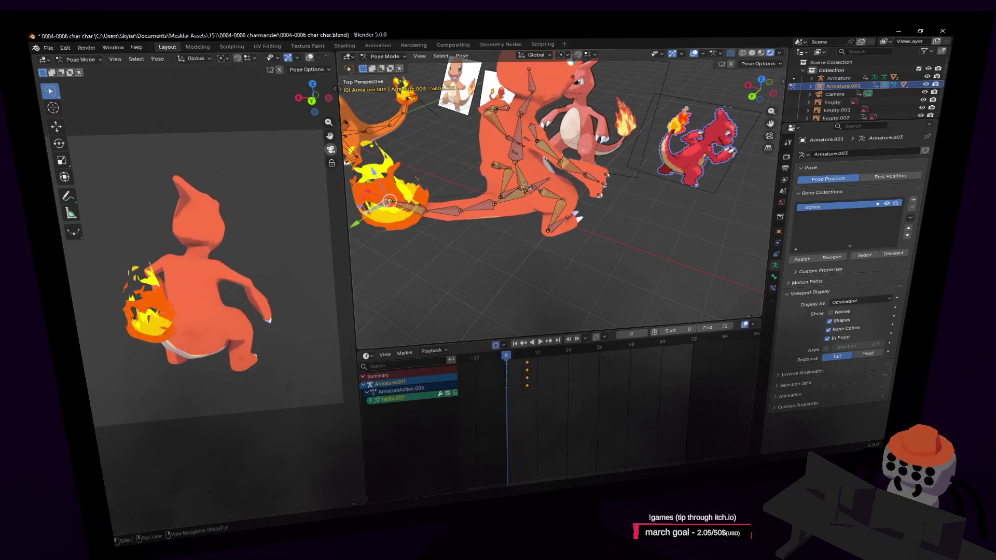
pyautogui.moveTo(546, 233); pyautogui.dragTo(420, 139, button='middle')
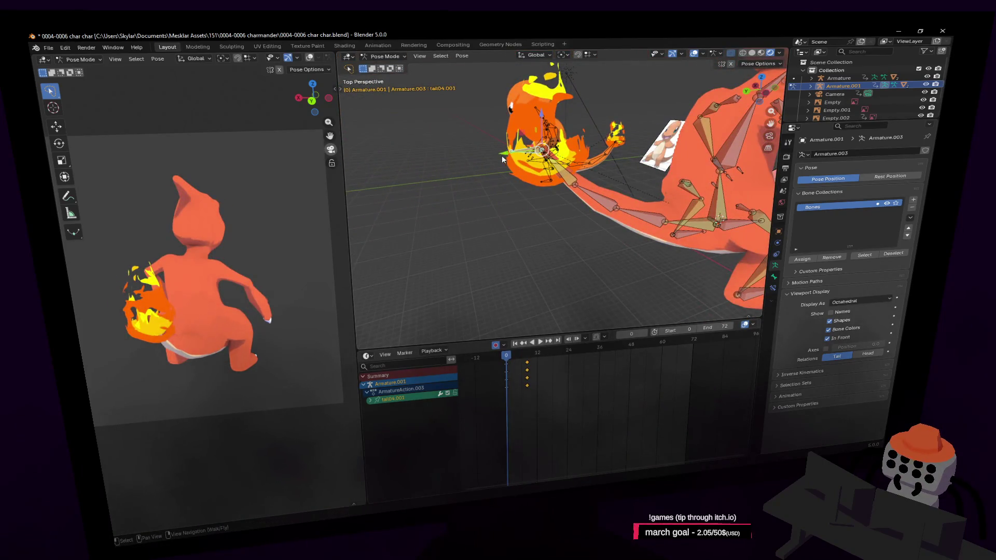
pyautogui.press('g')
pyautogui.press('x')
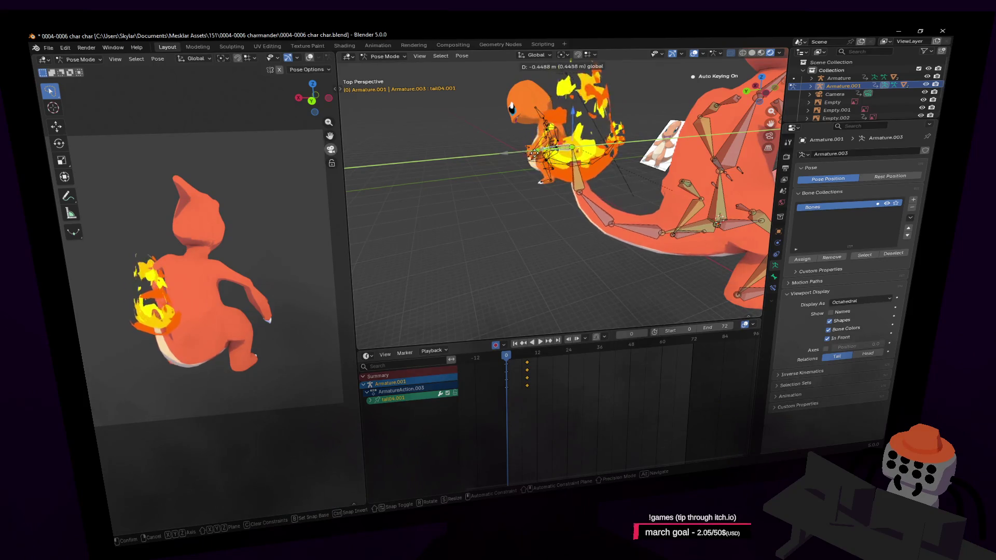
pyautogui.click(543, 185)
pyautogui.press('space')
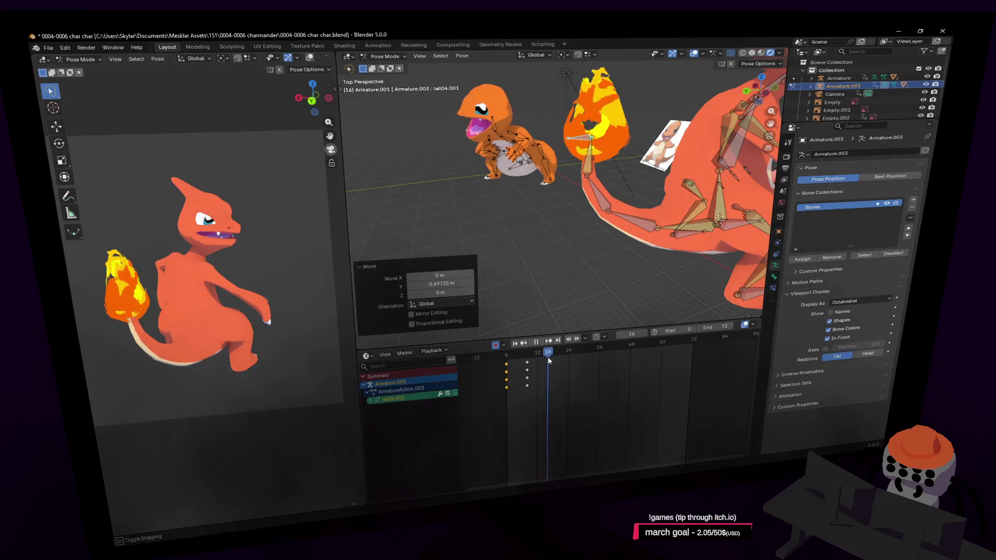
# - Duplicate the keyframes of all armature bones to a later frame and play the extended animation
pyautogui.moveTo(550, 358)
pyautogui.mouseDown()
pyautogui.moveTo(505, 373)
pyautogui.moveTo(544, 373)
pyautogui.mouseUp()
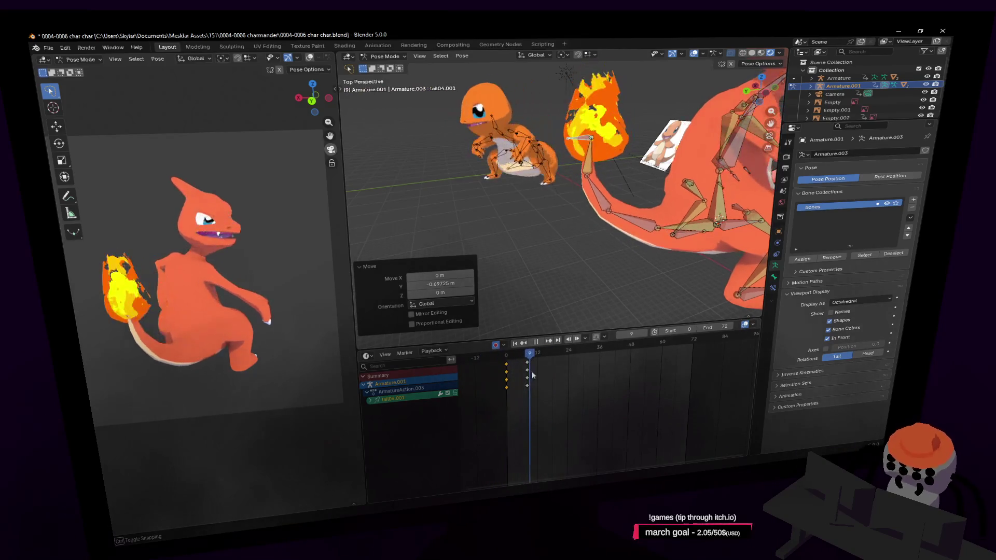
pyautogui.moveTo(576, 304); pyautogui.dragTo(648, 190, button='middle')
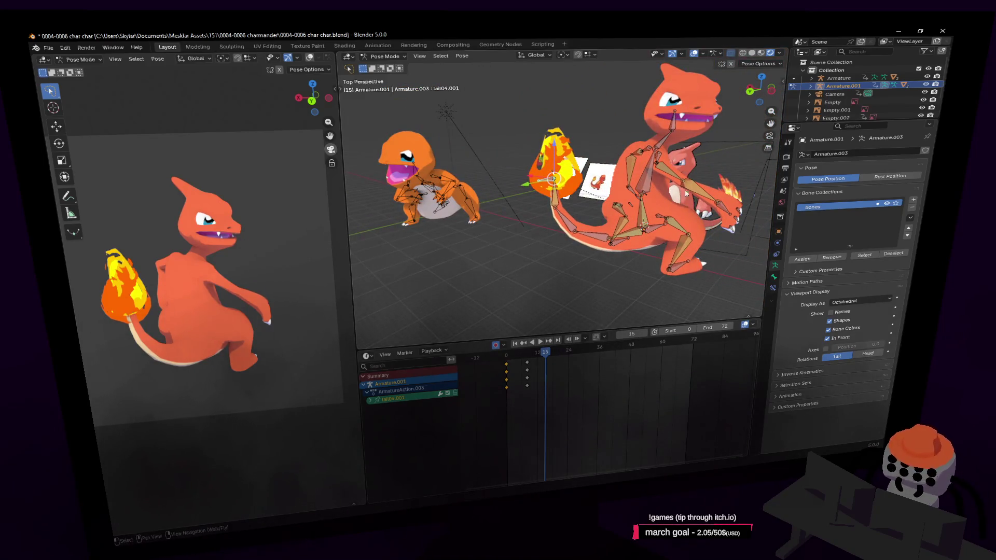
pyautogui.press('a')
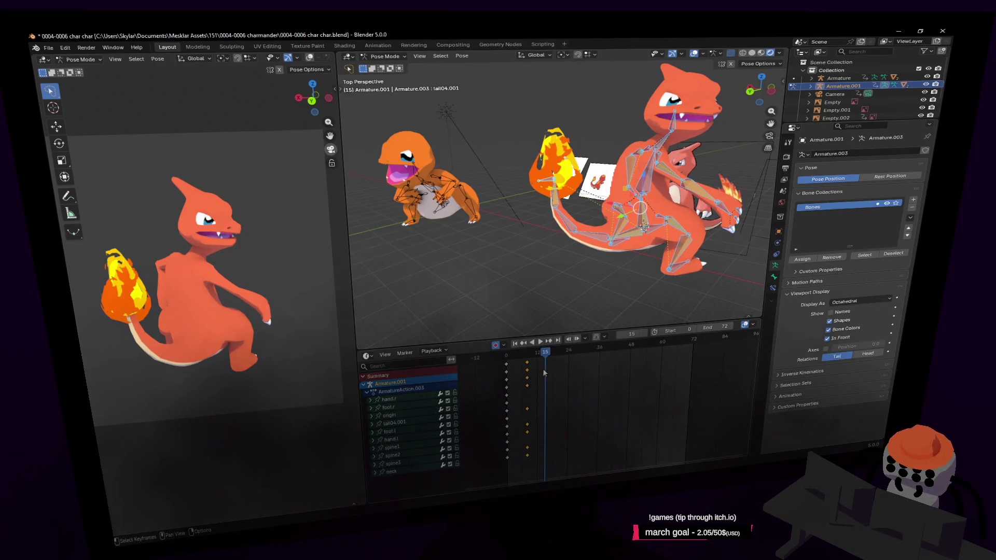
pyautogui.hotkey('shift', 'd')
pyautogui.press('space')
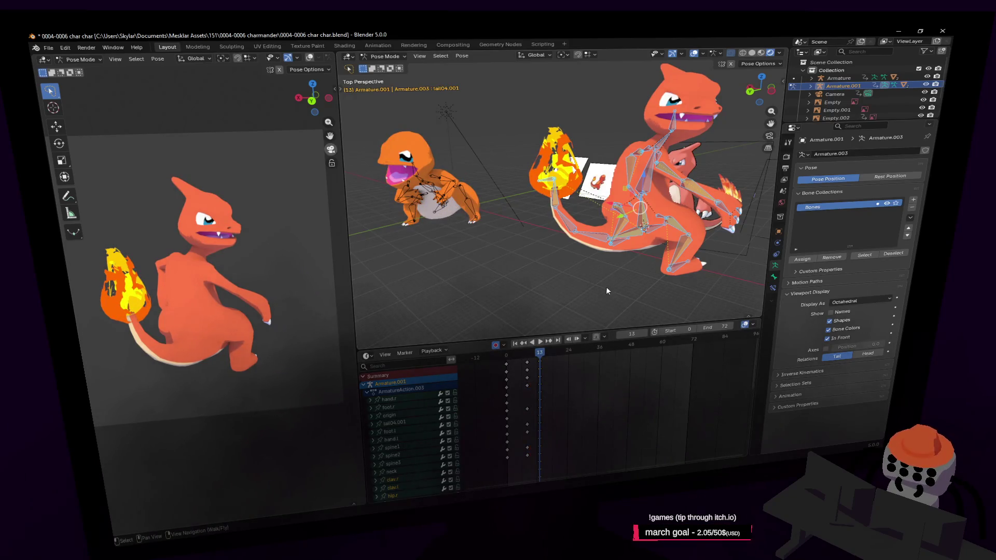
# - Replay from frame 12, scrub to frame 21, and fly the view closer to the character
pyautogui.click(538, 360)
pyautogui.press('space')
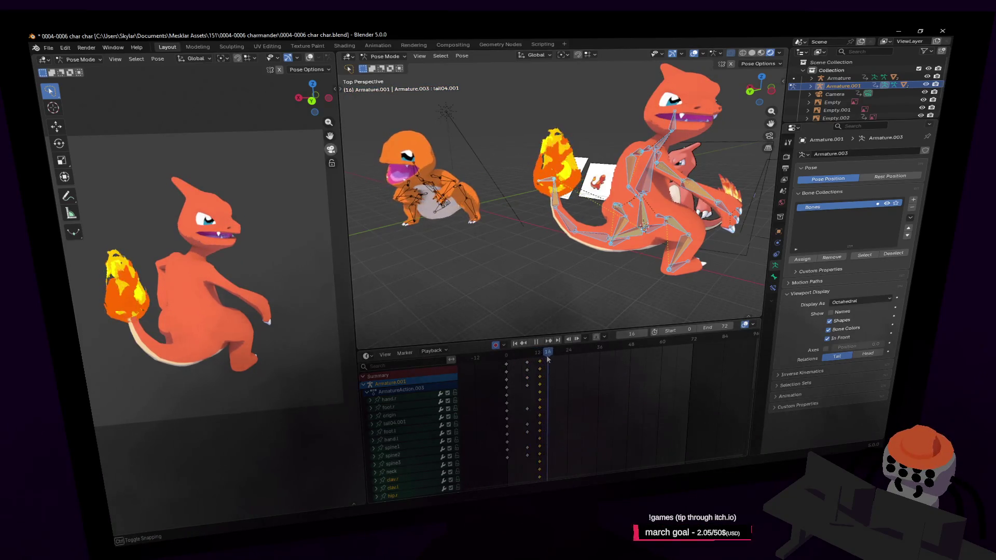
pyautogui.moveTo(539, 360); pyautogui.dragTo(560, 360)
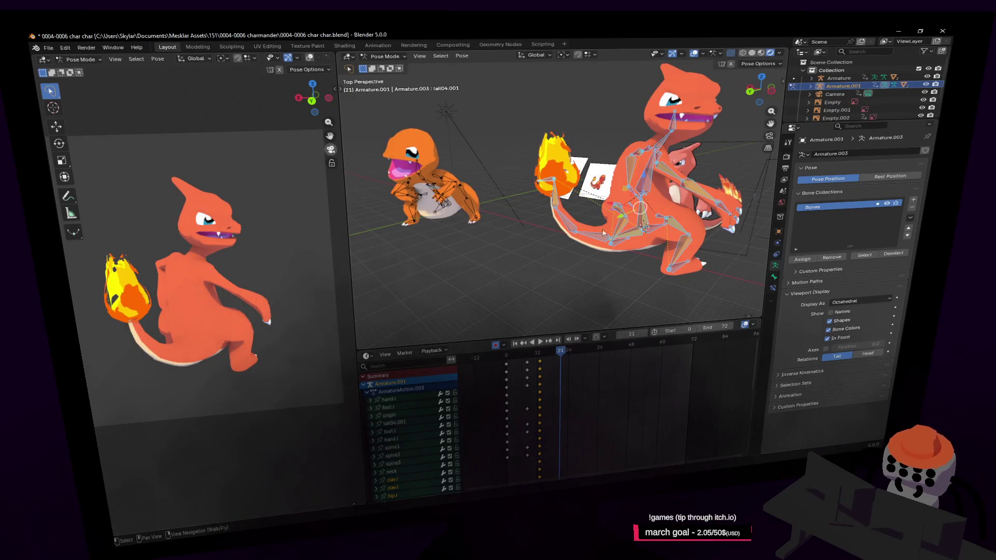
pyautogui.hotkey('shift', '`')
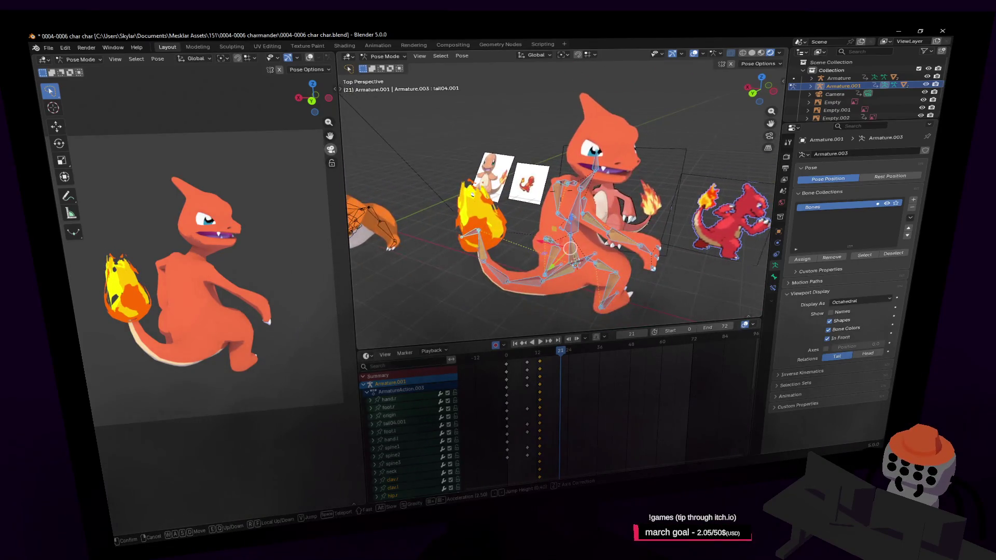
pyautogui.press('w')
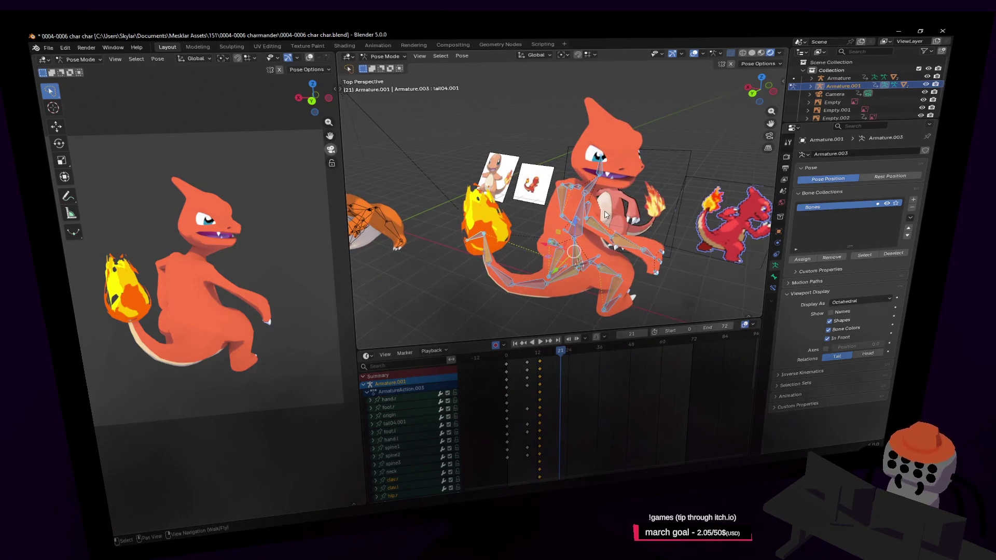
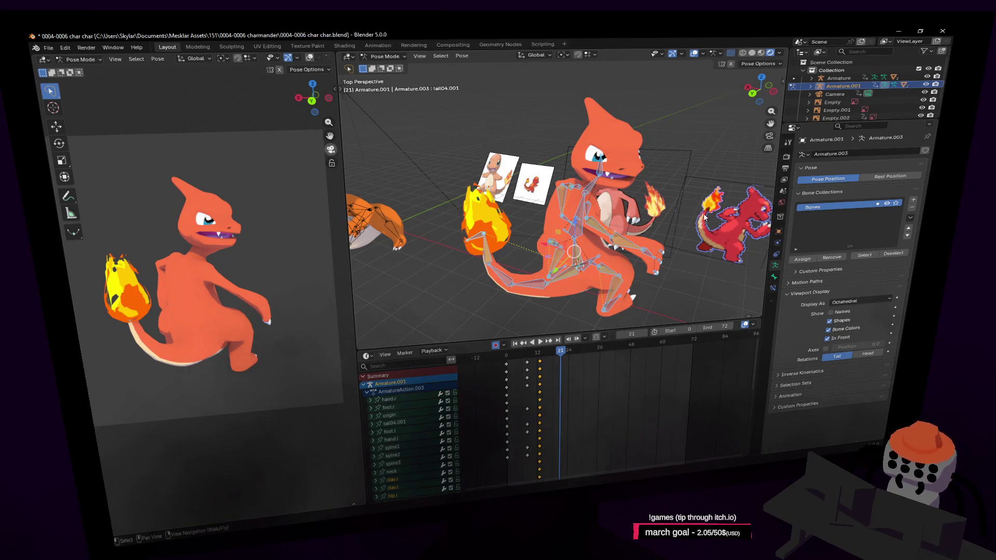
# - Turn the spine3 bone around the vertical Z axis at frame 21
pyautogui.hotkey('shift', '`')
pyautogui.press('w')
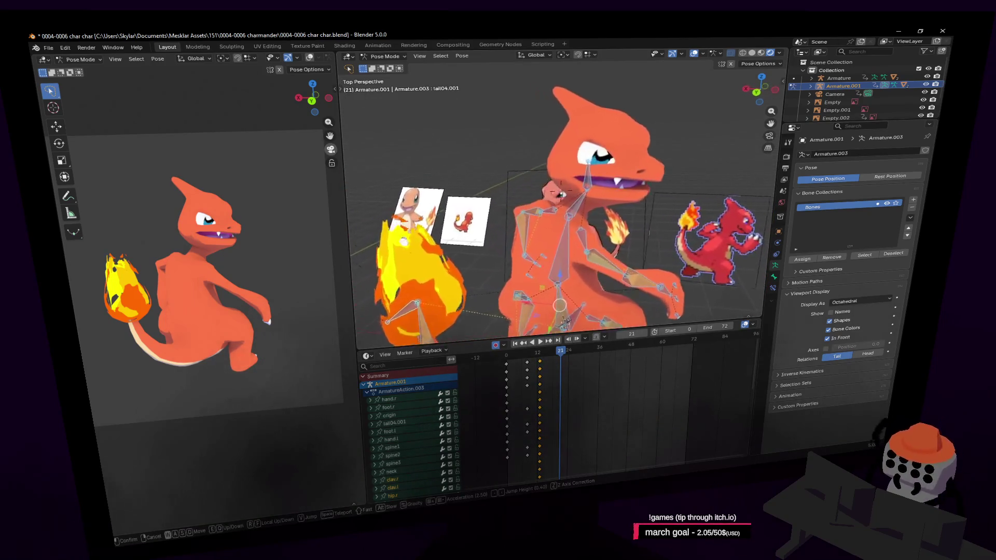
pyautogui.click(672, 211)
pyautogui.click(572, 202)
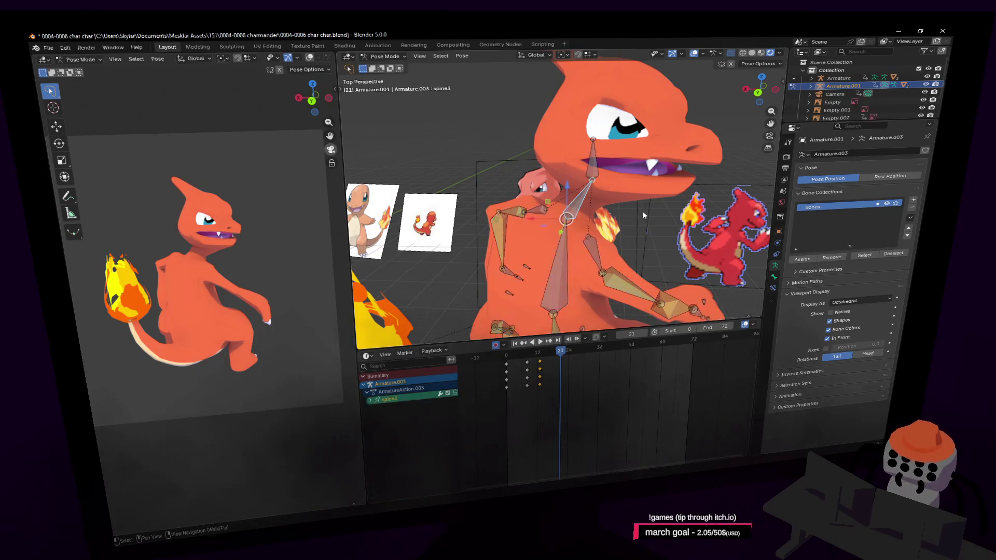
pyautogui.moveTo(572, 202); pyautogui.dragTo(649, 211, button='middle')
pyautogui.press('r')
pyautogui.press('z')
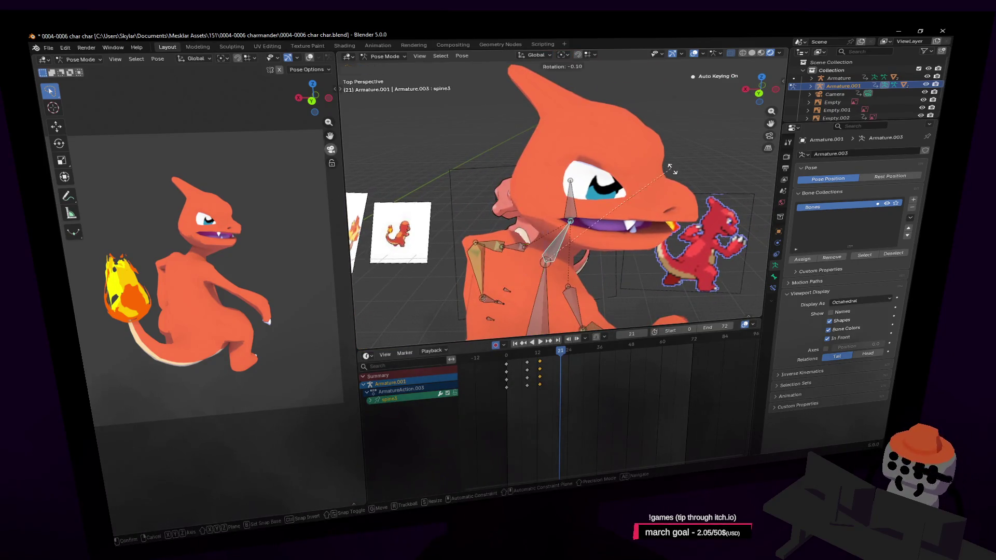
pyautogui.moveTo(676, 194); pyautogui.dragTo(626, 204, button='middle')
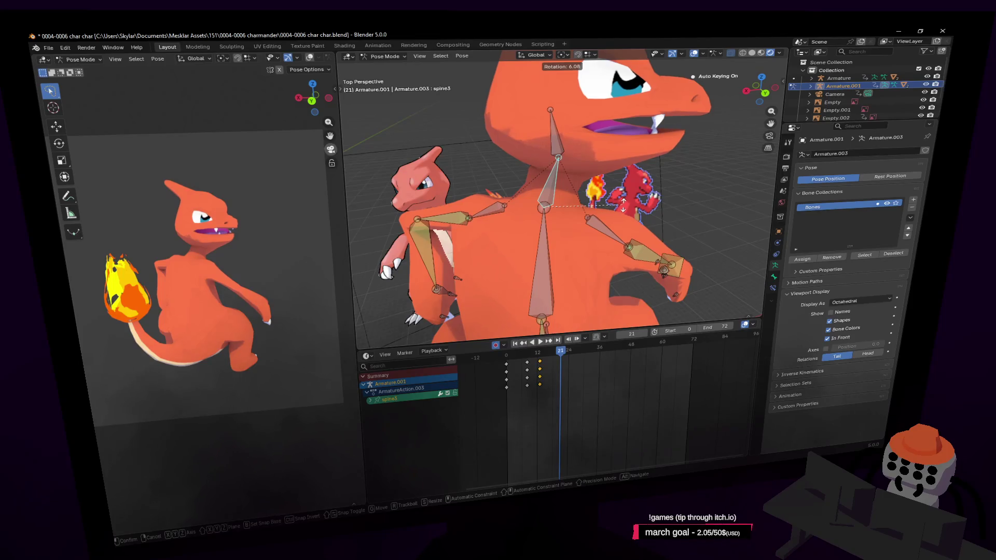
pyautogui.click(624, 205)
# - Turn the right hand bone around Z twice, the second turn about 21.8°
pyautogui.moveTo(623, 204); pyautogui.dragTo(635, 219, button='middle')
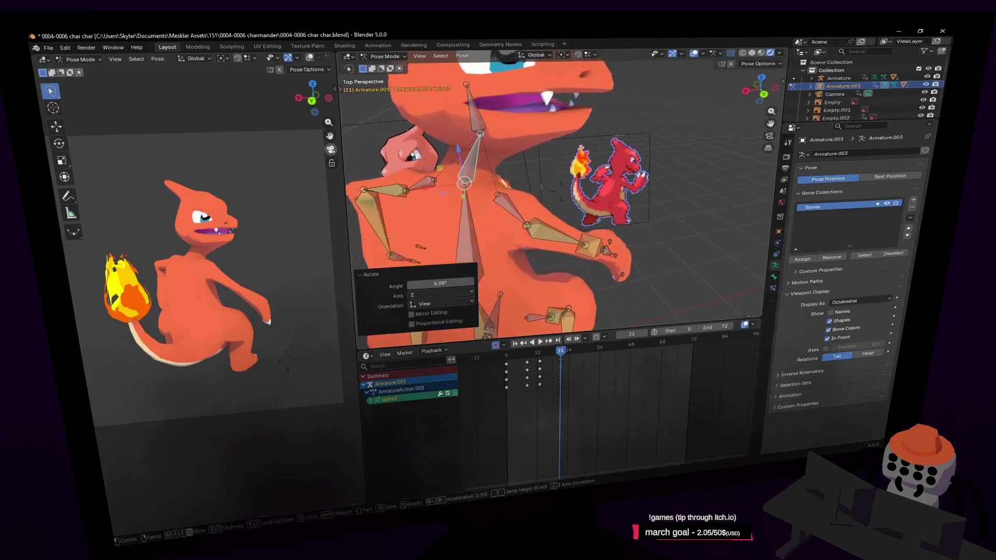
pyautogui.click(599, 245)
pyautogui.press('r')
pyautogui.press('z')
pyautogui.click(624, 190)
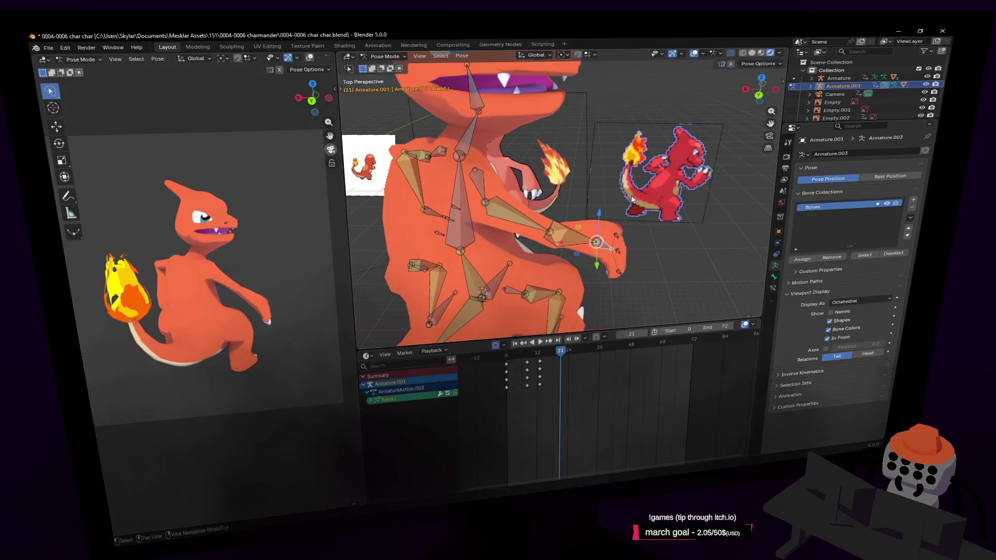
pyautogui.press('r')
pyautogui.press('z')
pyautogui.click(605, 247)
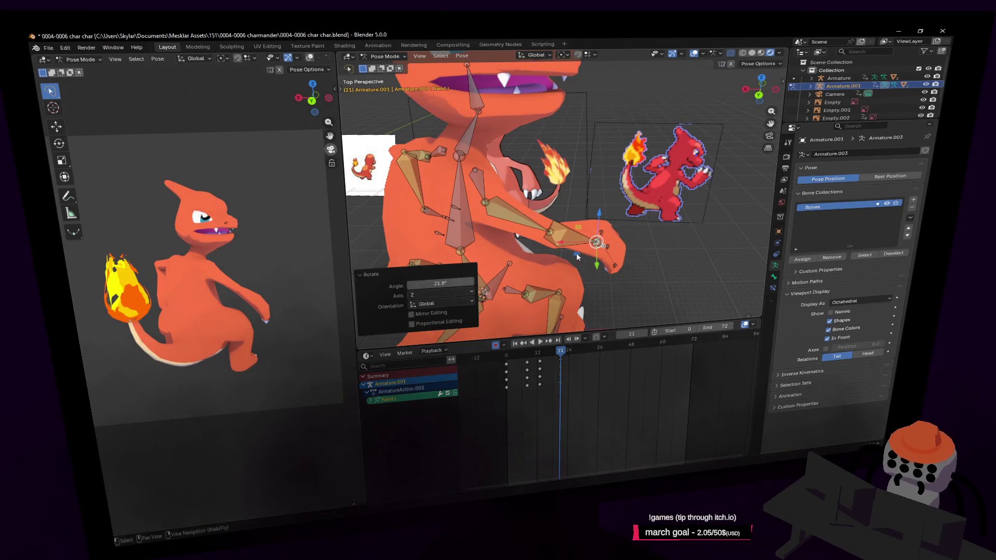
# - Shift the right hand bone to a new position and turn it a further 17.7°
pyautogui.press('g')
pyautogui.click(540, 249)
pyautogui.moveTo(540, 250); pyautogui.dragTo(286, 364, button='middle')
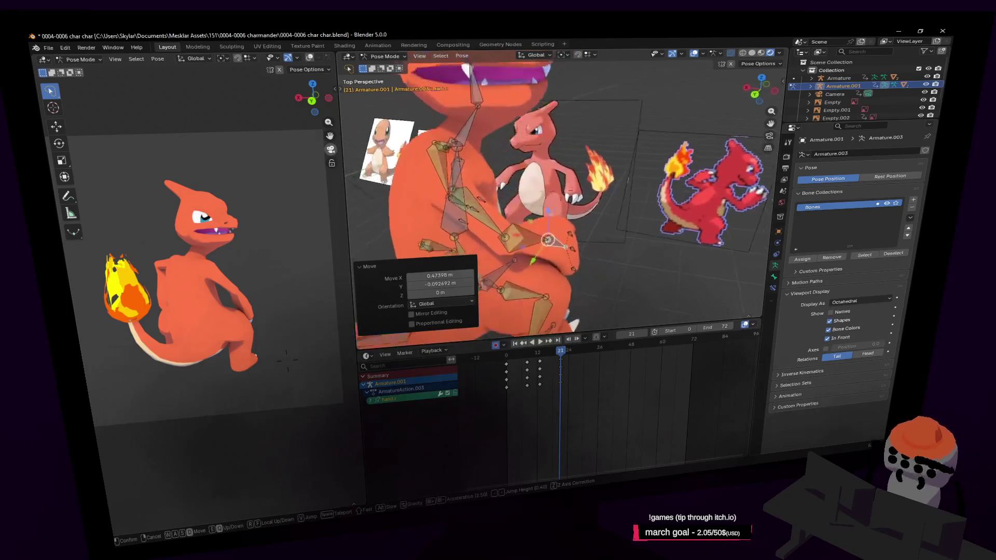
pyautogui.moveTo(561, 195); pyautogui.dragTo(576, 203, button='middle')
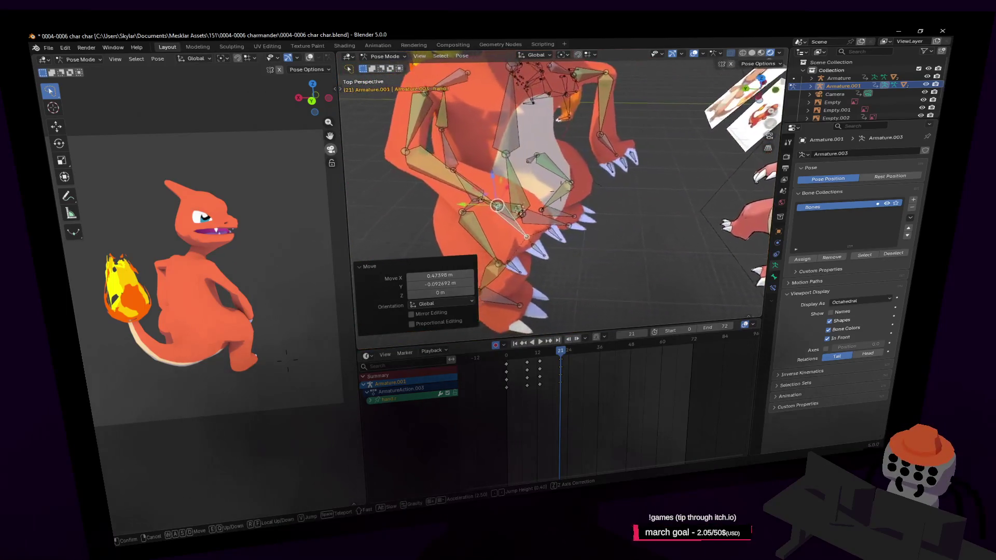
pyautogui.click(610, 230)
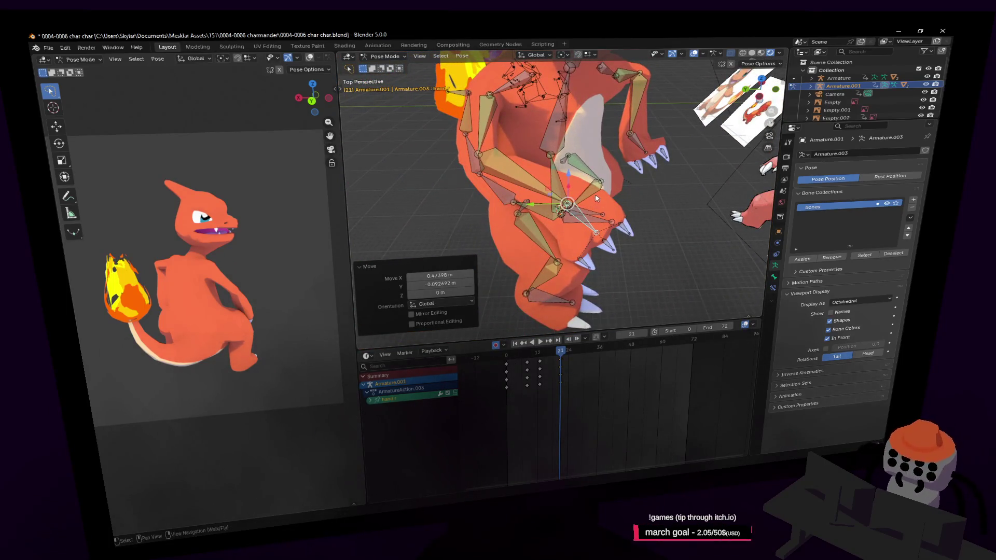
pyautogui.press('r')
pyautogui.click(622, 210)
pyautogui.hotkey('shift', '`')
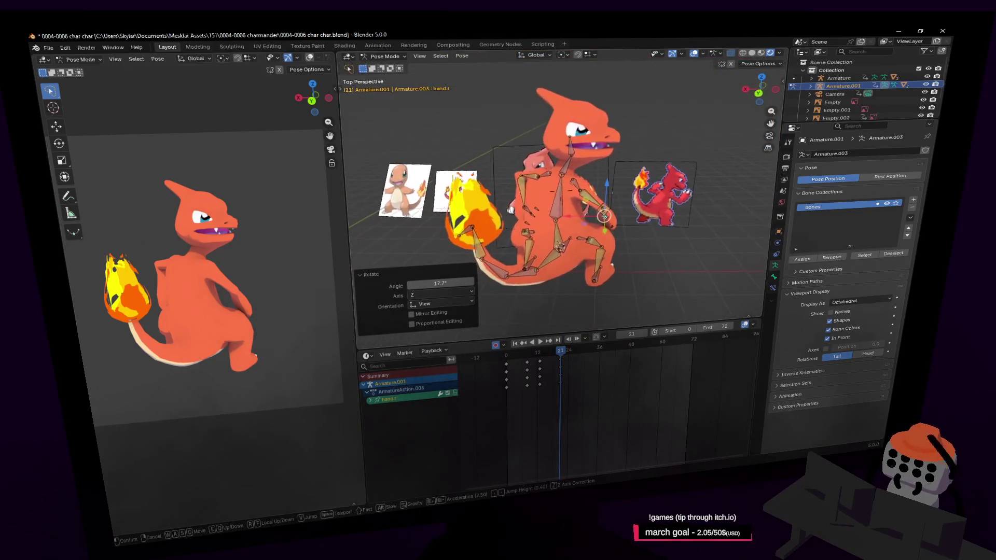
# - Slide the hand.r keyframes four frames earlier in the Dope Sheet and play back the timing
pyautogui.click(600, 235)
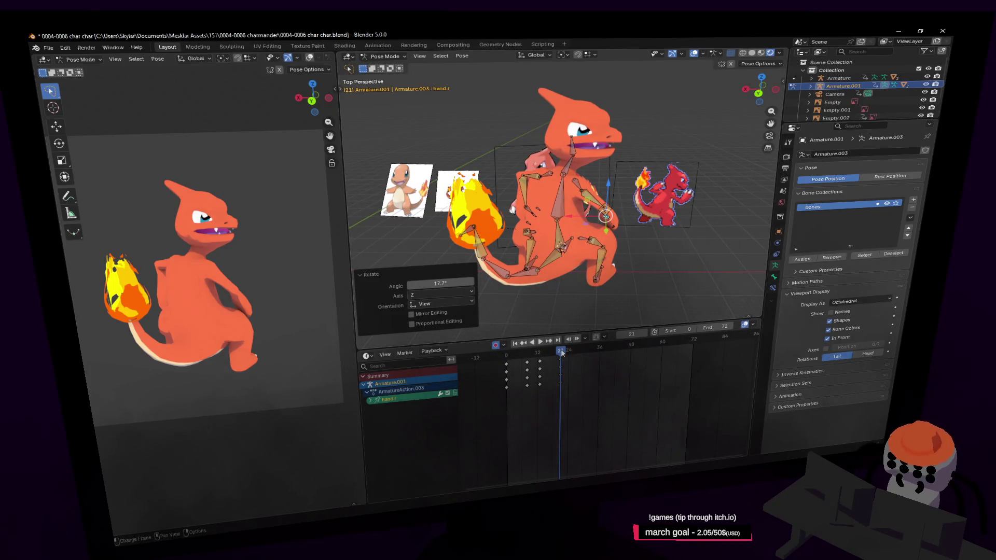
pyautogui.moveTo(560, 351); pyautogui.dragTo(559, 359)
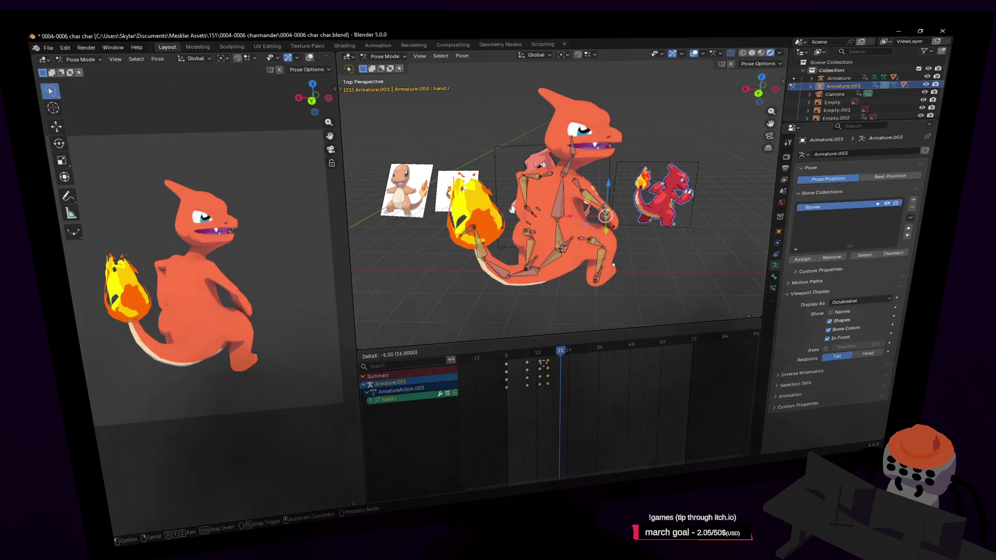
pyautogui.press('Left')
pyautogui.press('Left')
pyautogui.press('Left')
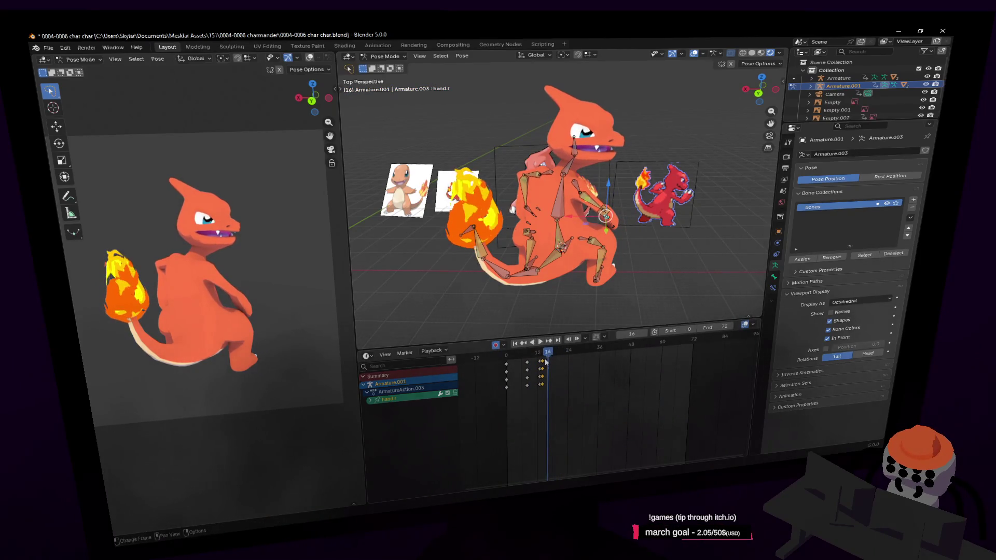
pyautogui.click(541, 364)
pyautogui.press('space')
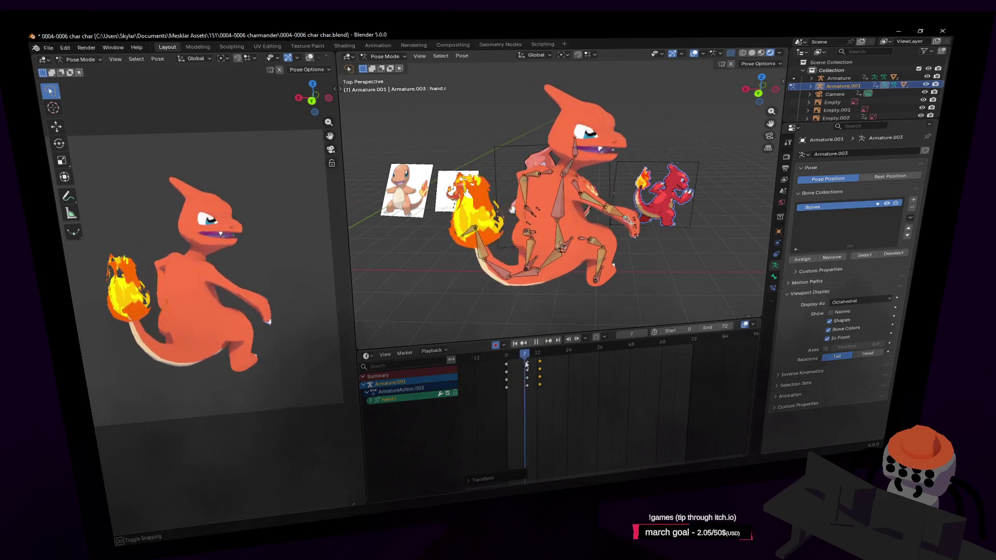
pyautogui.press('Left')
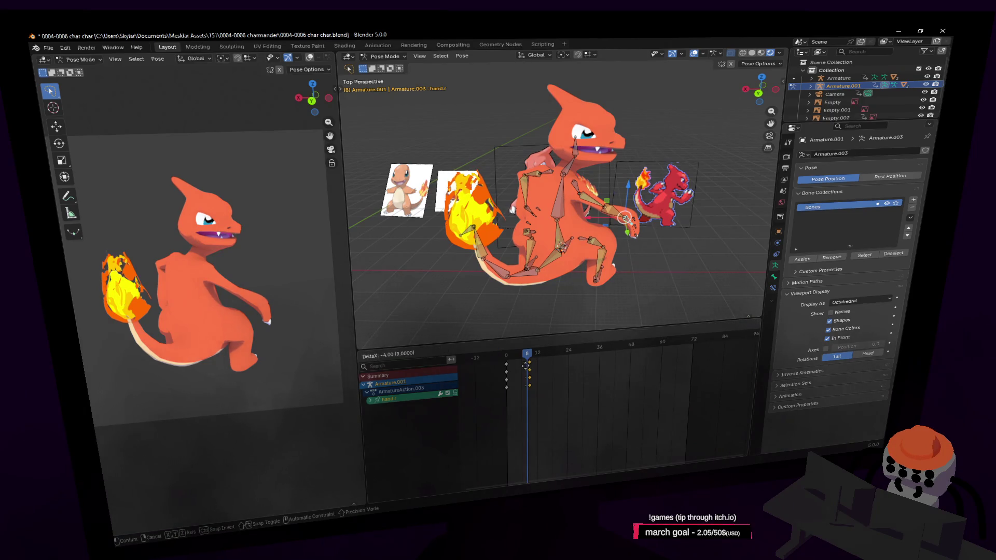
pyautogui.click(526, 366)
pyautogui.press('space')
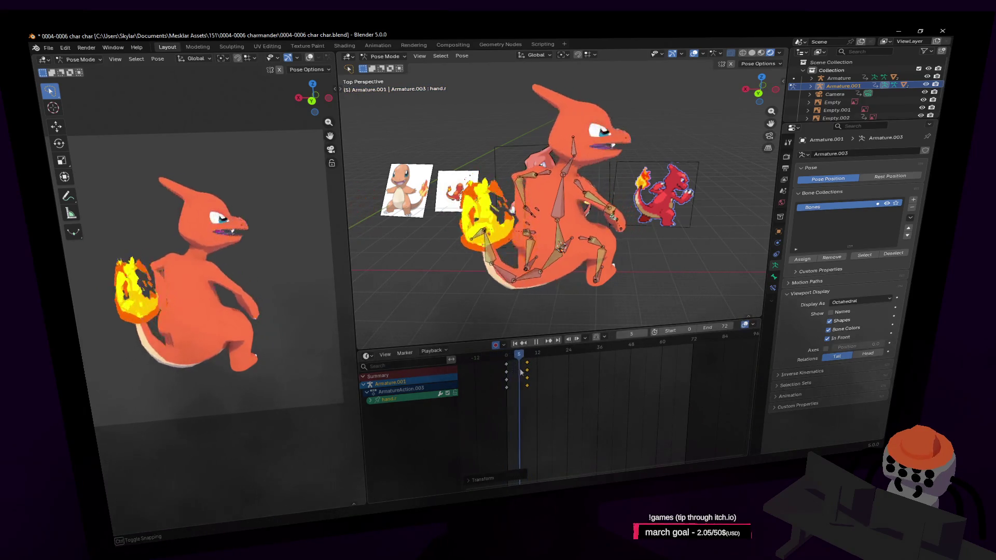
pyautogui.press('space')
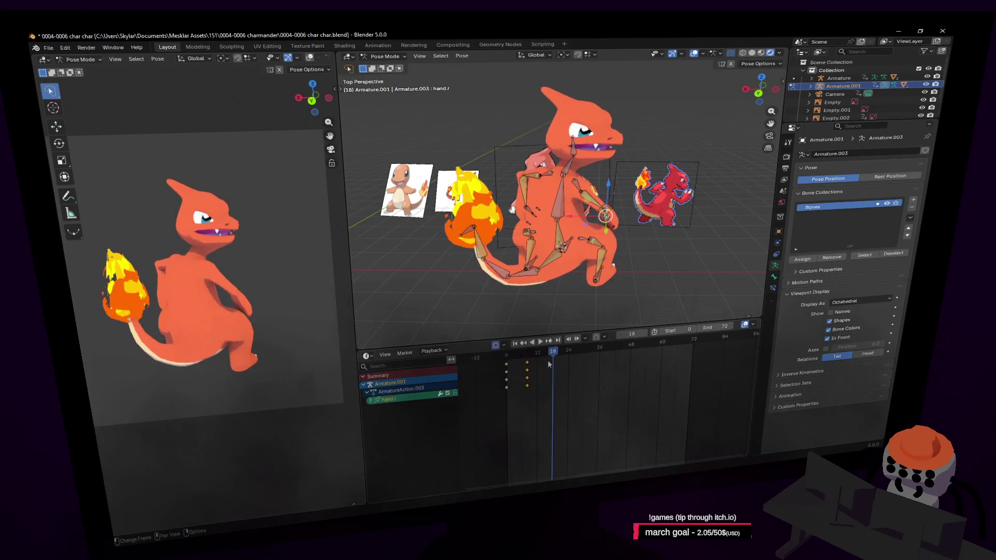
# - Select every bone of the armature and key them all at frame 13
pyautogui.hotkey('shift', 'Left')
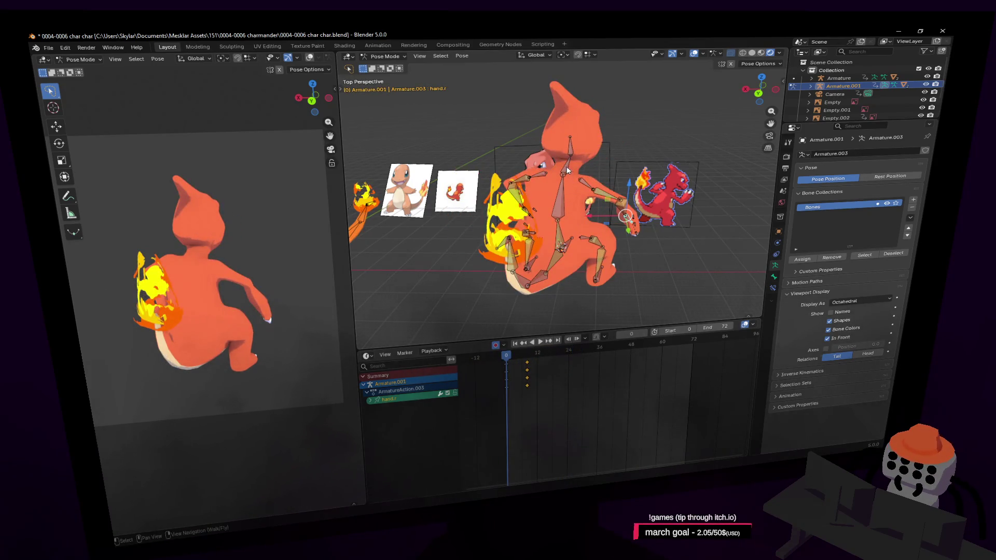
pyautogui.press('a')
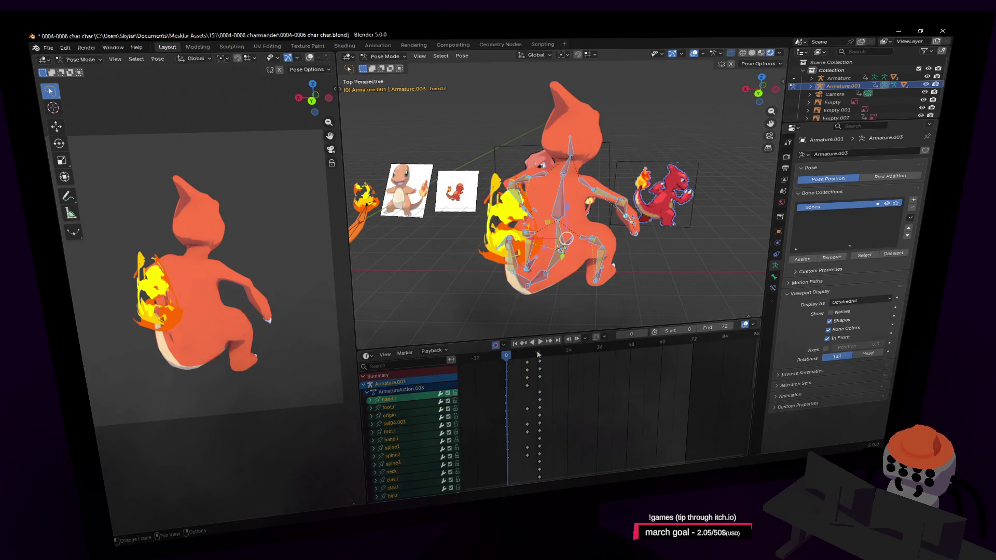
pyautogui.press('space')
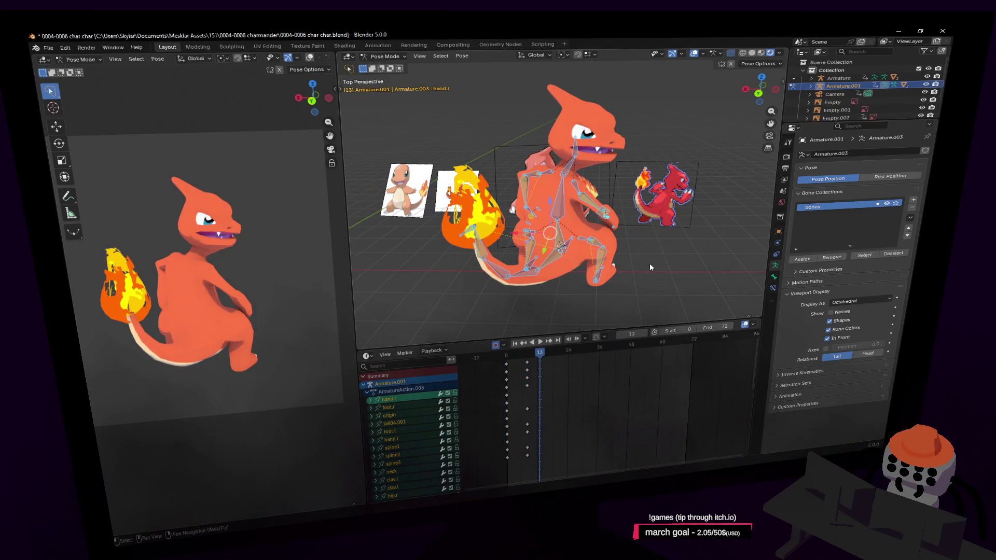
pyautogui.press('i')
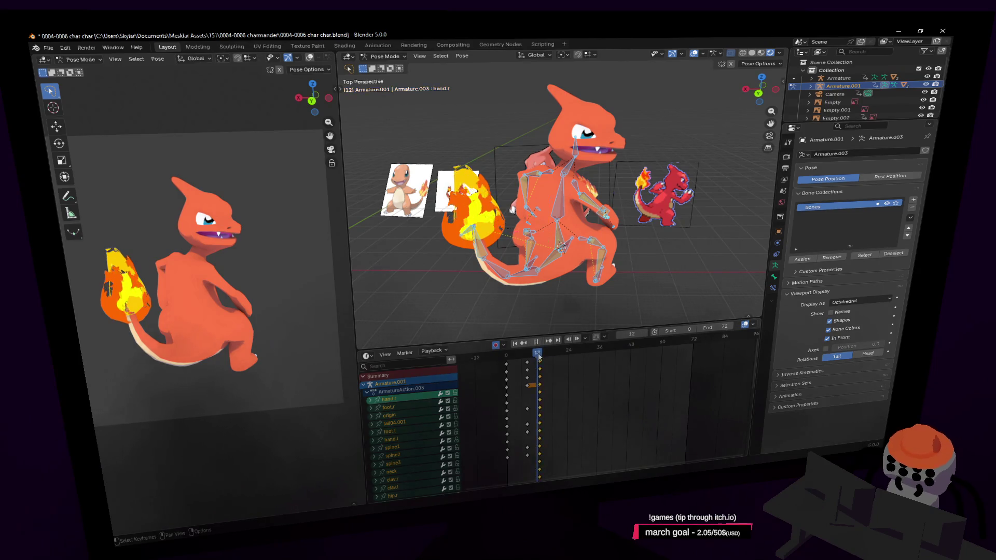
pyautogui.press('space')
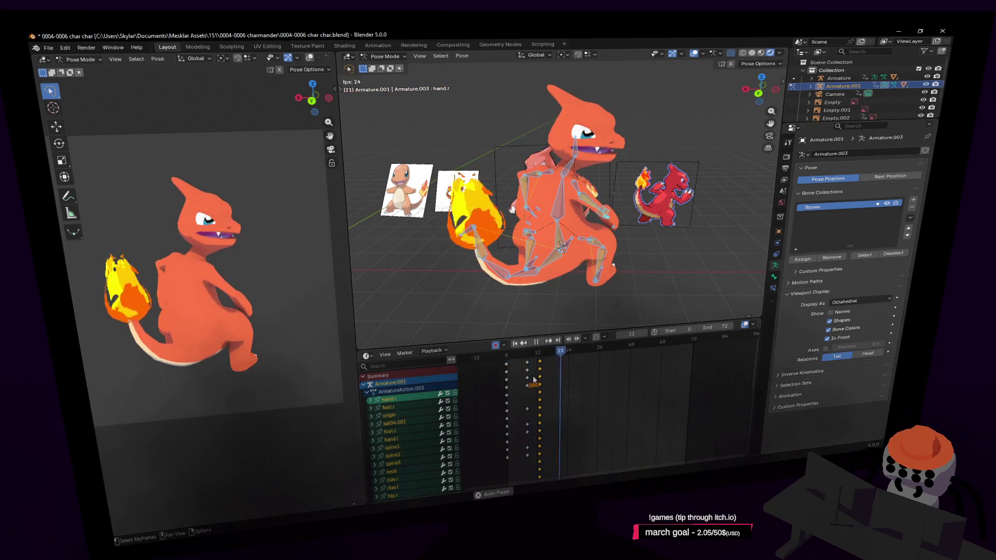
pyautogui.press('space')
# - Scrub between frames 13 and 17, re-keying all bones at frame 13 to review the motion
pyautogui.moveTo(537, 349); pyautogui.dragTo(545, 357)
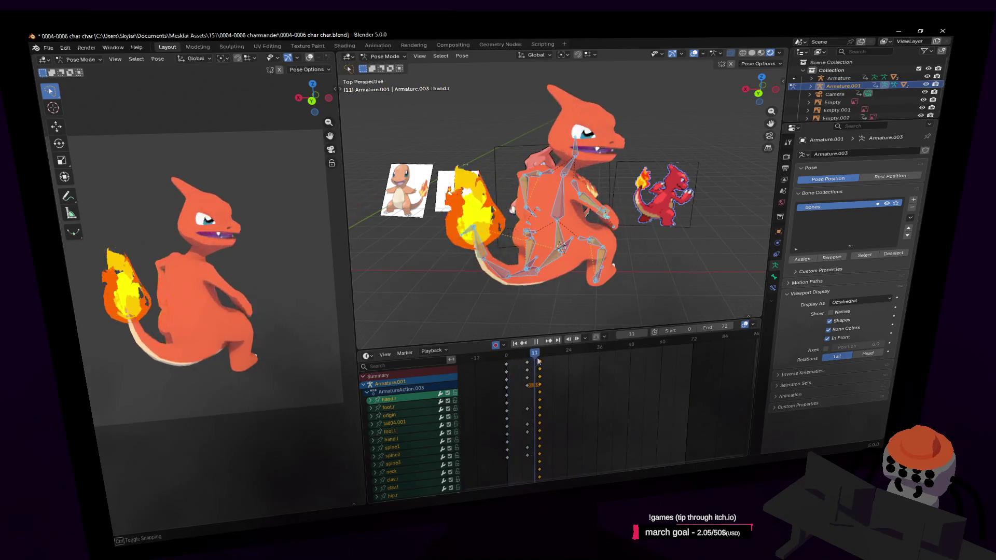
pyautogui.press('space')
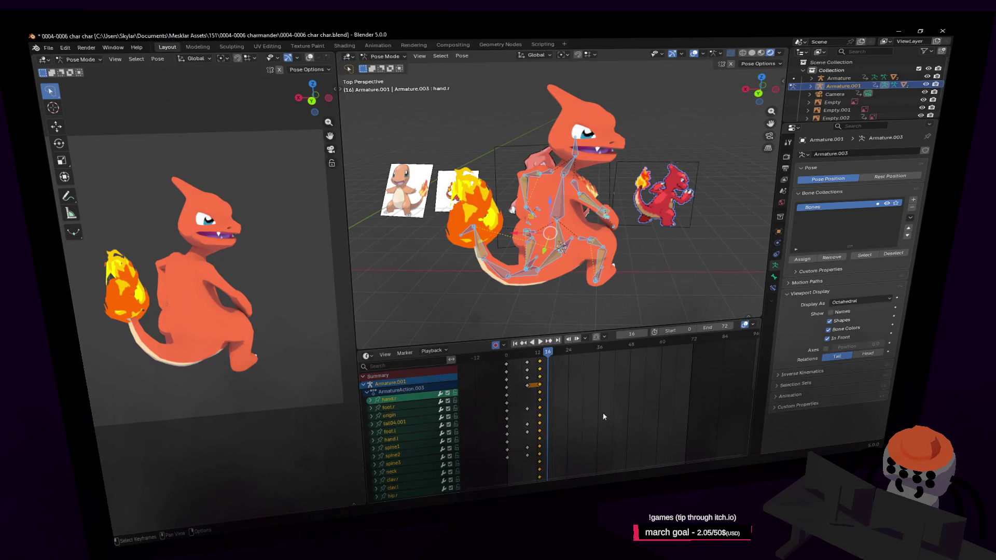
pyautogui.moveTo(550, 359); pyautogui.dragTo(544, 357)
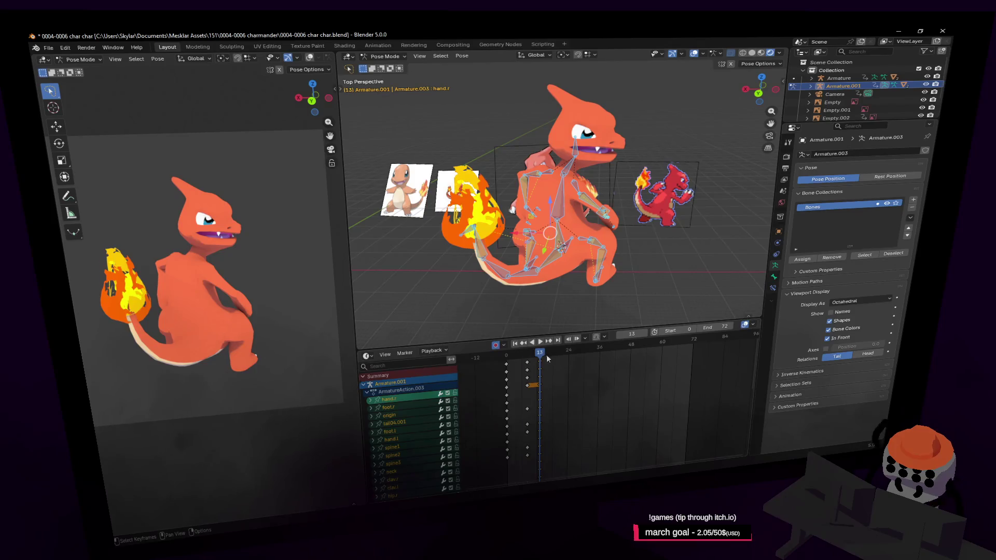
pyautogui.press('Left')
pyautogui.press('Left')
pyautogui.press('i')
pyautogui.moveTo(542, 352); pyautogui.dragTo(553, 352)
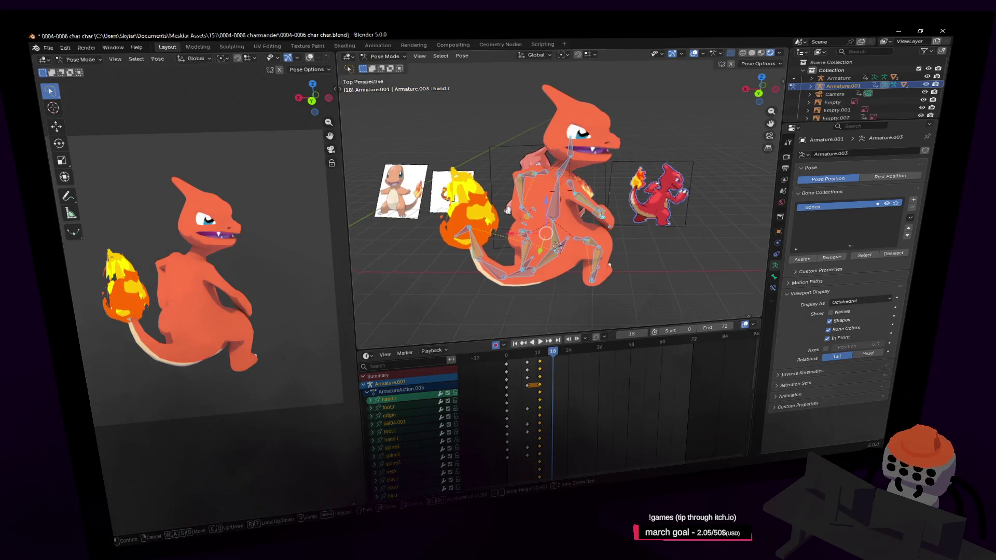
pyautogui.scroll(4, 517, 227)
# - Check the motion around frame 14 and isolate the right foot bone for posing
pyautogui.moveTo(517, 227); pyautogui.dragTo(585, 272, button='middle')
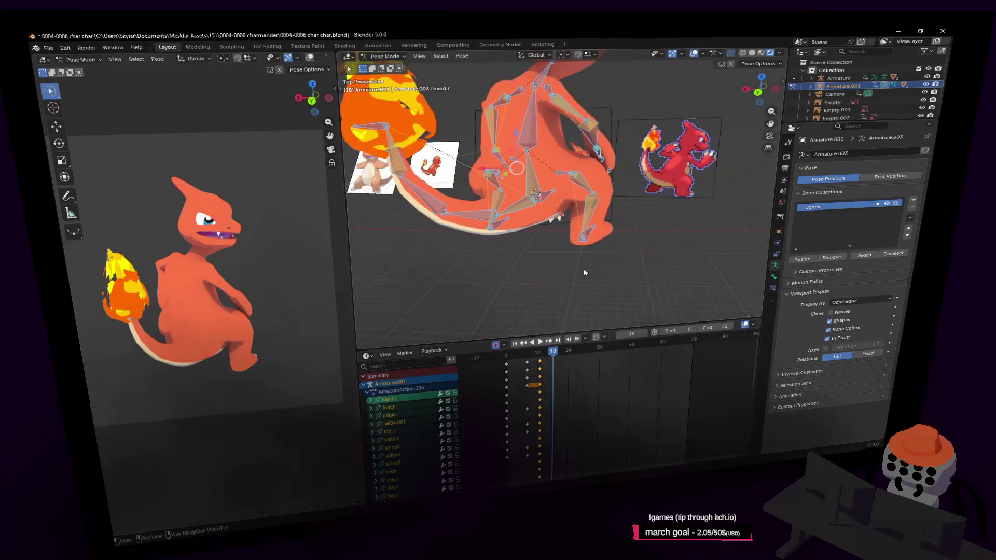
pyautogui.click(594, 225)
pyautogui.hotkey('shift', '`')
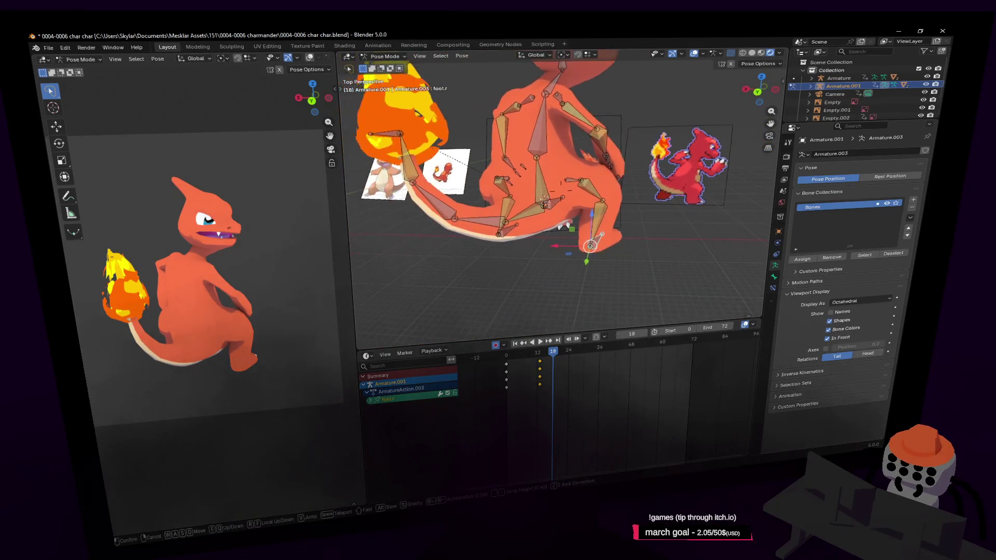
pyautogui.press('Escape')
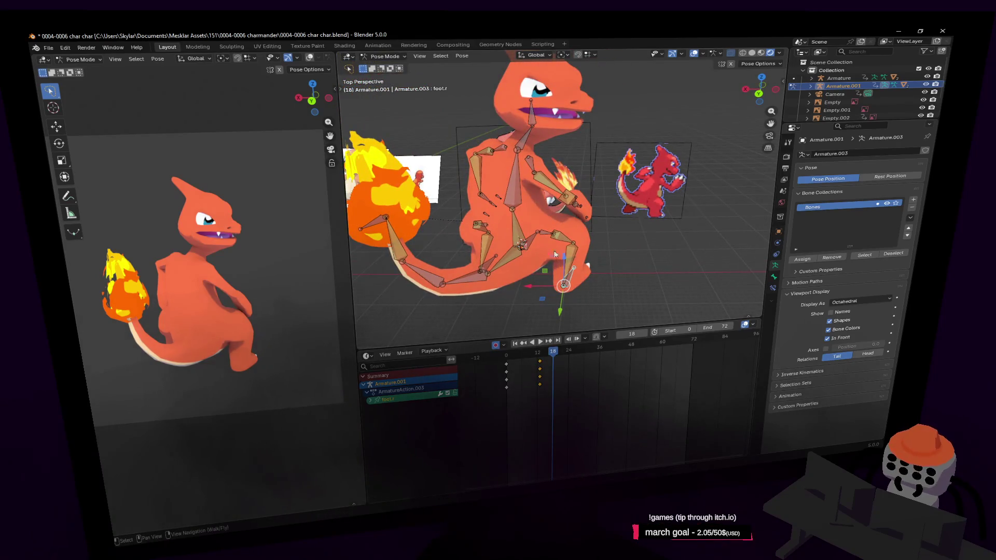
pyautogui.press('a')
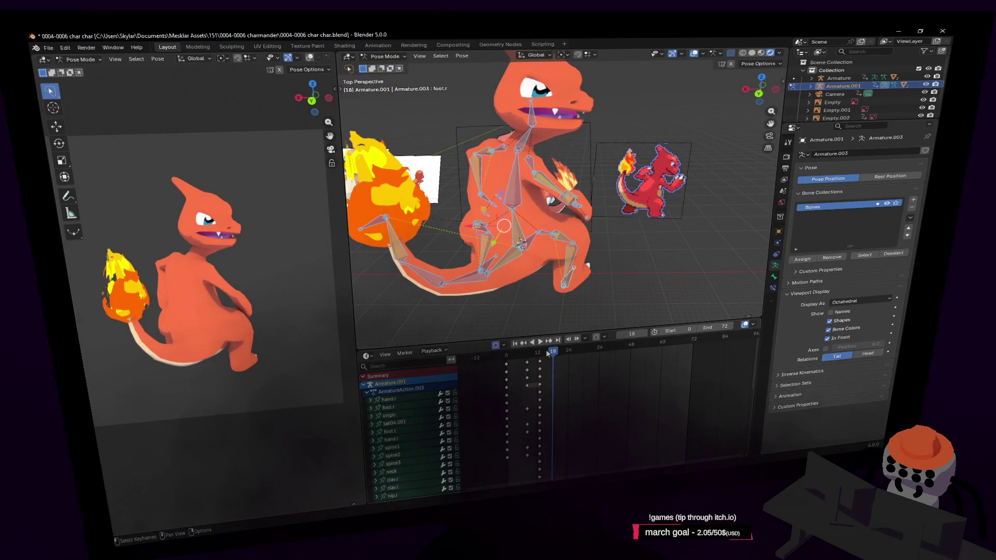
pyautogui.moveTo(549, 352)
pyautogui.mouseDown()
pyautogui.moveTo(543, 357)
pyautogui.moveTo(553, 357)
pyautogui.mouseUp()
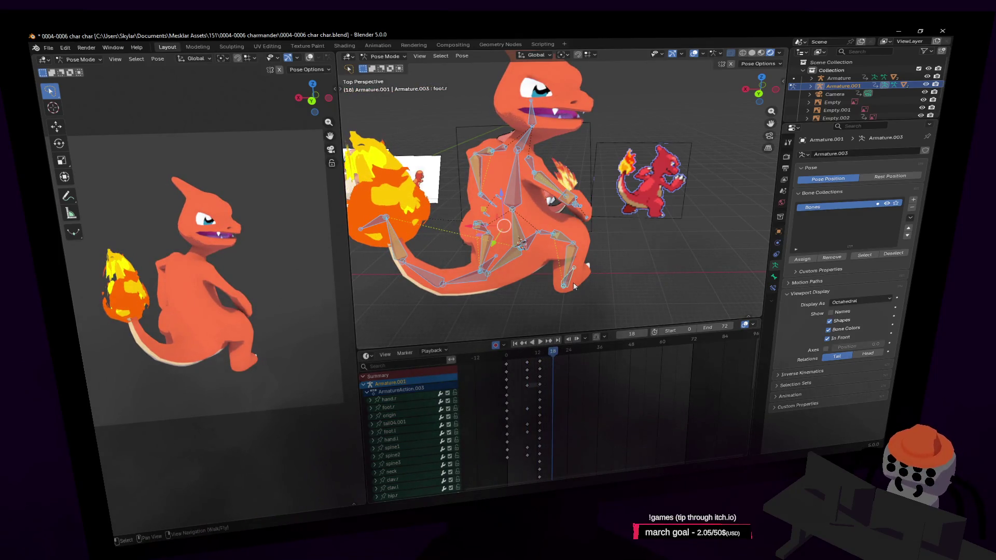
pyautogui.click(569, 281)
pyautogui.hotkey('shift', '`')
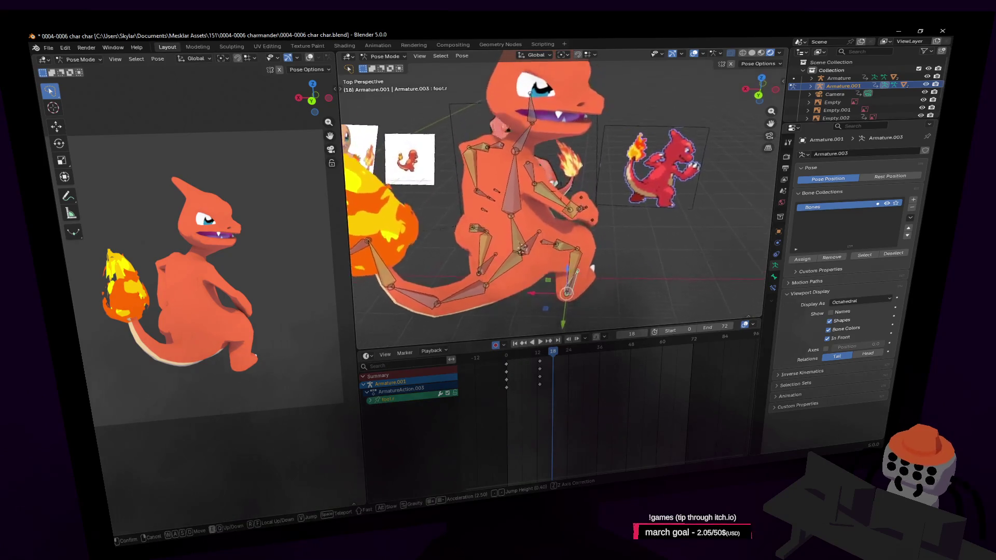
pyautogui.click(596, 266)
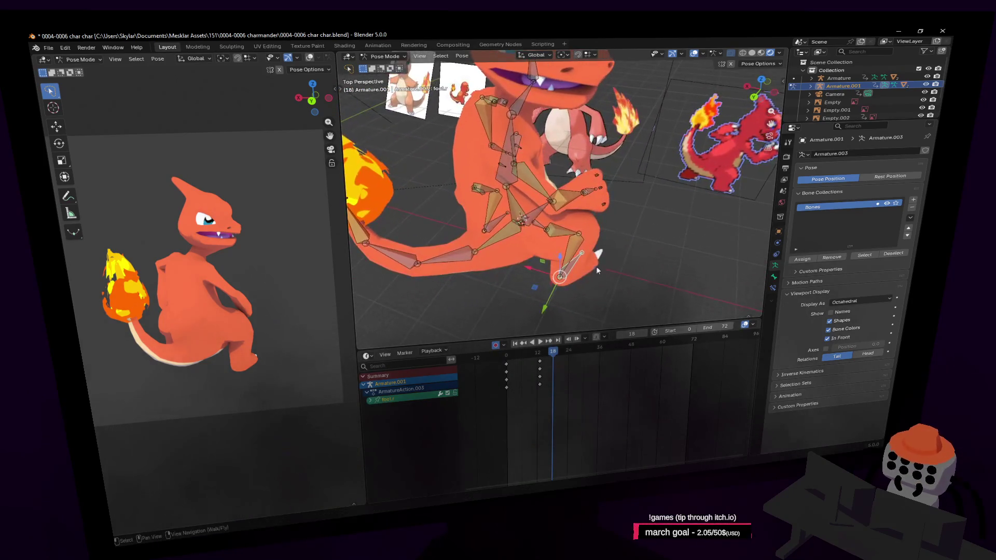
# - Rotate the right foot around Z and raise it vertically at frame 18
pyautogui.press('r')
pyautogui.press('z')
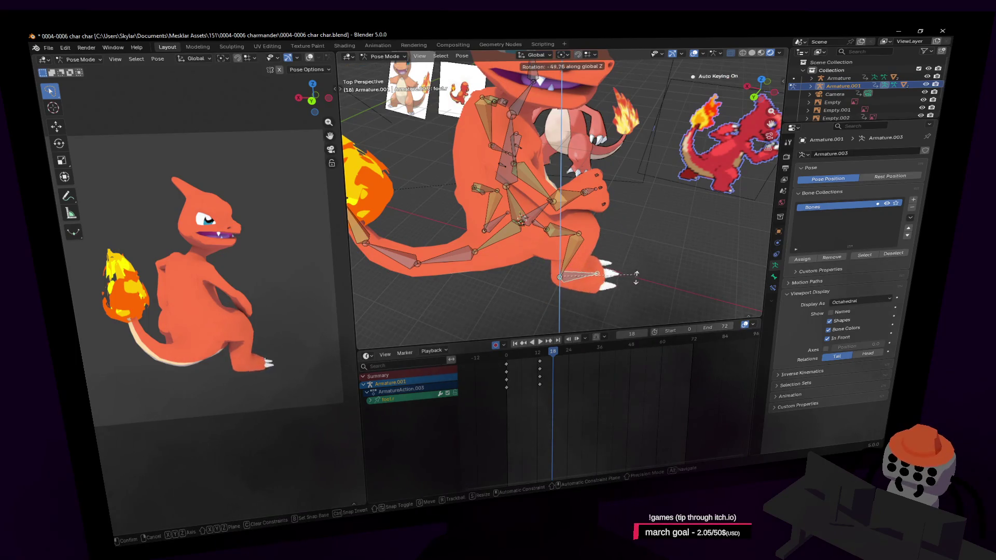
pyautogui.click(618, 278)
pyautogui.press('g')
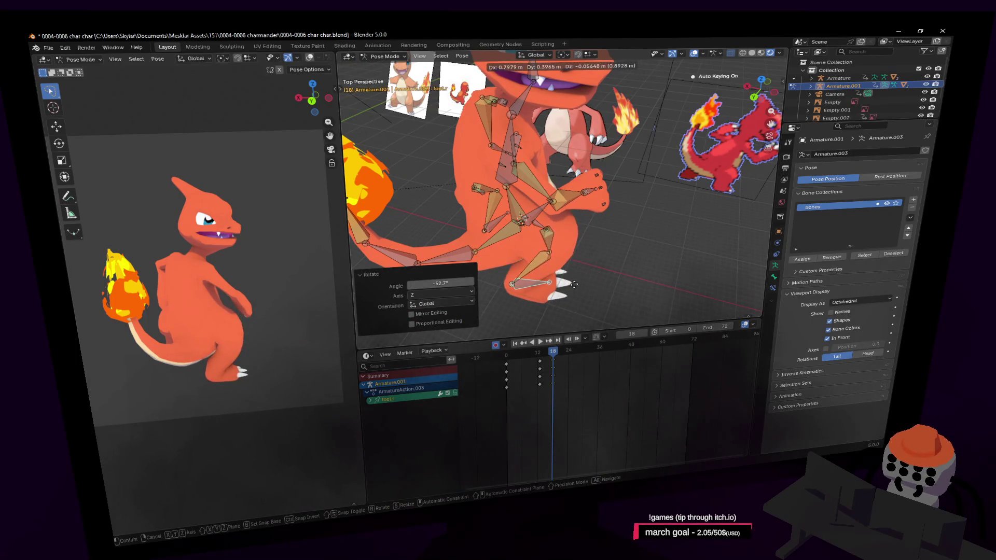
pyautogui.press('z')
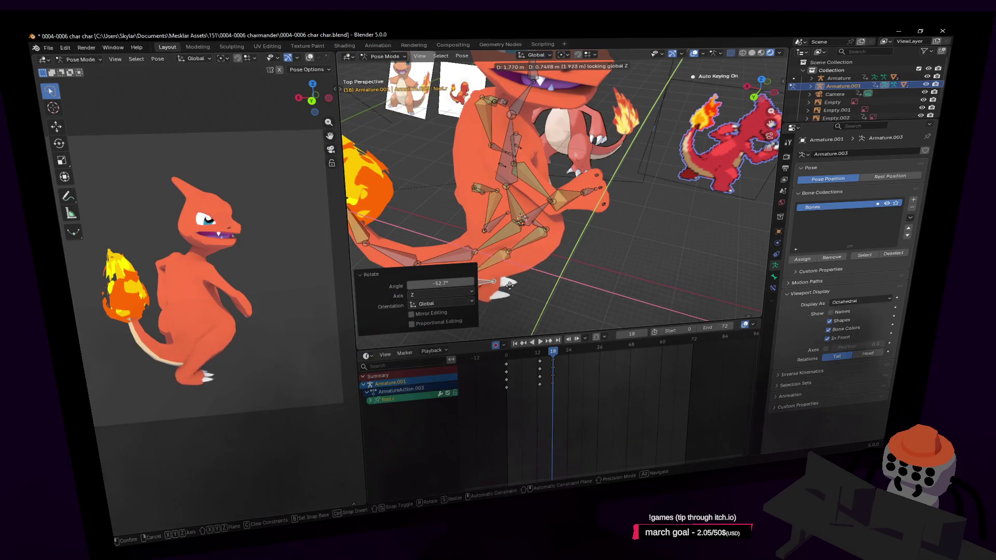
pyautogui.click(507, 284)
# - Rotate the right foot around Z again to finish the stepping pose
pyautogui.moveTo(507, 284); pyautogui.dragTo(506, 311, button='middle')
pyautogui.press('r')
pyautogui.press('z')
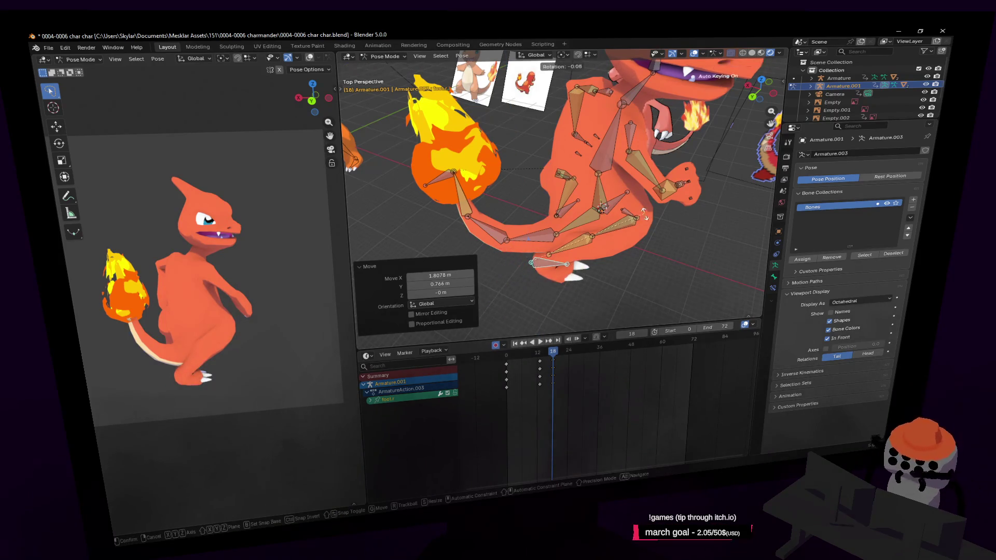
pyautogui.click(510, 310)
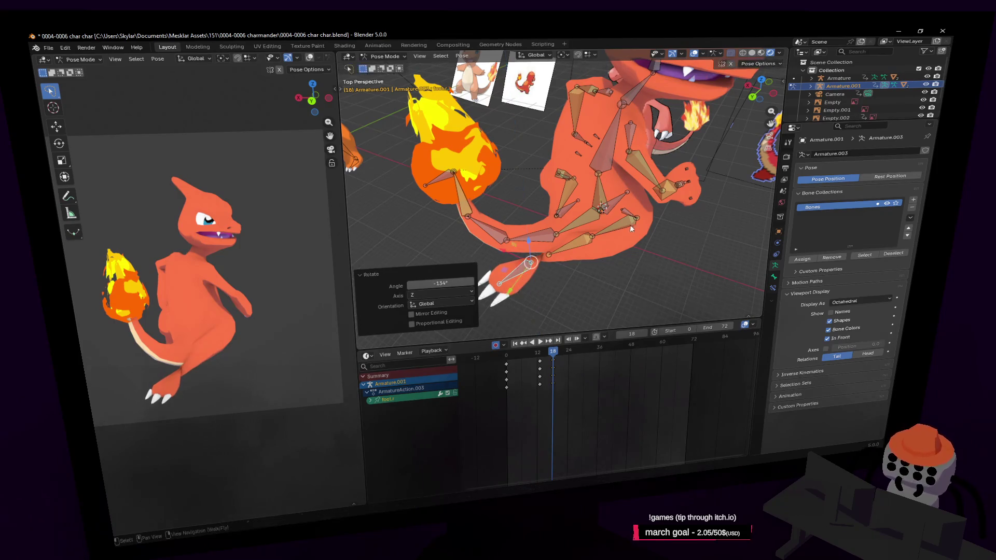
pyautogui.moveTo(630, 225); pyautogui.dragTo(636, 219, button='middle')
pyautogui.click(599, 237)
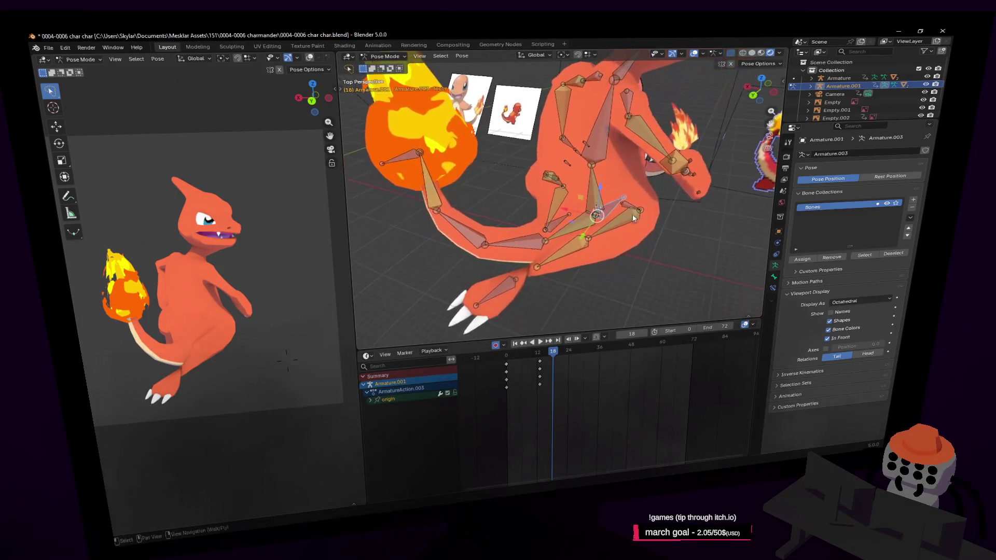
# - Rotate the origin bone and a hand bone around Z at frame 18
pyautogui.press('r')
pyautogui.press('z')
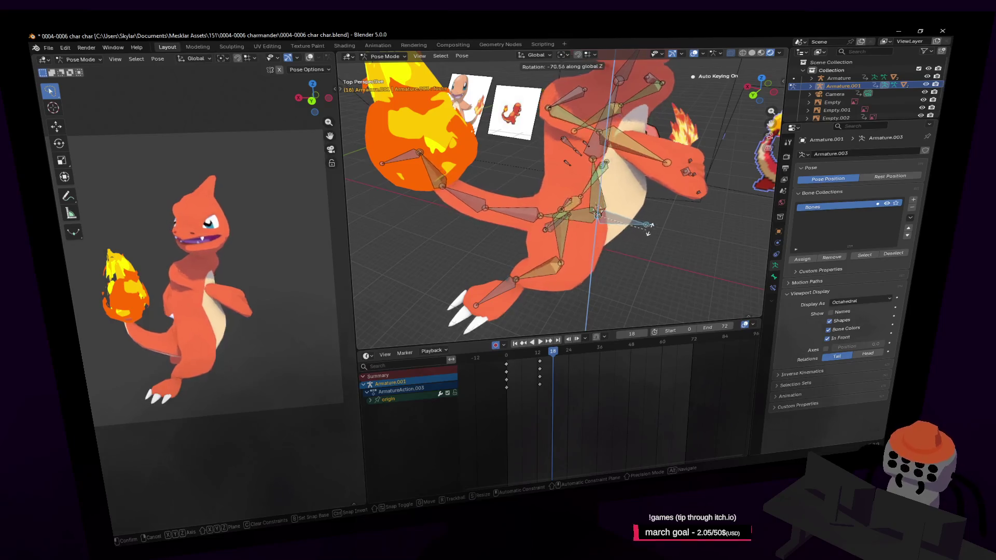
pyautogui.click(639, 233)
pyautogui.hotkey('shift', '`')
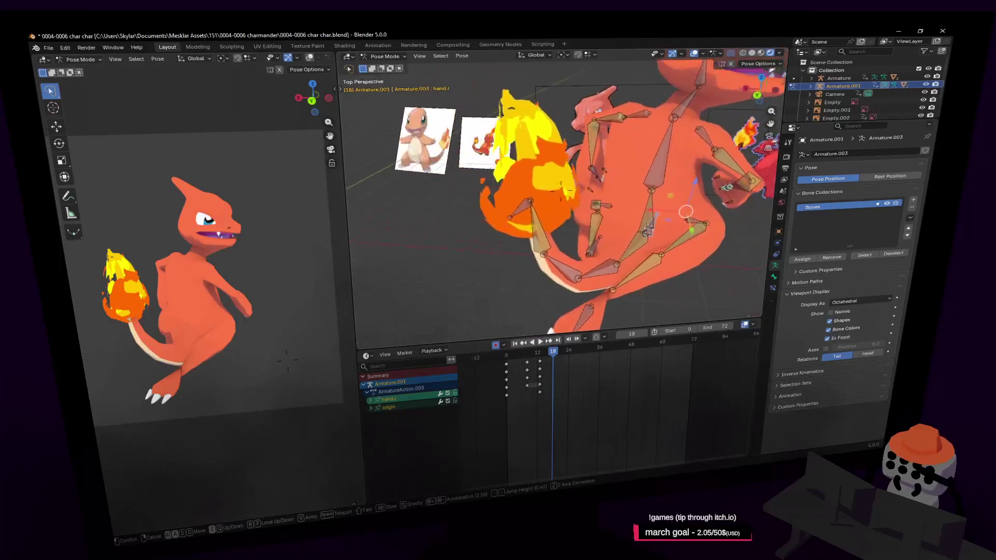
pyautogui.click(620, 215)
pyautogui.moveTo(566, 197)
pyautogui.mouseDown(button='middle')
pyautogui.moveTo(606, 171)
pyautogui.moveTo(584, 234)
pyautogui.mouseUp(button='middle')
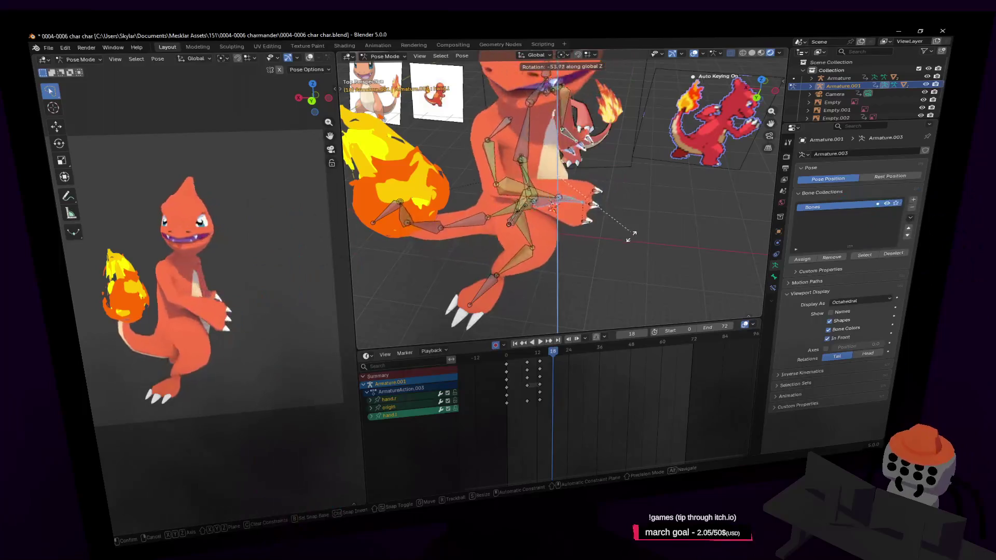
pyautogui.press('r')
pyautogui.press('z')
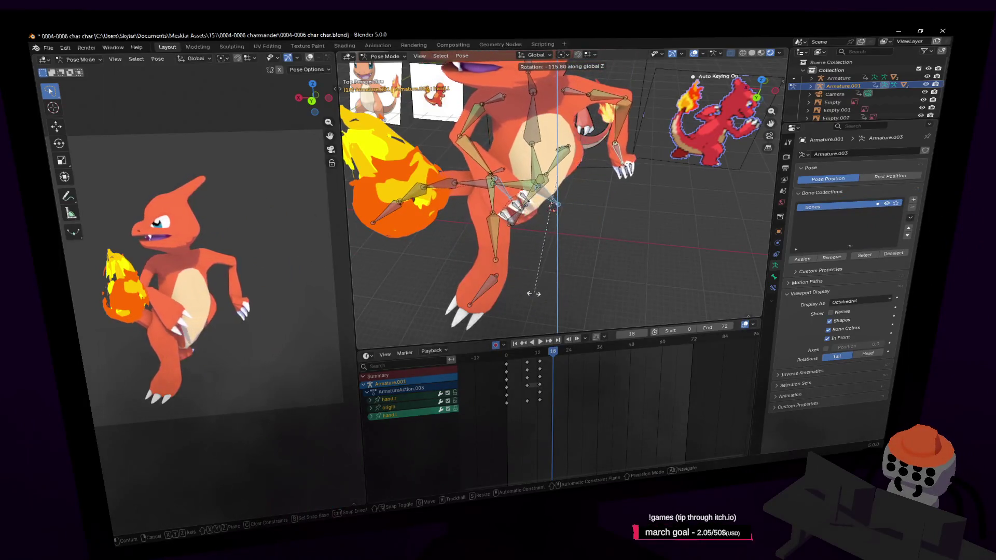
pyautogui.click(562, 265)
# - Move the whole body along the Y axis to a new position
pyautogui.moveTo(561, 264); pyautogui.dragTo(587, 243, button='middle')
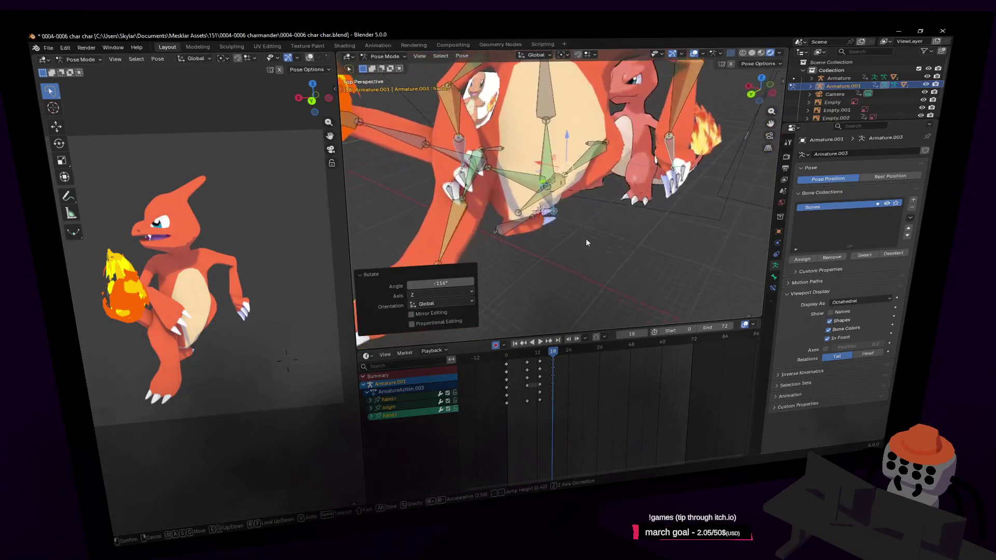
pyautogui.moveTo(557, 212); pyautogui.dragTo(578, 200, button='middle')
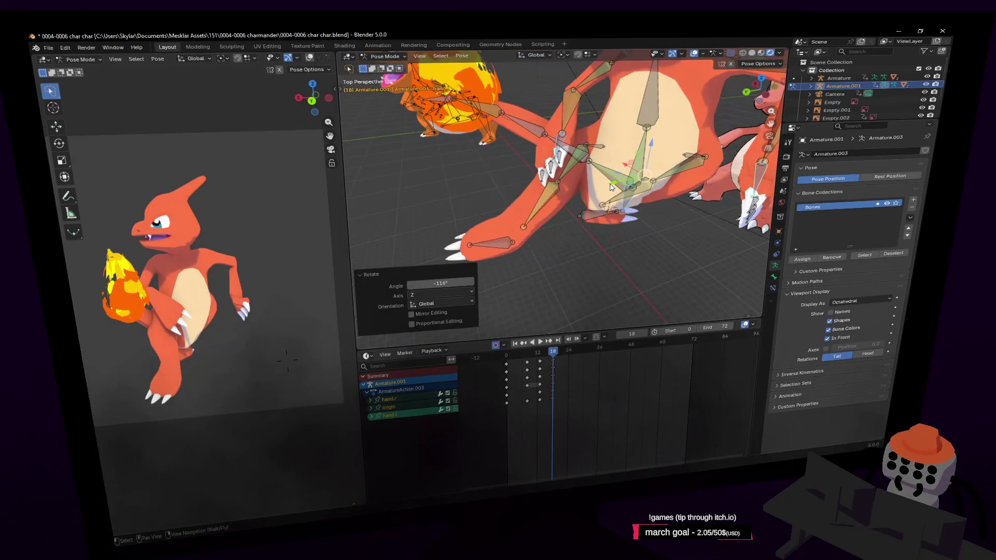
pyautogui.press('g')
pyautogui.press('y')
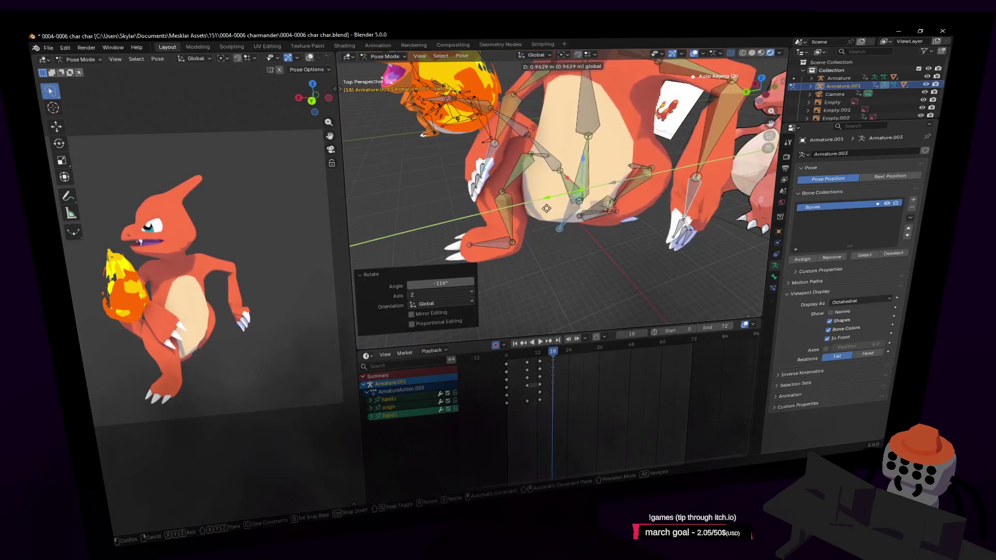
pyautogui.click(546, 208)
# - Move the left foot along X, rotate it around Z, and slide it flat on the ground plane
pyautogui.click(514, 237)
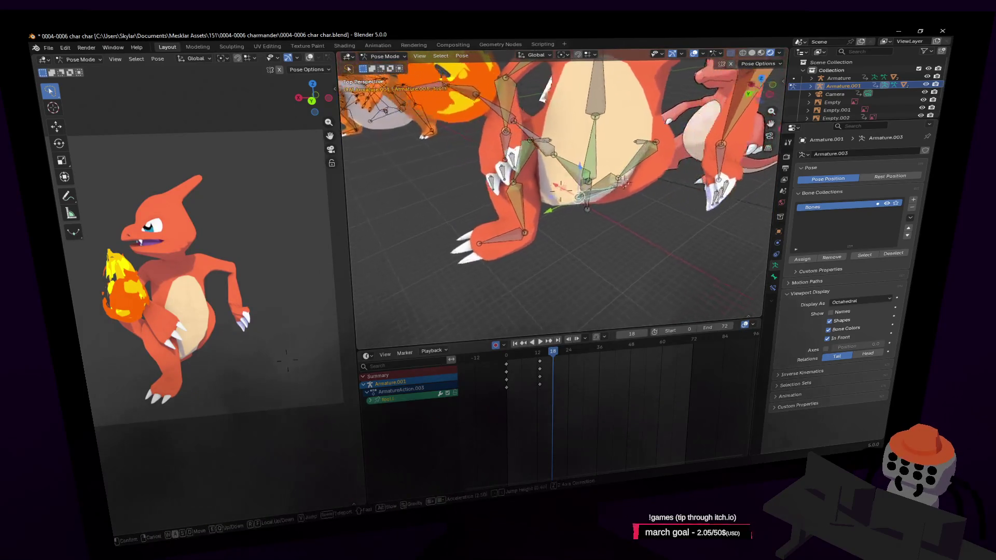
pyautogui.moveTo(575, 199); pyautogui.dragTo(593, 209, button='middle')
pyautogui.press('g')
pyautogui.press('x')
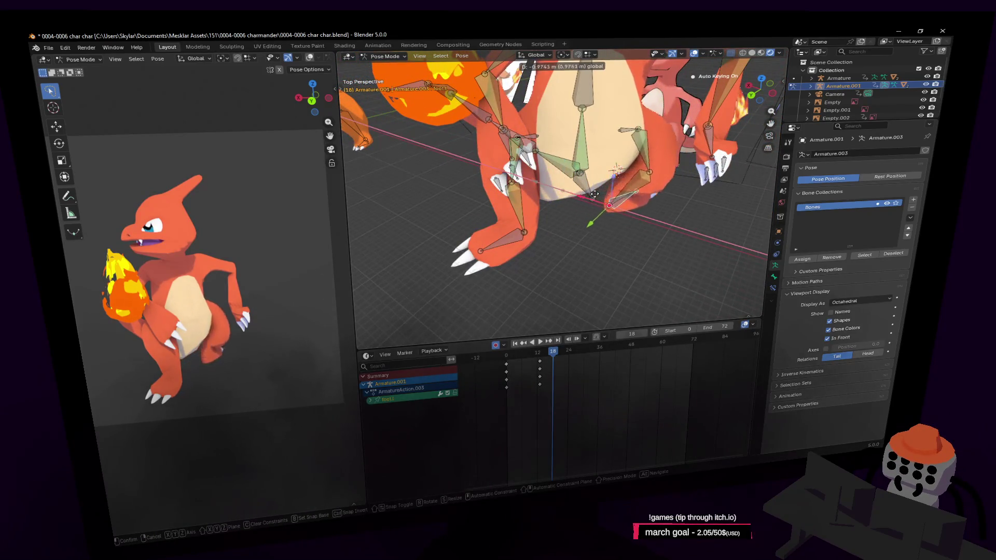
pyautogui.click(611, 226)
pyautogui.press('r')
pyautogui.press('z')
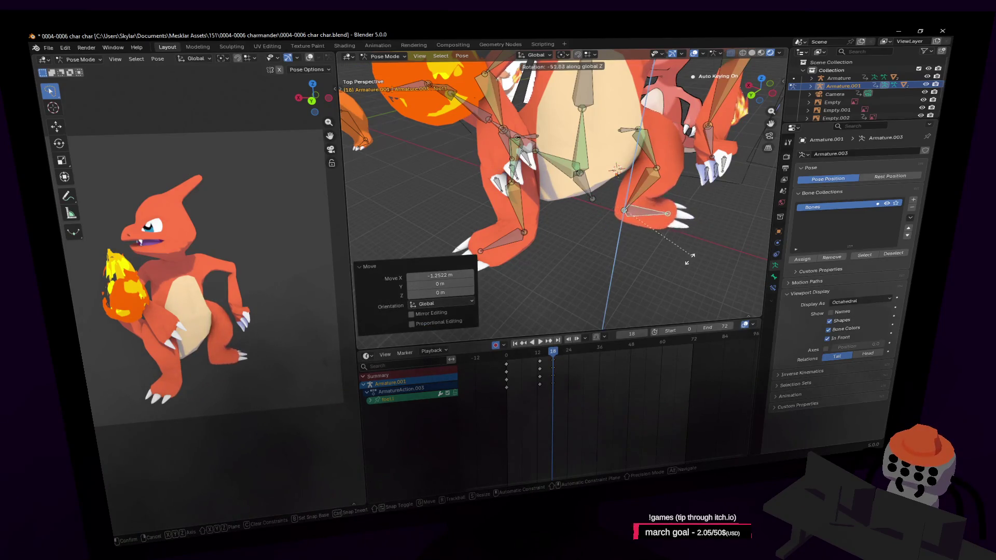
pyautogui.click(689, 260)
pyautogui.press('g')
pyautogui.hotkey('shift', 'z')
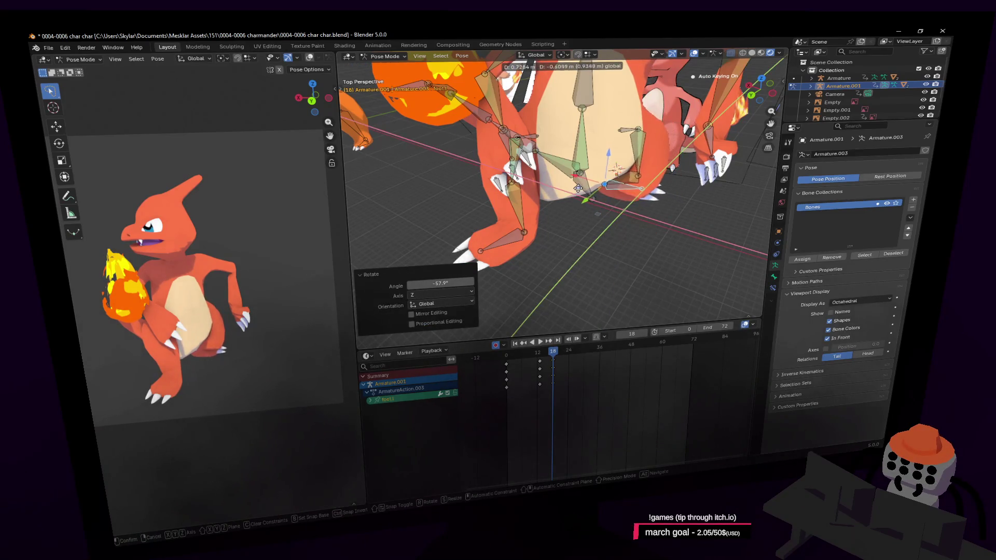
pyautogui.click(571, 190)
# - Rotate the spine3 and neck bones to turn torso and head, then play the animation
pyautogui.moveTo(571, 190); pyautogui.dragTo(559, 160, button='middle')
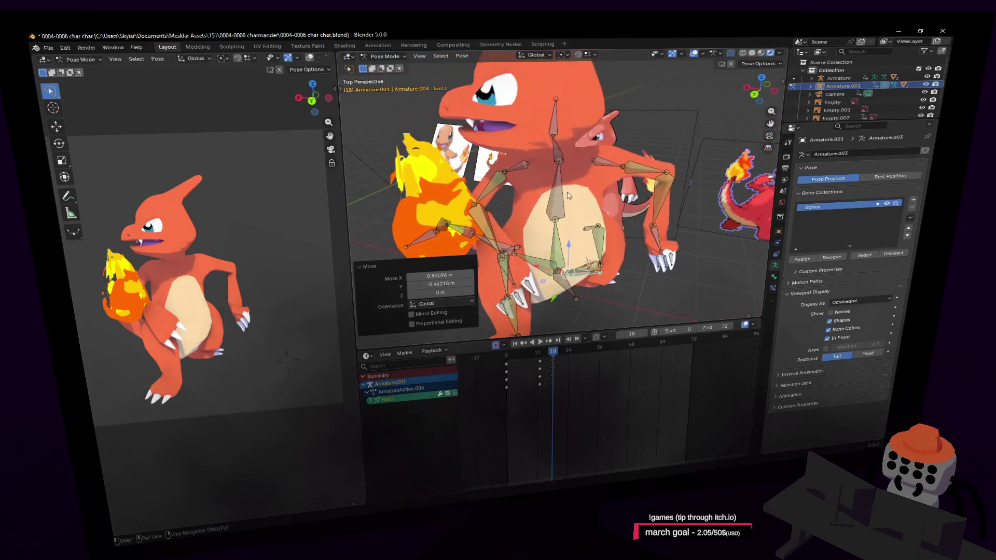
pyautogui.click(559, 159)
pyautogui.press('r')
pyautogui.click(562, 136)
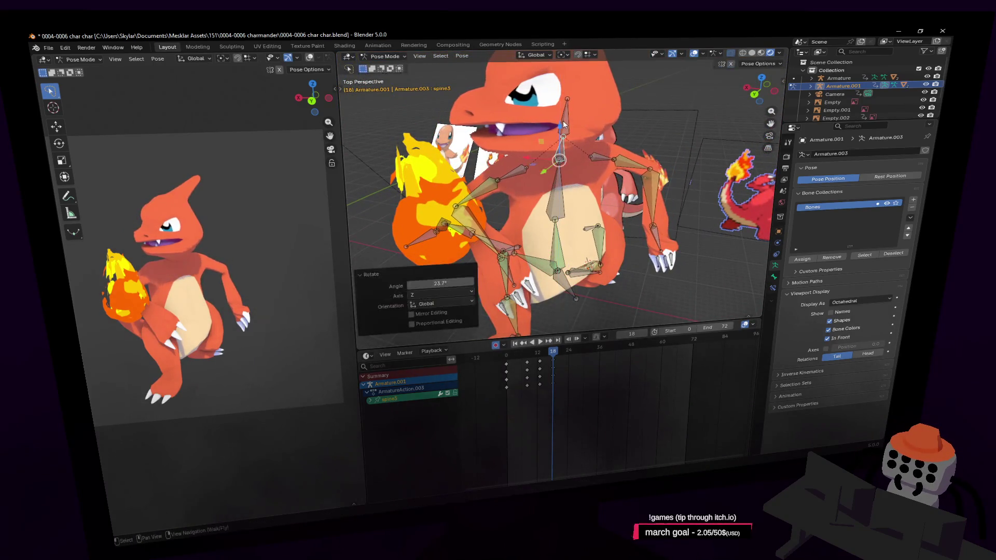
pyautogui.press('r')
pyautogui.press('z')
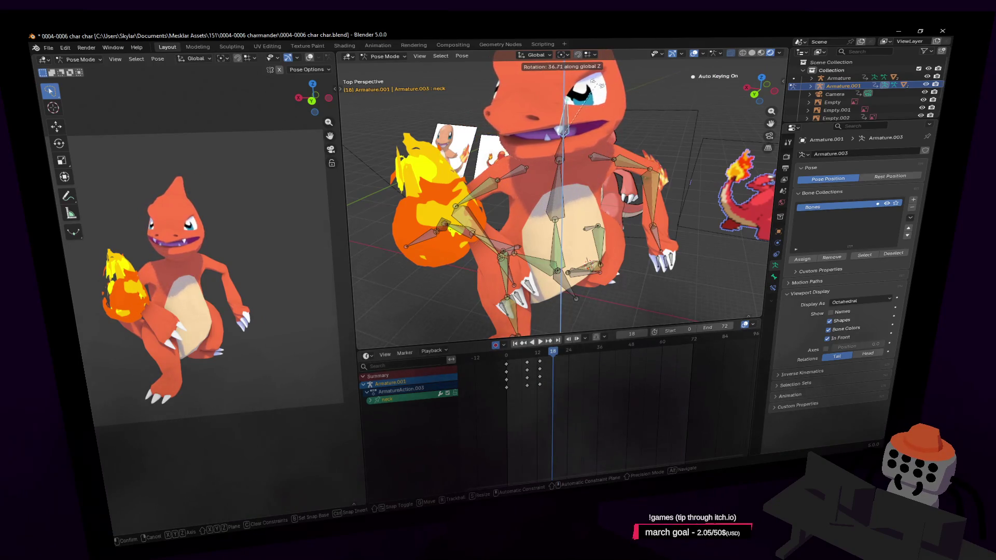
pyautogui.click(593, 92)
pyautogui.scroll(-4, 582, 252)
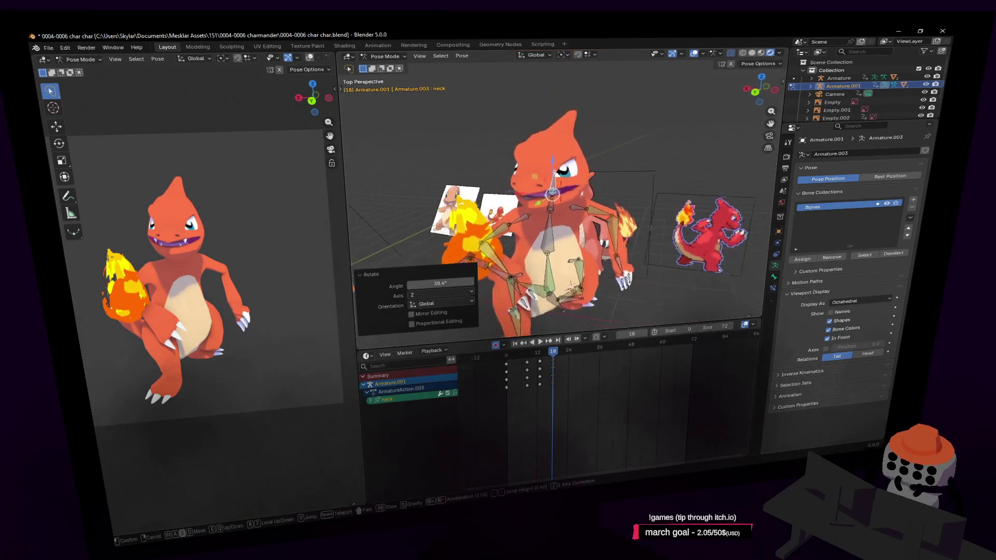
pyautogui.press('space')
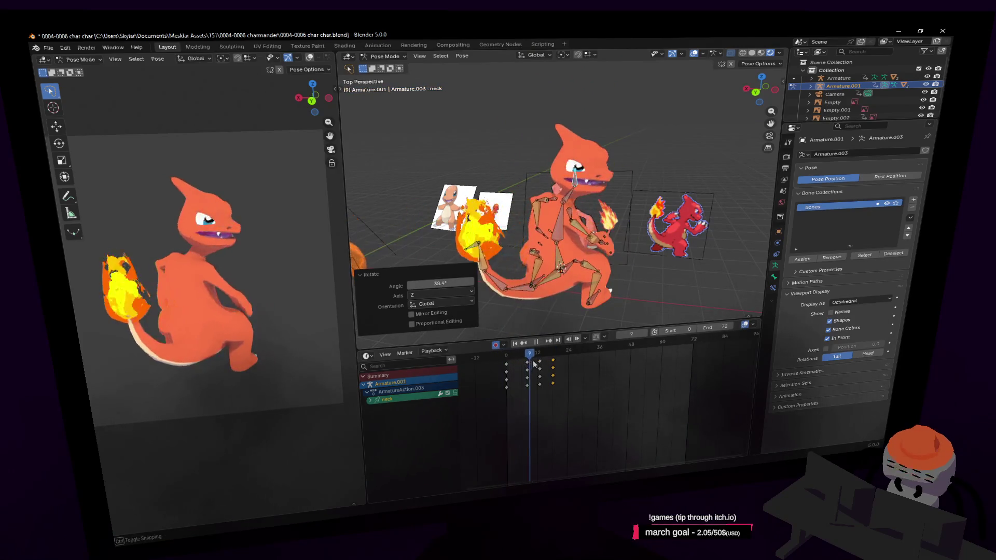
# - Stop playback, select all bones and slide the frame-18 keyframes later in the timeline
pyautogui.moveTo(560, 372); pyautogui.dragTo(540, 379)
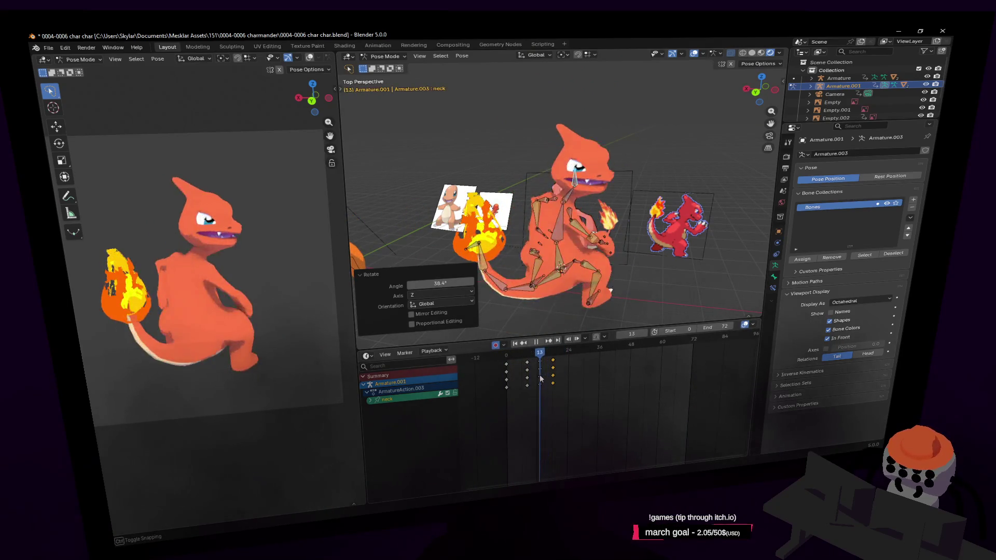
pyautogui.press('space')
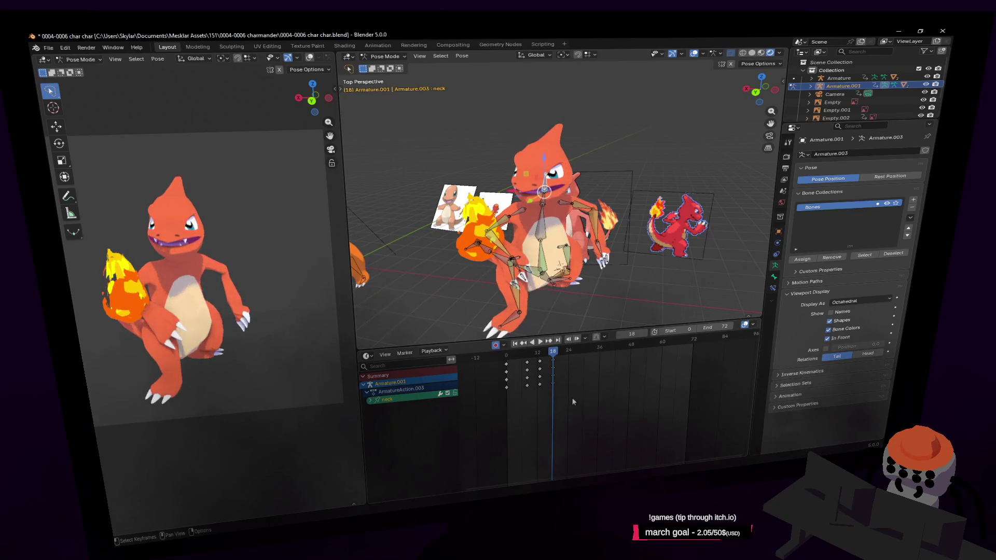
pyautogui.press('a')
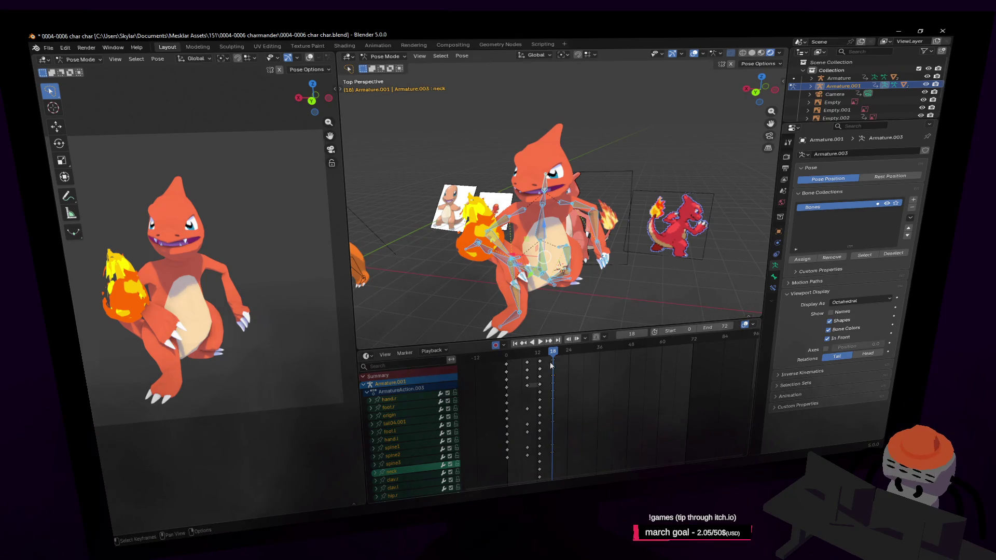
pyautogui.moveTo(548, 360); pyautogui.dragTo(554, 365)
pyautogui.press('g')
pyautogui.click(560, 359)
# - Replay the animation to check the timing and select the right foot bone
pyautogui.press('space')
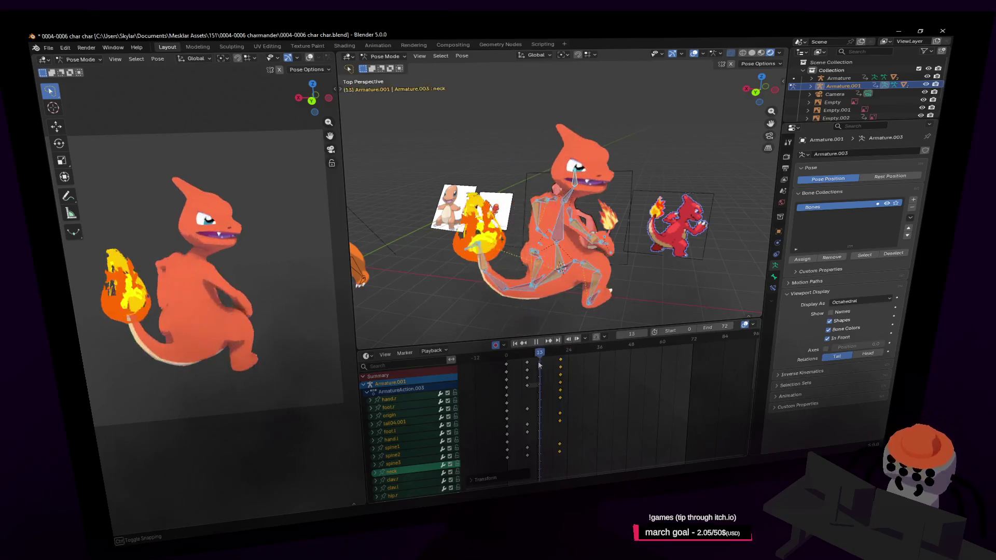
pyautogui.press('Escape')
pyautogui.click(562, 319)
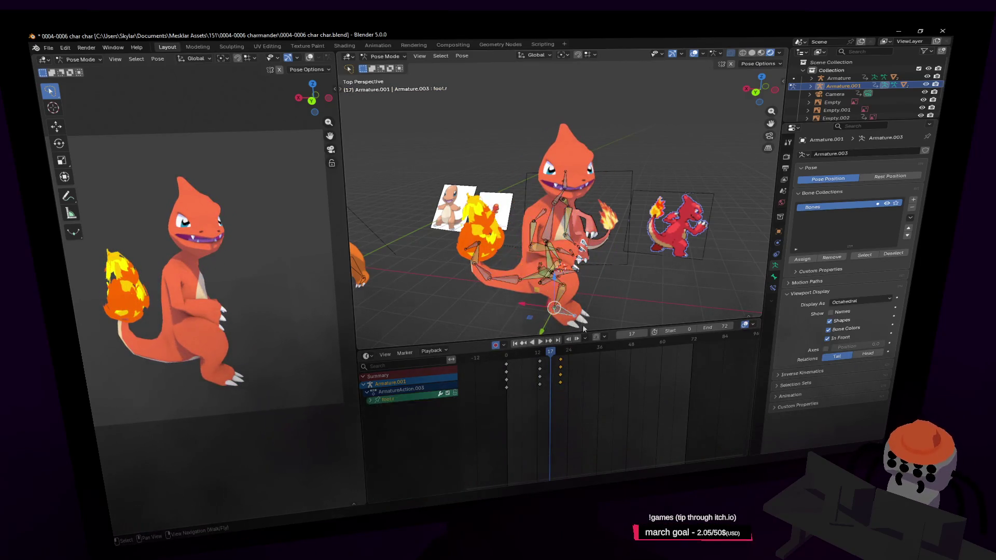
# - Step through the keyframes between frames 13 and 21 and set the current frame to 17
pyautogui.hotkey('shift', '`')
pyautogui.press('w')
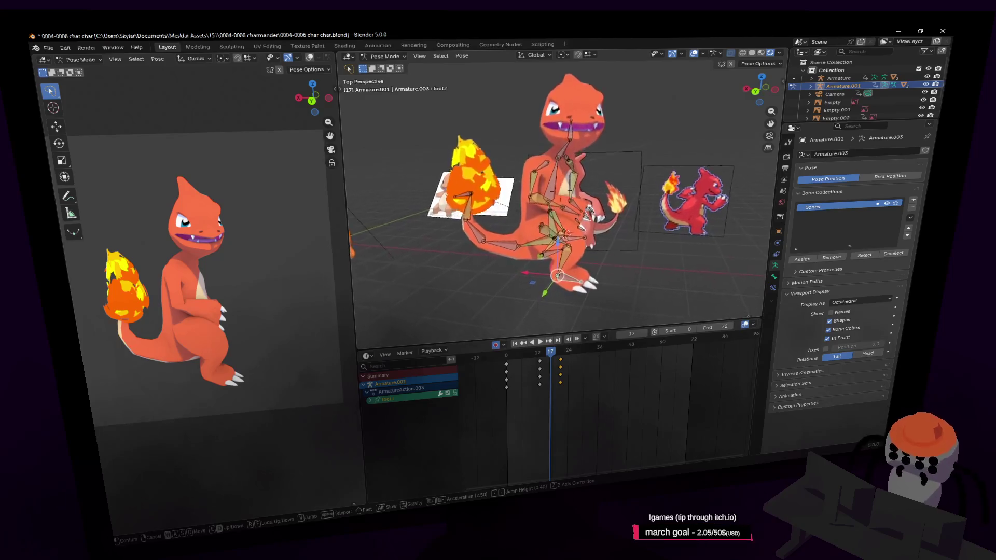
pyautogui.press('Return')
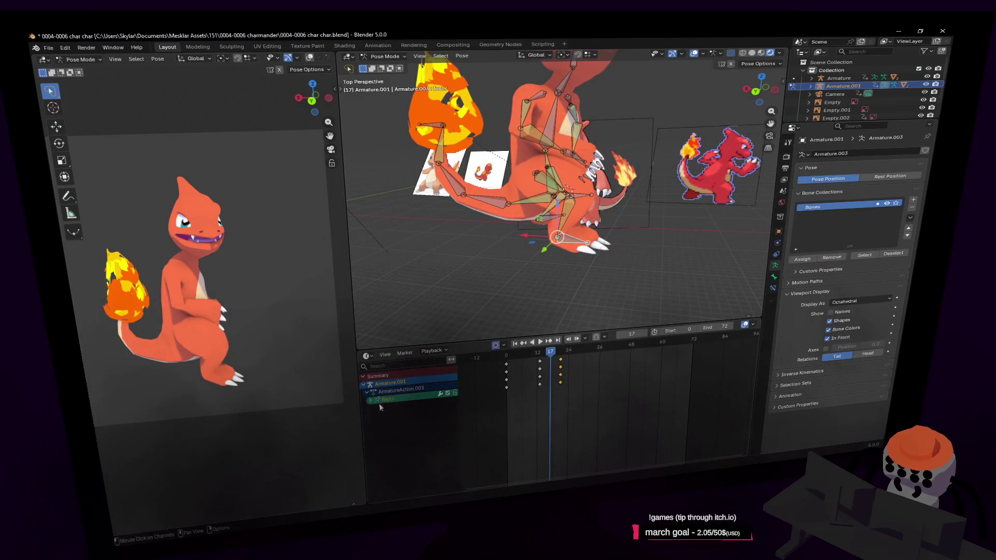
pyautogui.press('Up')
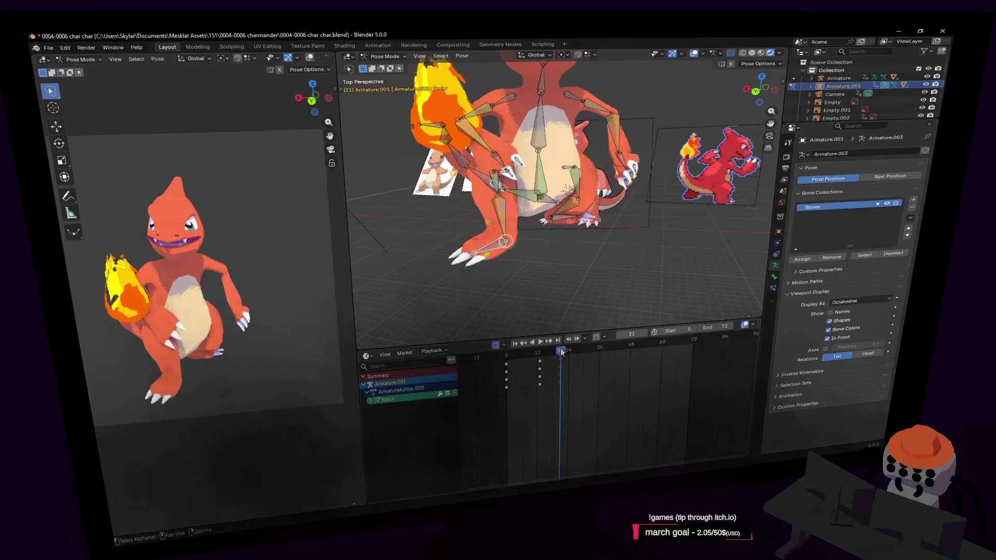
pyautogui.press('Down')
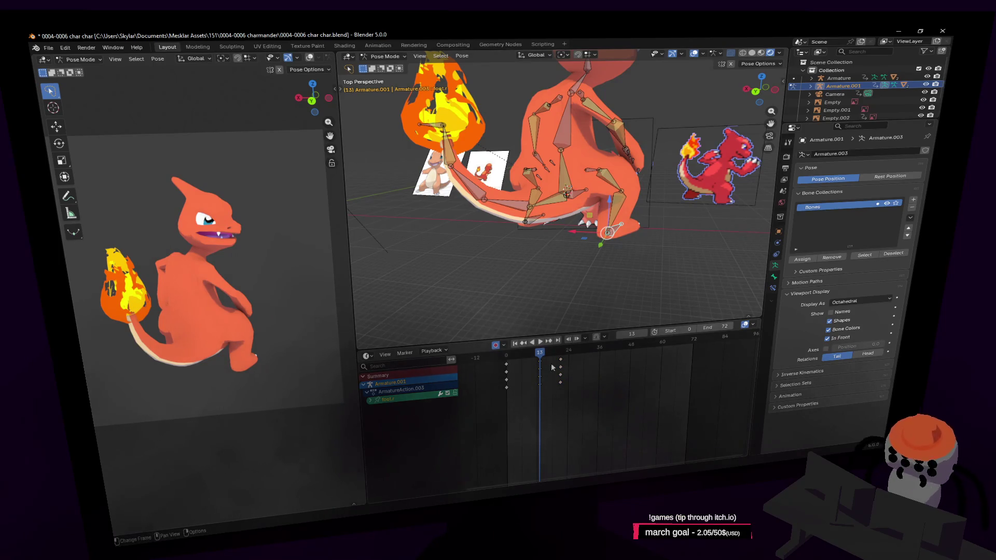
pyautogui.press('Up')
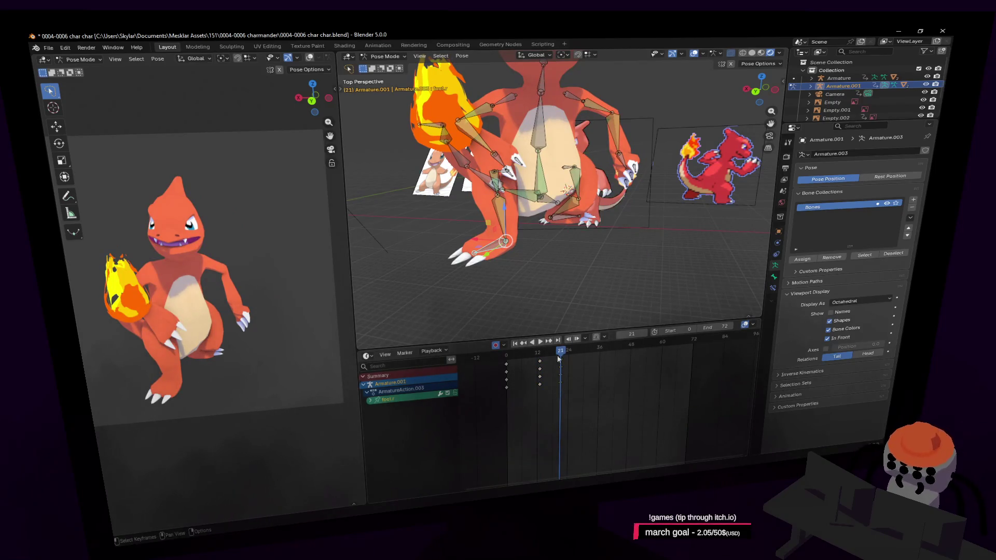
pyautogui.moveTo(560, 352); pyautogui.dragTo(551, 356)
# - Raise the right foot vertically along Z at frame 17 and preview the step
pyautogui.press('g')
pyautogui.press('z')
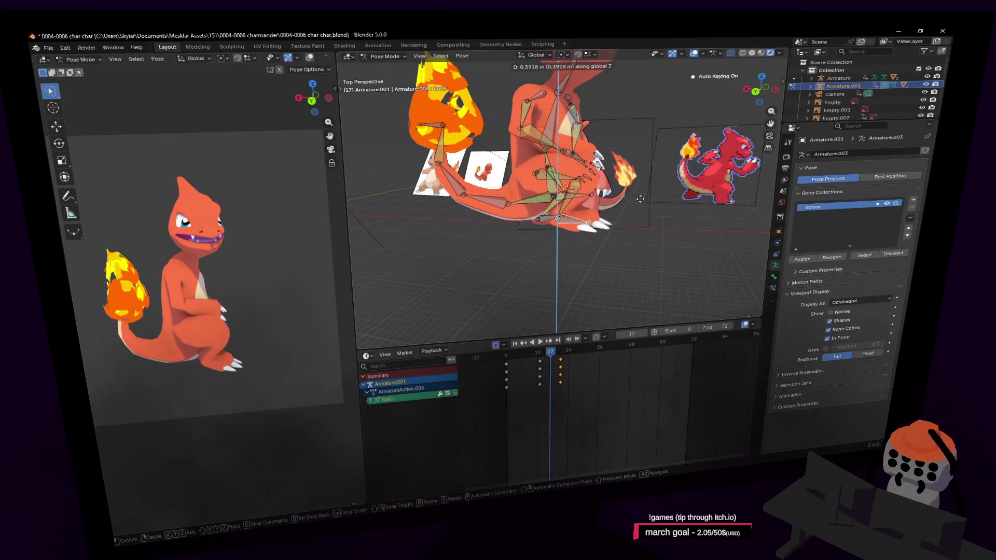
pyautogui.click(606, 244)
pyautogui.press('space')
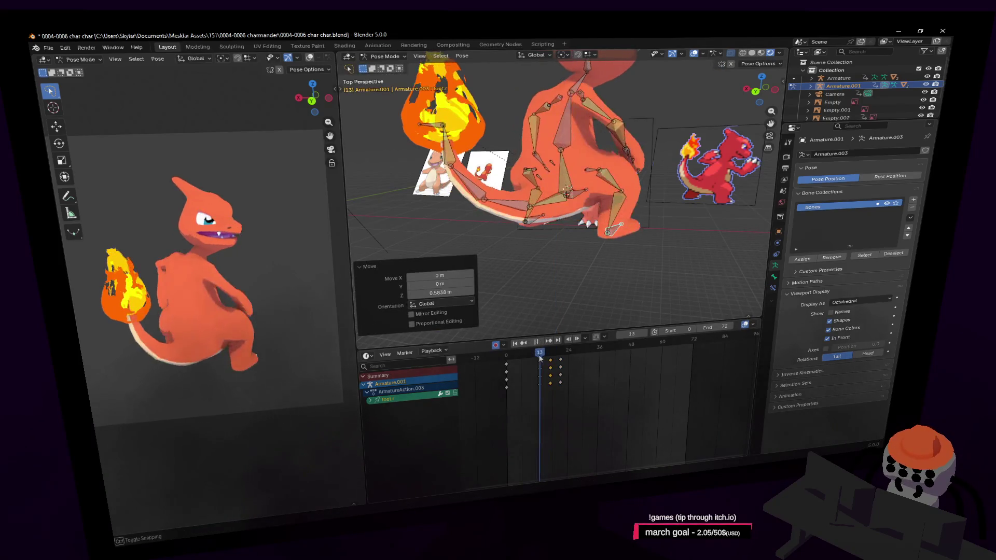
pyautogui.press('space')
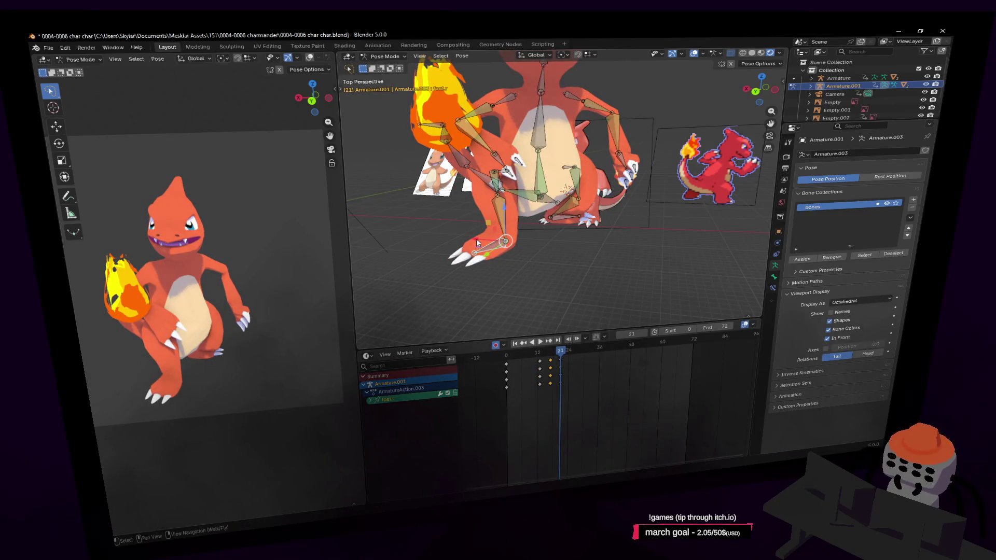
# - Shift the right foot along X and turn it about 14.6° around Z at frame 21
pyautogui.press('g')
pyautogui.press('x')
pyautogui.press('Return')
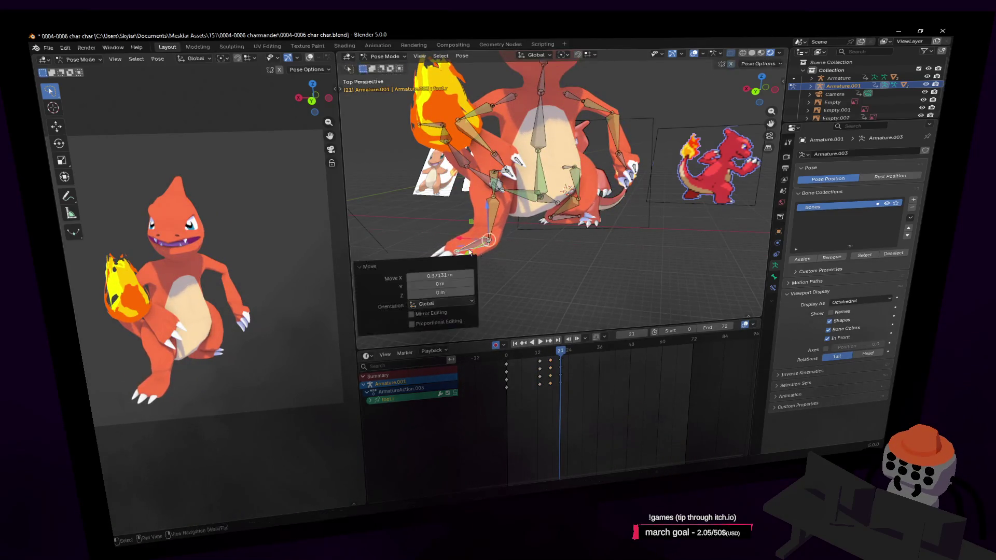
pyautogui.hotkey('shift', '`')
pyautogui.press('w')
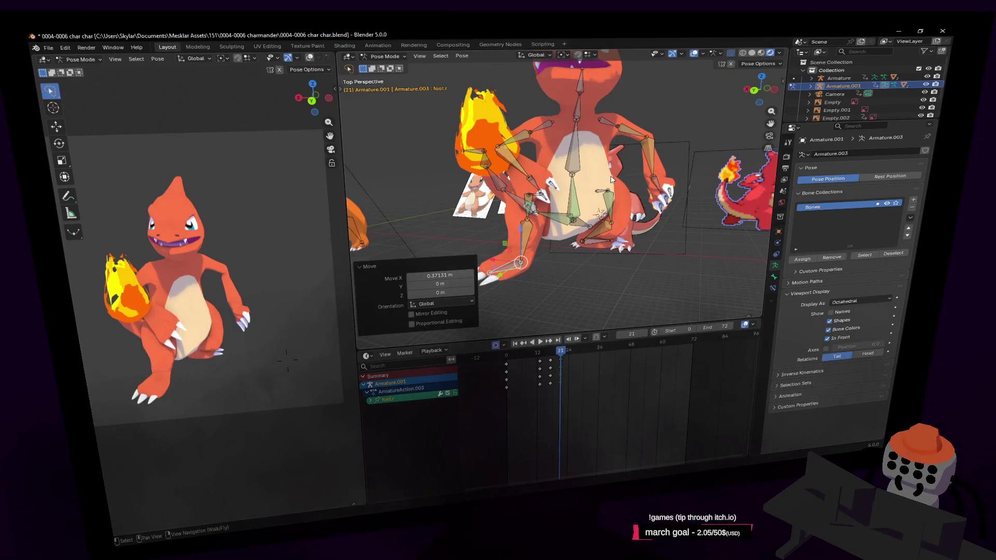
pyautogui.press('r')
pyautogui.press('z')
pyautogui.press('Return')
# - Preview the animation and fly the view around the character to inspect the pose
pyautogui.hotkey('shift', '`')
pyautogui.press('w')
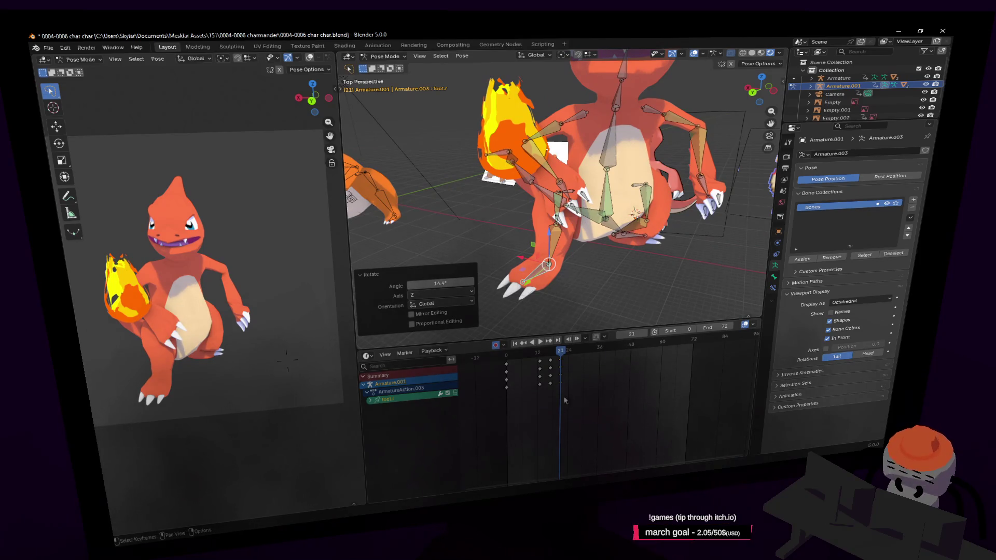
pyautogui.press('space')
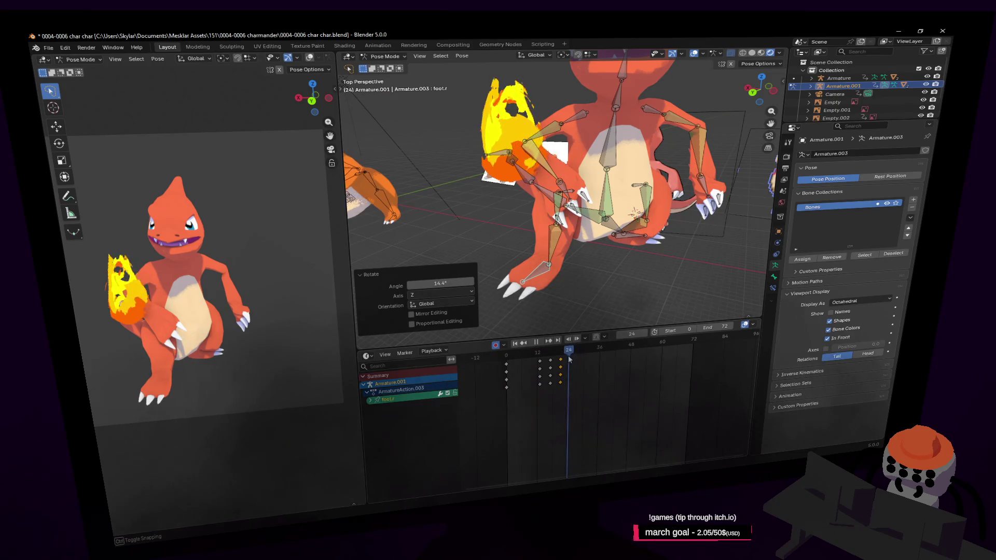
pyautogui.press('Escape')
pyautogui.hotkey('shift', '`')
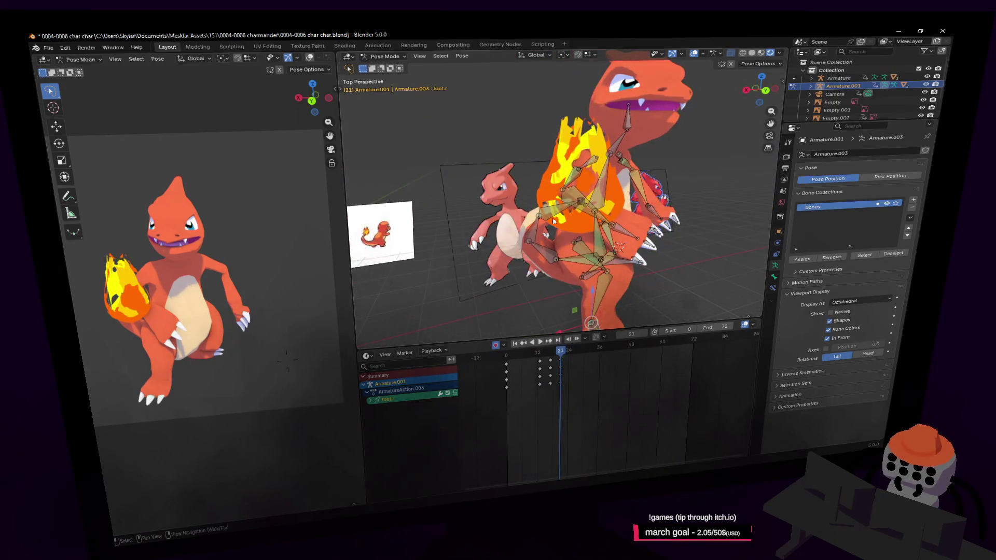
pyautogui.press('w')
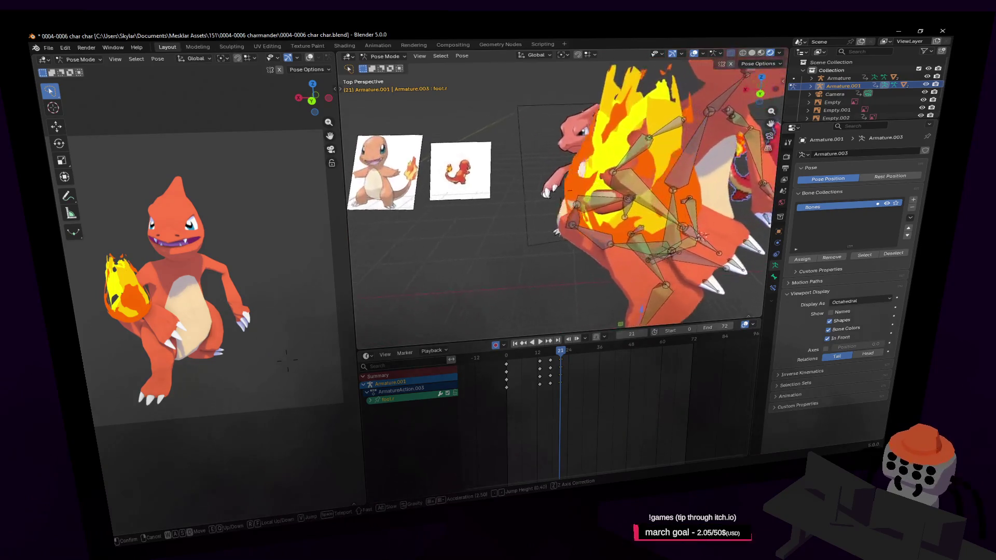
pyautogui.press('s')
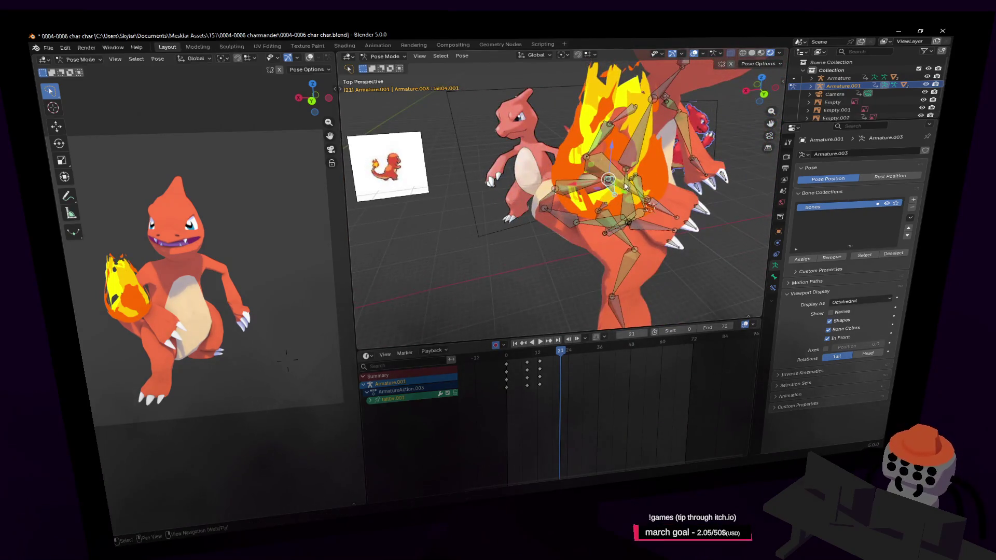
# - Move the tail04.001 tip bone sideways to a new position at frame 21
pyautogui.press('s')
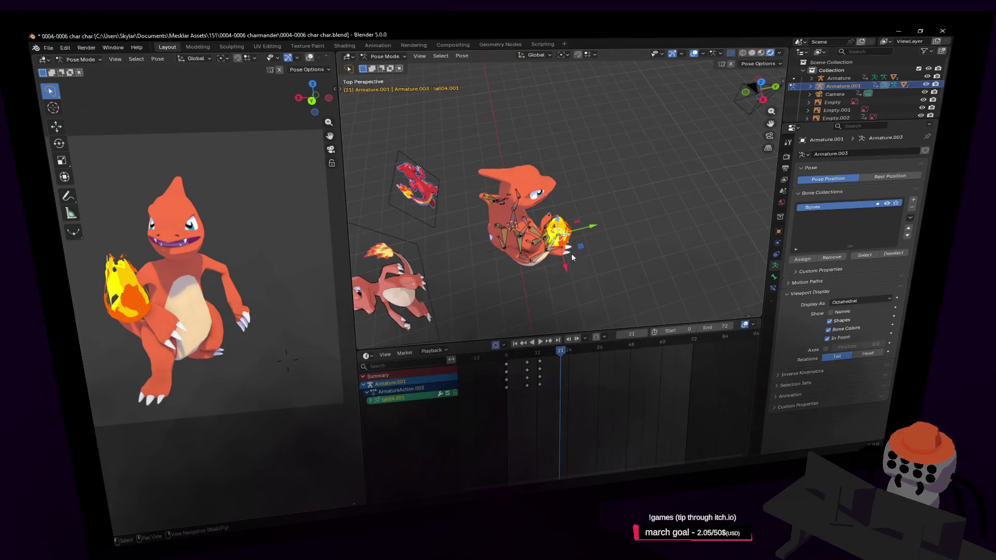
pyautogui.press('g')
pyautogui.hotkey('shift', 'z')
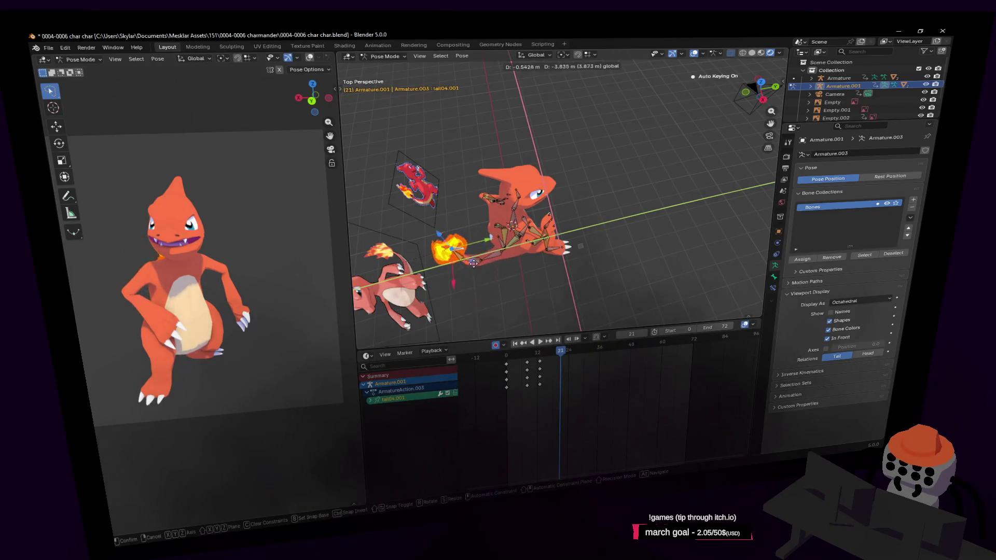
pyautogui.click(467, 261)
# - Play back the animation to preview the tail, stop it and scrub forward from frame 15
pyautogui.hotkey('shift', '`')
pyautogui.press('w')
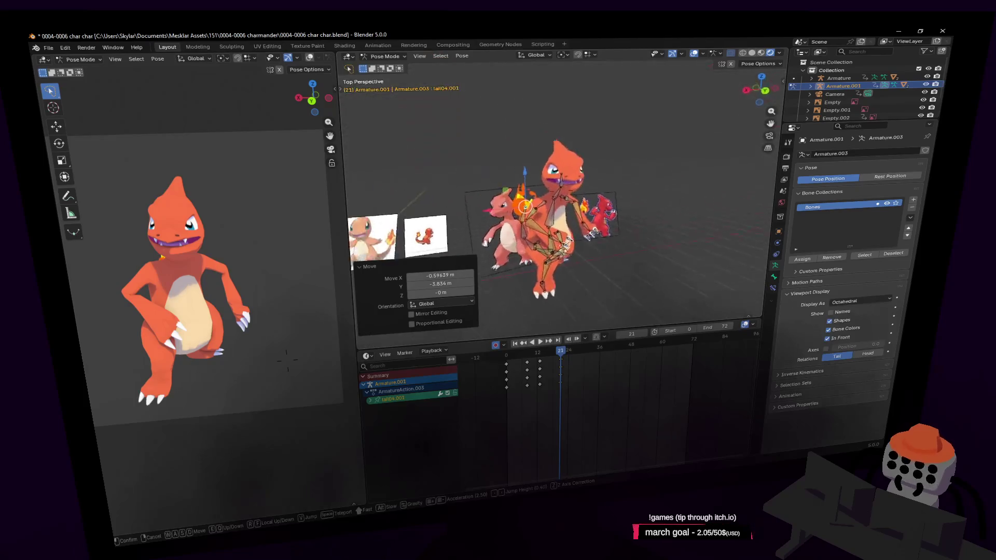
pyautogui.click(493, 266)
pyautogui.press('space')
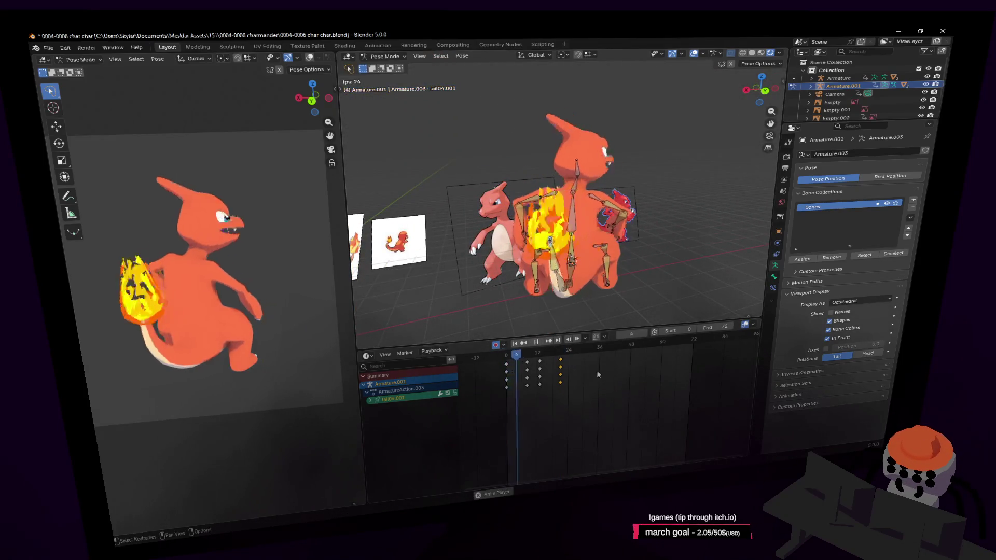
pyautogui.press('space')
pyautogui.click(547, 357)
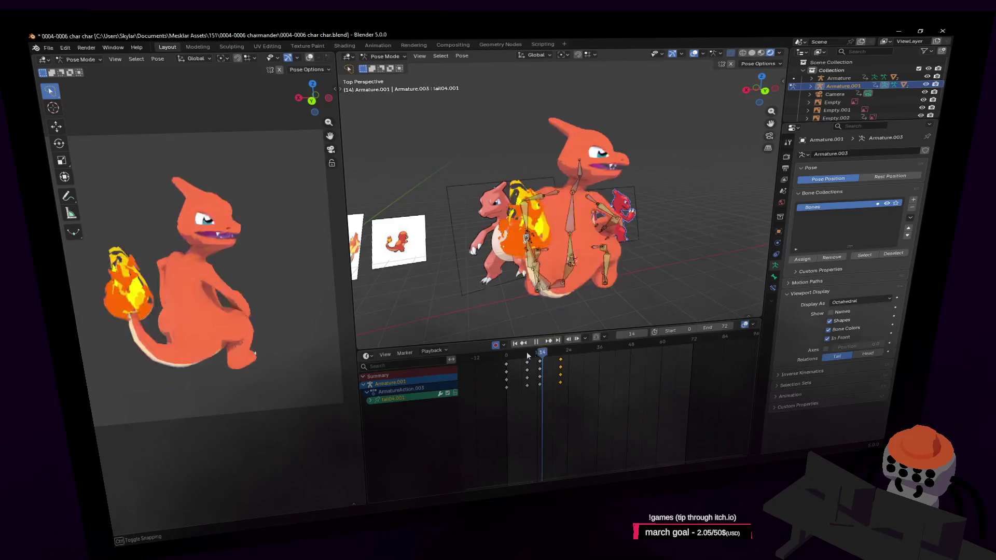
pyautogui.moveTo(547, 356)
pyautogui.mouseDown()
pyautogui.moveTo(582, 362)
pyautogui.moveTo(554, 376)
pyautogui.moveTo(584, 372)
pyautogui.moveTo(575, 352)
pyautogui.mouseUp()
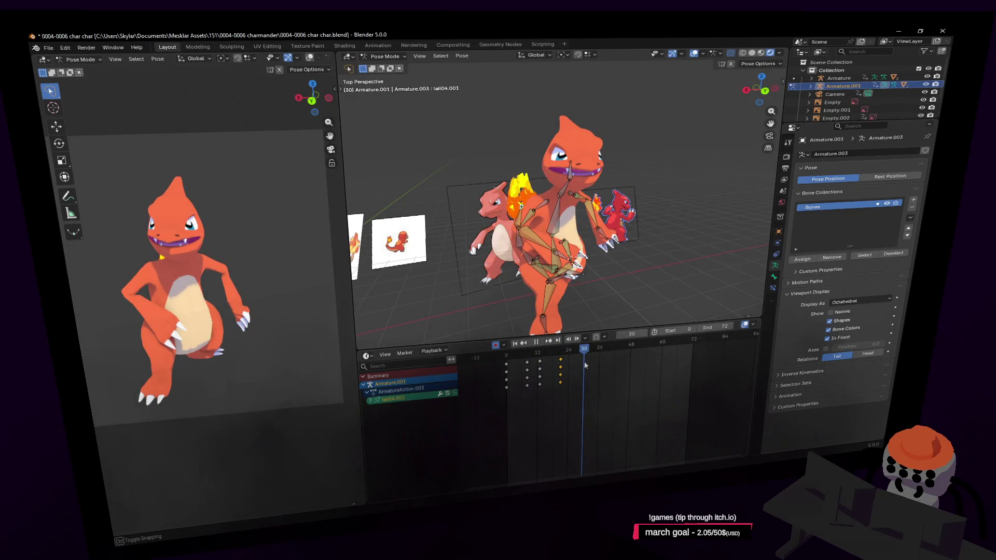
pyautogui.scroll(3, 594, 267)
# - Slide the foot.l bone along Y at frame 30 and confirm its position
pyautogui.keyDown('shift'); pyautogui.moveTo(576, 296); pyautogui.dragTo(594, 267, button='middle'); pyautogui.keyUp('shift')
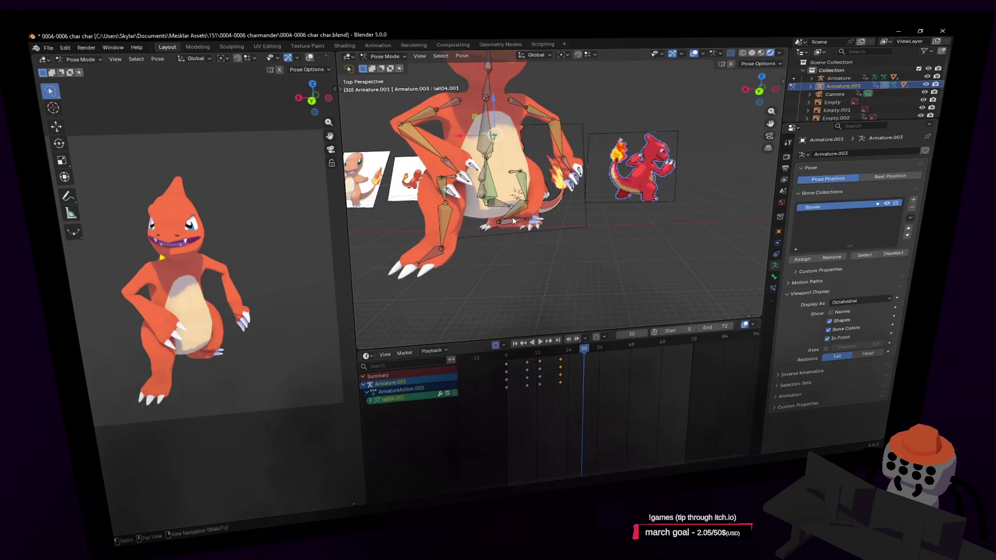
pyautogui.moveTo(517, 228); pyautogui.dragTo(566, 198, button='middle')
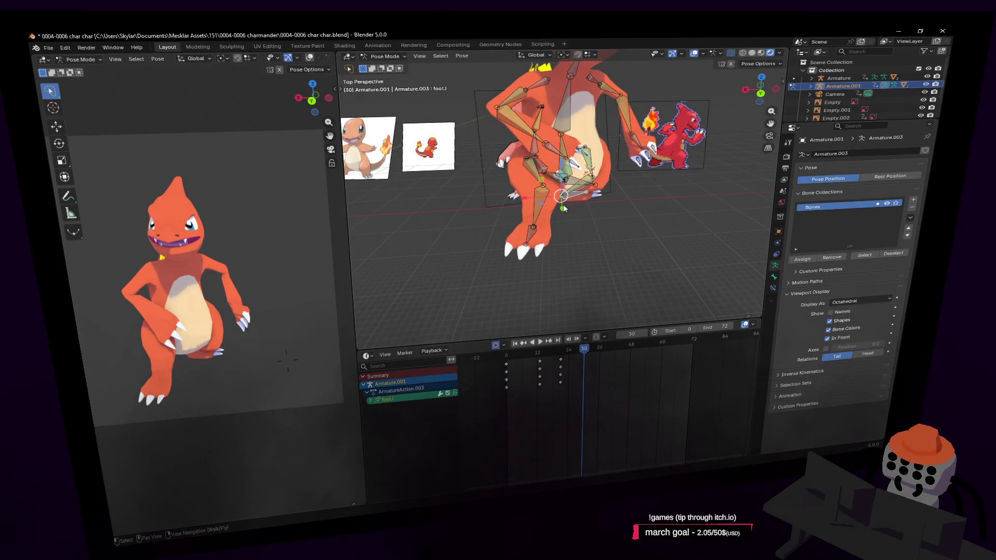
pyautogui.press('g')
pyautogui.press('y')
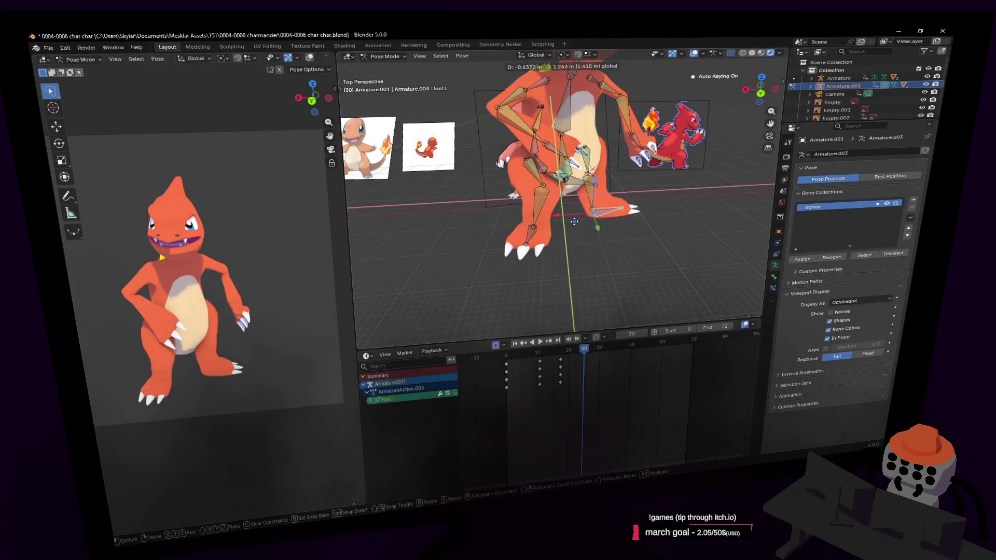
pyautogui.click(574, 222)
# - Select the origin bone and return the timeline to frame 21
pyautogui.moveTo(574, 222)
pyautogui.mouseDown(button='middle')
pyautogui.moveTo(589, 201)
pyautogui.moveTo(646, 193)
pyautogui.moveTo(625, 203)
pyautogui.mouseUp(button='middle')
pyautogui.click(595, 194)
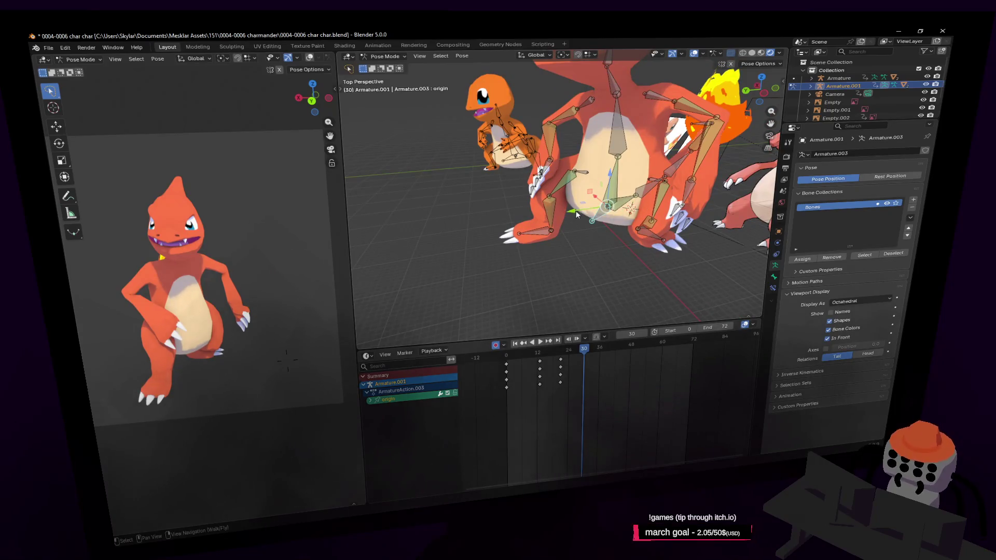
pyautogui.moveTo(576, 351); pyautogui.dragTo(561, 352)
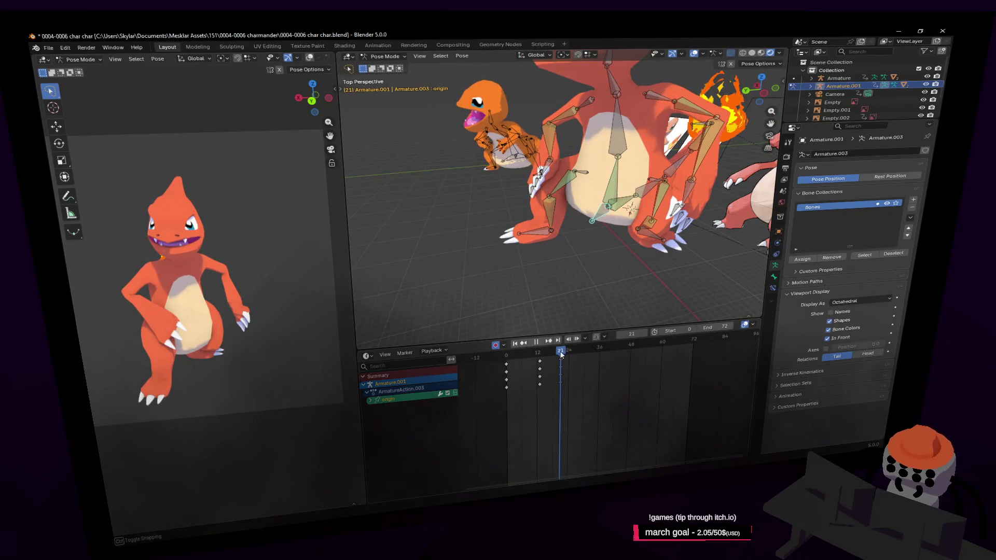
# - Duplicate all bones' keyframes to around frame 24, scrub to frame 32 and select foot.l
pyautogui.press('a')
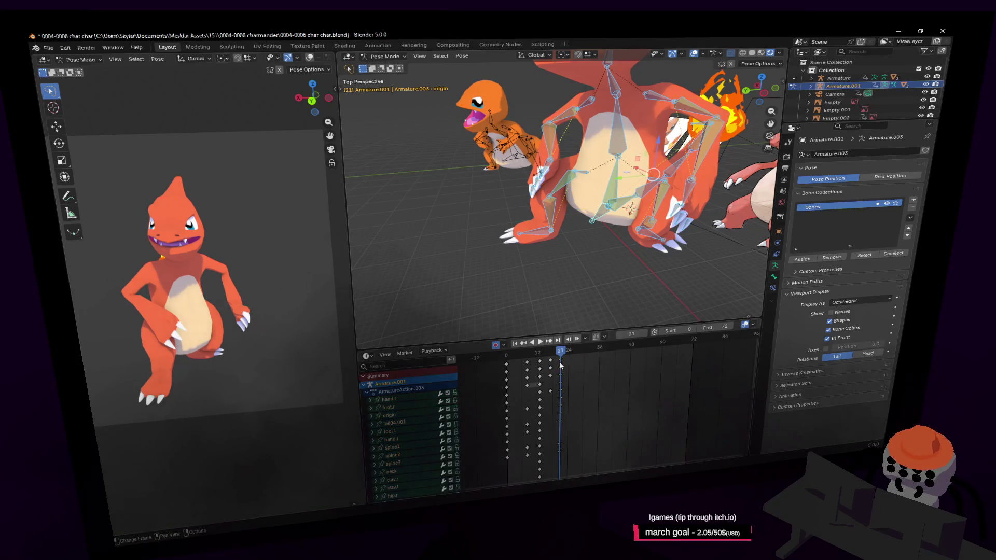
pyautogui.hotkey('shift', 'd')
pyautogui.click(574, 360)
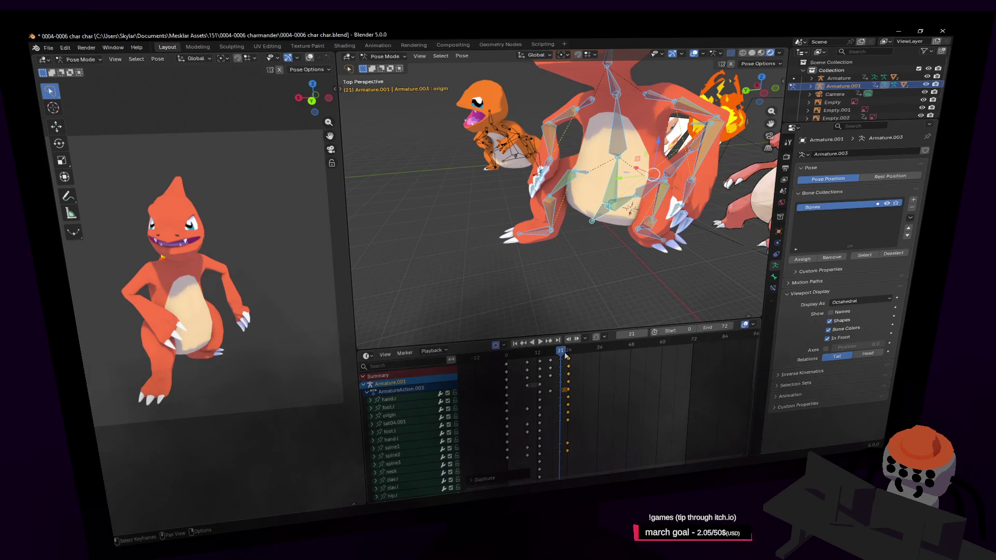
pyautogui.moveTo(565, 355); pyautogui.dragTo(589, 354)
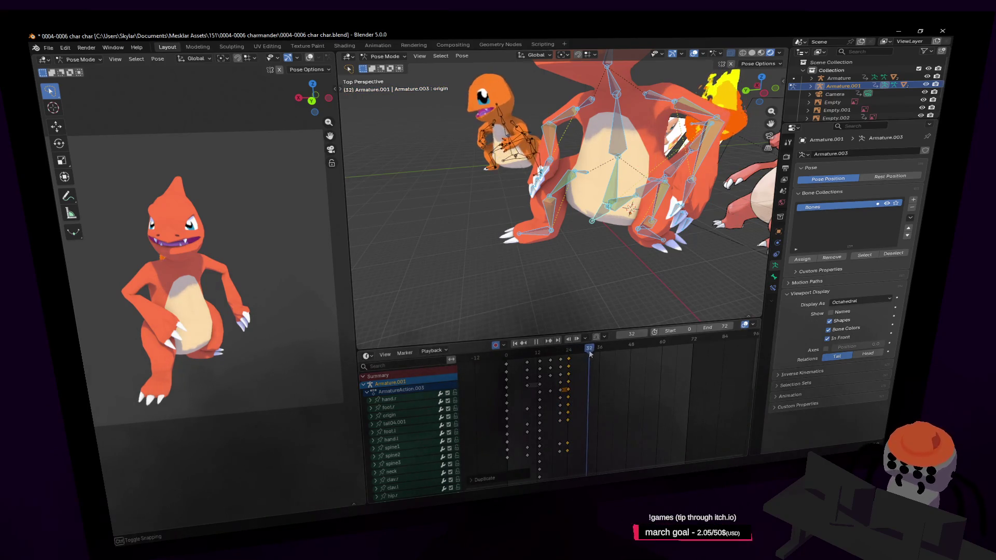
pyautogui.click(621, 224)
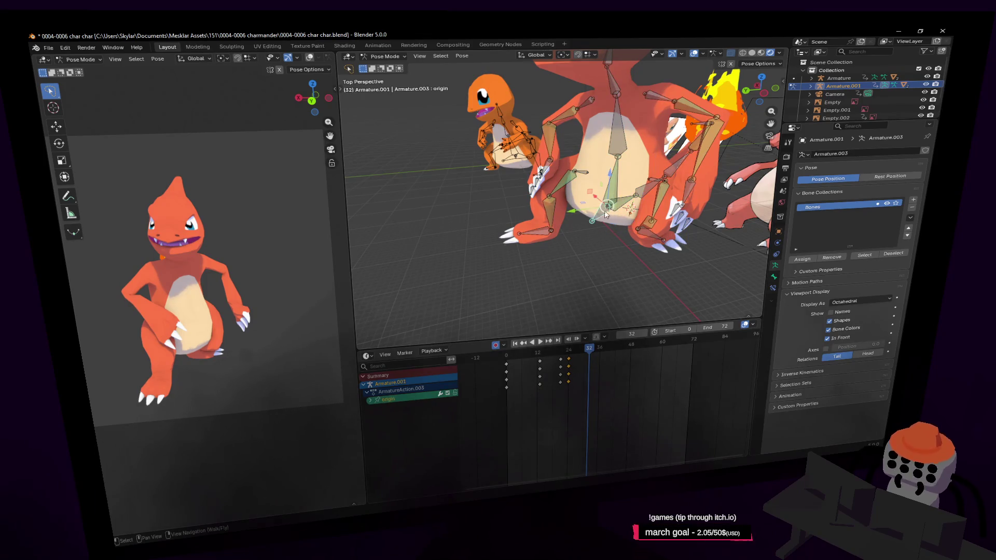
# - Shift foot.l along Y, rotate it and slide it sideways along X
pyautogui.press('g')
pyautogui.press('y')
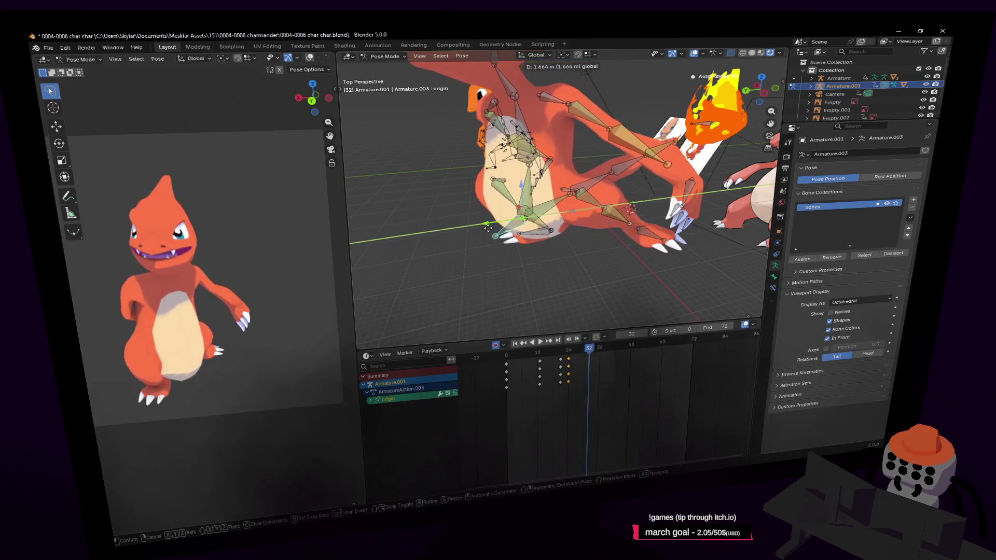
pyautogui.press('Return')
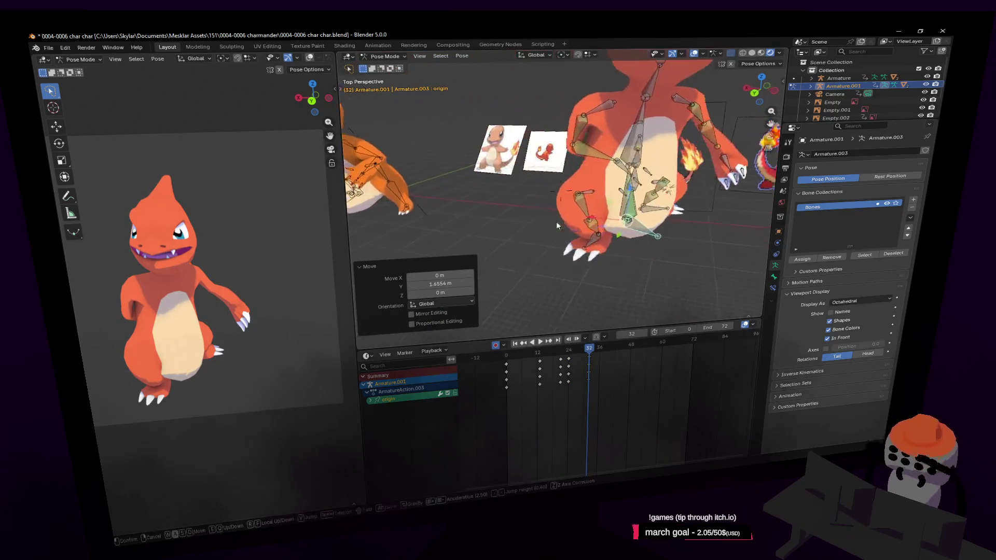
pyautogui.press('Return')
pyautogui.press('r')
pyautogui.press('Return')
pyautogui.press('g')
pyautogui.press('x')
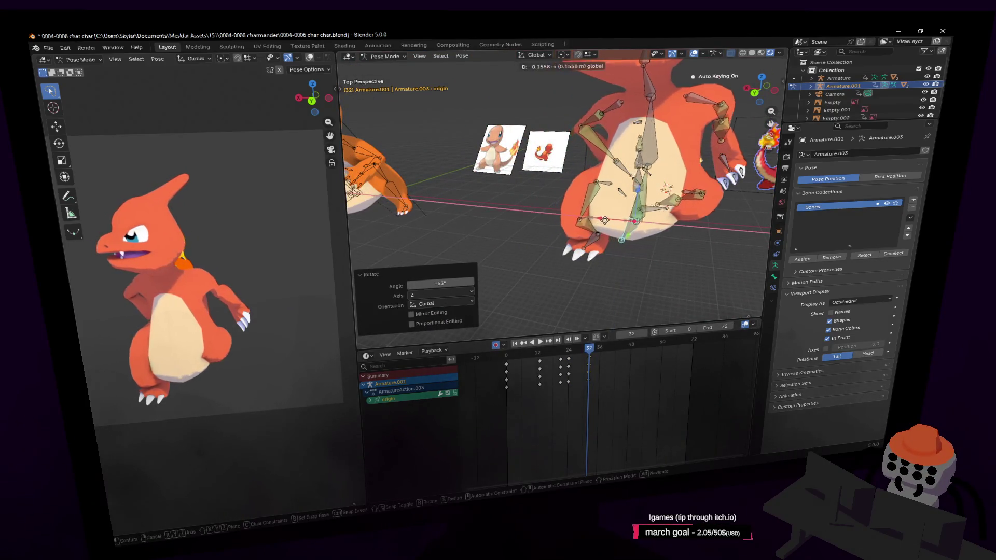
pyautogui.click(653, 222)
# - Place the foot down and to the left, move it along Y and turn it around Z
pyautogui.hotkey('shift', '`')
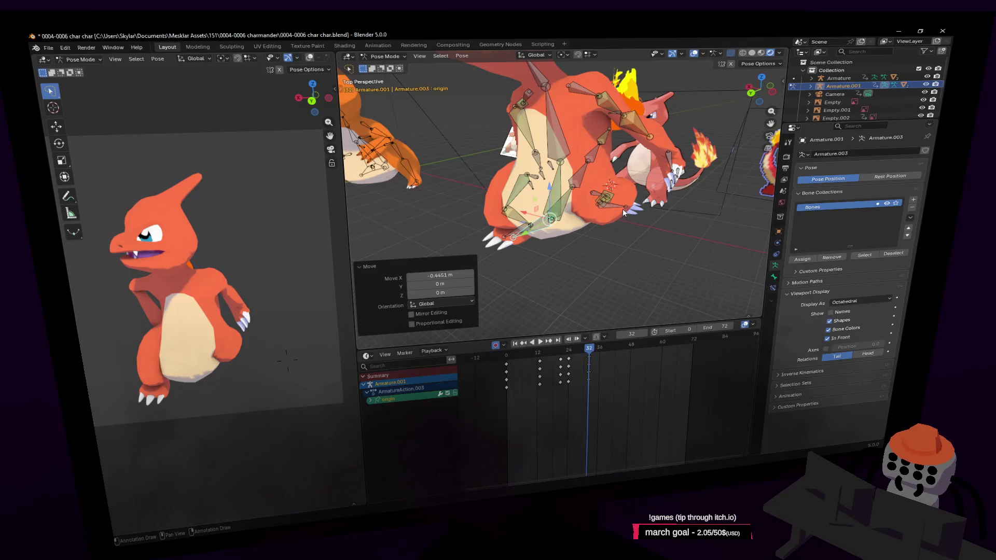
pyautogui.moveTo(623, 212); pyautogui.dragTo(643, 205, button='middle')
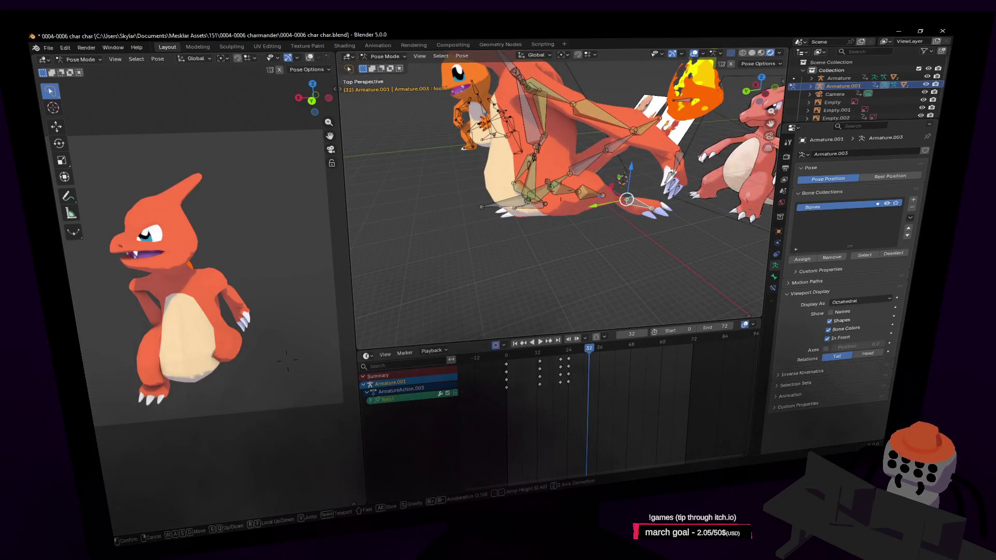
pyautogui.press('w')
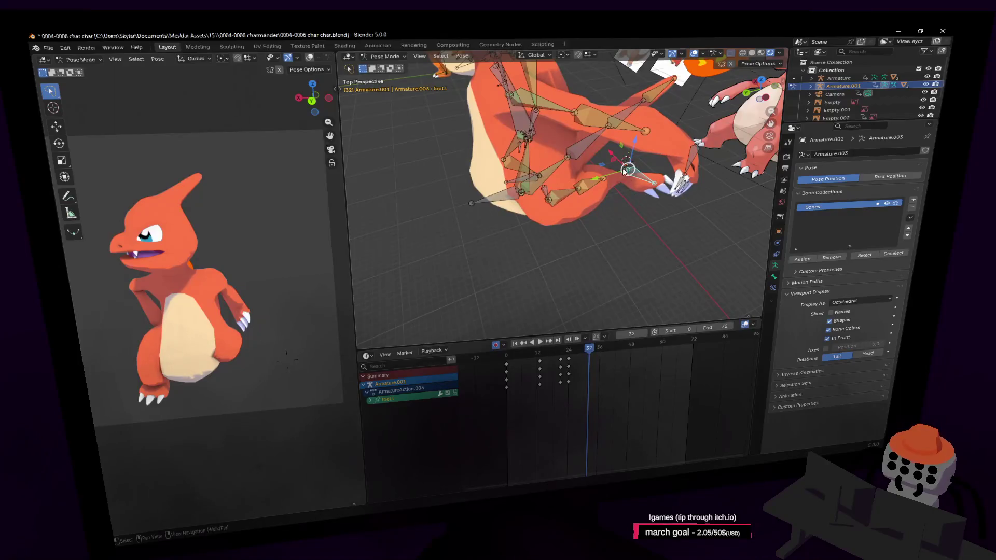
pyautogui.press('g')
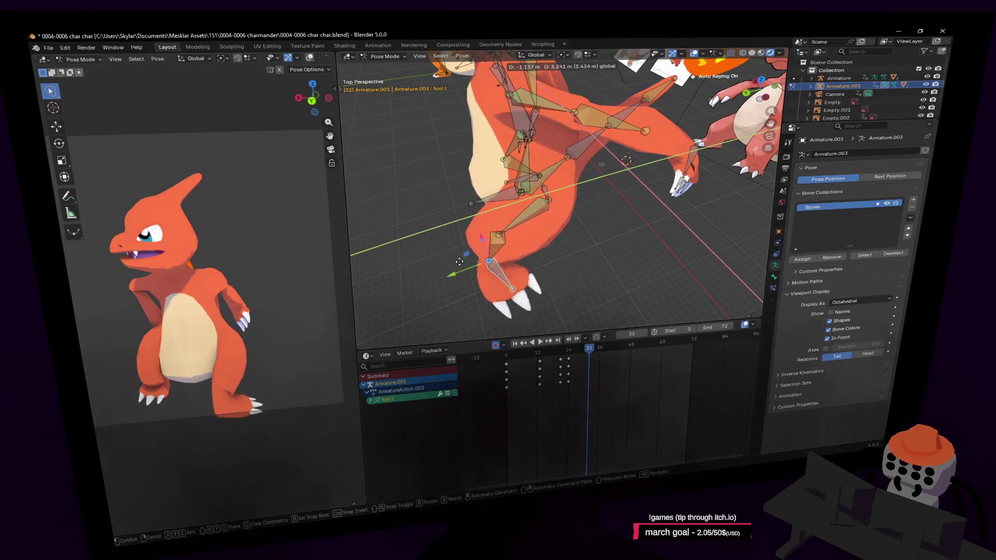
pyautogui.click(547, 203)
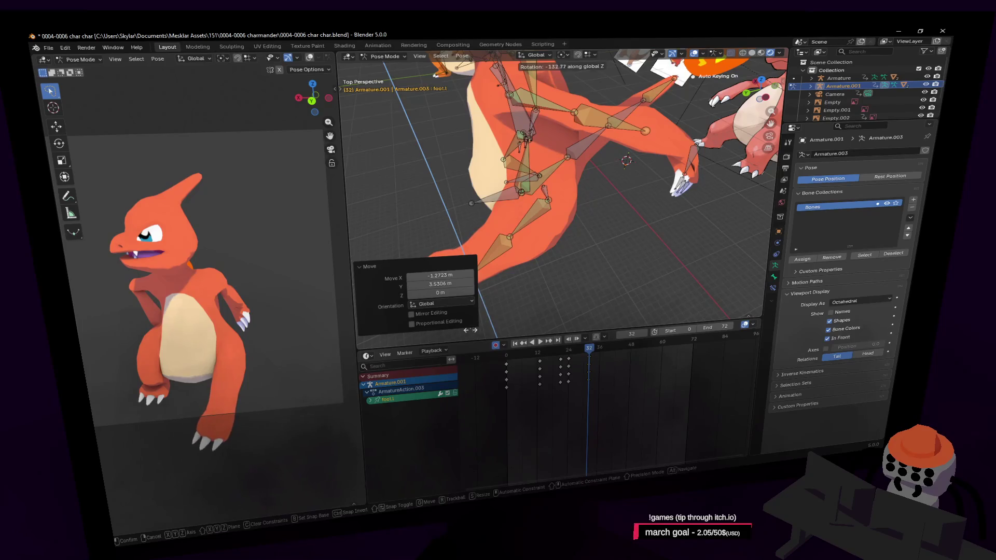
pyautogui.click(625, 161)
pyautogui.moveTo(626, 160); pyautogui.dragTo(622, 285, button='middle')
pyautogui.press('g')
pyautogui.press('y')
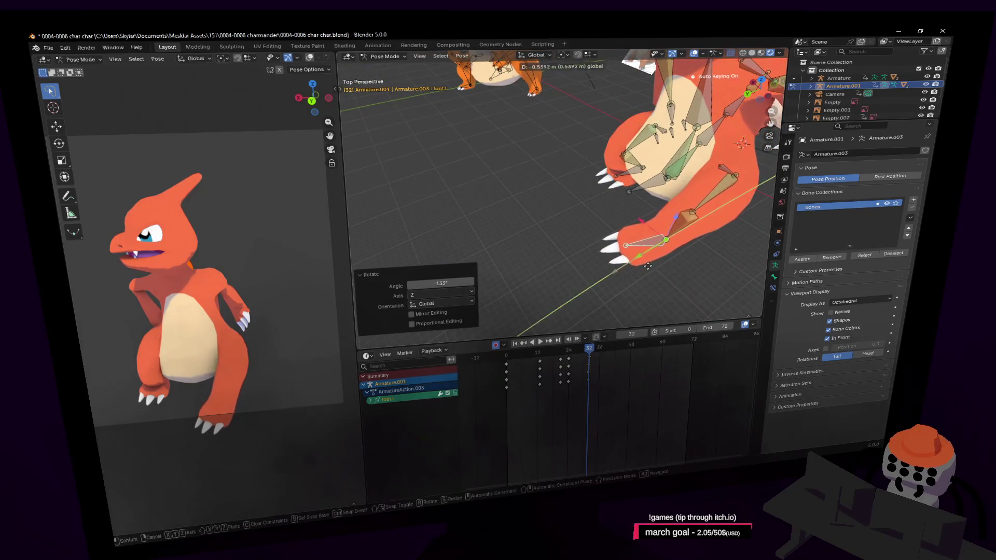
pyautogui.click(677, 218)
pyautogui.press('r')
pyautogui.click(660, 154)
# - From a closer viewpoint, nudge the foot sideways along X and adjust its rotation
pyautogui.hotkey('shift', '`')
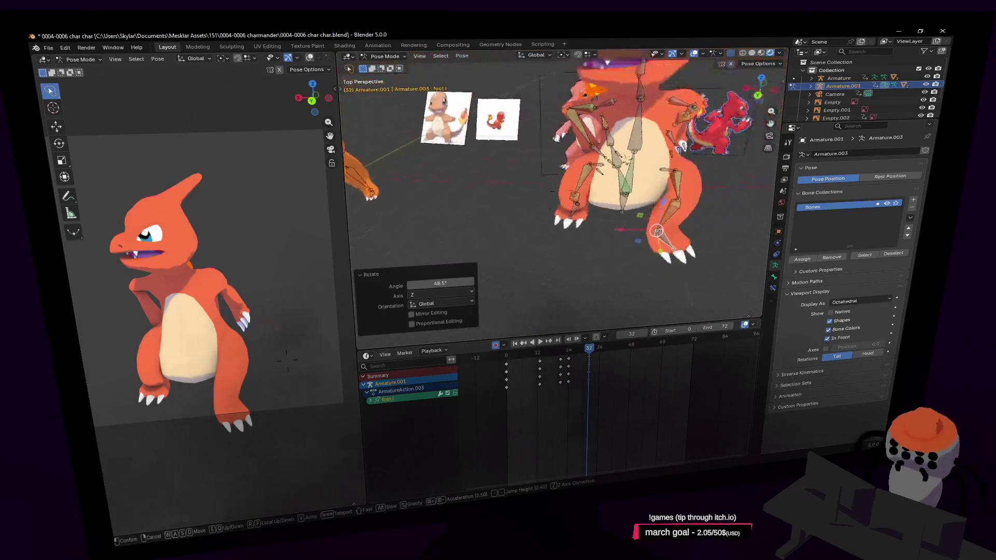
pyautogui.press('w')
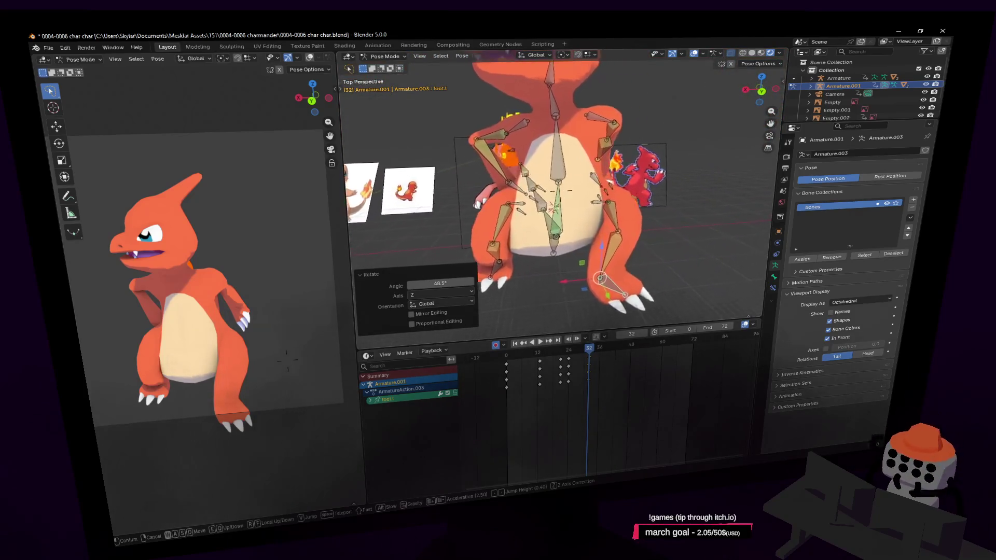
pyautogui.click(603, 284)
pyautogui.press('g')
pyautogui.press('x')
pyautogui.click(702, 266)
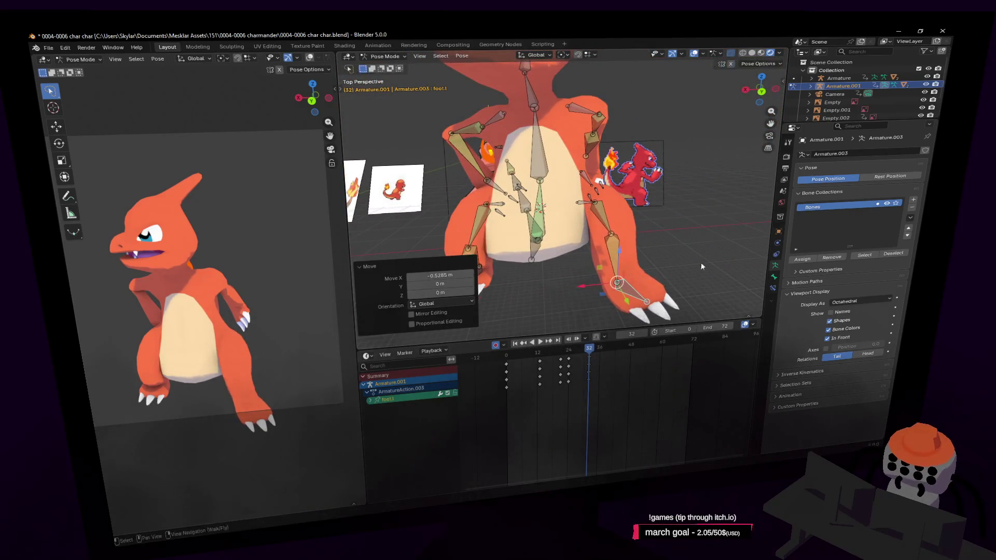
pyautogui.click(671, 300)
pyautogui.hotkey('shift', '`')
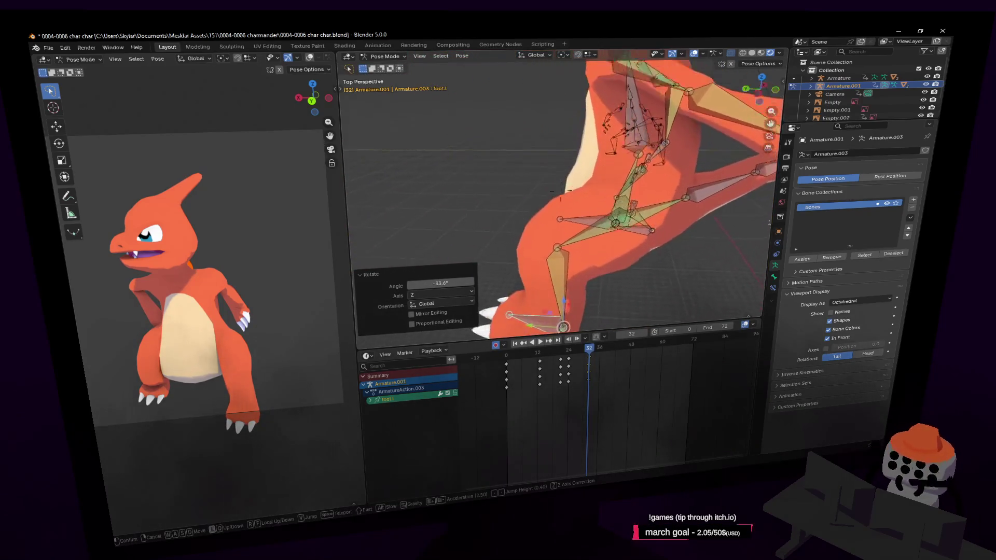
pyautogui.click(624, 112)
# - Shift the whole body by moving the origin bone along Y
pyautogui.hotkey('alt', 'a')
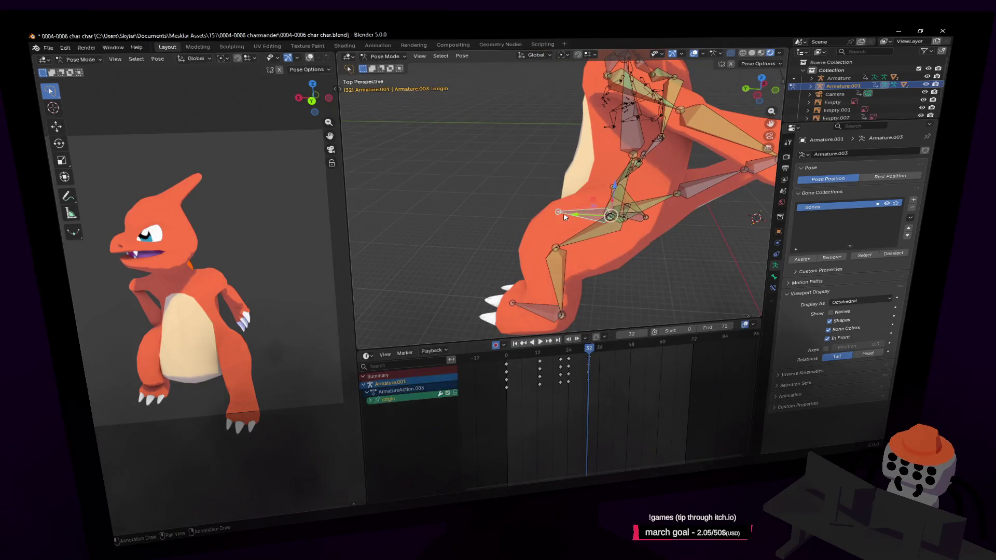
pyautogui.press('g')
pyautogui.press('y')
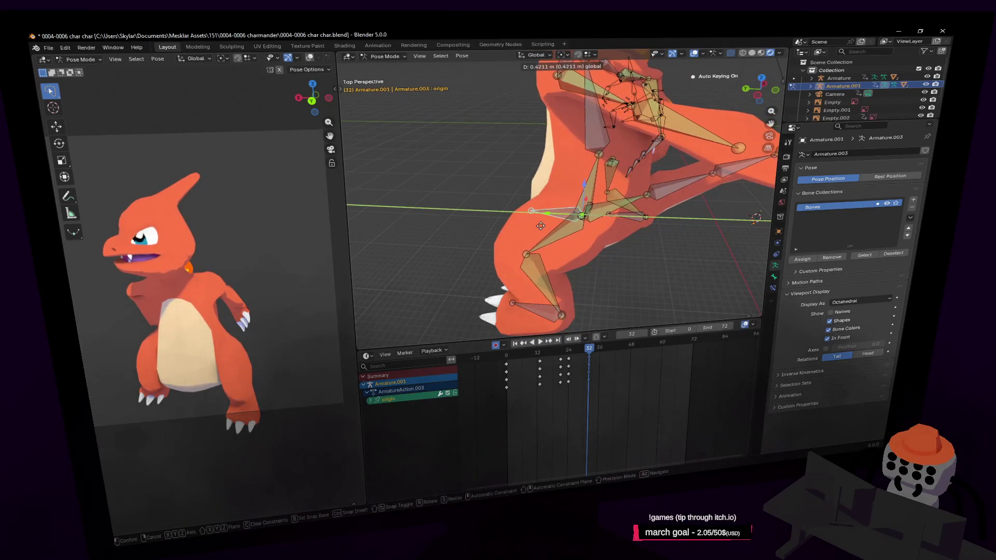
pyautogui.click(540, 226)
pyautogui.moveTo(540, 226); pyautogui.dragTo(547, 220, button='middle')
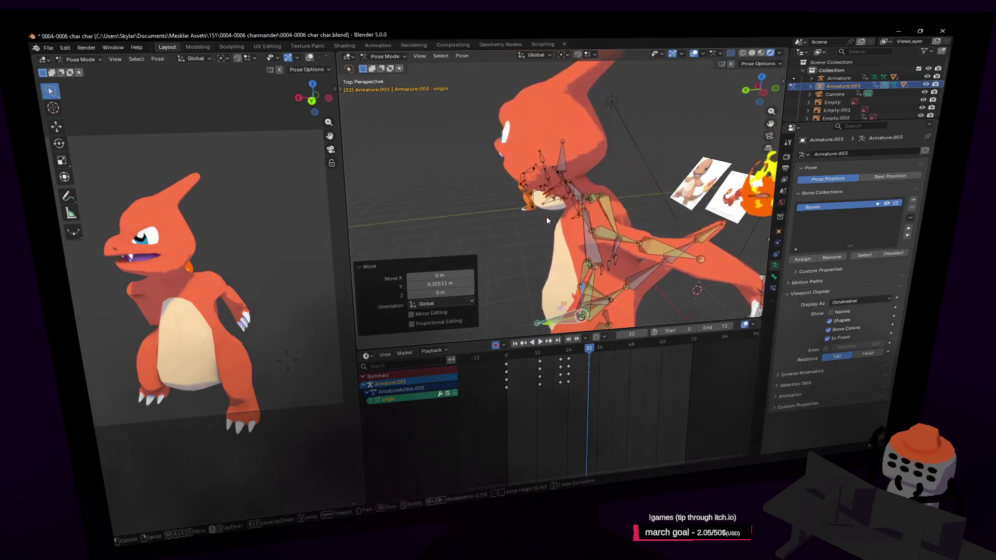
# - Rotate the neck bone around Z to turn the head at frame 32
pyautogui.click(583, 189)
pyautogui.click(562, 160)
pyautogui.press('r')
pyautogui.press('z')
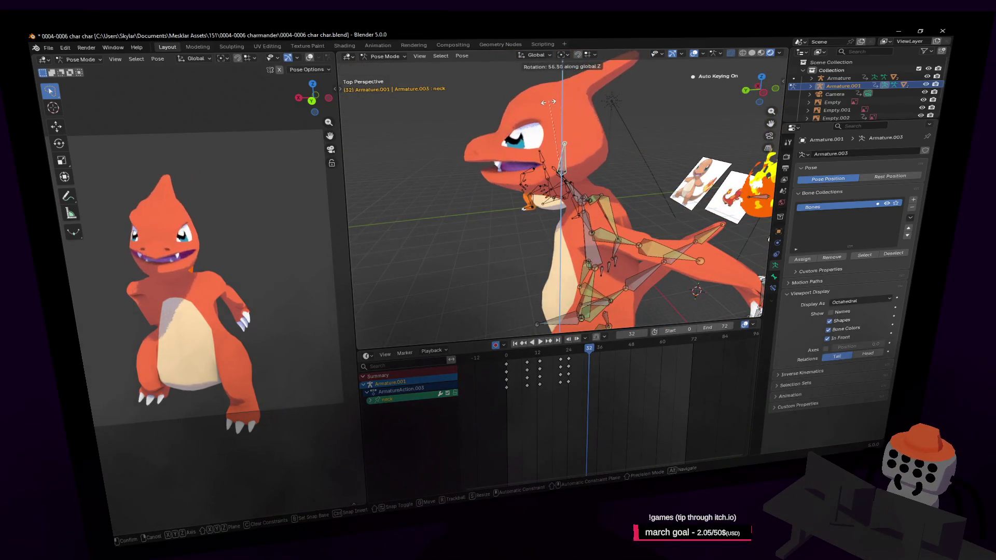
pyautogui.click(542, 103)
pyautogui.moveTo(576, 133); pyautogui.dragTo(614, 159, button='middle')
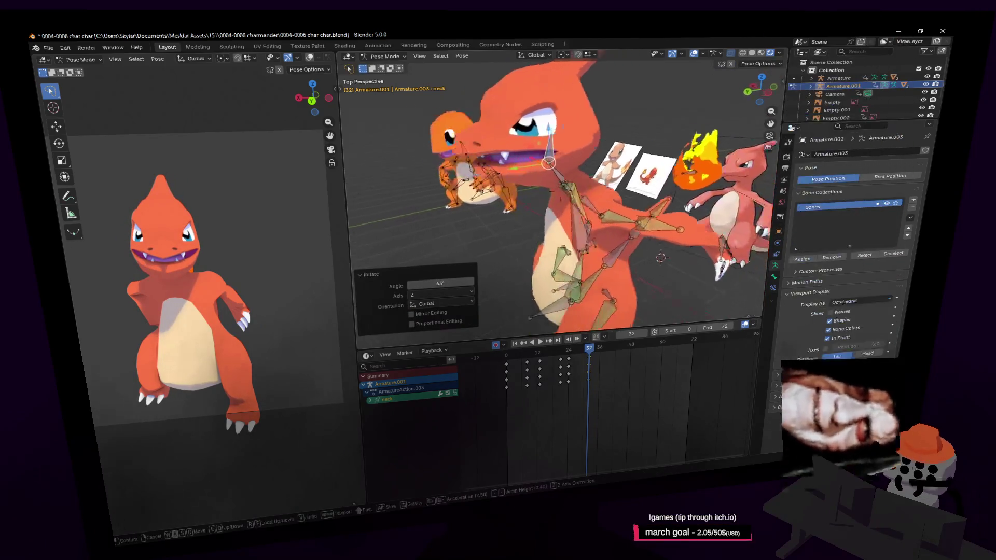
# - Reselect the neck bone and refine its turn to about 14.2° around Z
pyautogui.click(601, 102)
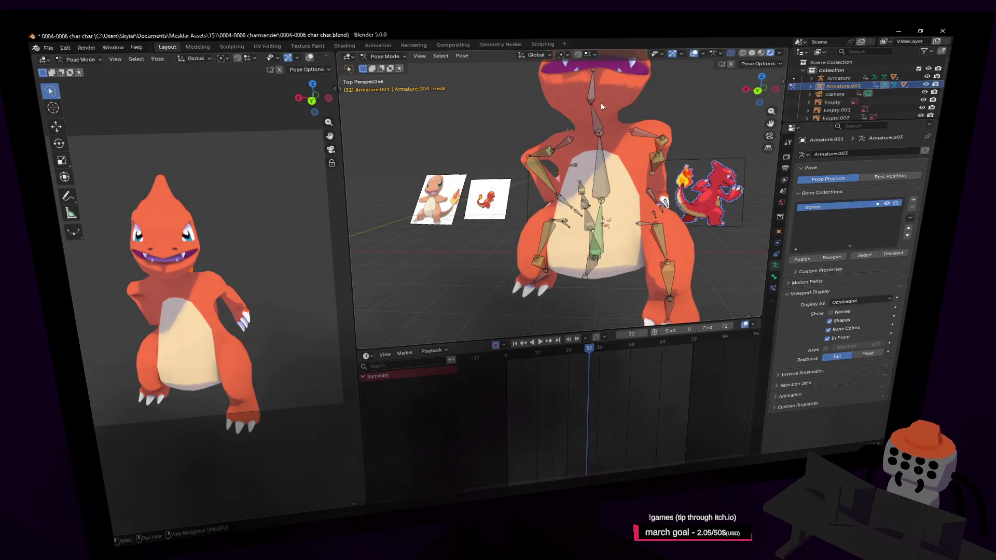
pyautogui.click(595, 98)
pyautogui.press('r')
pyautogui.click(606, 93)
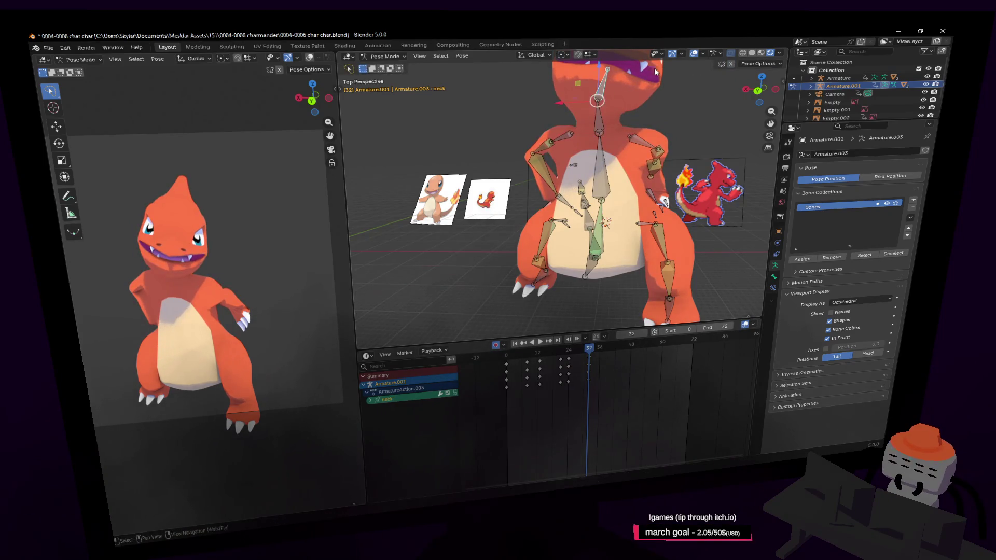
pyautogui.press('r')
pyautogui.click(639, 56)
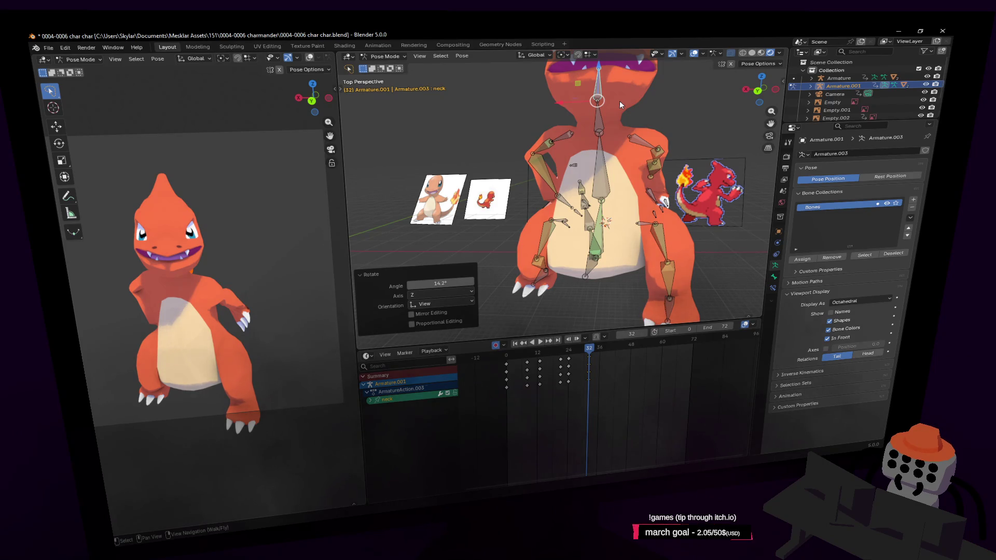
pyautogui.moveTo(622, 99)
pyautogui.mouseDown(button='middle')
pyautogui.moveTo(696, 207)
pyautogui.moveTo(646, 190)
pyautogui.mouseUp(button='middle')
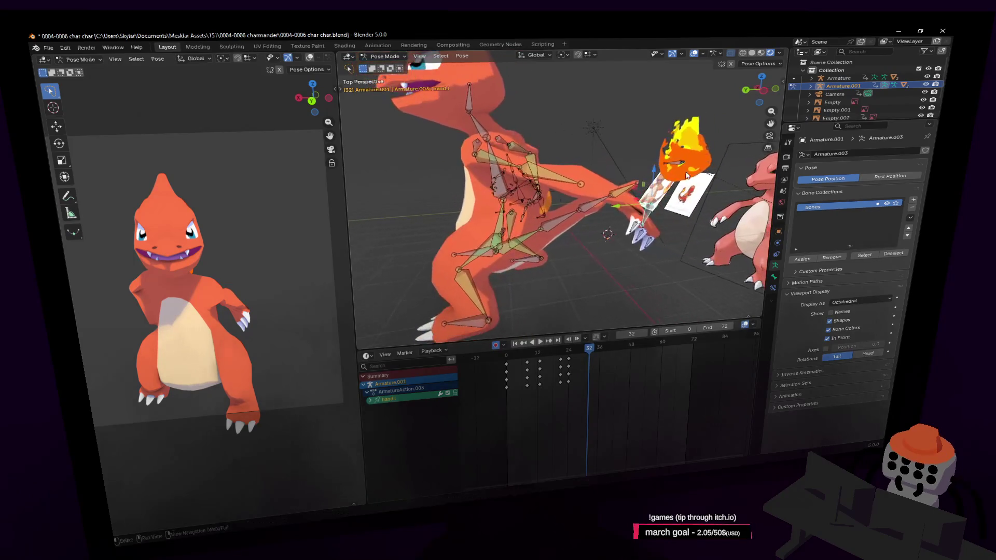
# - Move the left hand bone into place from a side view and rotate it
pyautogui.click(646, 191)
pyautogui.press('g')
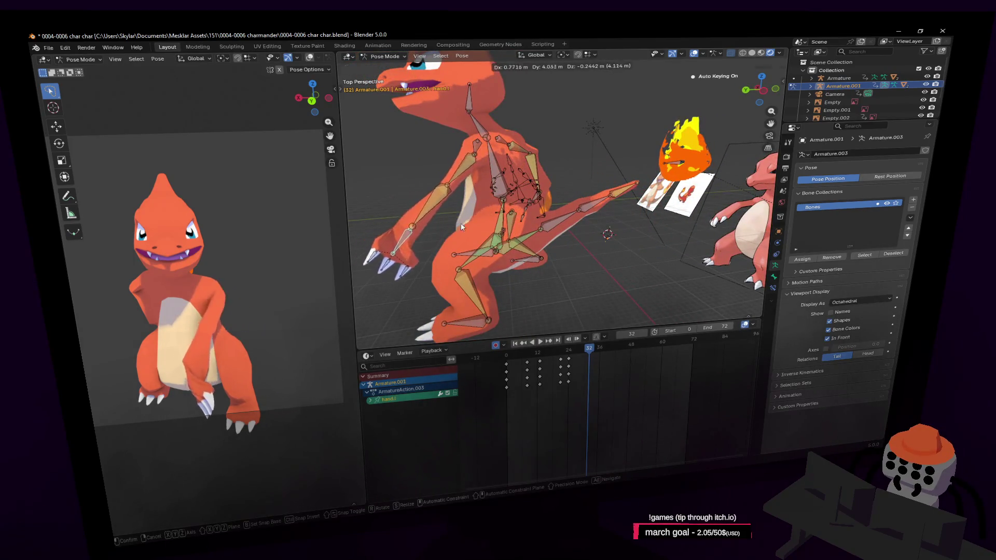
pyautogui.moveTo(462, 227); pyautogui.dragTo(517, 186, button='middle')
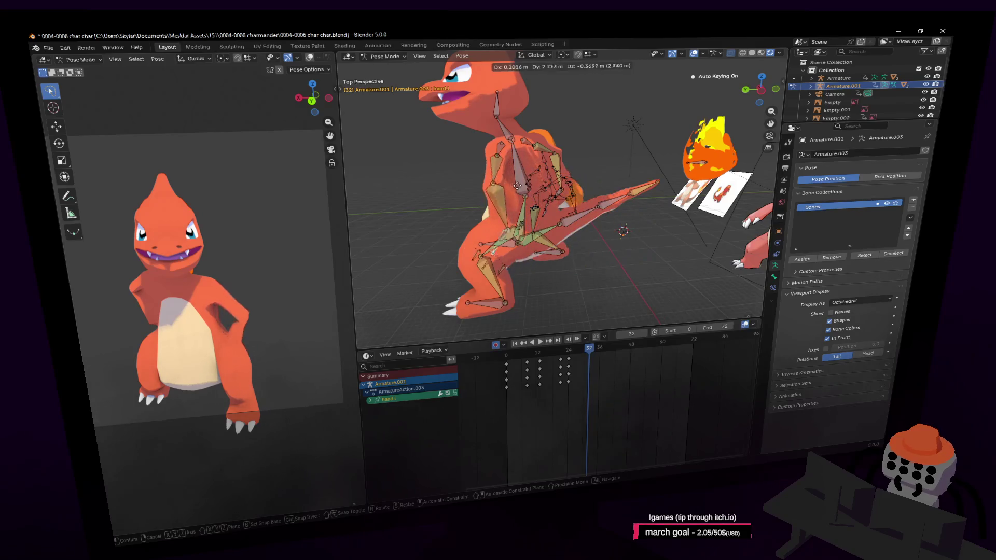
pyautogui.click(454, 175)
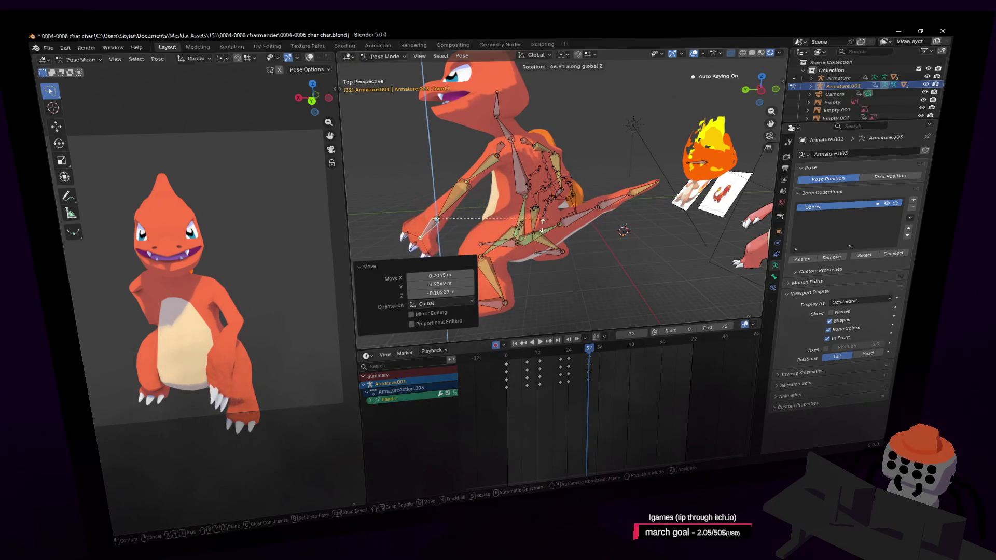
pyautogui.moveTo(365, 249); pyautogui.dragTo(444, 220, button='middle')
pyautogui.scroll(3, 444, 220)
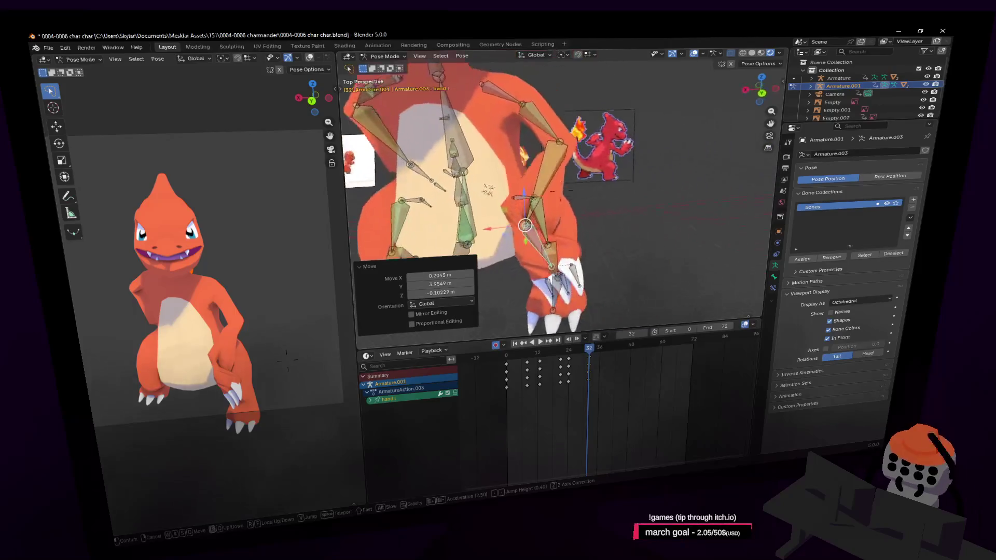
pyautogui.press('r')
pyautogui.click(565, 262)
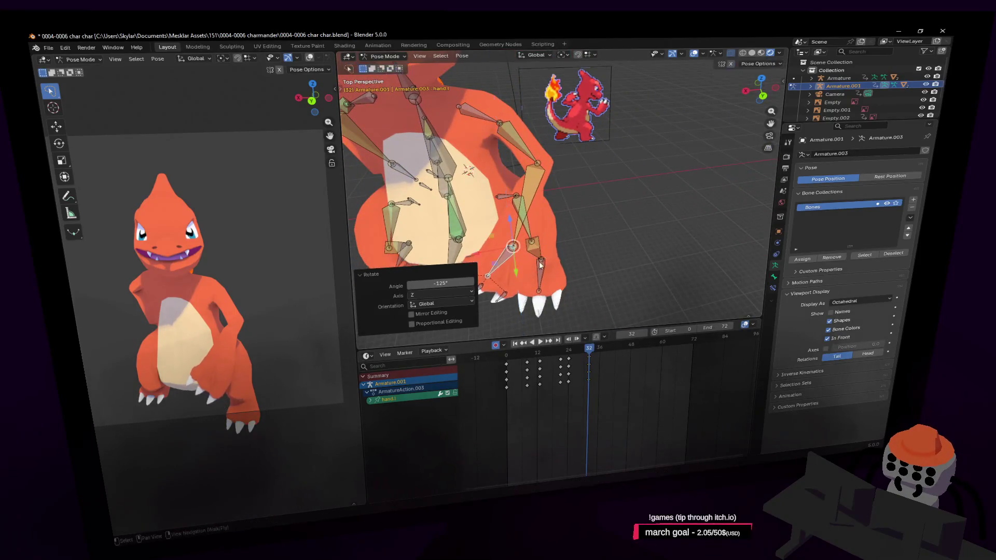
# - Reposition the hand.r bone at frame 32, then start playback to check the motion
pyautogui.moveTo(565, 262); pyautogui.dragTo(591, 234, button='middle')
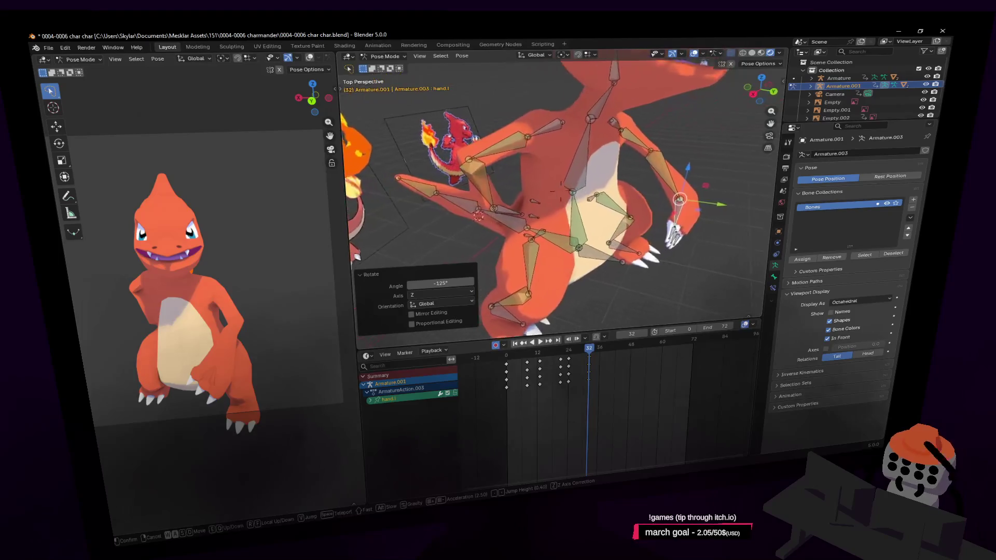
pyautogui.click(548, 227)
pyautogui.click(520, 203)
pyautogui.moveTo(520, 204); pyautogui.dragTo(579, 204, button='middle')
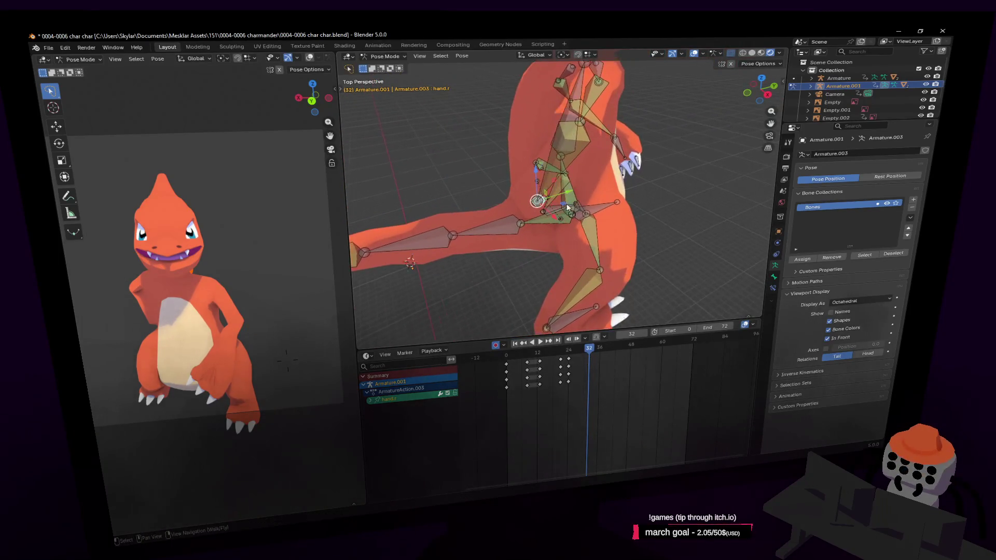
pyautogui.press('g')
pyautogui.click(682, 200)
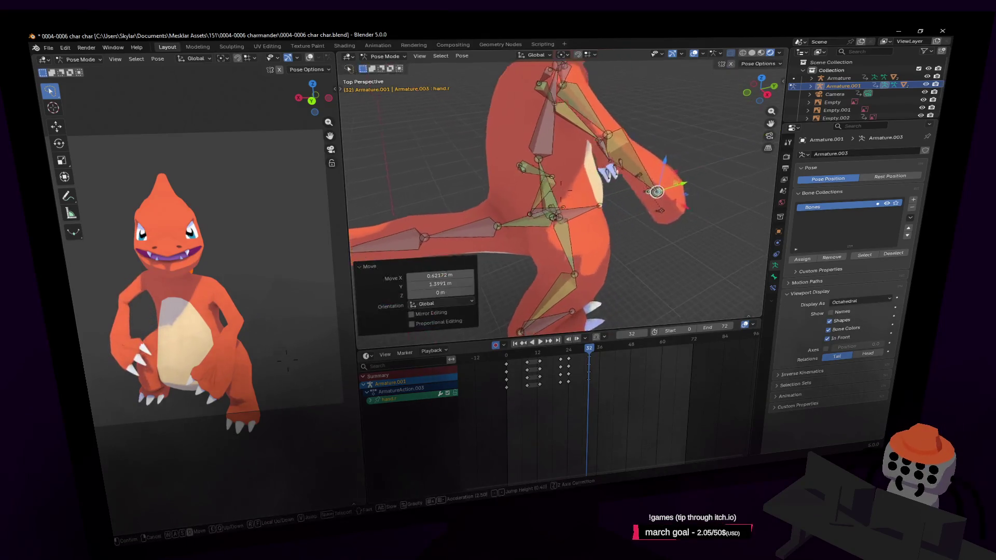
pyautogui.moveTo(682, 199)
pyautogui.mouseDown(button='middle')
pyautogui.moveTo(591, 203)
pyautogui.moveTo(683, 326)
pyautogui.mouseUp(button='middle')
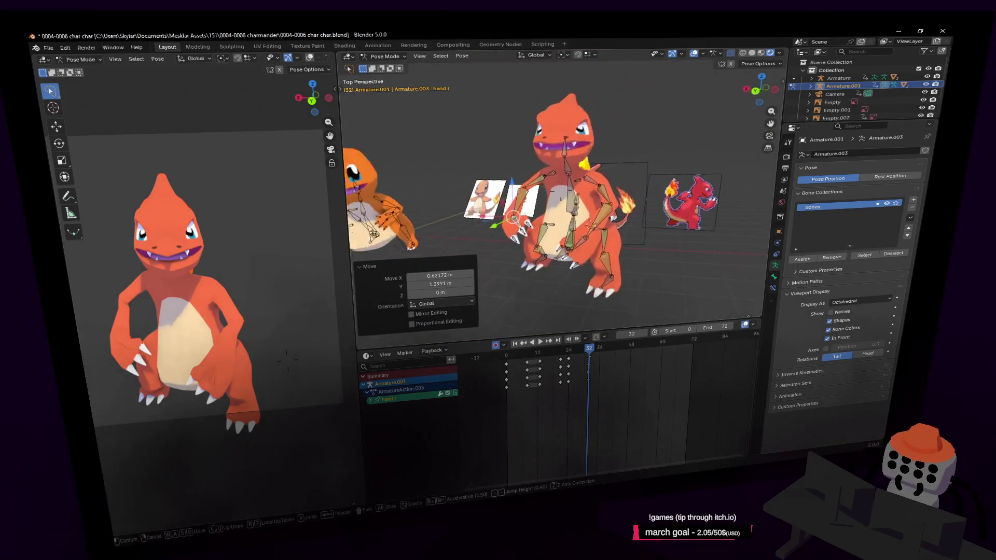
pyautogui.press('space')
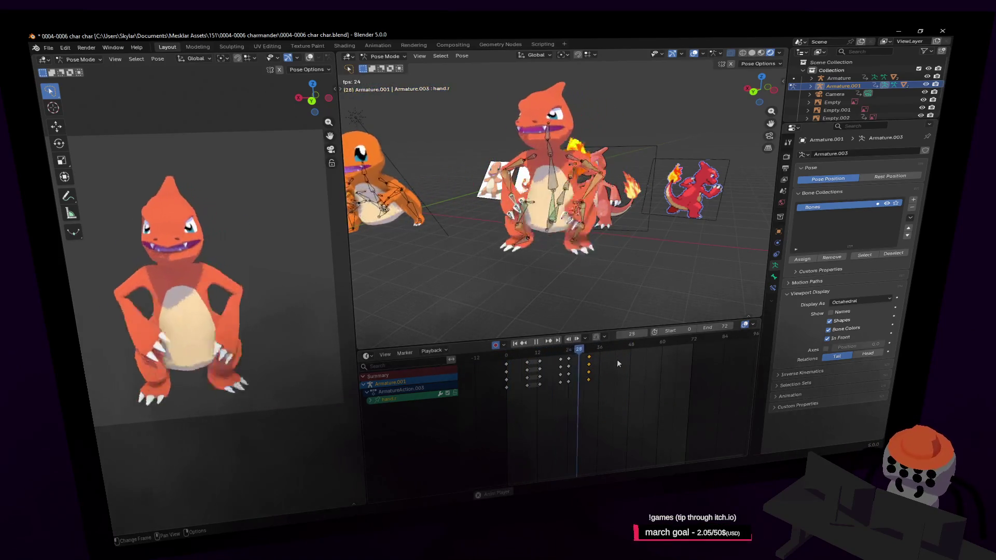
# - Pause and resume playback, jump to frame 23 and walk the view closer to the character
pyautogui.press('space')
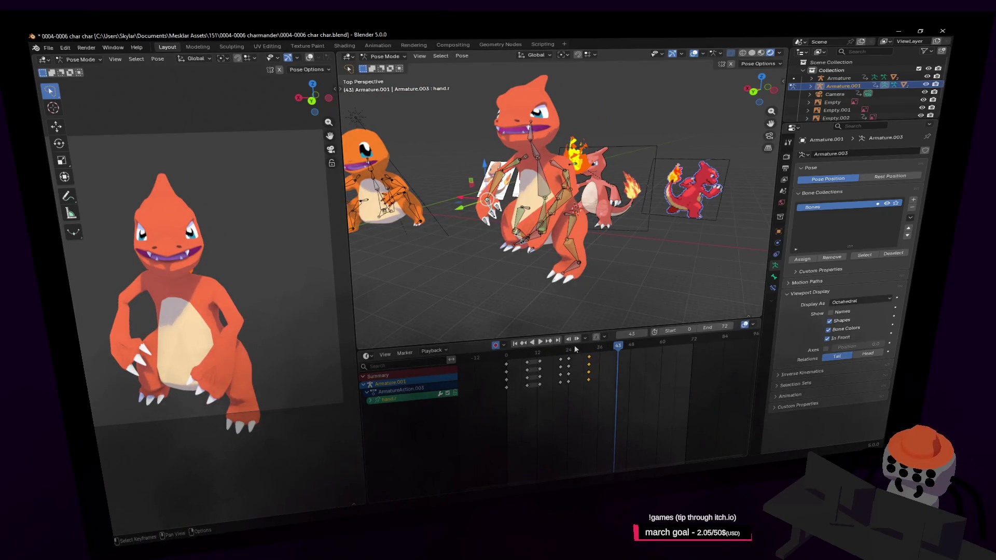
pyautogui.press('space')
pyautogui.click(567, 355)
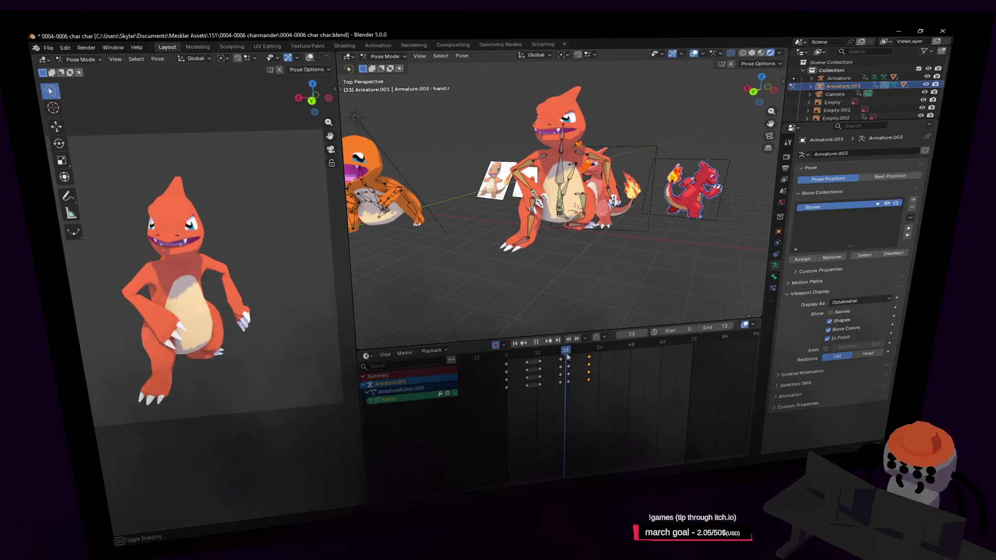
pyautogui.hotkey('shift', '`')
pyautogui.press('w')
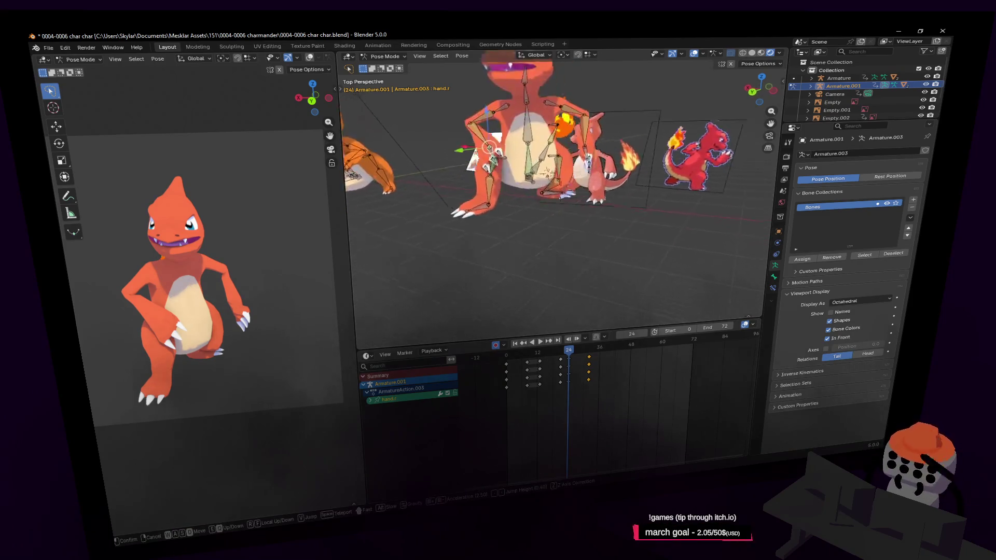
pyautogui.click(587, 214)
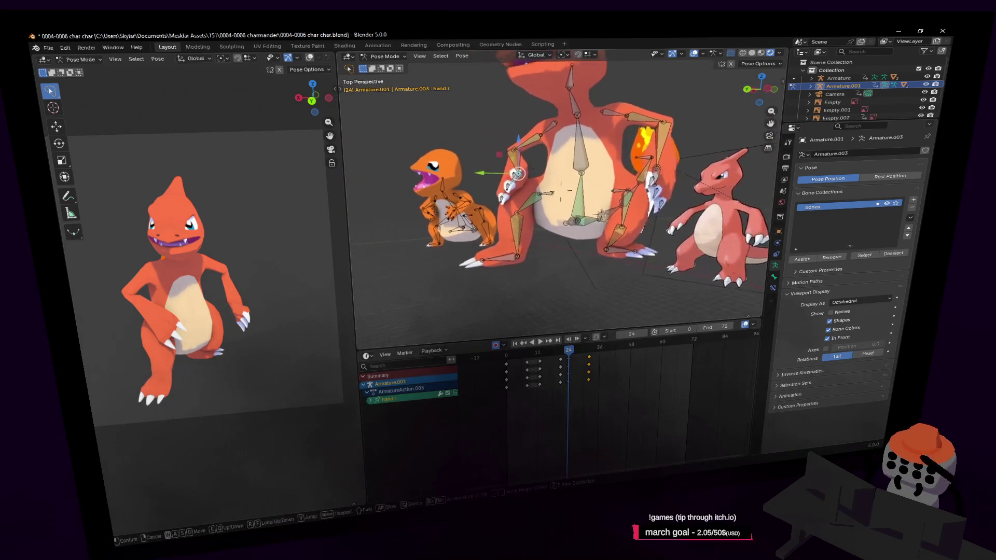
pyautogui.moveTo(565, 215); pyautogui.dragTo(559, 222, button='middle')
# - Rewind to the start, replay the loop, then select all bones to list their keyframe channels
pyautogui.moveTo(565, 364); pyautogui.dragTo(502, 364)
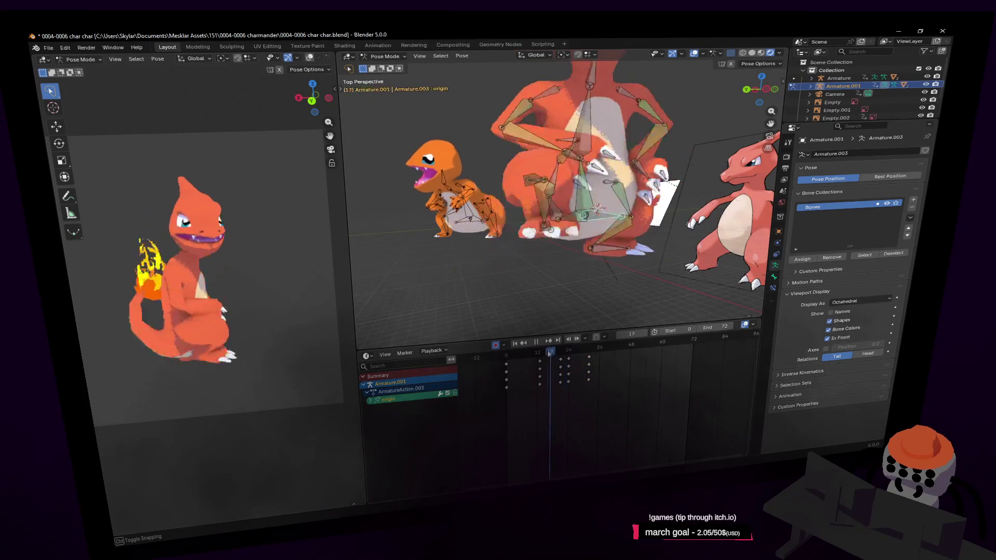
pyautogui.press('space')
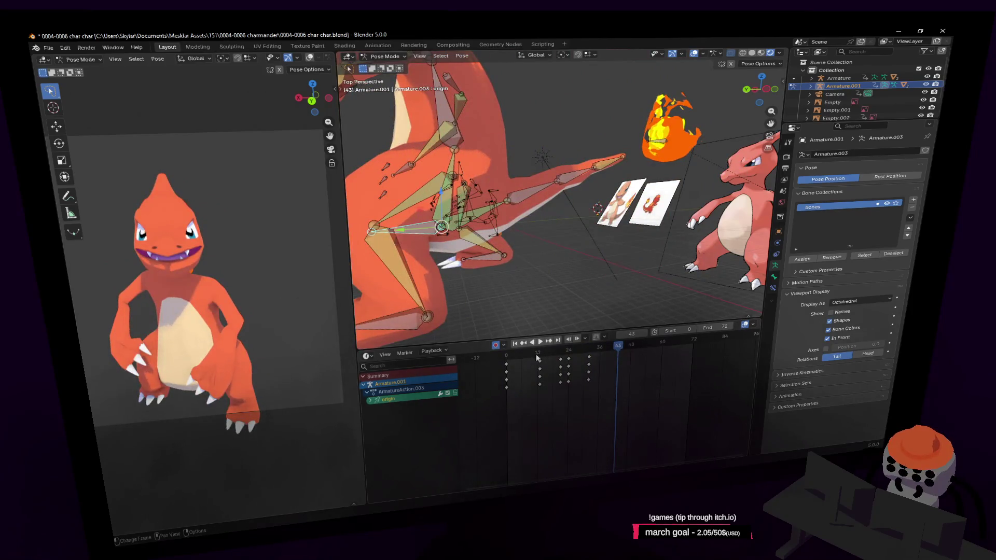
pyautogui.moveTo(537, 359)
pyautogui.mouseDown()
pyautogui.moveTo(503, 355)
pyautogui.moveTo(566, 365)
pyautogui.mouseUp()
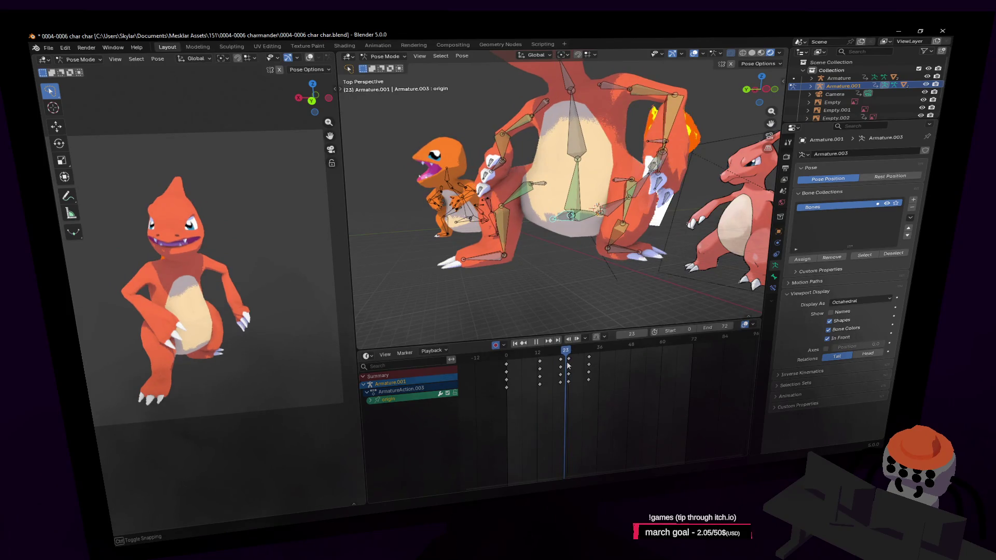
pyautogui.press('a')
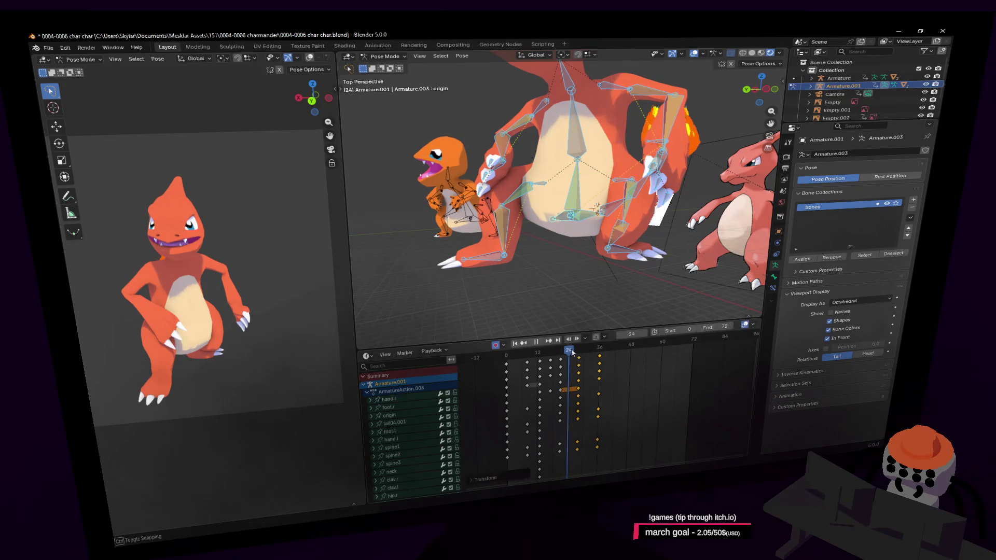
# - Key the origin bone's pose, slide its keyframes later around frame 26, then step to frame 29
pyautogui.press('w')
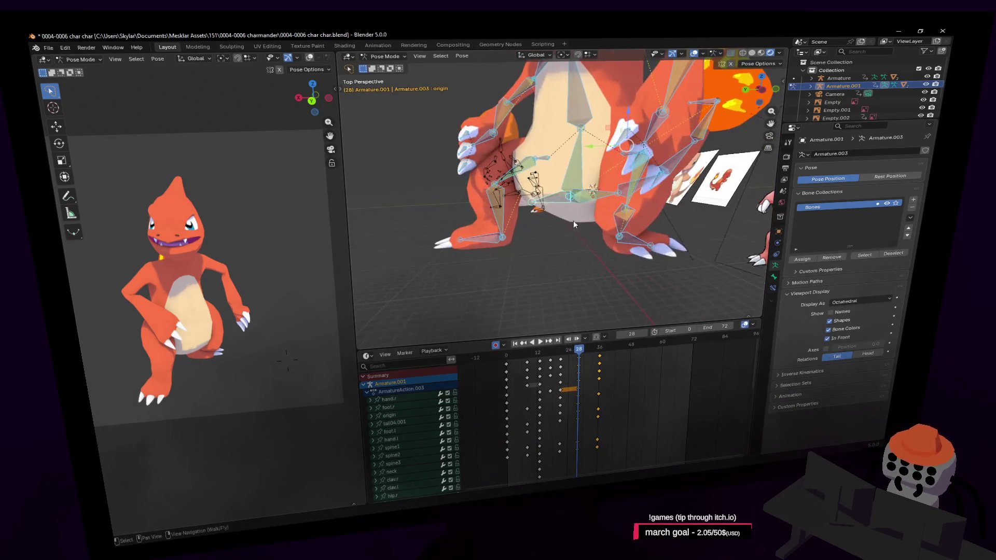
pyautogui.click(562, 199)
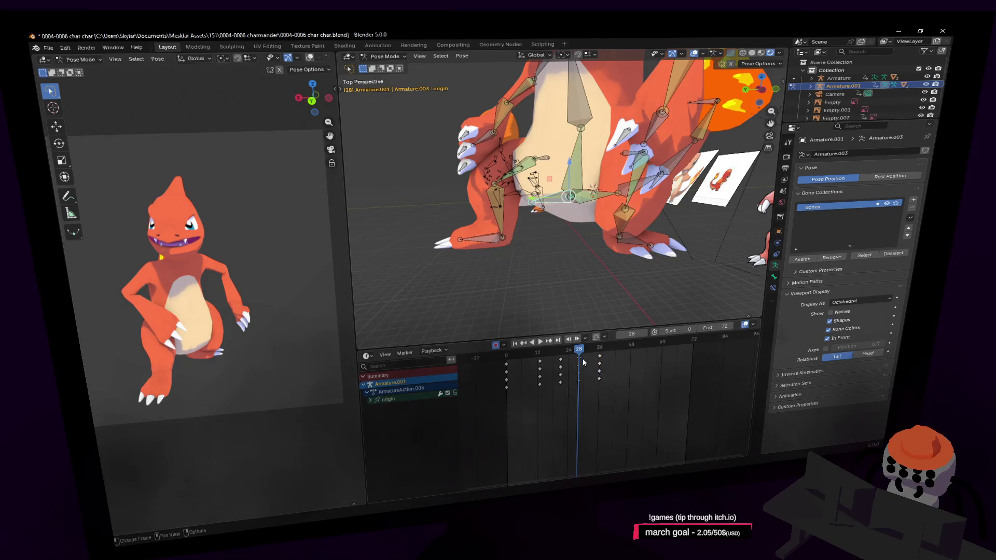
pyautogui.hotkey('shift', 'd')
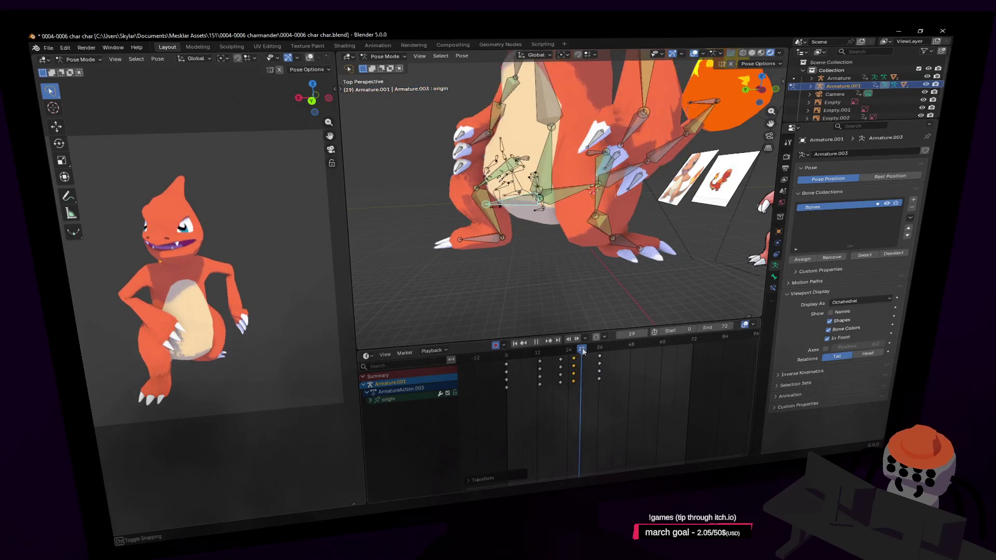
pyautogui.moveTo(582, 352); pyautogui.dragTo(574, 355)
pyautogui.press('g')
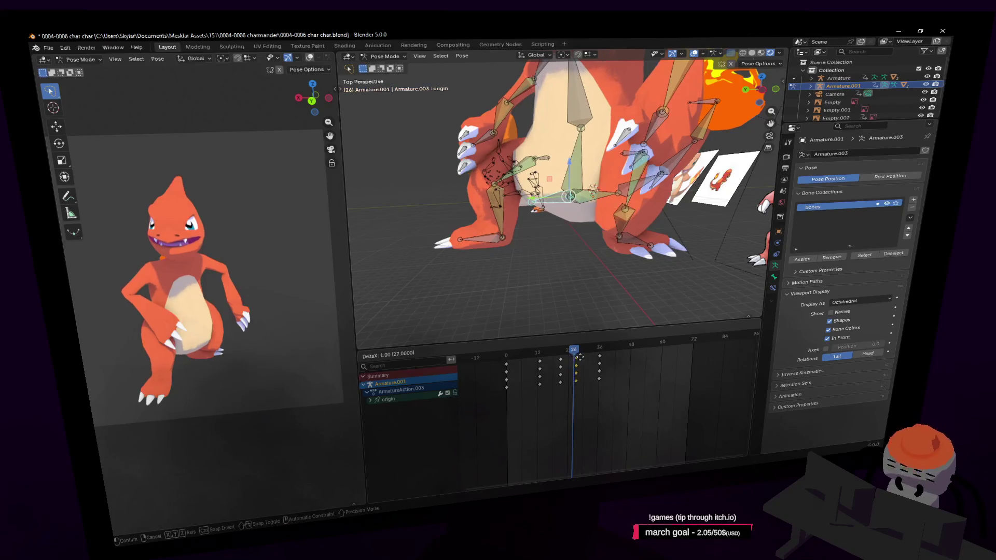
pyautogui.click(574, 356)
pyautogui.moveTo(575, 354); pyautogui.dragTo(583, 355)
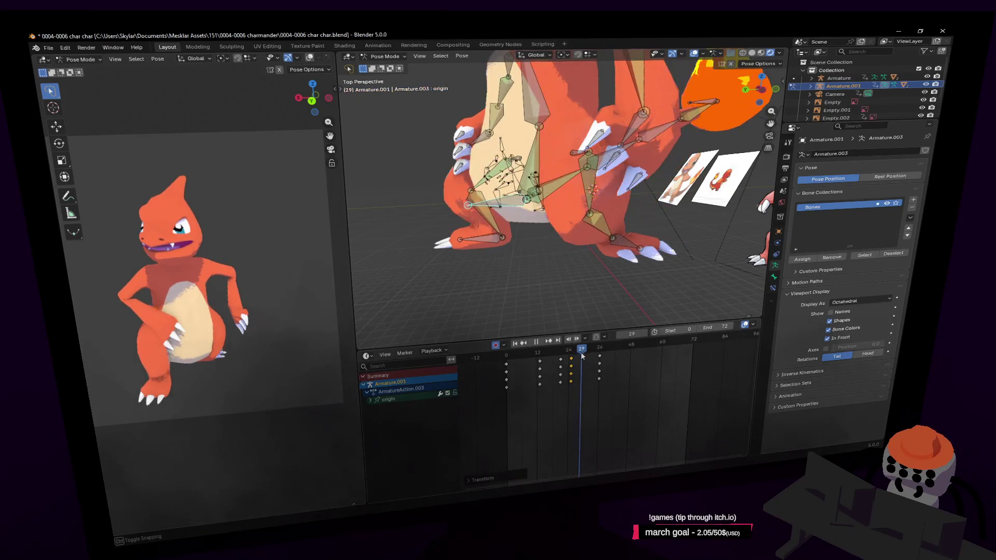
# - Move the origin bone, then rotate spine1 and spine2 together
pyautogui.press('g')
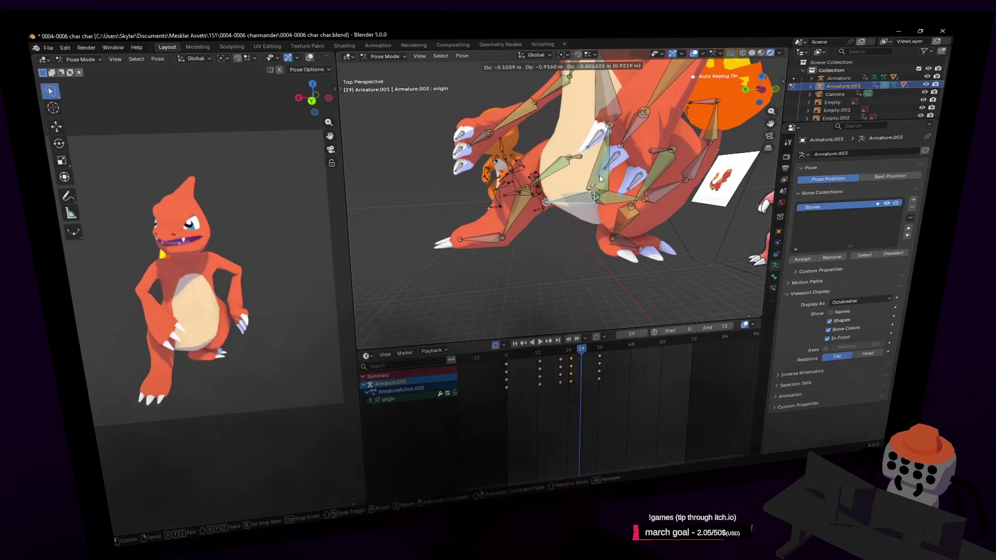
pyautogui.click(634, 114)
pyautogui.moveTo(606, 107); pyautogui.dragTo(599, 147, button='middle')
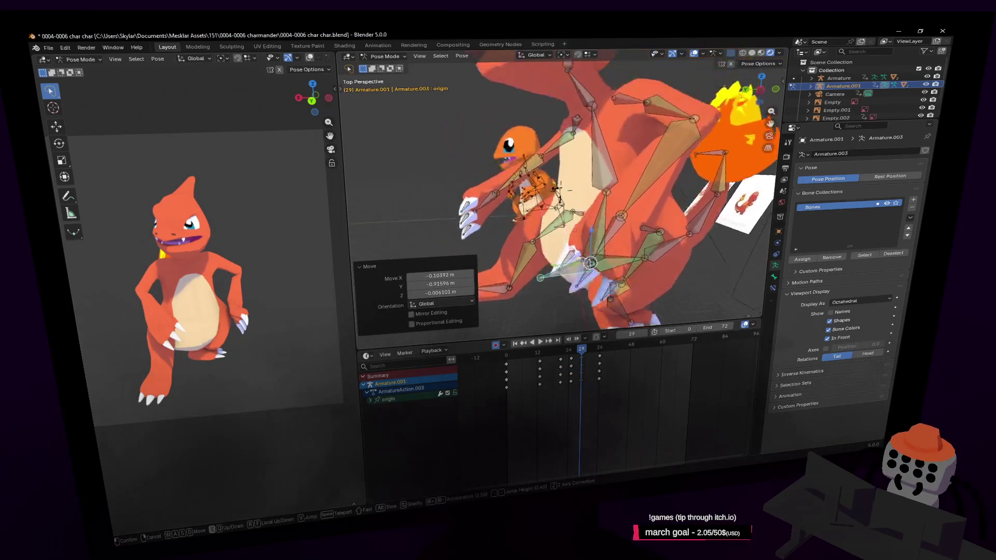
pyautogui.click(600, 153)
pyautogui.click(599, 234)
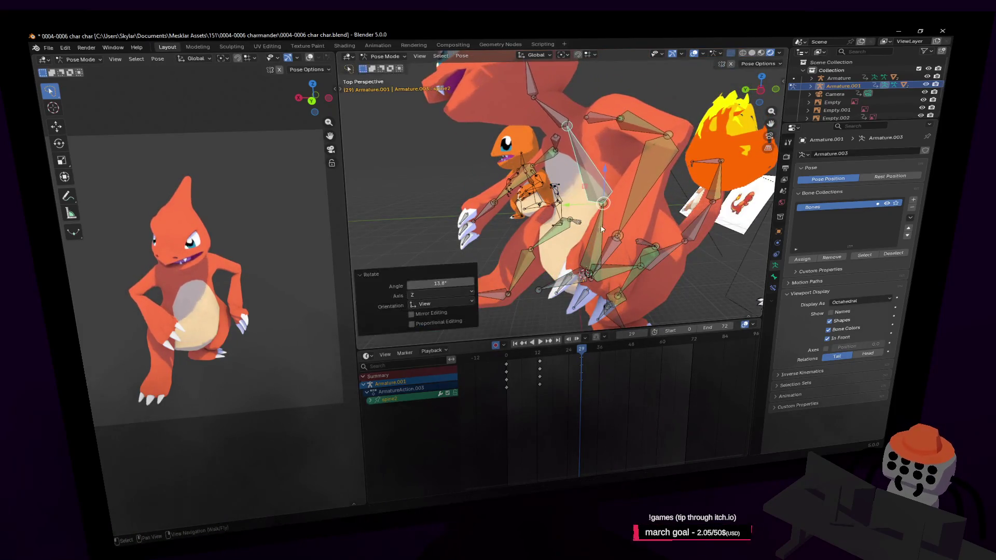
pyautogui.press('r')
pyautogui.click(619, 193)
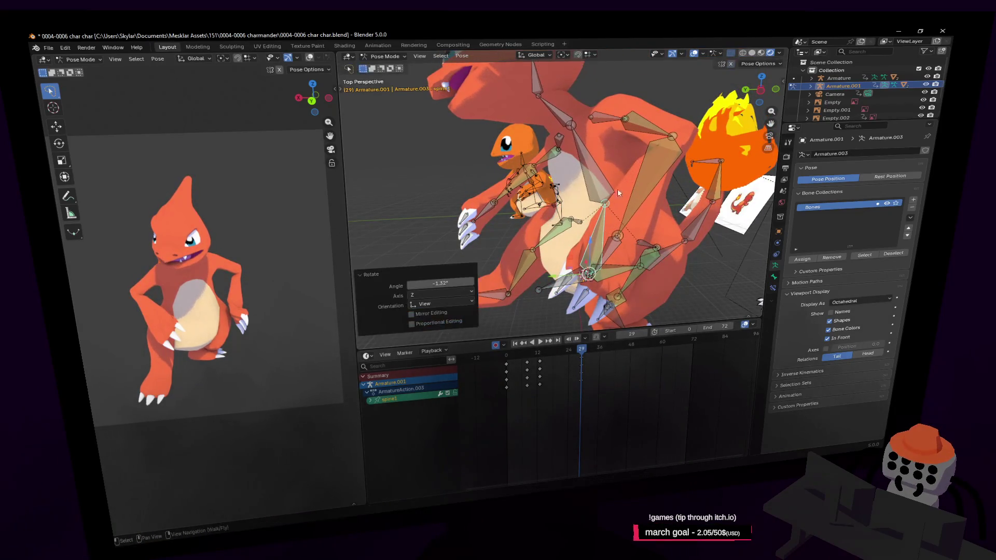
# - Preview the animation from around frame 15, stop and return to the first frame
pyautogui.moveTo(582, 354); pyautogui.dragTo(544, 362)
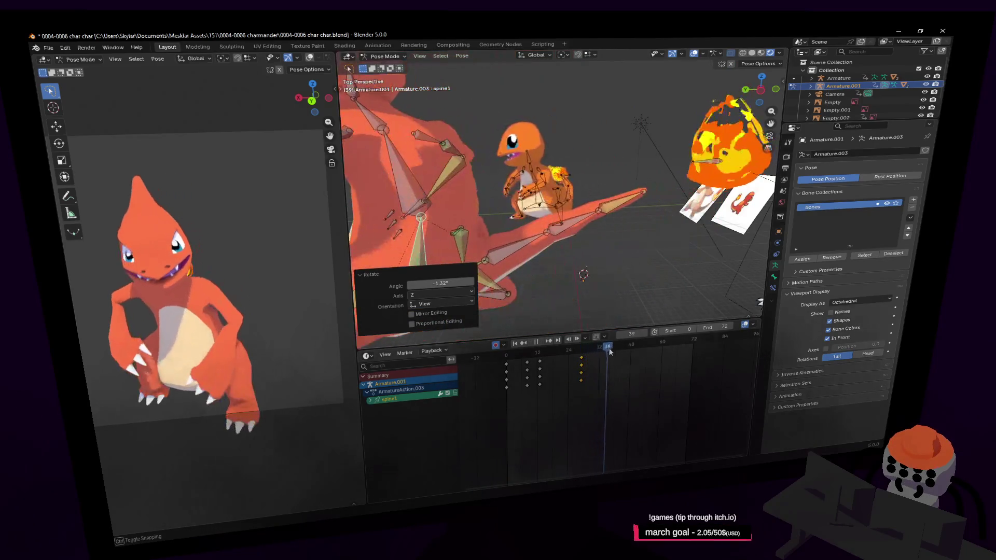
pyautogui.press('space')
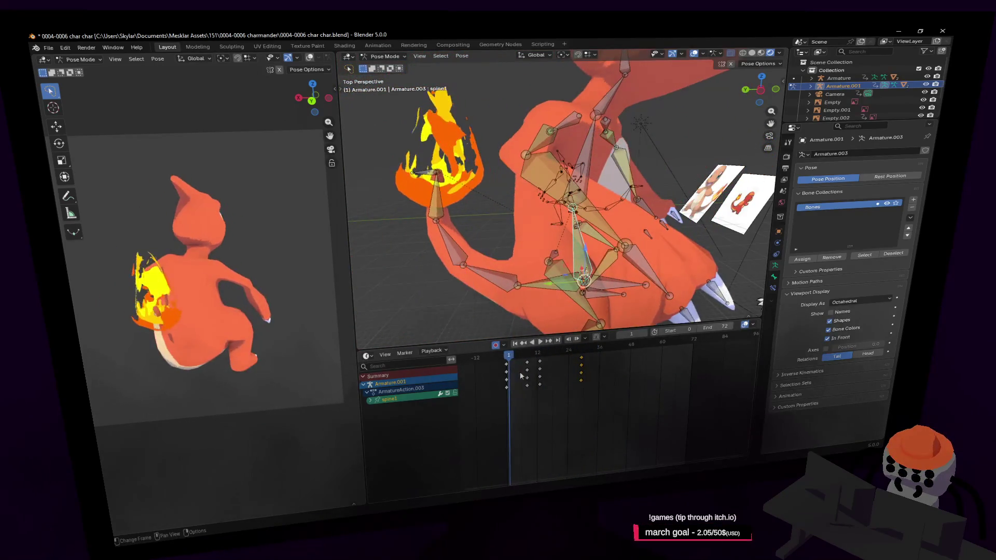
pyautogui.press('space')
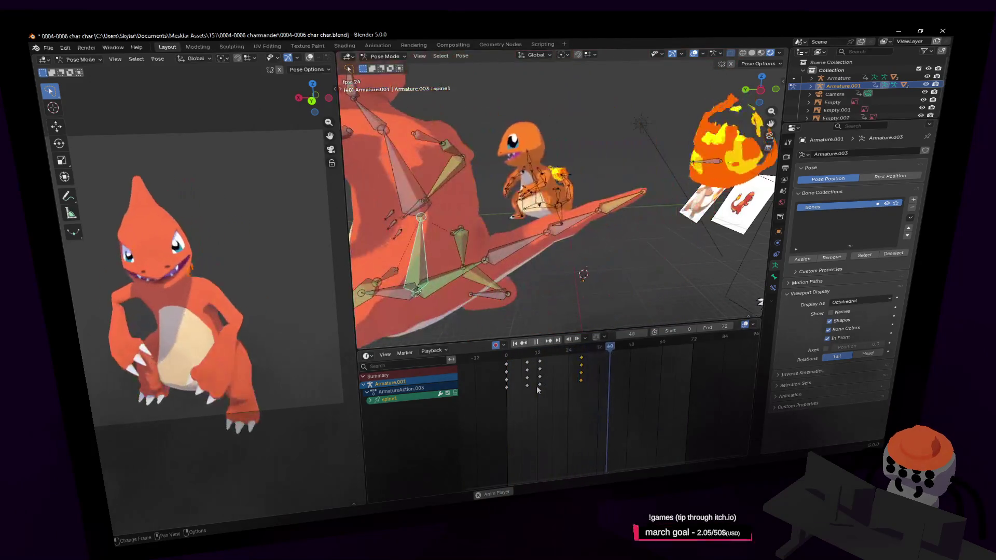
pyautogui.hotkey('shift', 'Left')
pyautogui.moveTo(591, 296); pyautogui.dragTo(635, 256, button='middle')
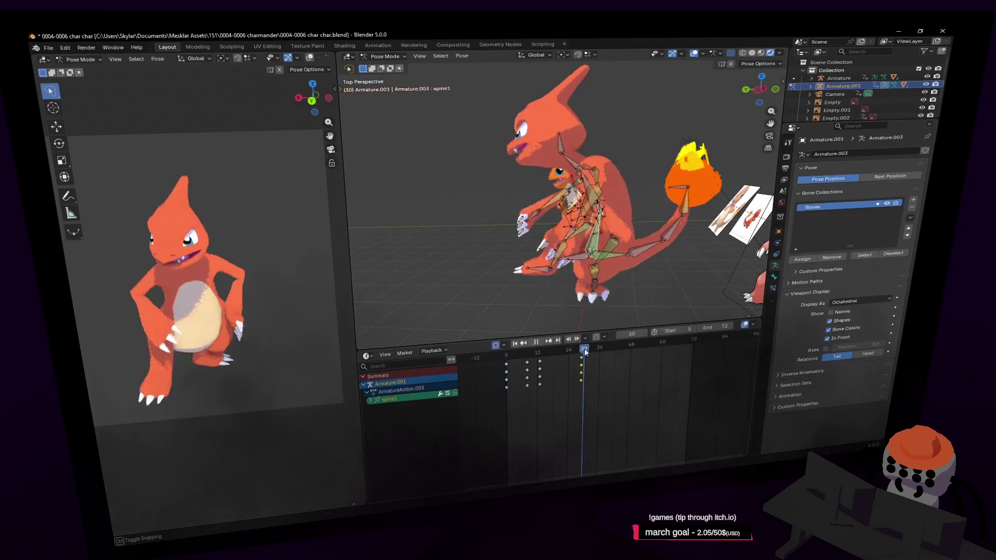
# - Go to frame 37 and begin rotating the foot.l bone
pyautogui.moveTo(577, 363); pyautogui.dragTo(603, 354)
pyautogui.click(459, 304)
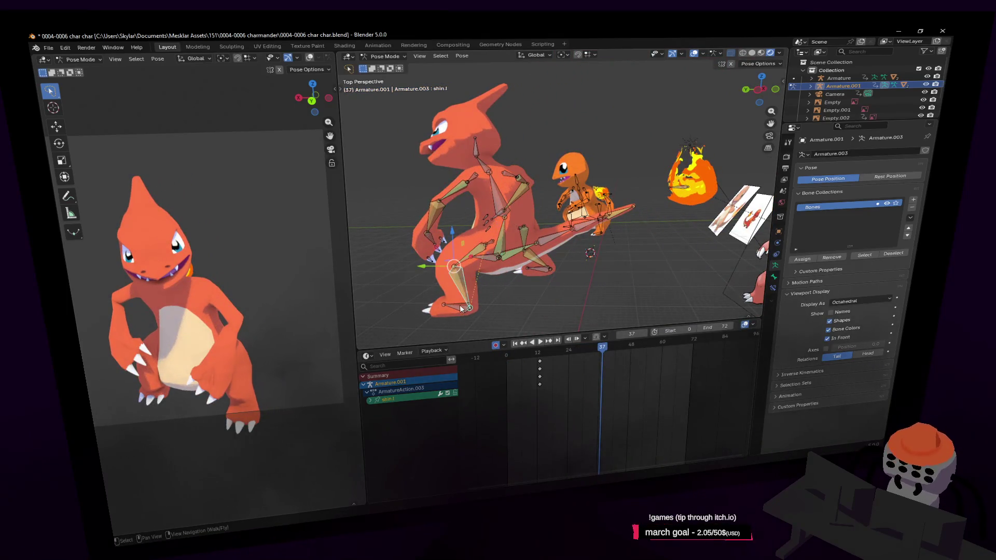
pyautogui.moveTo(496, 285); pyautogui.dragTo(601, 360, button='middle')
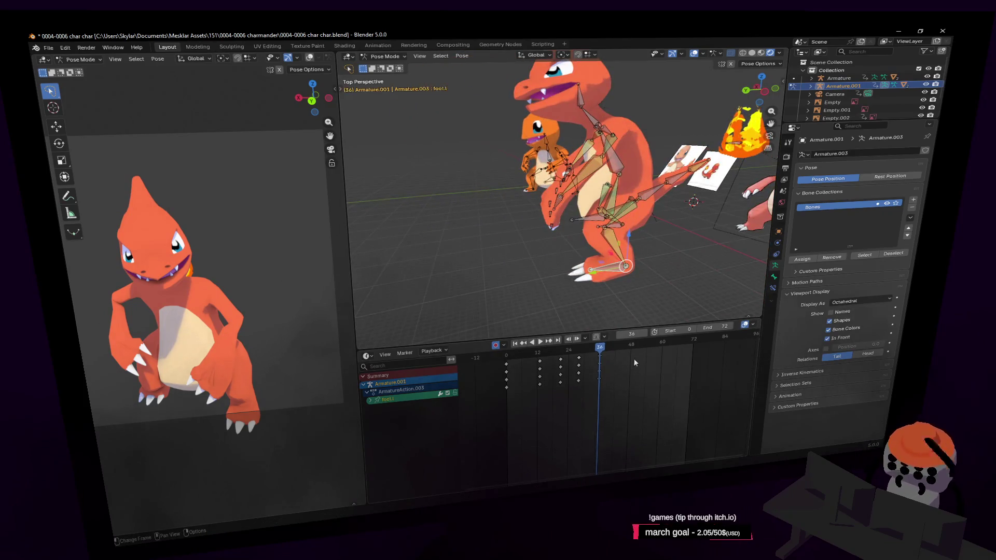
# - Confirm the left foot rotation, then rotate the hand.l bone to a new angle at frame 36
pyautogui.click(625, 153)
pyautogui.moveTo(625, 153)
pyautogui.mouseDown(button='middle')
pyautogui.moveTo(607, 284)
pyautogui.moveTo(616, 277)
pyautogui.mouseUp(button='middle')
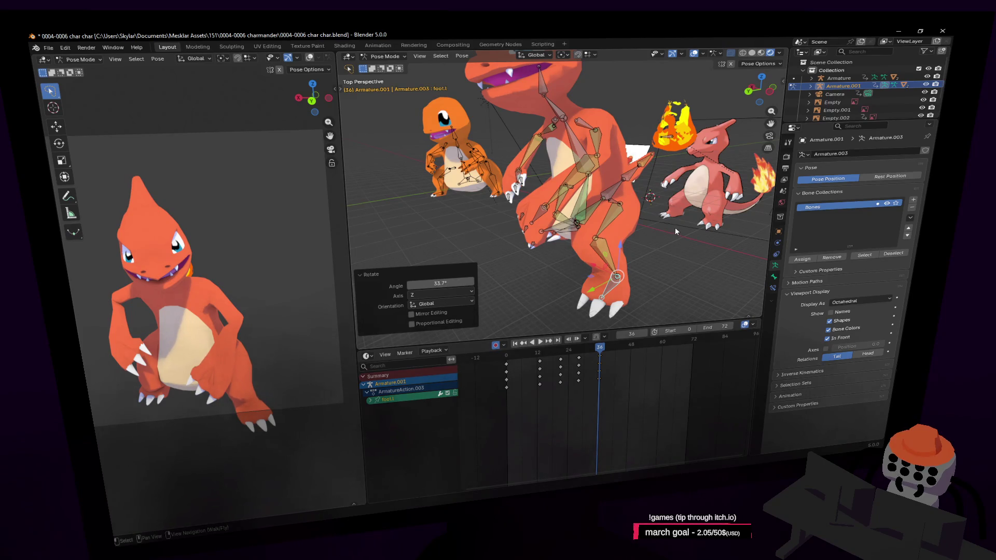
pyautogui.hotkey('shift', '`')
pyautogui.press('w')
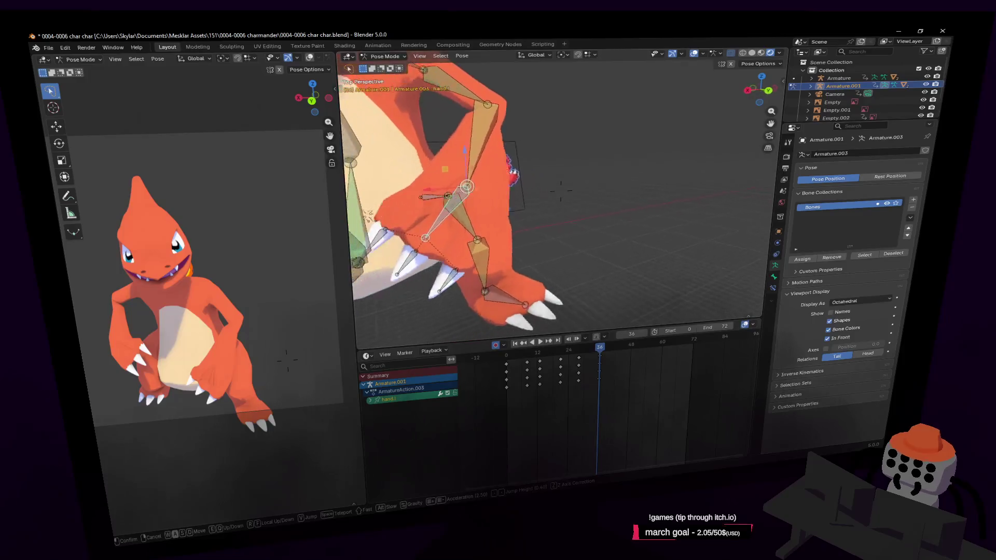
pyautogui.click(580, 168)
pyautogui.press('r')
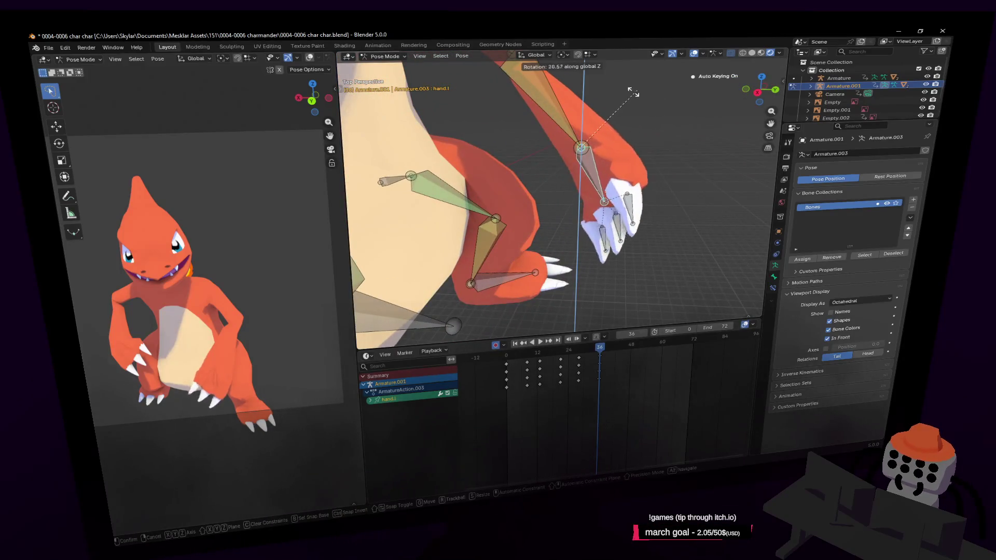
pyautogui.click(632, 96)
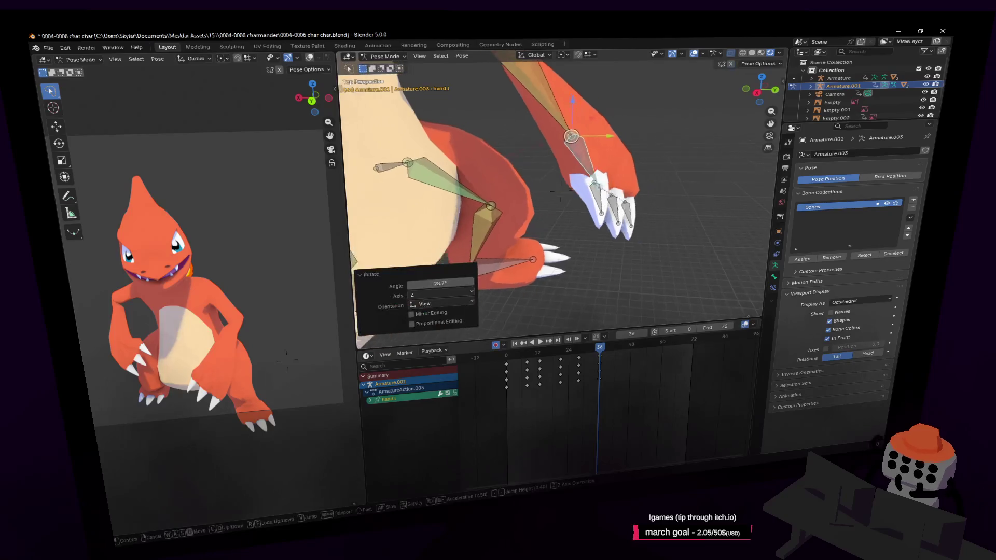
# - Inspect the hand from close and far, then shift the hand bone to a slightly new position
pyautogui.hotkey('shift', '`')
pyautogui.press('s')
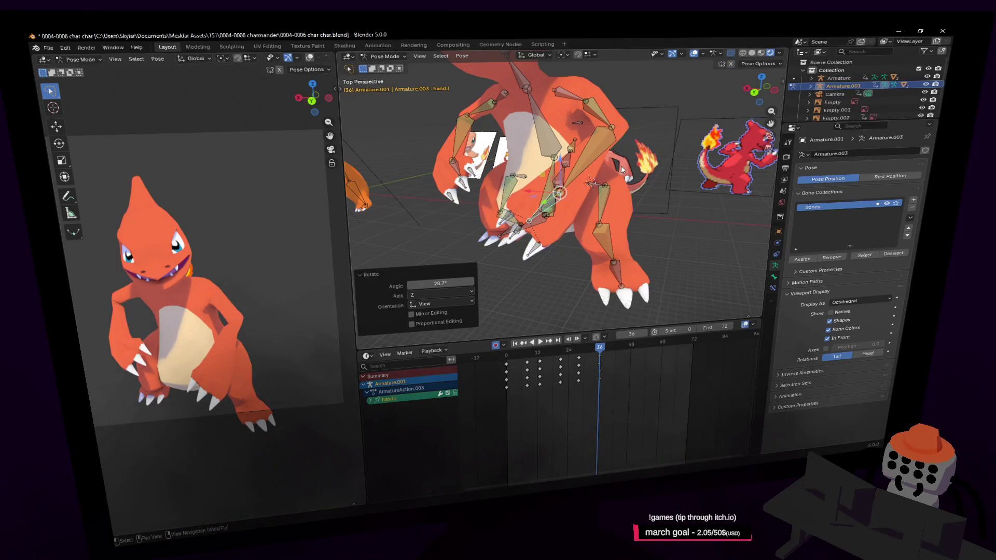
pyautogui.hotkey('shift', '`')
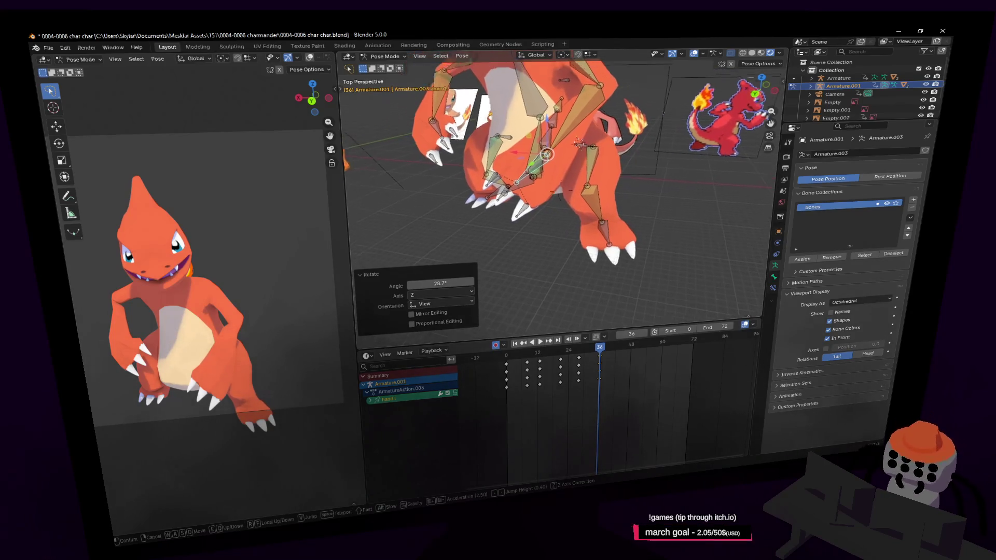
pyautogui.press('w')
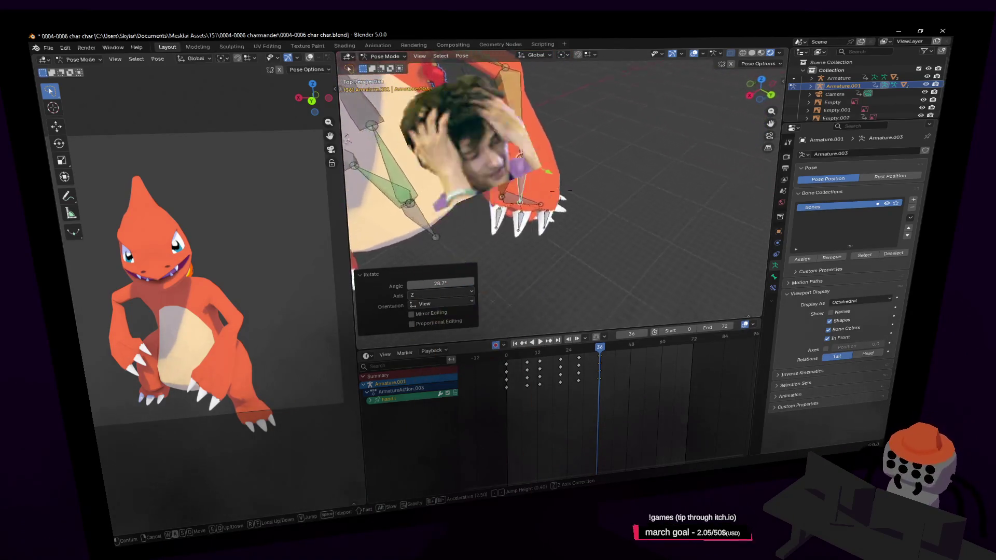
pyautogui.press('s')
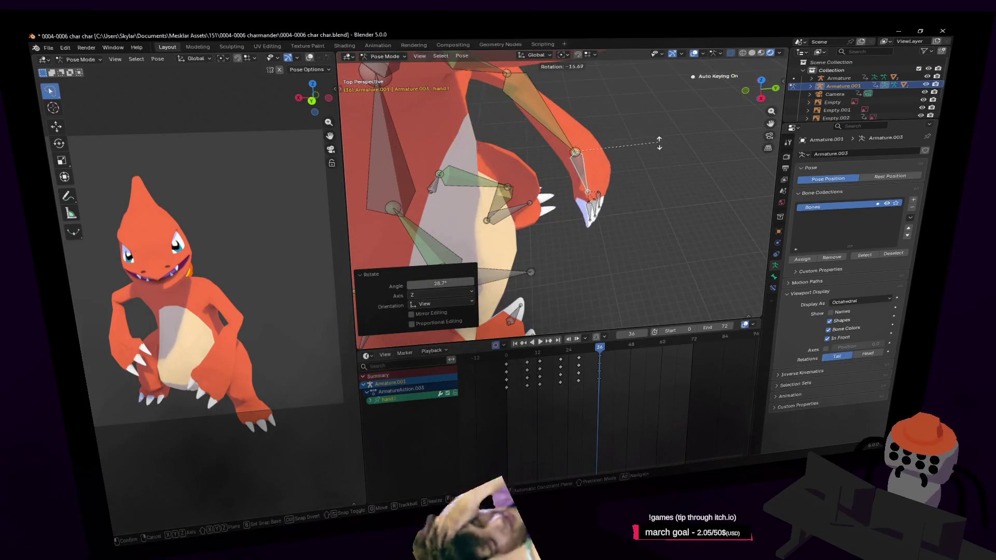
pyautogui.click(657, 151)
pyautogui.press('g')
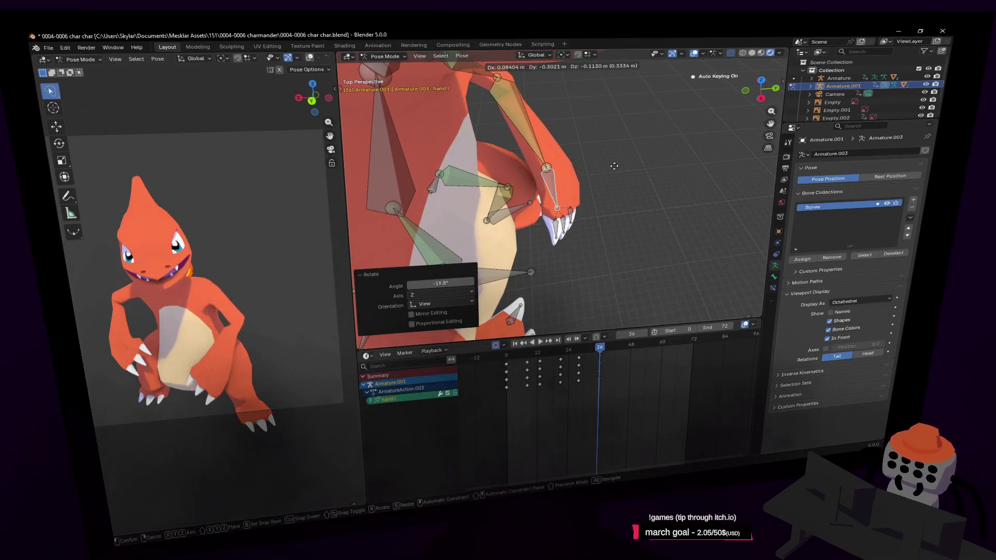
pyautogui.click(618, 166)
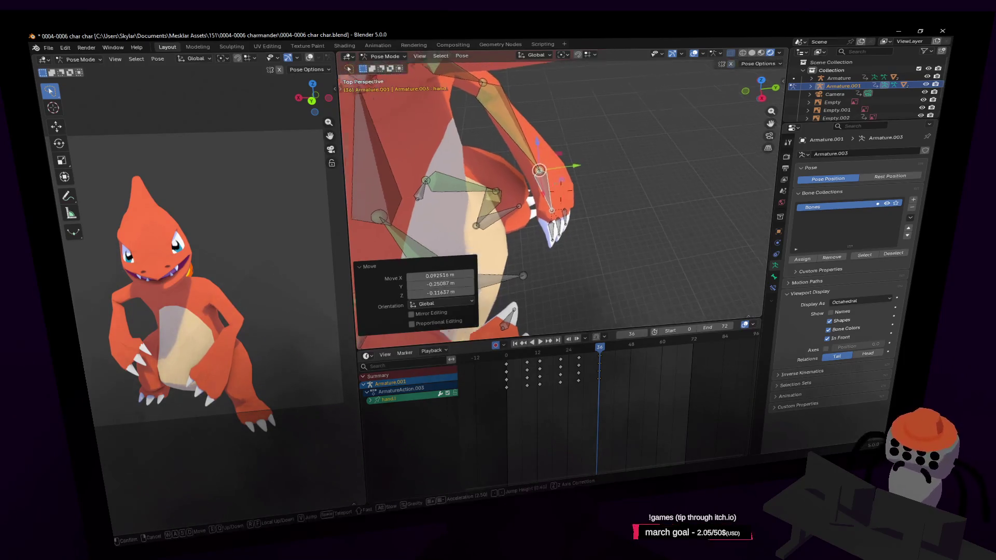
# - Add a small ~3° Z rotation to the hand bone and replay the animation to preview it
pyautogui.hotkey('shift', '`')
pyautogui.press('s')
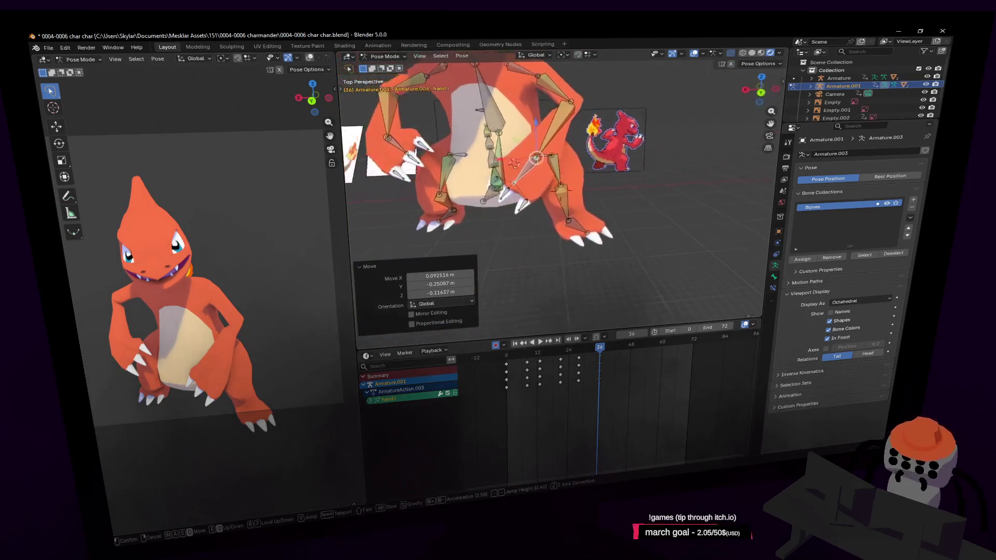
pyautogui.click(607, 152)
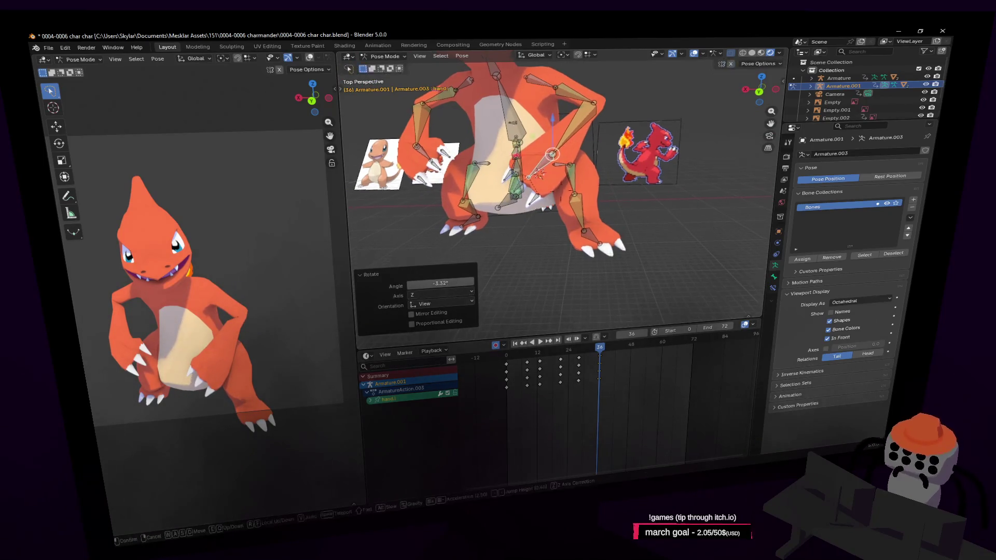
pyautogui.scroll(2, 622, 125)
pyautogui.click(642, 148)
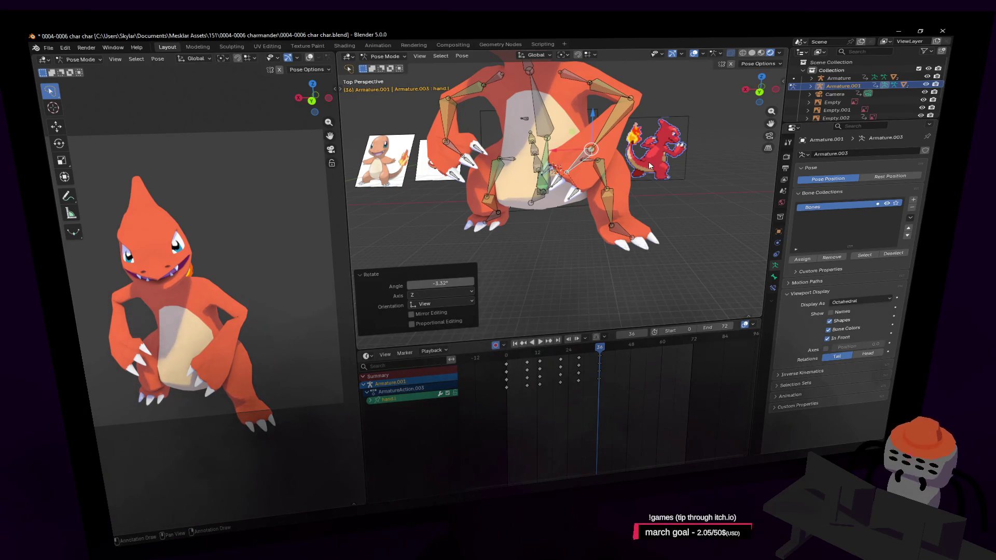
pyautogui.moveTo(628, 135); pyautogui.dragTo(638, 122, button='middle')
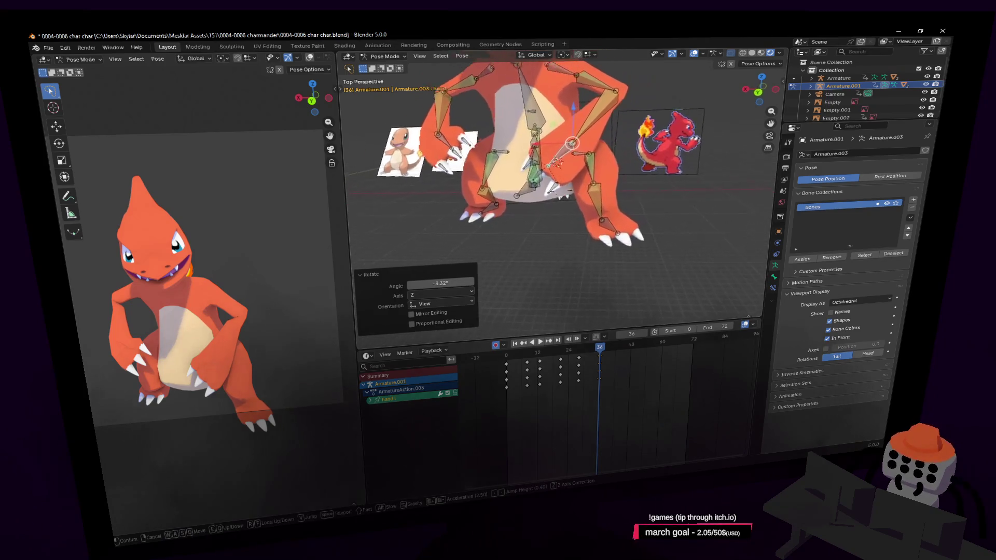
pyautogui.press('space')
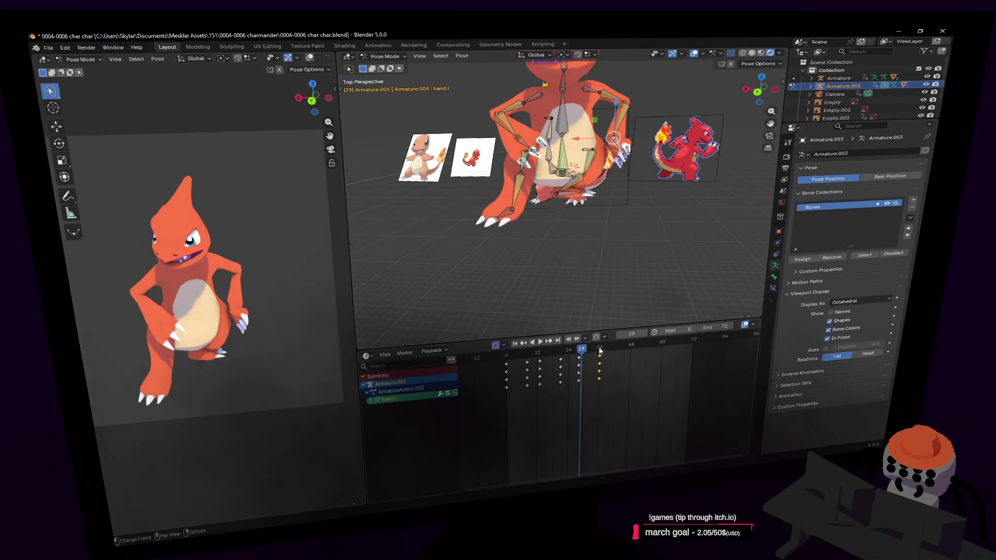
# - Stop at frame 28 and rotate the hand bone about -60° around global Z with auto keying
pyautogui.press('space')
pyautogui.hotkey('shift', '`')
pyautogui.press('w')
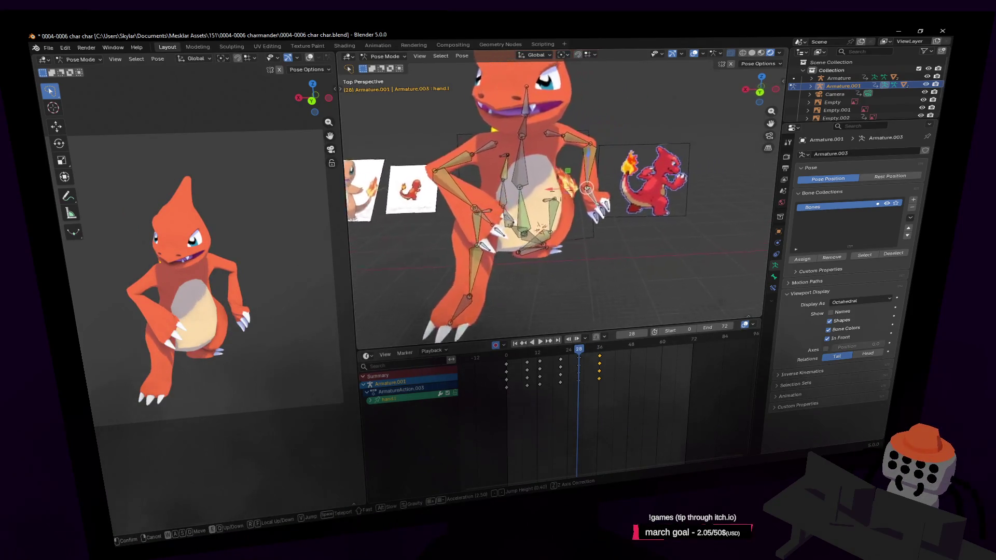
pyautogui.press('Return')
pyautogui.press('r')
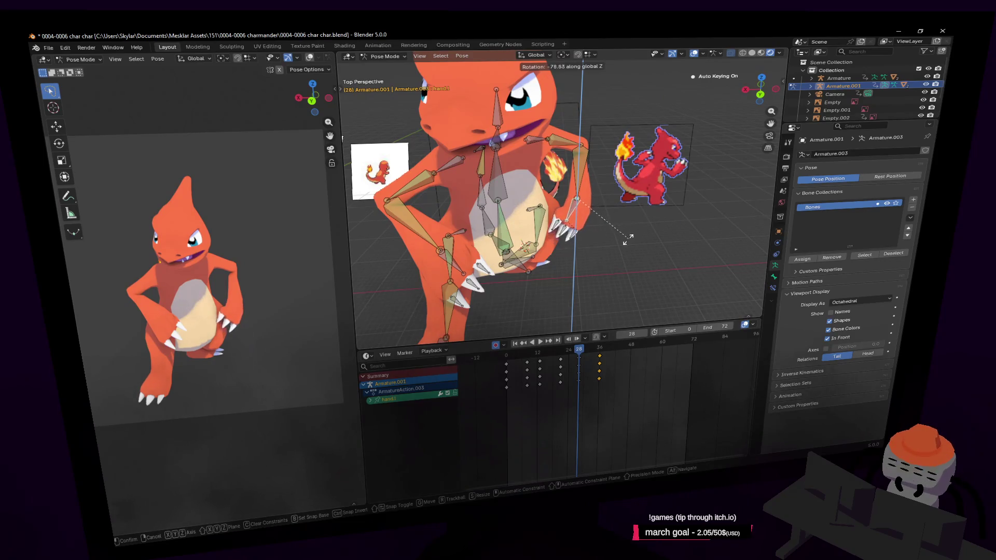
pyautogui.click(649, 224)
pyautogui.scroll(-3, 646, 227)
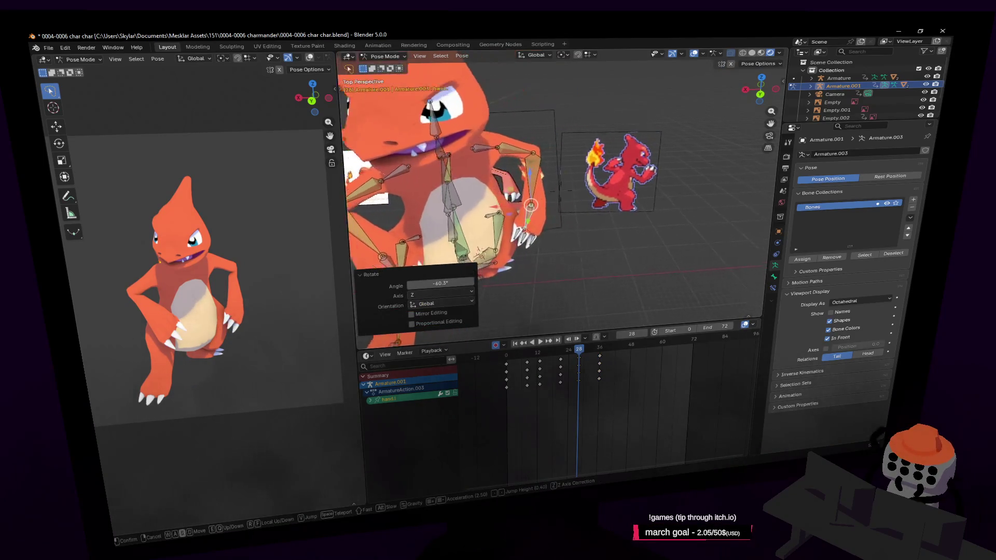
pyautogui.scroll(-4, 643, 229)
pyautogui.scroll(-2, 641, 230)
# - Play back the animation to check the new hand pose and orbit to a side view
pyautogui.press('space')
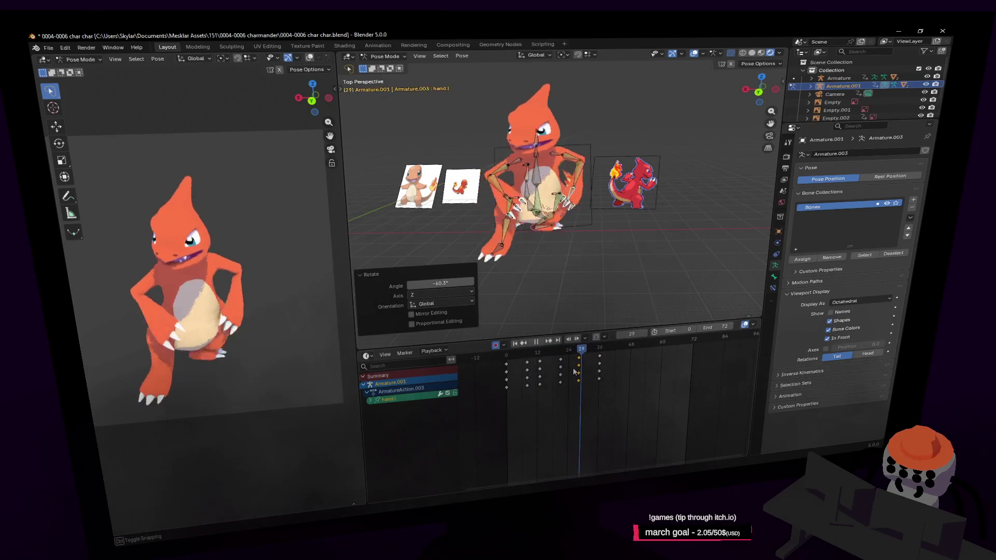
pyautogui.press('space')
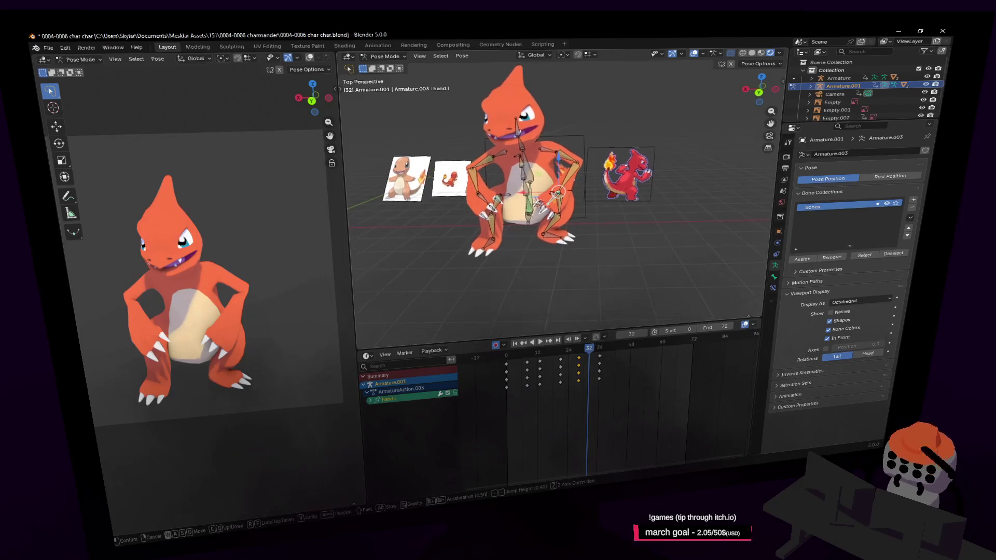
pyautogui.scroll(2, 552, 304)
pyautogui.scroll(2, 537, 280)
pyautogui.scroll(2, 511, 248)
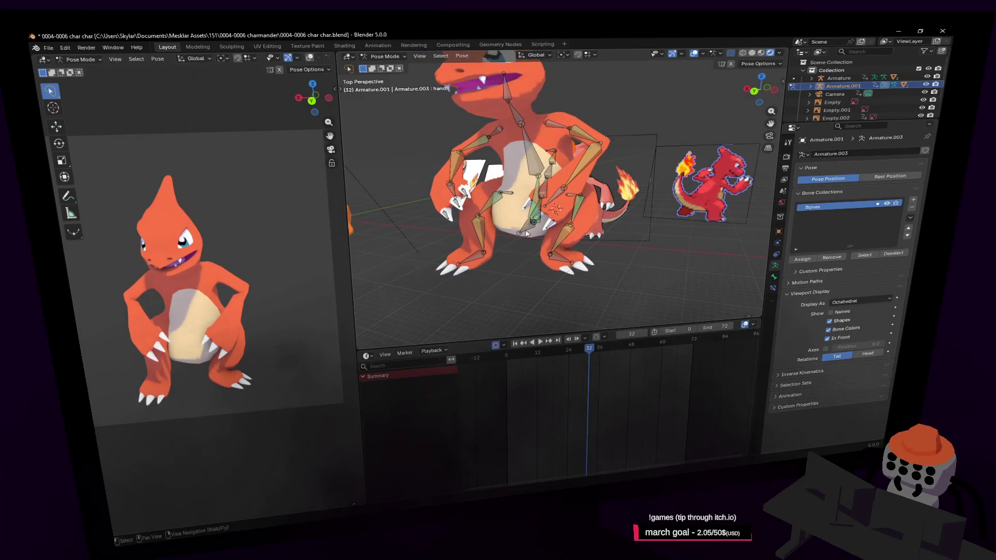
pyautogui.moveTo(584, 199); pyautogui.dragTo(584, 187, button='middle')
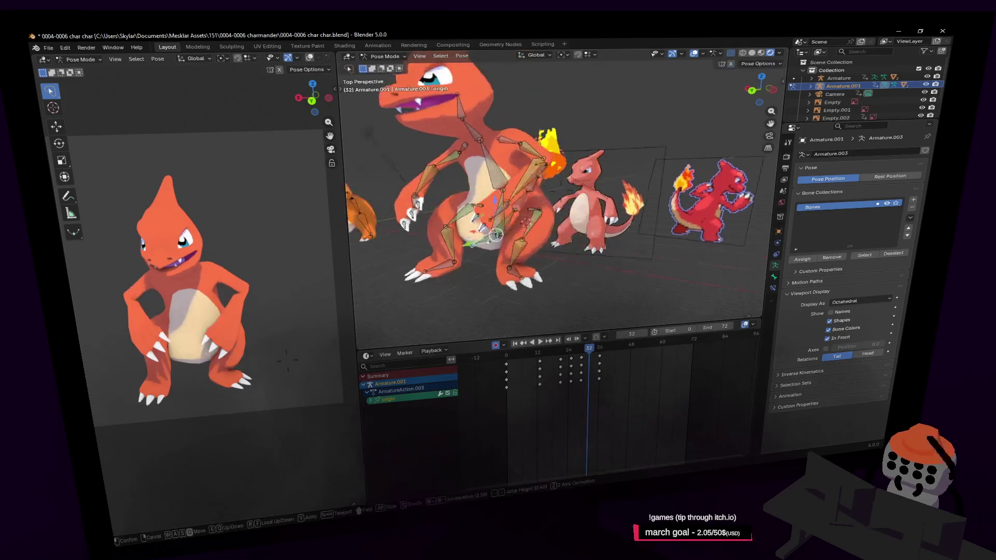
# - Nudge the origin bone at frame 32 and play the loop from frame 0, stopping at frame 22
pyautogui.press('g')
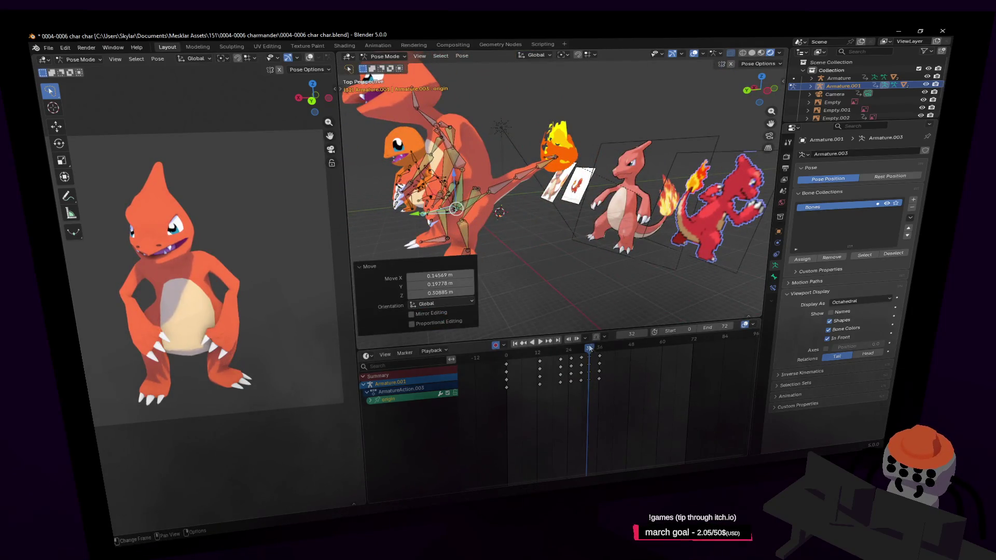
pyautogui.press('space')
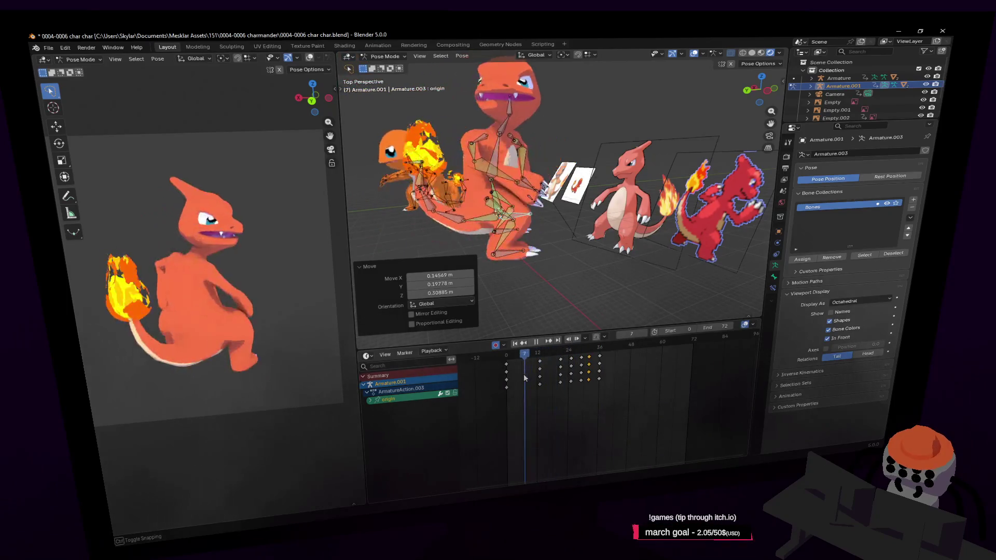
pyautogui.press('Escape')
pyautogui.press('space')
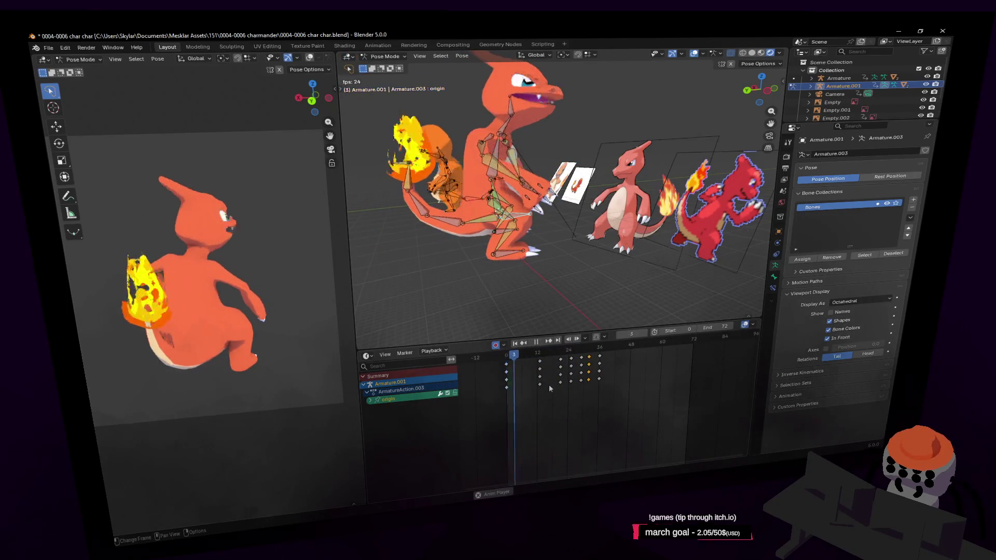
pyautogui.press('space')
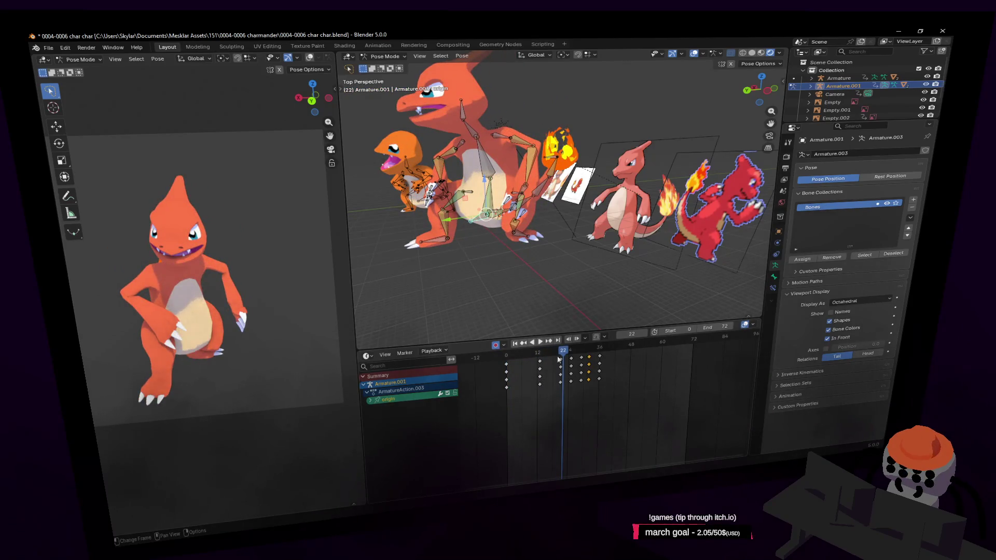
# - Replay the cycle through frame 48 and again from frame 0, ending on the character's front
pyautogui.press('space')
pyautogui.press('space')
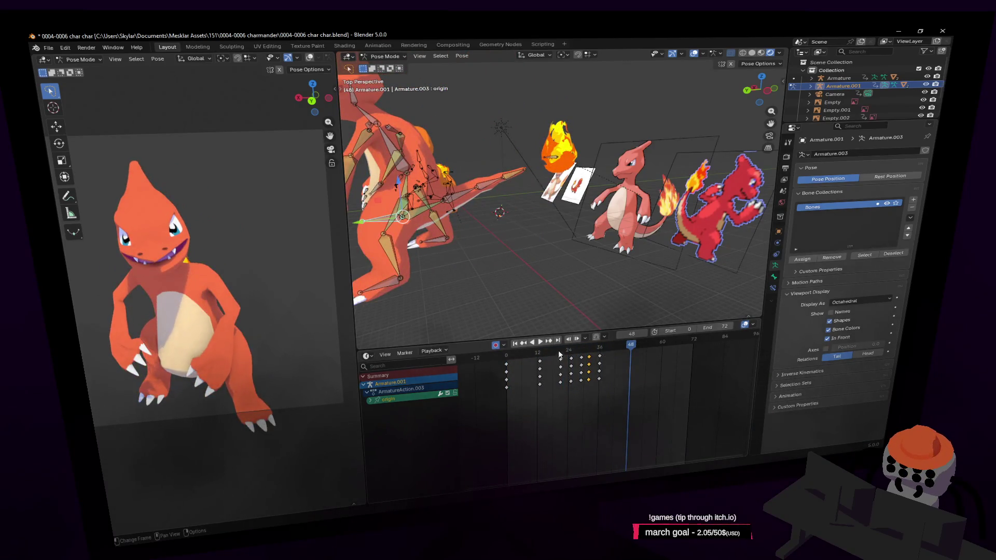
pyautogui.press('space')
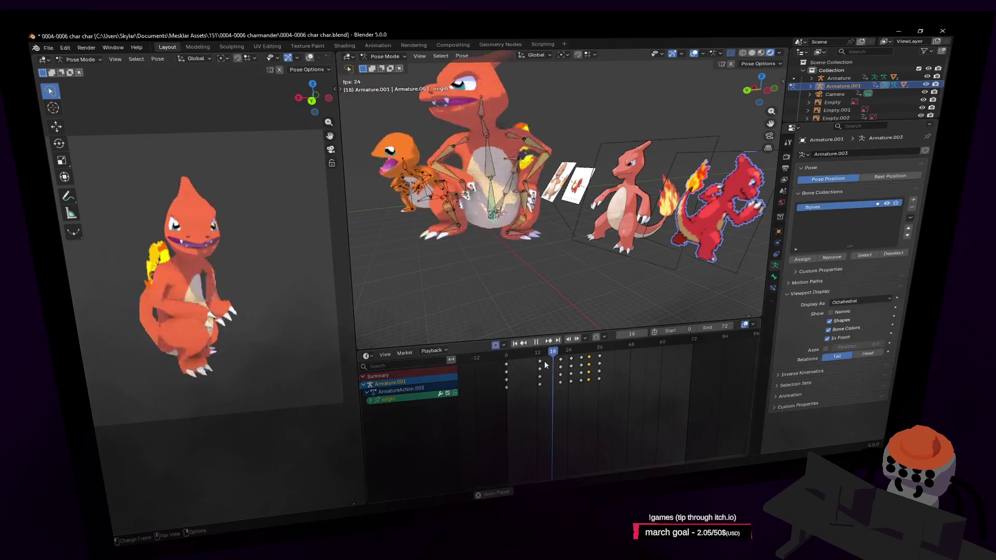
pyautogui.press('space')
pyautogui.hotkey('shift', 'Left')
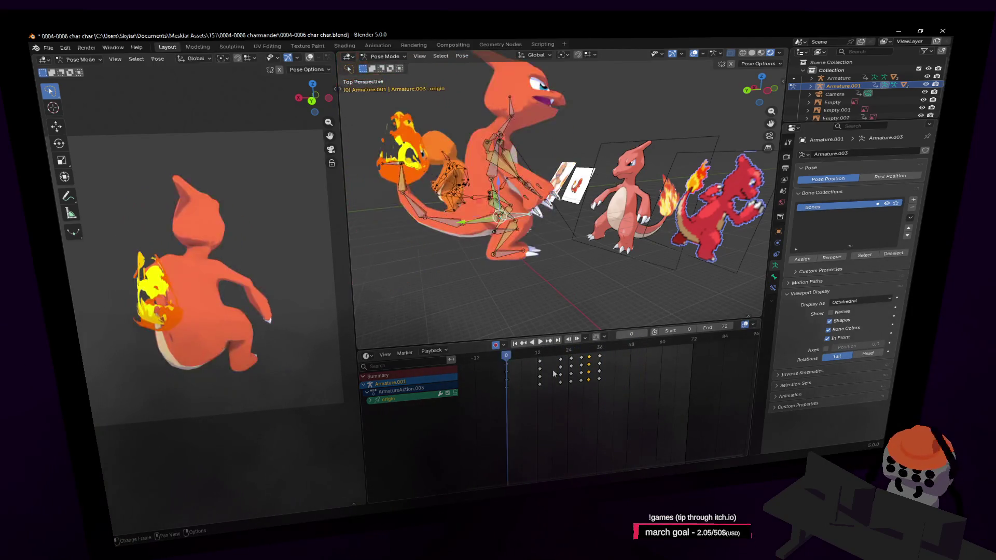
pyautogui.press('space')
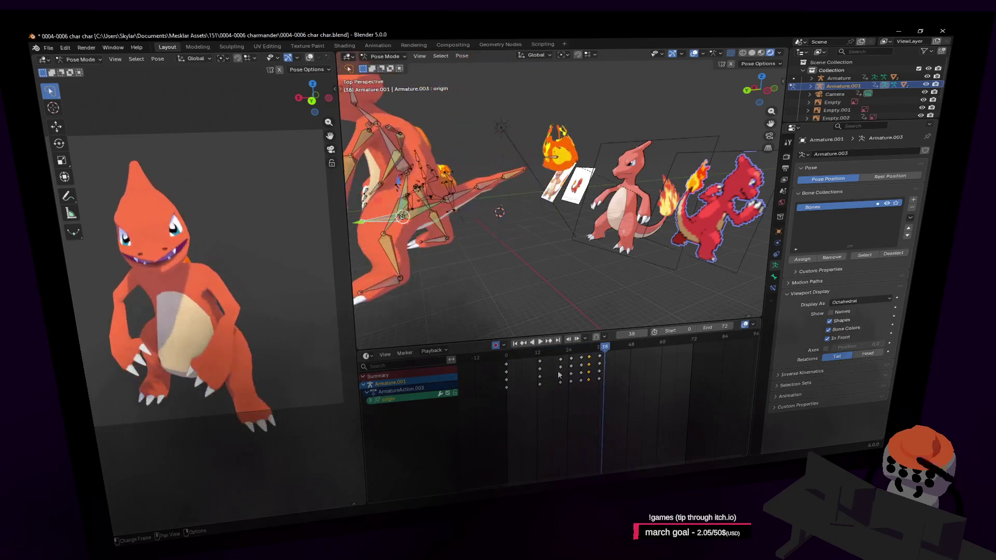
pyautogui.moveTo(613, 297); pyautogui.dragTo(760, 185, button='middle')
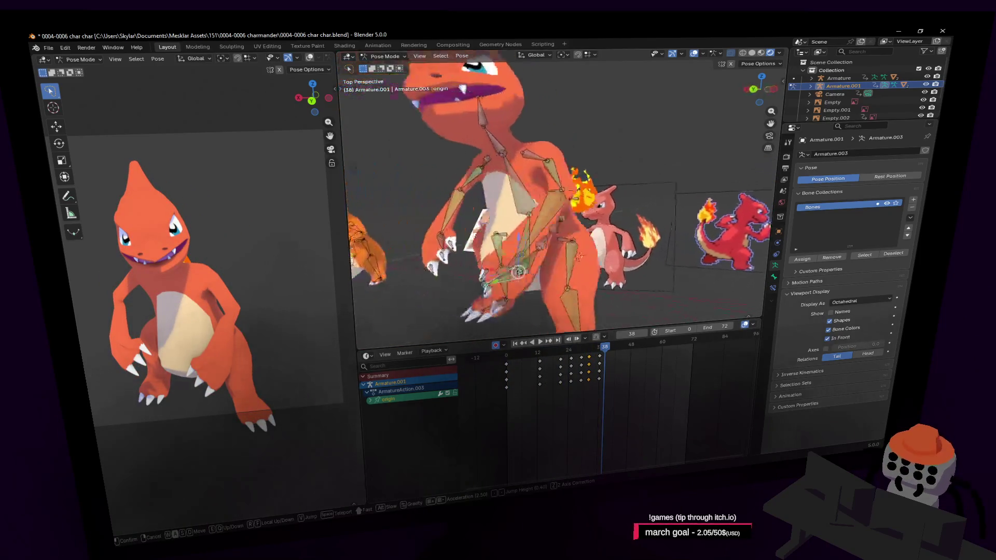
# - Review the cycle by playing and scrubbing to frames 13 and 27
pyautogui.keyDown('shift'); pyautogui.moveTo(641, 175); pyautogui.dragTo(642, 178, button='middle'); pyautogui.keyUp('shift')
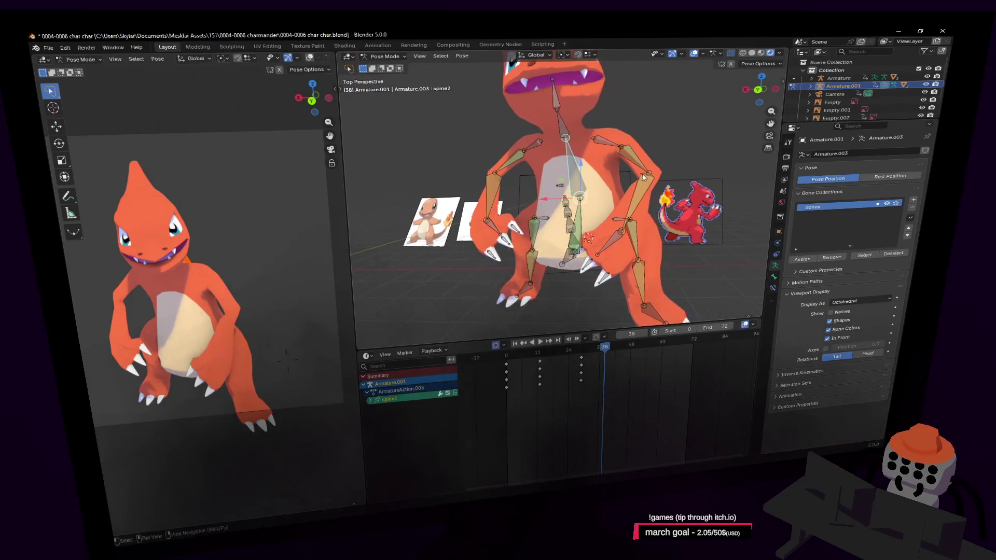
pyautogui.press('space')
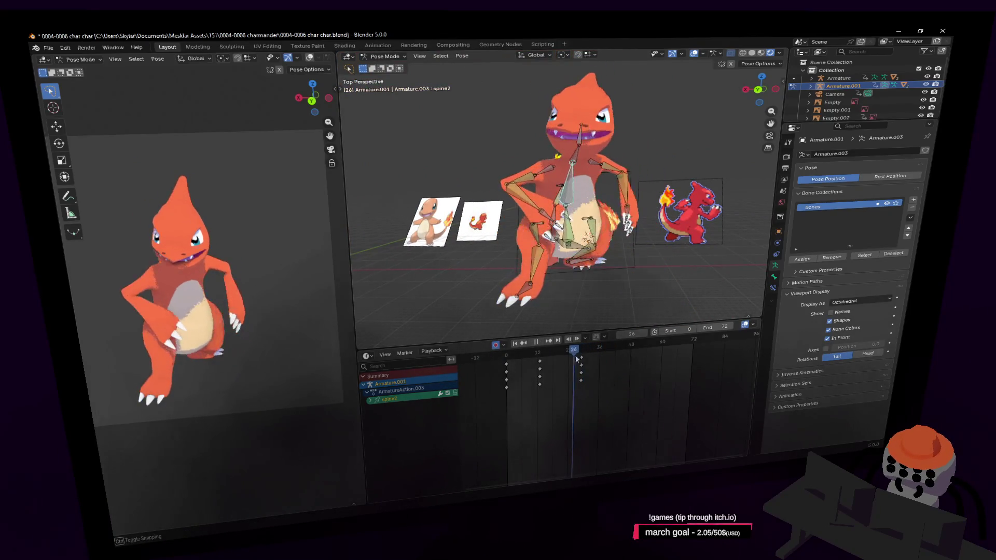
pyautogui.moveTo(558, 364); pyautogui.dragTo(539, 366)
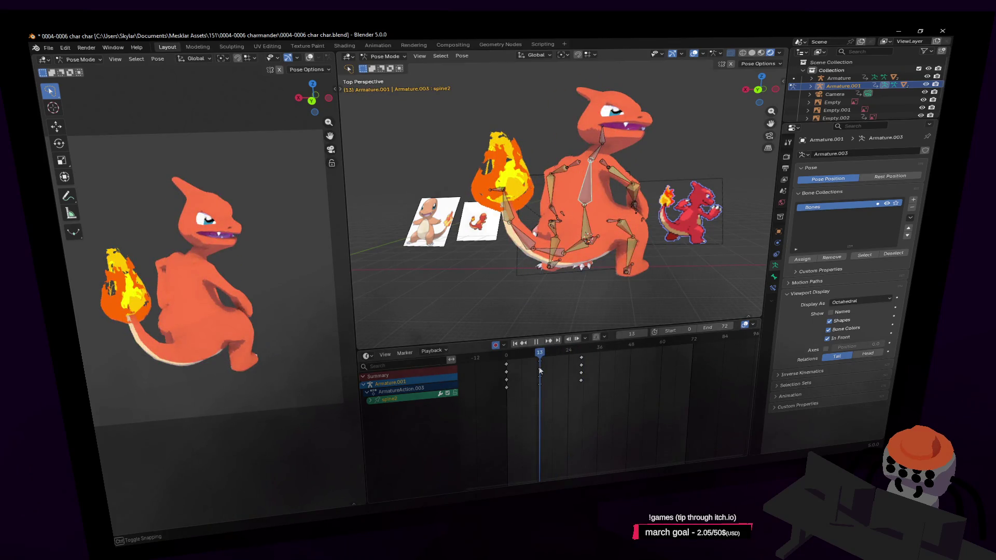
pyautogui.press('Escape')
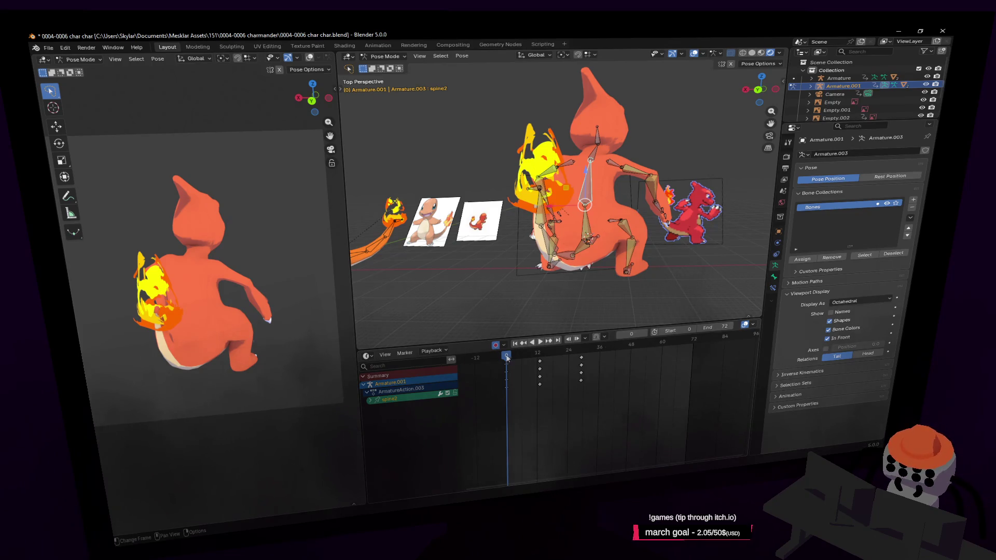
pyautogui.press('space')
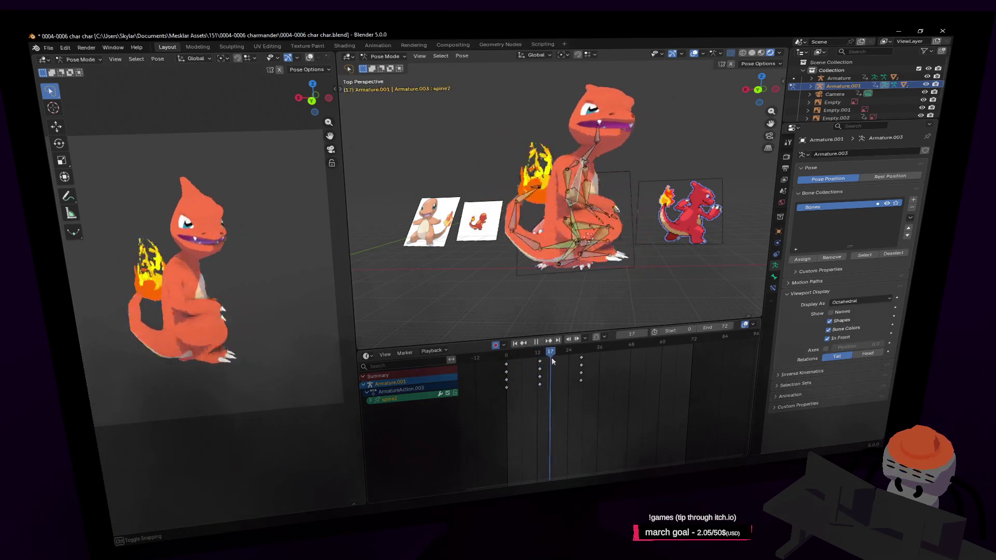
pyautogui.moveTo(551, 357); pyautogui.dragTo(577, 374)
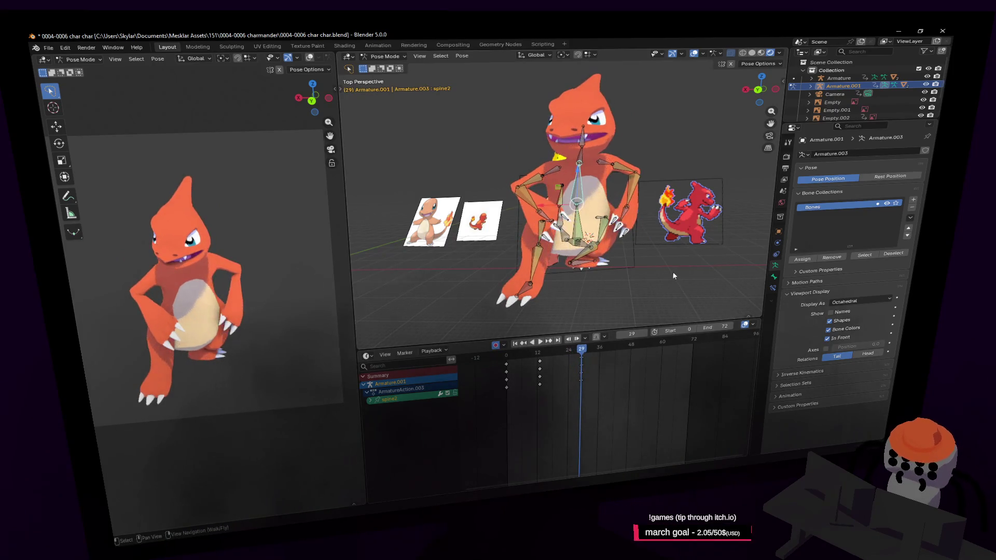
pyautogui.press('space')
# - Jump to frame 34 and select the foot.l bone while viewing the legs
pyautogui.hotkey('shift', '`')
pyautogui.press('w')
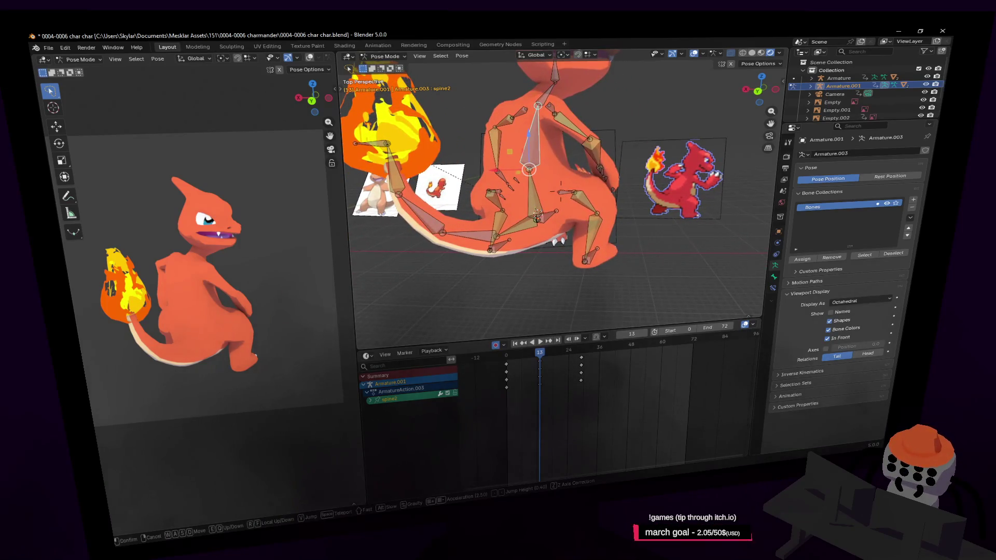
pyautogui.click(637, 247)
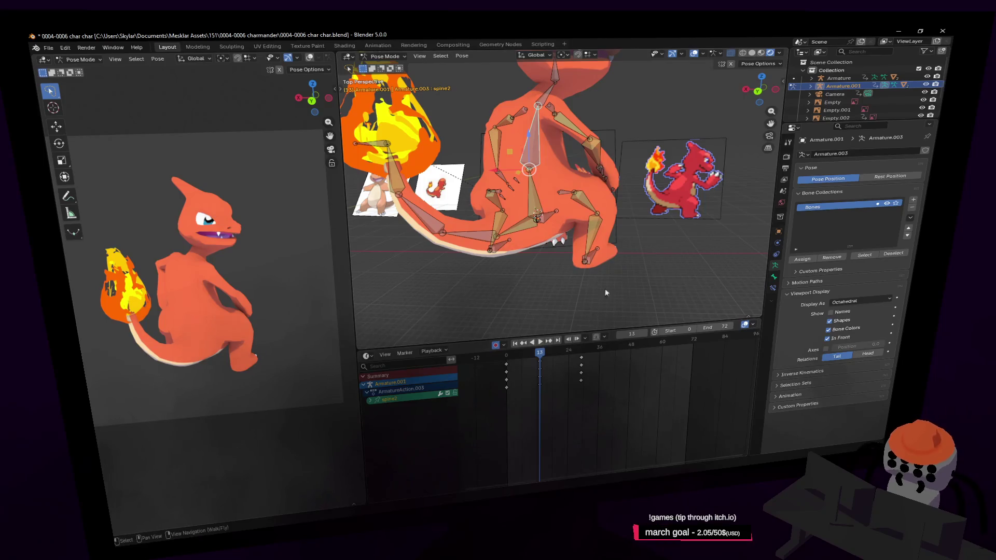
pyautogui.moveTo(588, 319); pyautogui.dragTo(590, 275, button='middle')
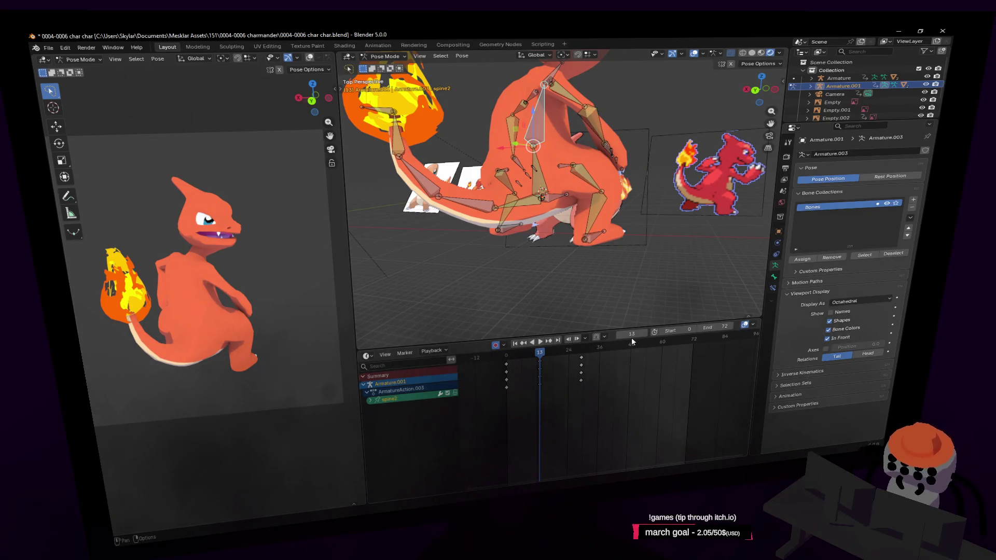
pyautogui.click(596, 346)
pyautogui.click(546, 276)
pyautogui.moveTo(546, 276); pyautogui.dragTo(573, 278, button='middle')
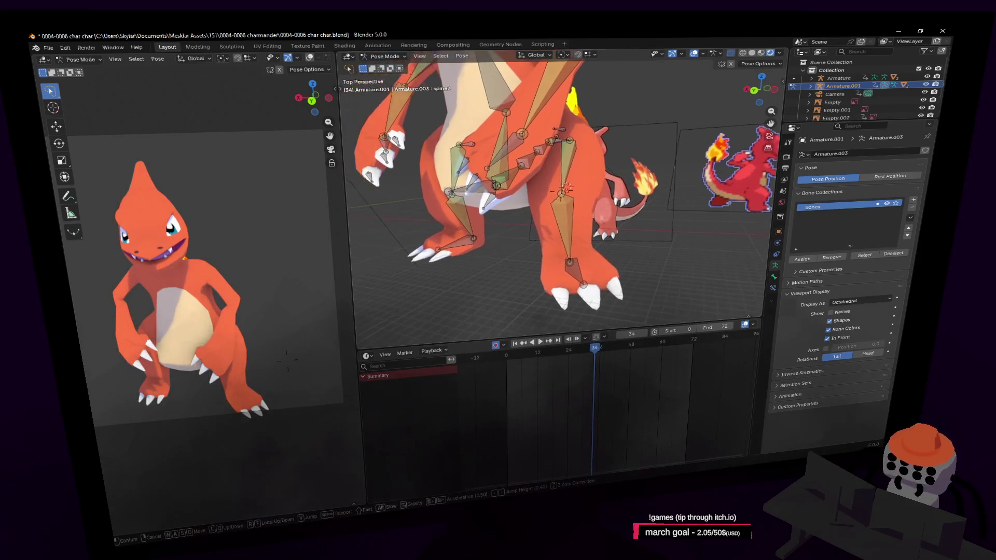
pyautogui.click(573, 277)
pyautogui.hotkey('shift', '`')
pyautogui.press('s')
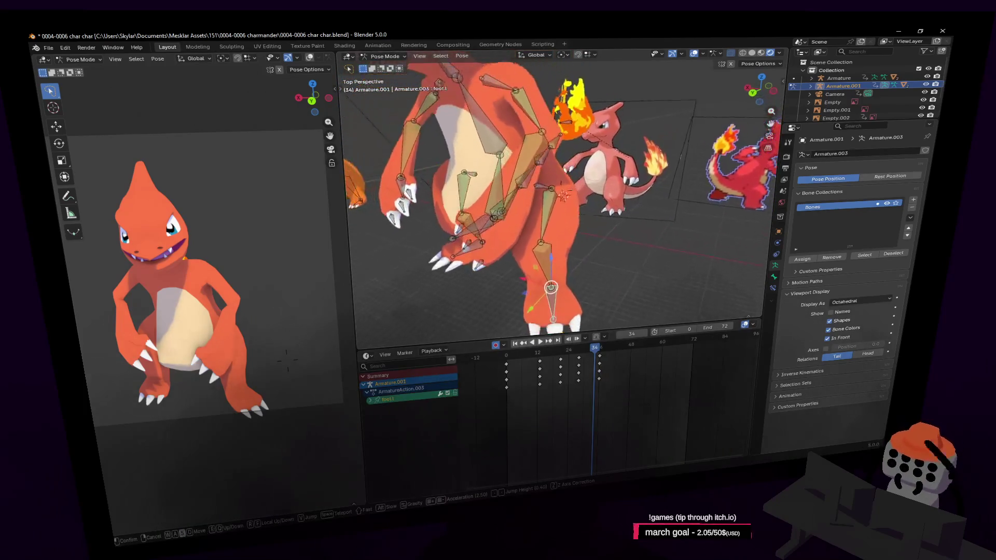
pyautogui.click(594, 289)
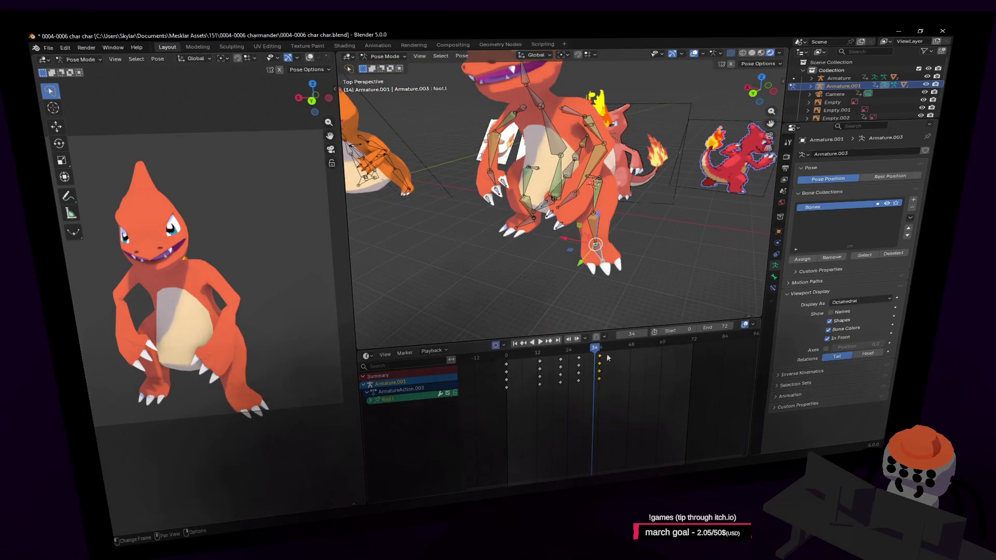
# - Keyframe the left foot pose at frame 34 after a quick playback, then step forward a couple of frames
pyautogui.press('space')
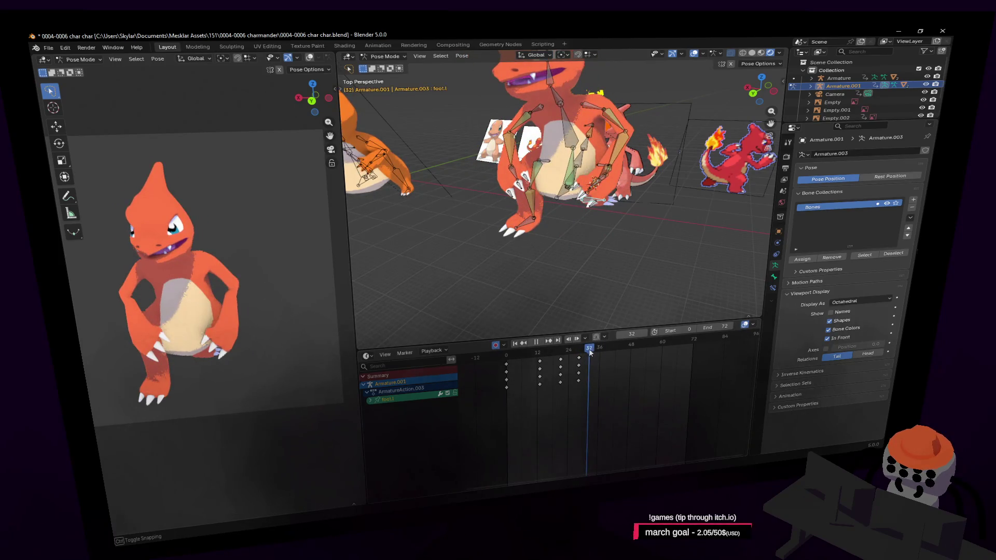
pyautogui.press('Escape')
pyautogui.press('Right')
pyautogui.press('Right')
pyautogui.press('Right')
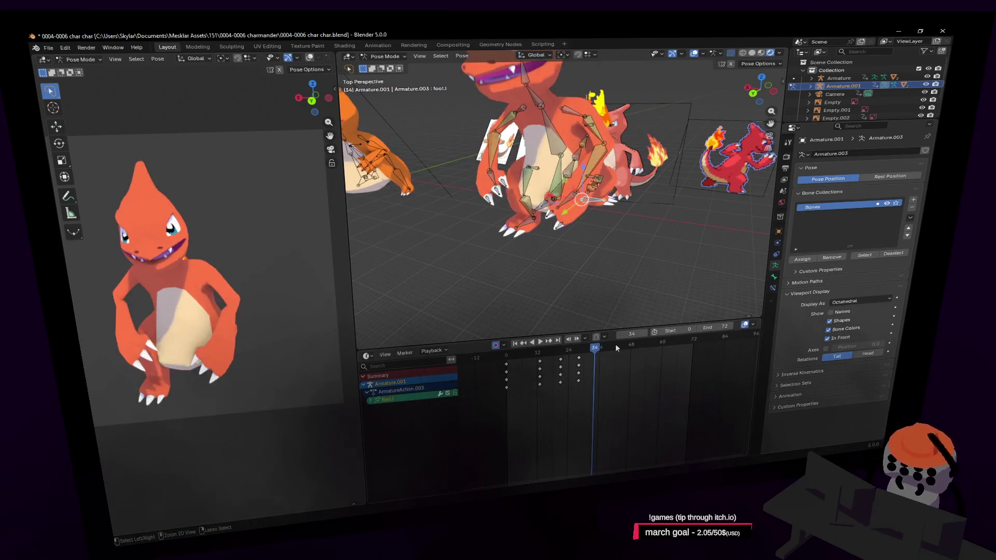
pyautogui.hotkey('ctrl', 'shift', 'v')
pyautogui.hotkey('shift', '`')
pyautogui.press('s')
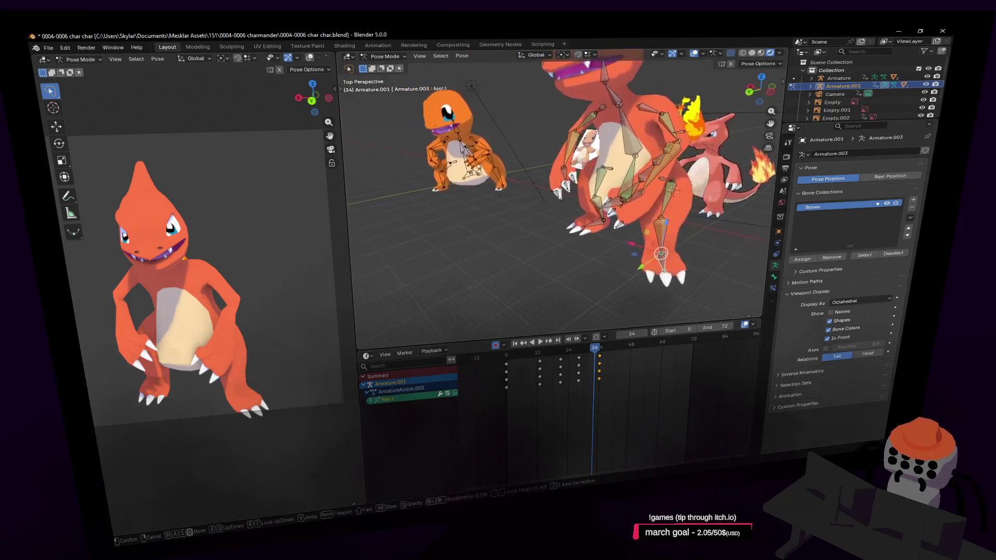
pyautogui.click(644, 226)
pyautogui.press('Right')
pyautogui.press('Right')
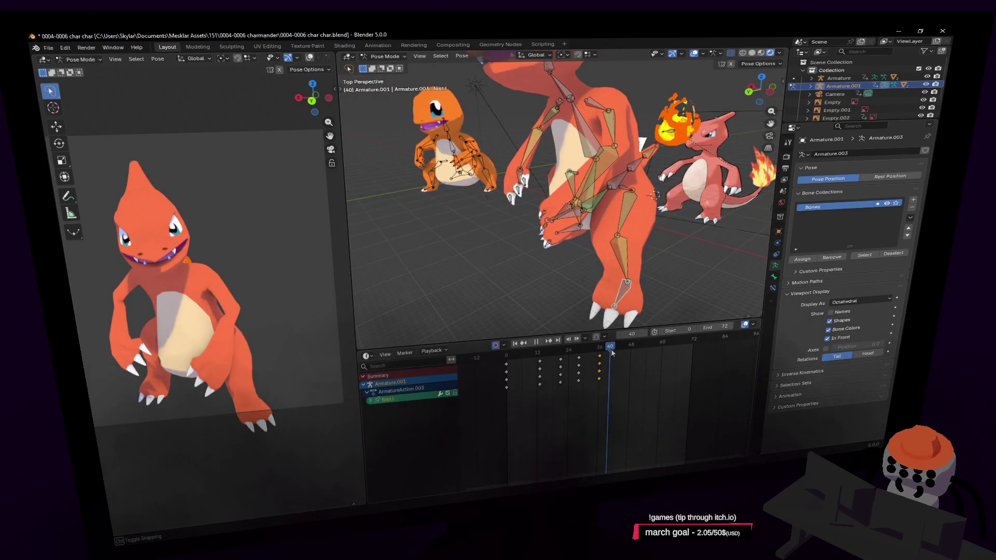
# - Move the left foot along Y, undo an accidental rig move, and select every bone for keying
pyautogui.hotkey('shift', '`')
pyautogui.press('w')
pyautogui.click(613, 297)
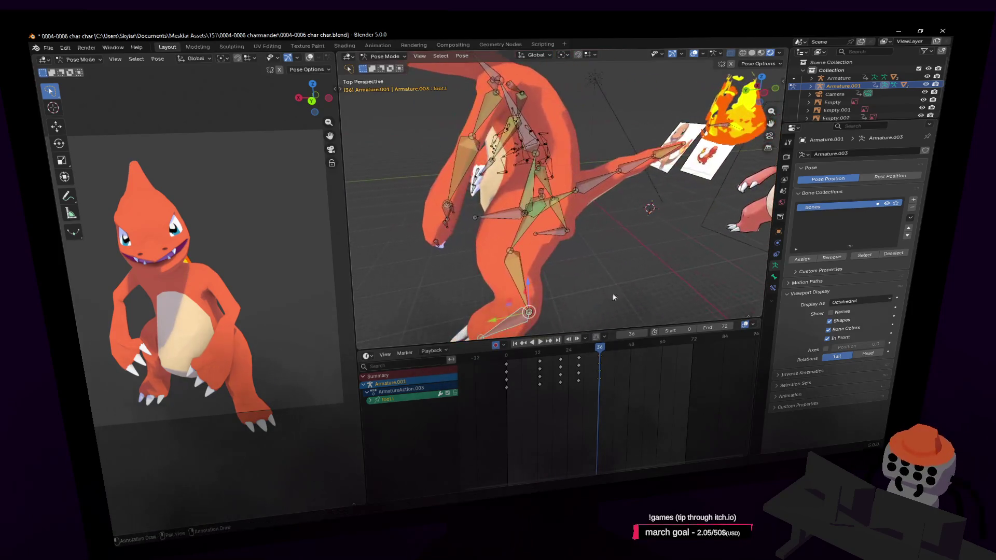
pyautogui.moveTo(491, 328); pyautogui.dragTo(566, 319)
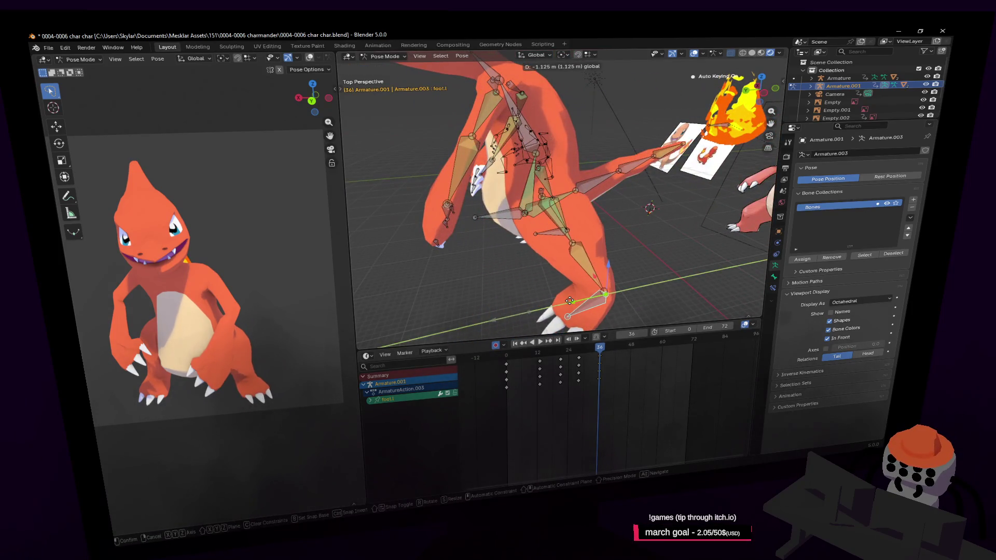
pyautogui.click(498, 226)
pyautogui.press('r')
pyautogui.press('y')
pyautogui.click(617, 256)
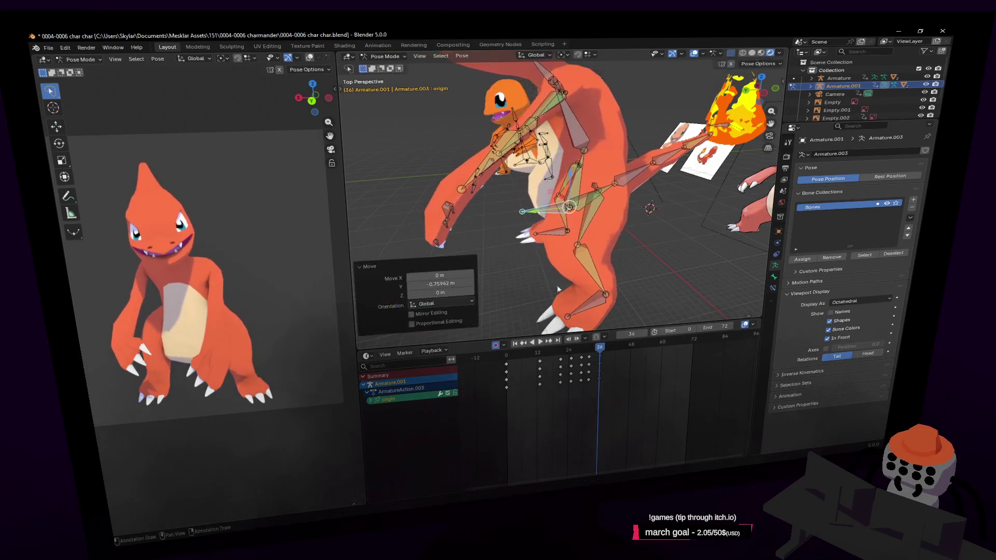
pyautogui.hotkey('ctrl', 'z')
pyautogui.hotkey('ctrl', 'z')
pyautogui.hotkey('ctrl', 'z')
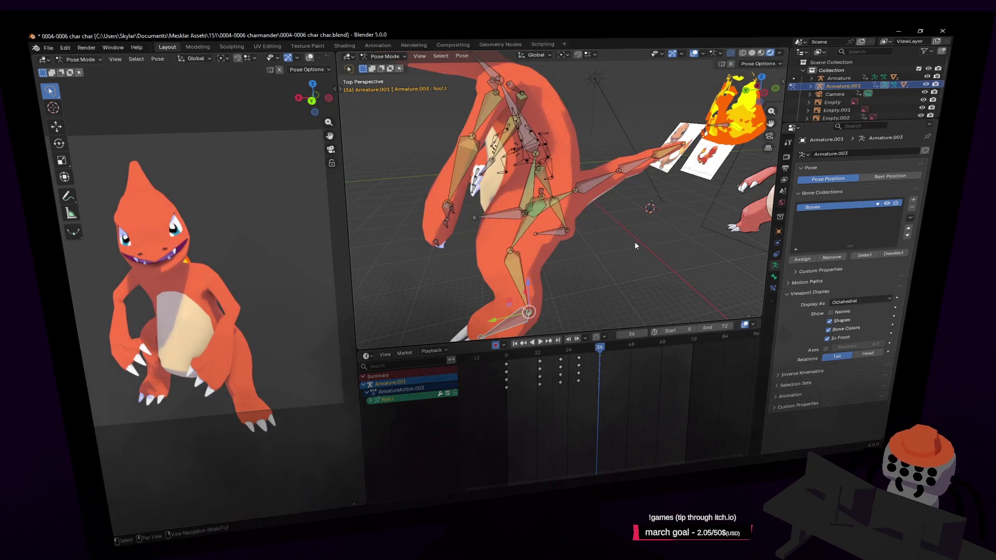
pyautogui.press('a')
pyautogui.moveTo(596, 355); pyautogui.dragTo(591, 352)
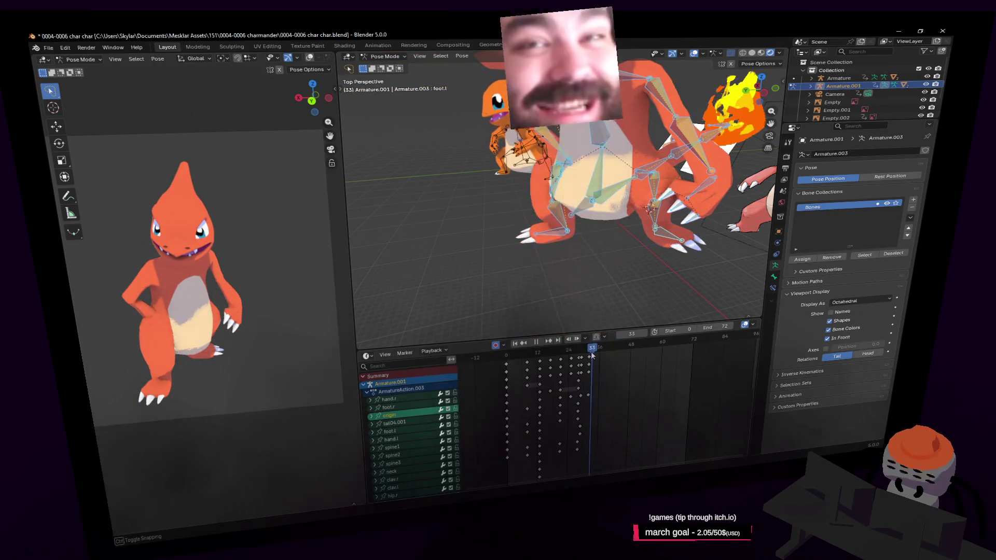
pyautogui.moveTo(548, 352)
pyautogui.mouseDown()
pyautogui.moveTo(597, 354)
pyautogui.moveTo(551, 370)
pyautogui.moveTo(561, 370)
pyautogui.mouseUp()
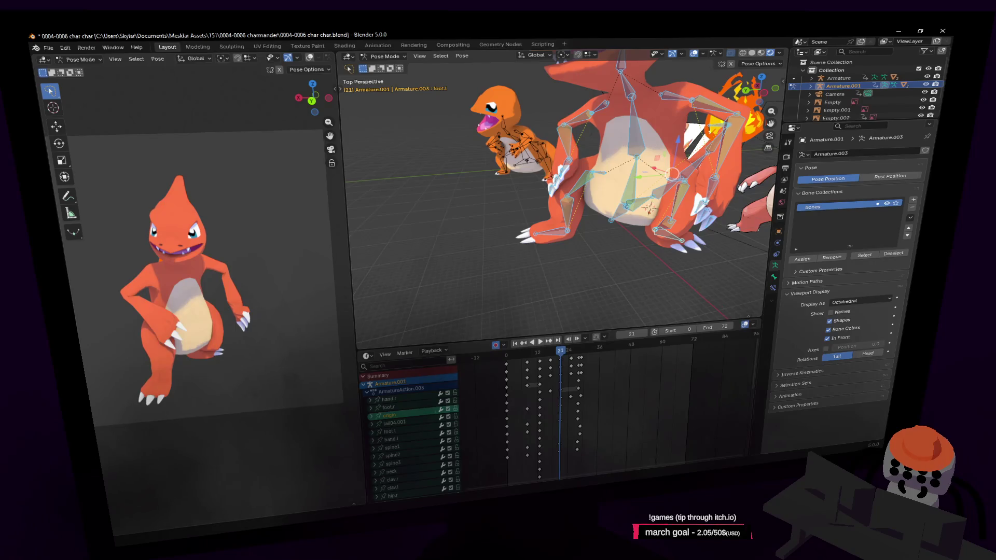
pyautogui.moveTo(645, 179); pyautogui.dragTo(656, 221, button='middle')
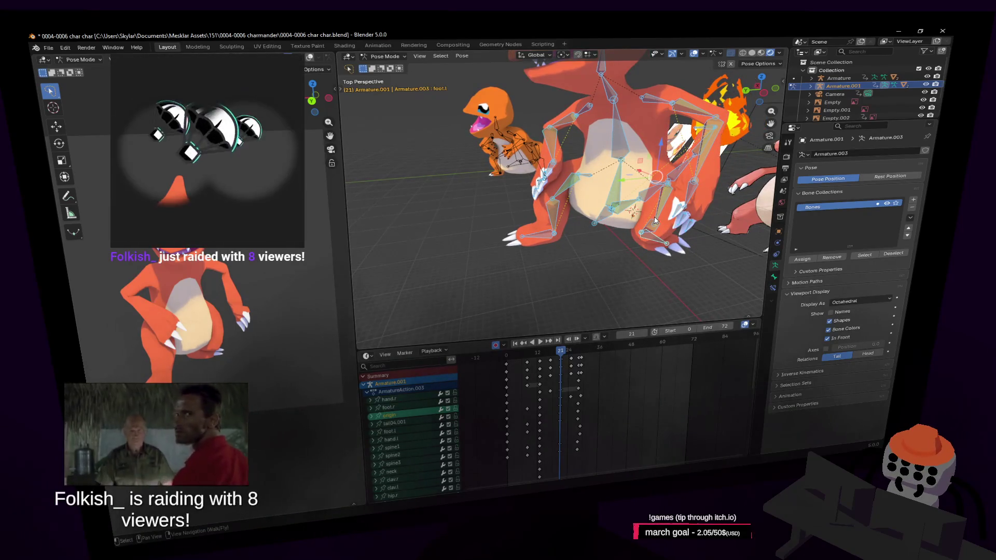
pyautogui.moveTo(657, 222); pyautogui.dragTo(673, 184, button='middle')
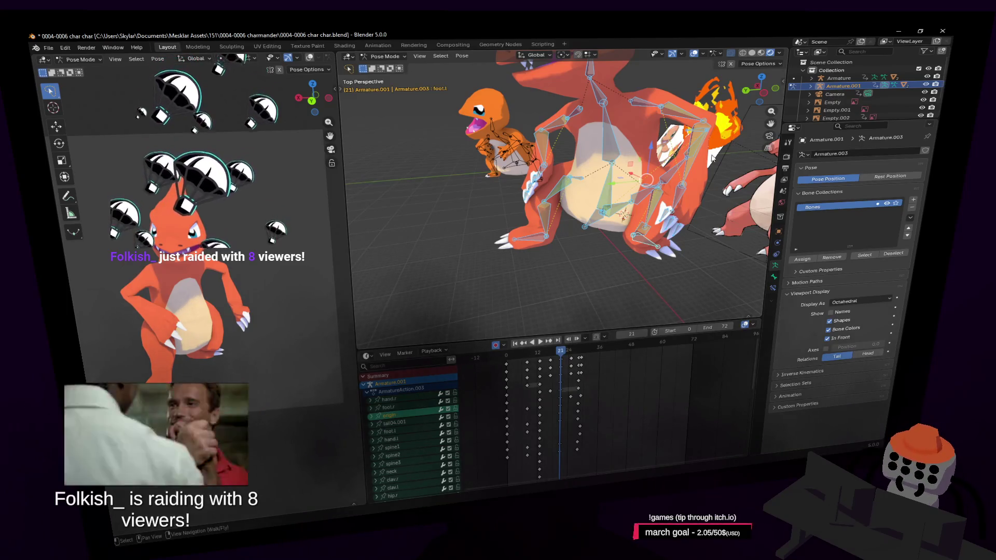
pyautogui.moveTo(738, 152); pyautogui.dragTo(669, 189, button='middle')
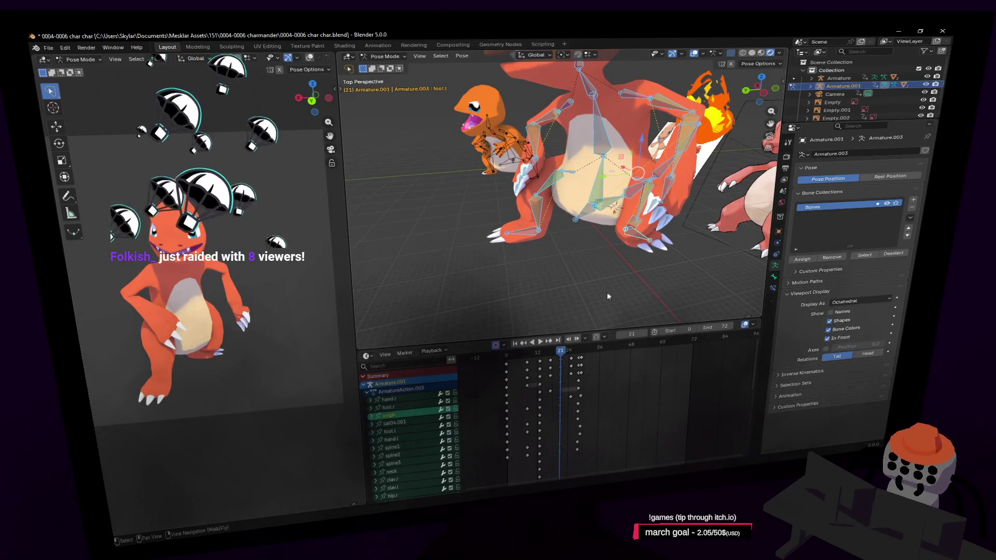
pyautogui.moveTo(573, 353); pyautogui.dragTo(561, 355)
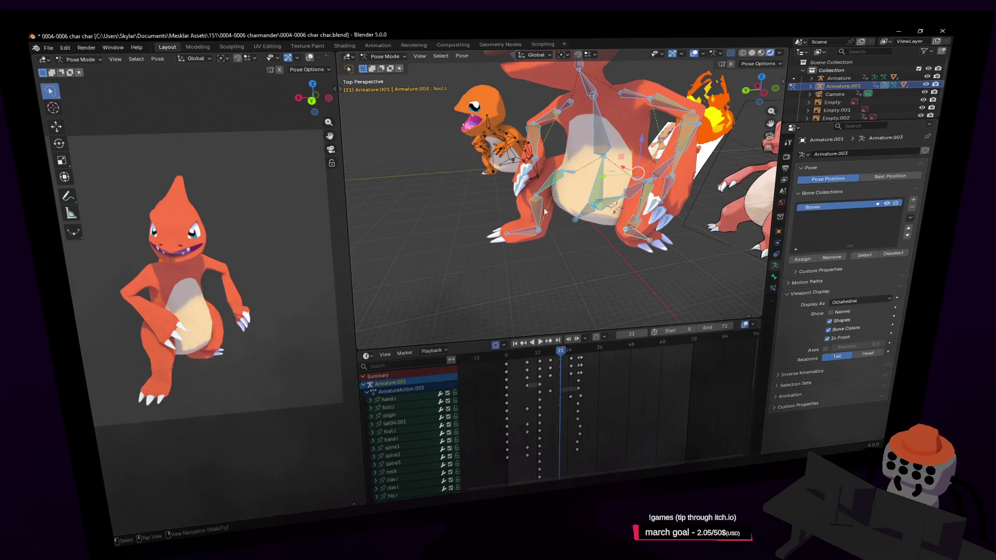
pyautogui.hotkey('shift', '`')
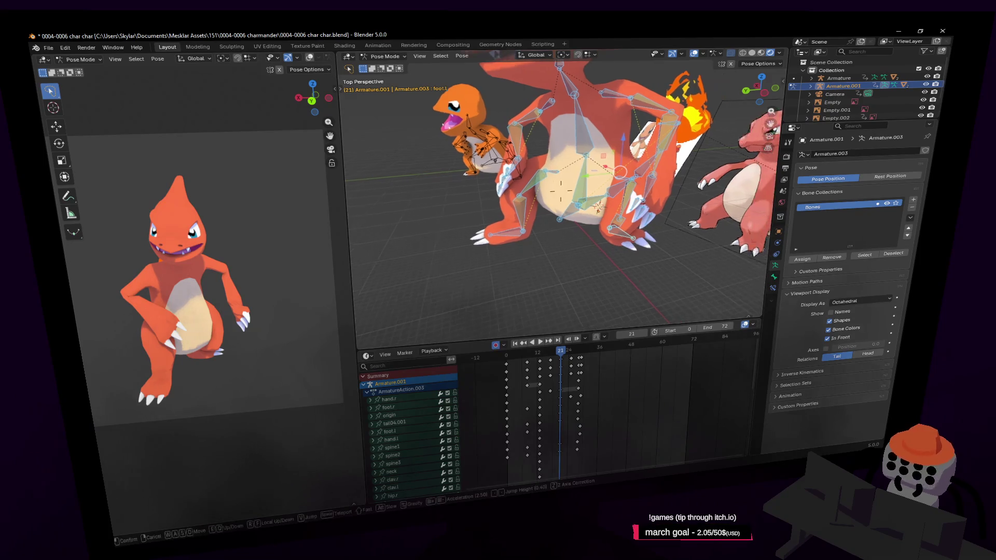
# - Select the spine1 bone and scrub the animation from frame 6 through 7 to frame 22
pyautogui.press('w')
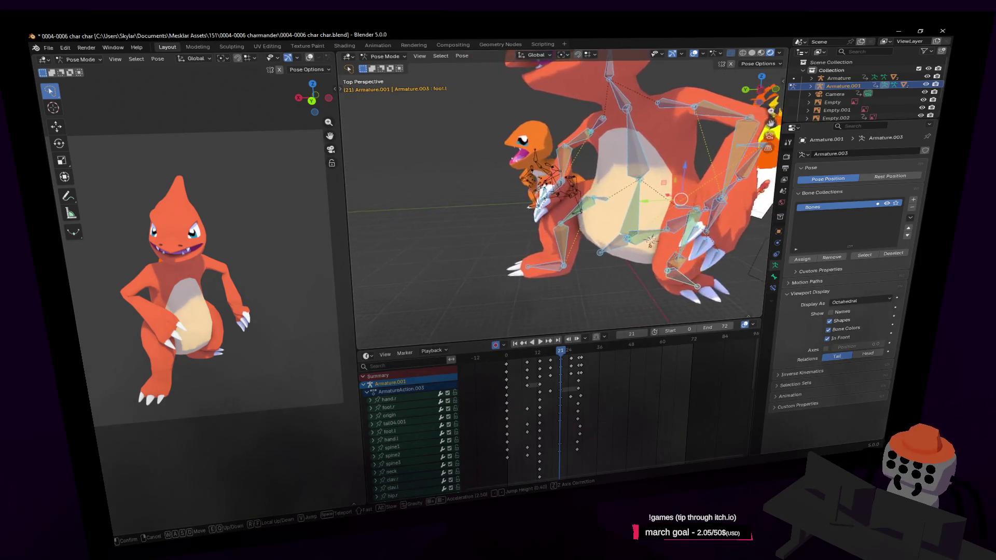
pyautogui.click(528, 211)
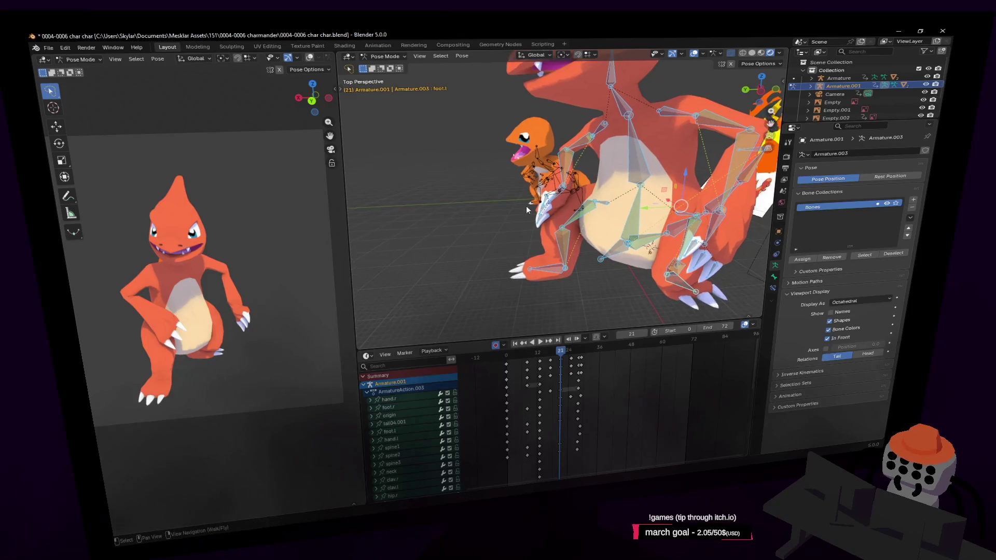
pyautogui.click(635, 238)
pyautogui.hotkey('shift', '`')
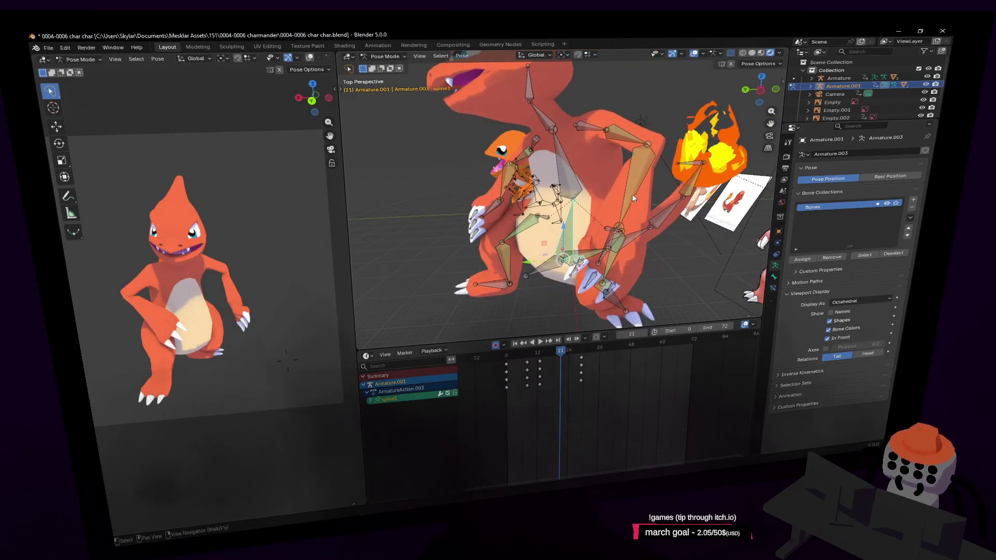
pyautogui.press('Return')
pyautogui.click(520, 356)
pyautogui.moveTo(520, 358); pyautogui.dragTo(527, 357)
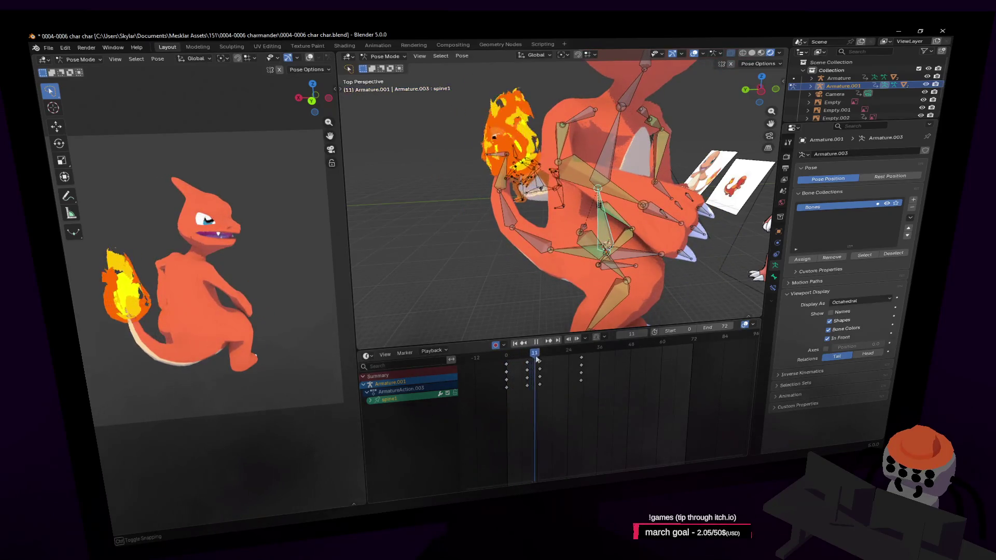
pyautogui.moveTo(526, 356); pyautogui.dragTo(581, 373)
# - Play briefly from frame 26, step keyframes back to frame 0, then leave the playhead on frame 12
pyautogui.hotkey('shift', '`')
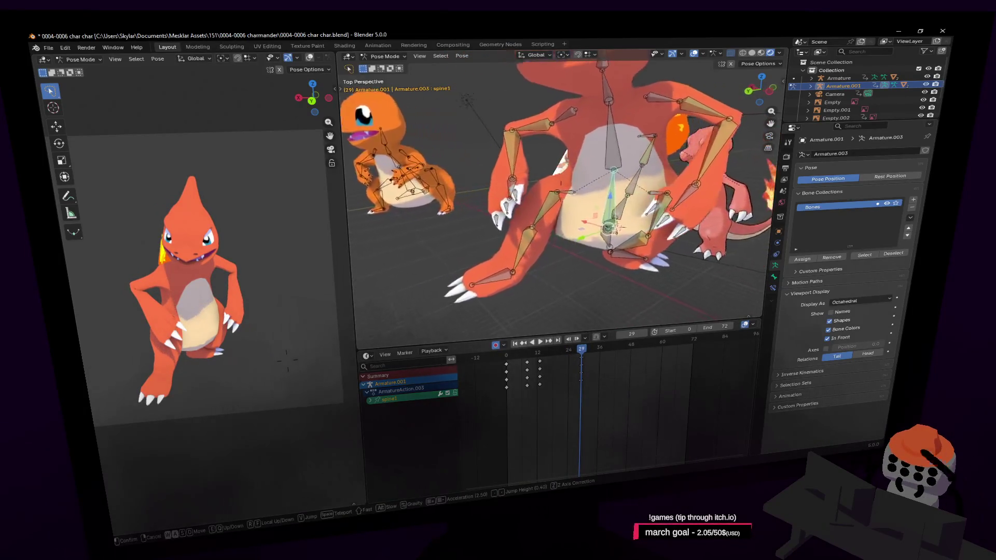
pyautogui.click(602, 258)
pyautogui.scroll(1, 608, 252)
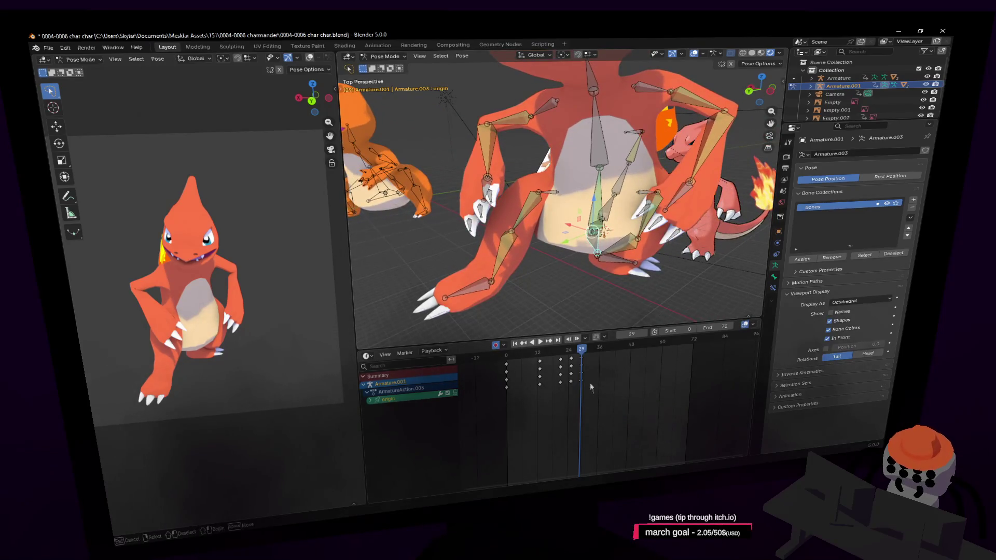
pyautogui.moveTo(580, 352); pyautogui.dragTo(575, 354)
pyautogui.press('space')
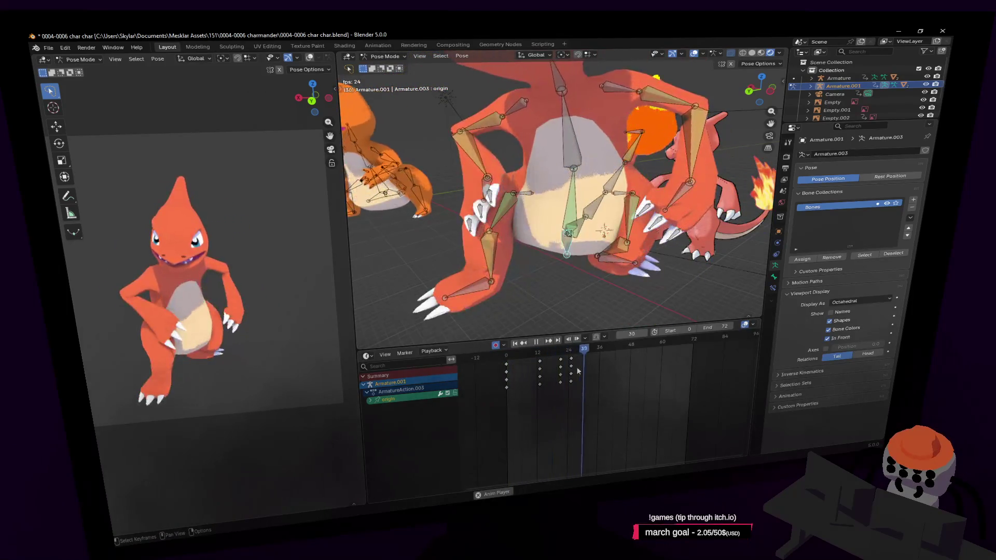
pyautogui.press('space')
pyautogui.press('Down')
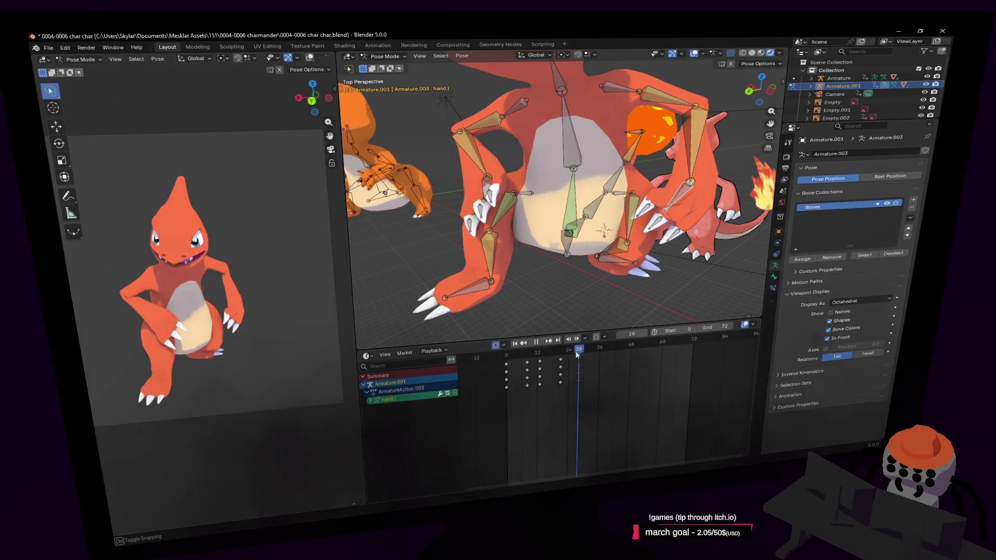
pyautogui.press('Down')
pyautogui.press('Down')
pyautogui.press('Down')
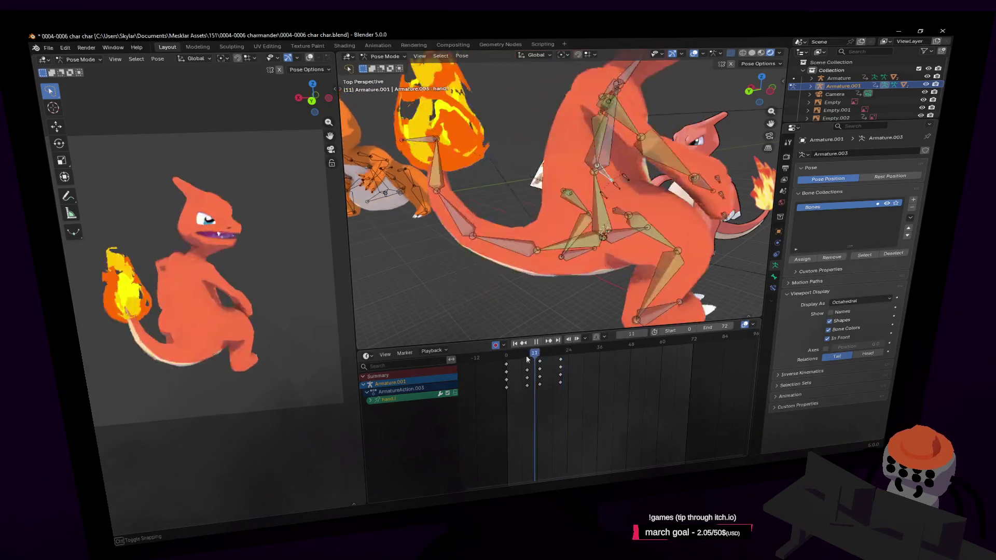
pyautogui.press('Down')
pyautogui.press('Down')
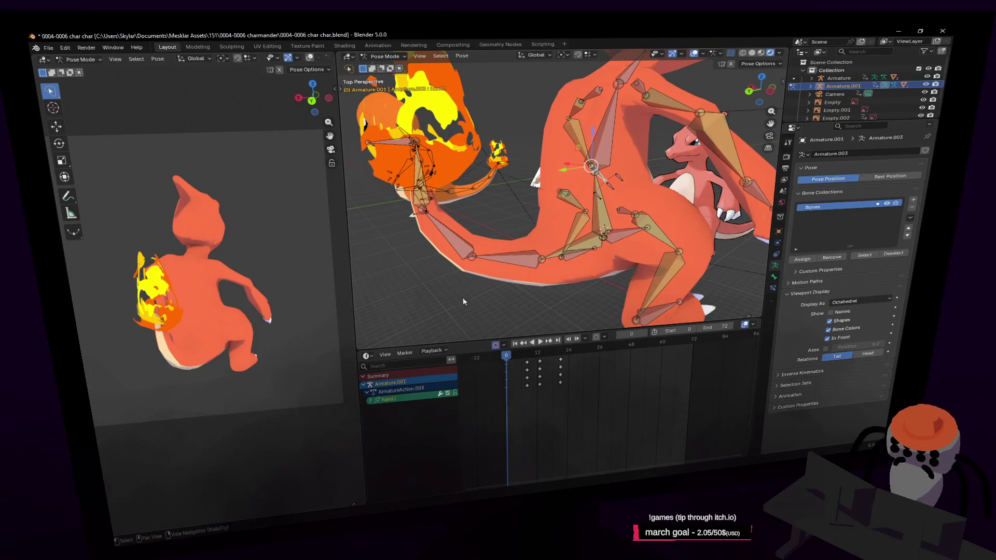
pyautogui.moveTo(515, 356); pyautogui.dragTo(538, 355)
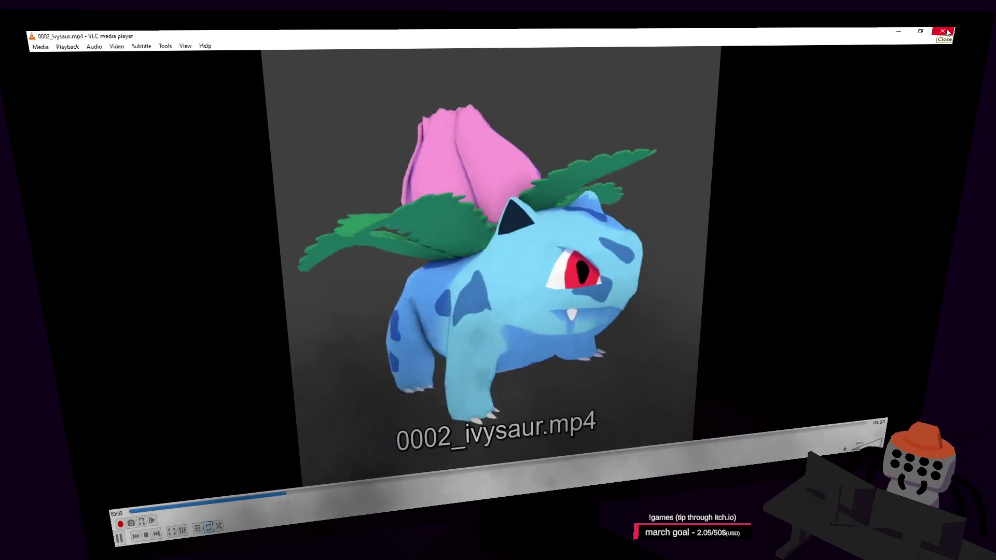
# - Watch and close the ivysaur and venusaur clips in VLC, then return to the Blender 3D view
pyautogui.click(948, 31)
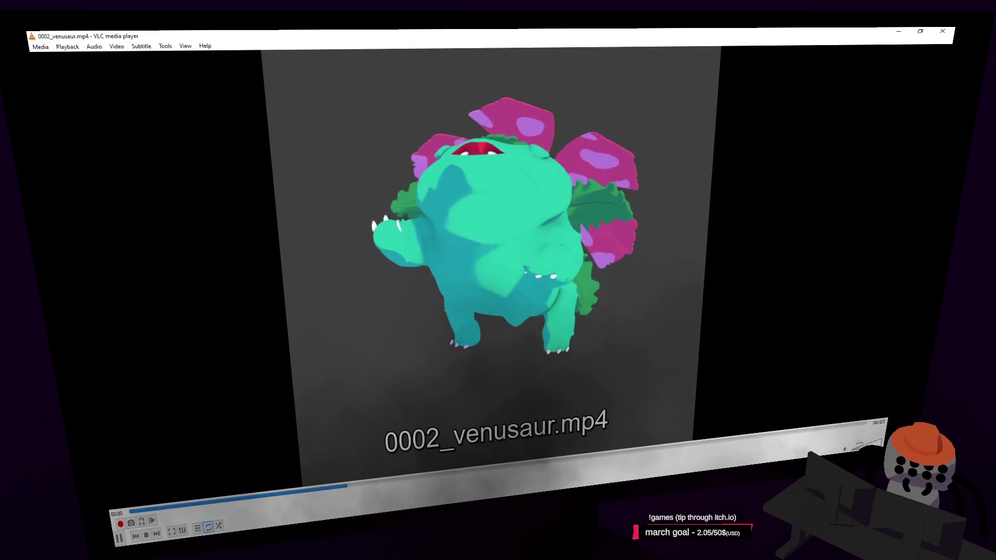
pyautogui.click(942, 31)
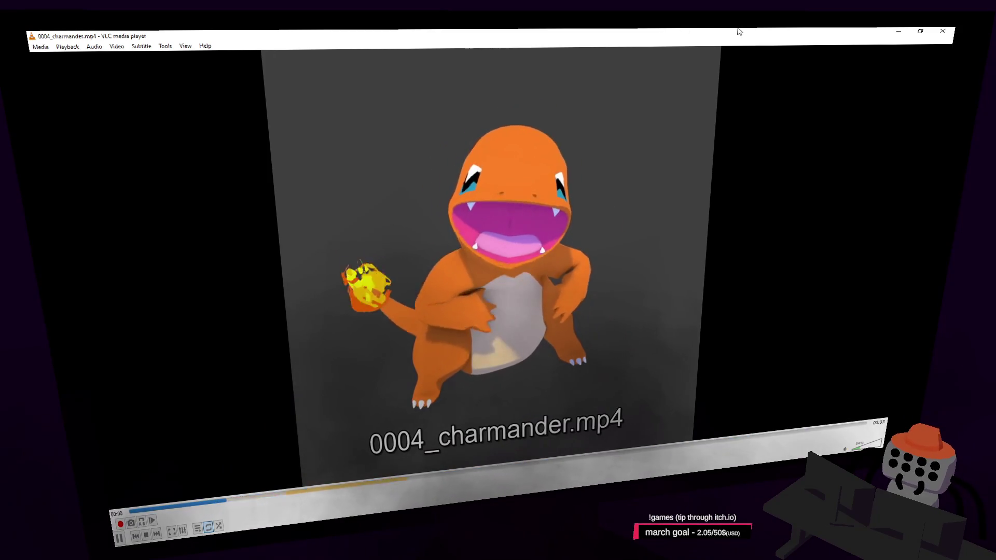
pyautogui.hotkey('shift', '`')
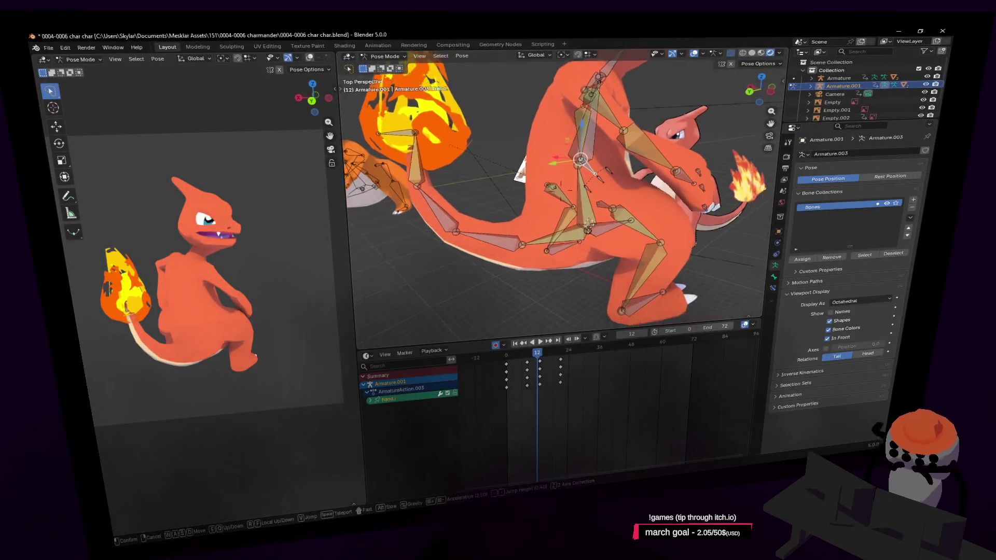
# - Fly back from the rig, play and scrub through frames 14 and 30 to 0, then jump a keyframe
pyautogui.press('s')
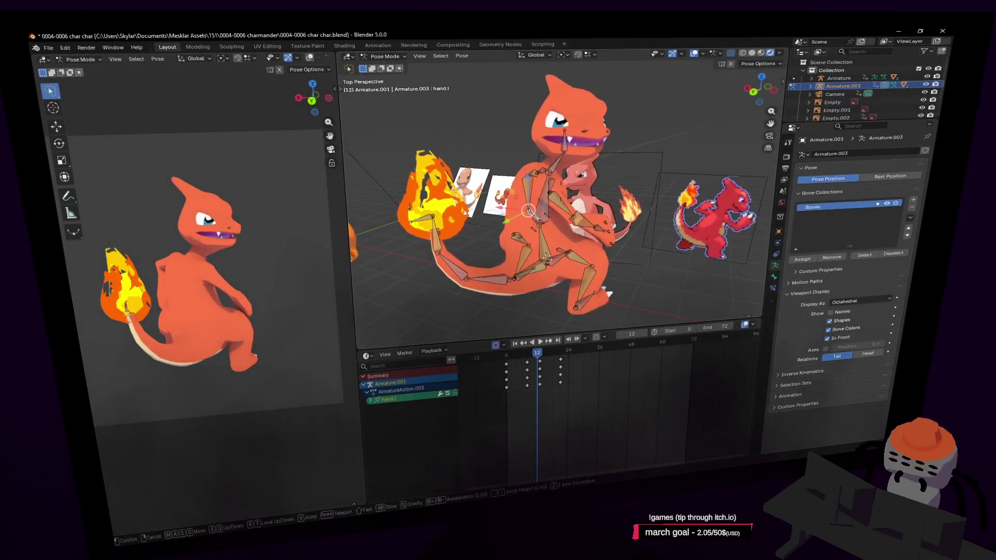
pyautogui.click(539, 217)
pyautogui.press('space')
pyautogui.moveTo(511, 354); pyautogui.dragTo(545, 352)
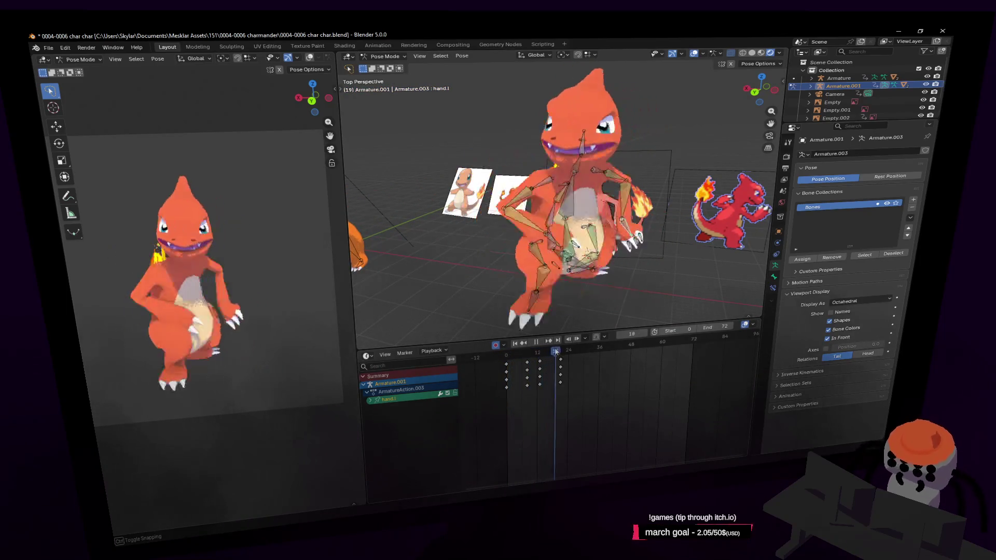
pyautogui.moveTo(543, 353)
pyautogui.mouseDown()
pyautogui.moveTo(583, 349)
pyautogui.moveTo(549, 364)
pyautogui.mouseUp()
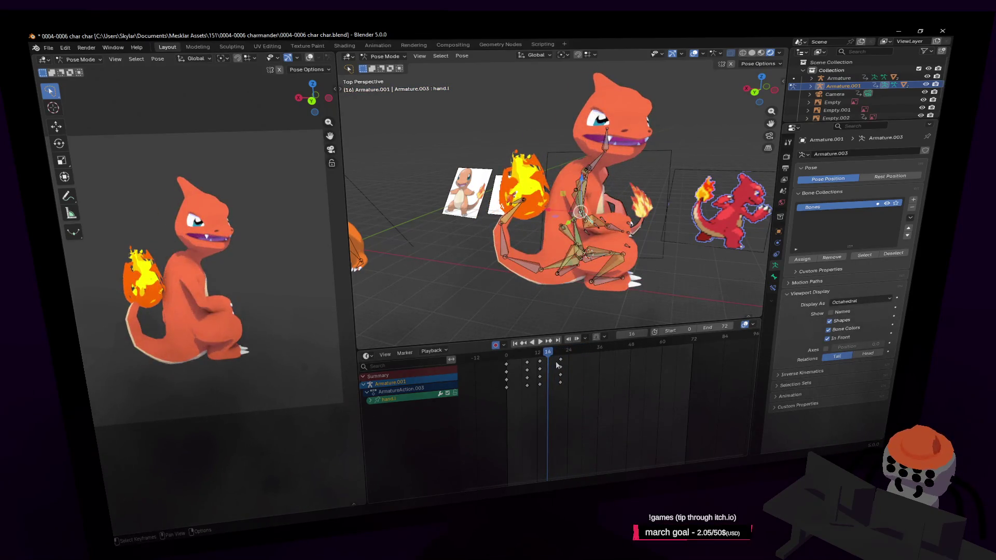
pyautogui.moveTo(549, 364)
pyautogui.mouseDown()
pyautogui.moveTo(513, 356)
pyautogui.moveTo(561, 356)
pyautogui.moveTo(540, 357)
pyautogui.mouseUp()
pyautogui.press('Up')
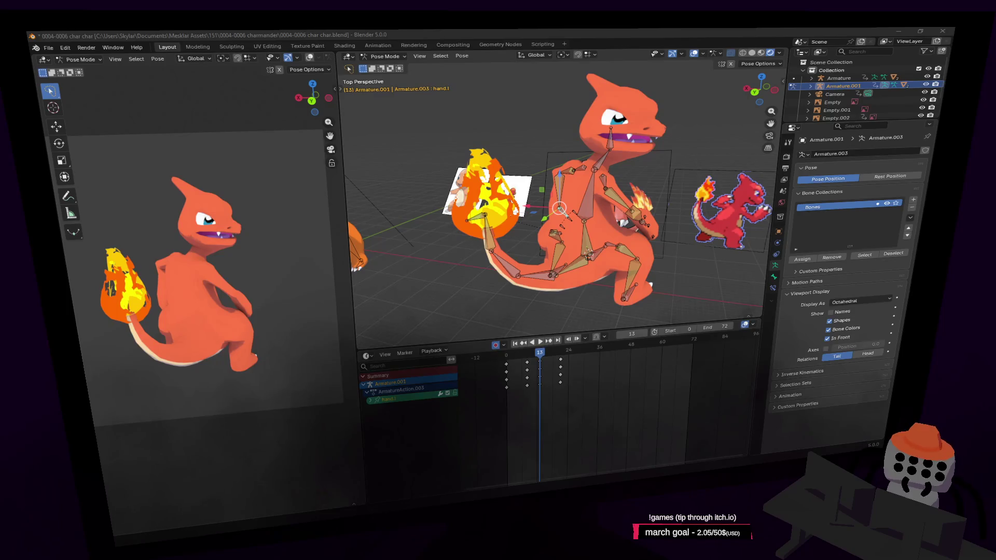
# - Select the origin bone and fly around Charmander's front, pulling back to the whole character
pyautogui.hotkey('shift', '`')
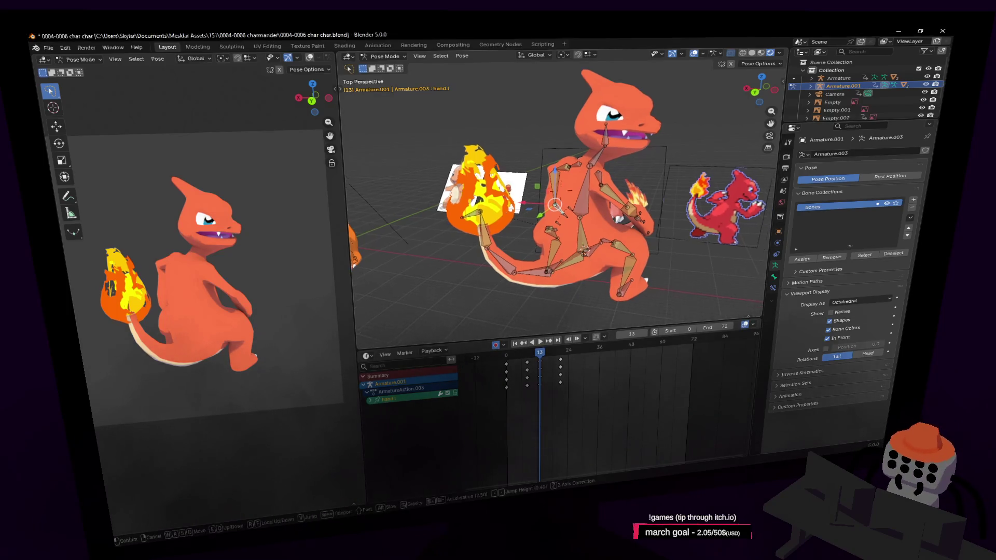
pyautogui.press('w')
pyautogui.click(613, 201)
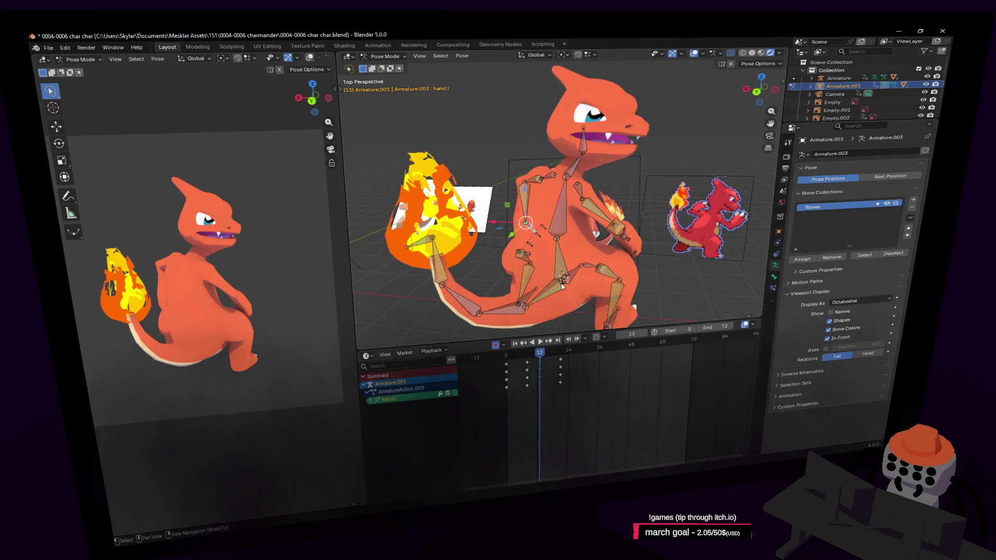
pyautogui.click(577, 267)
pyautogui.moveTo(579, 267); pyautogui.dragTo(637, 143, button='middle')
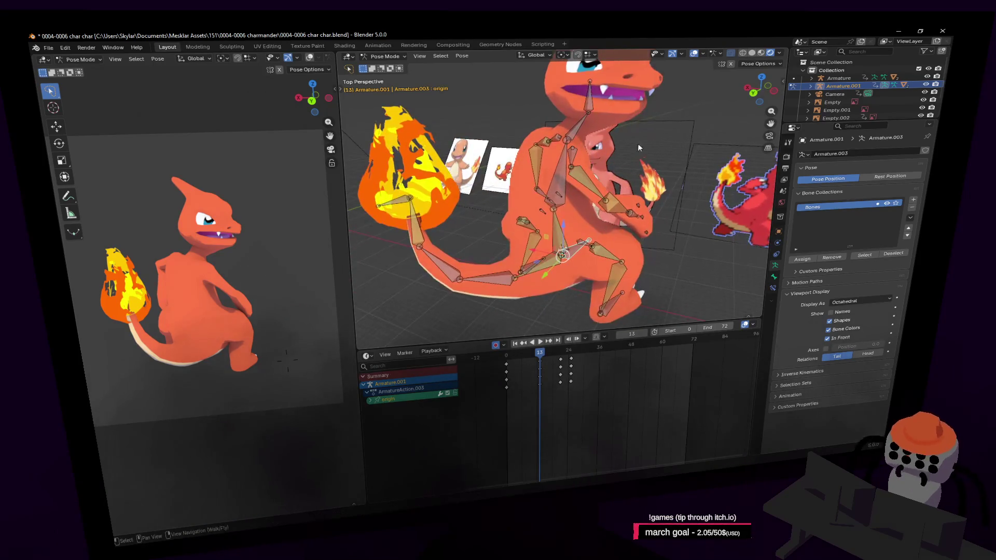
pyautogui.hotkey('shift', '`')
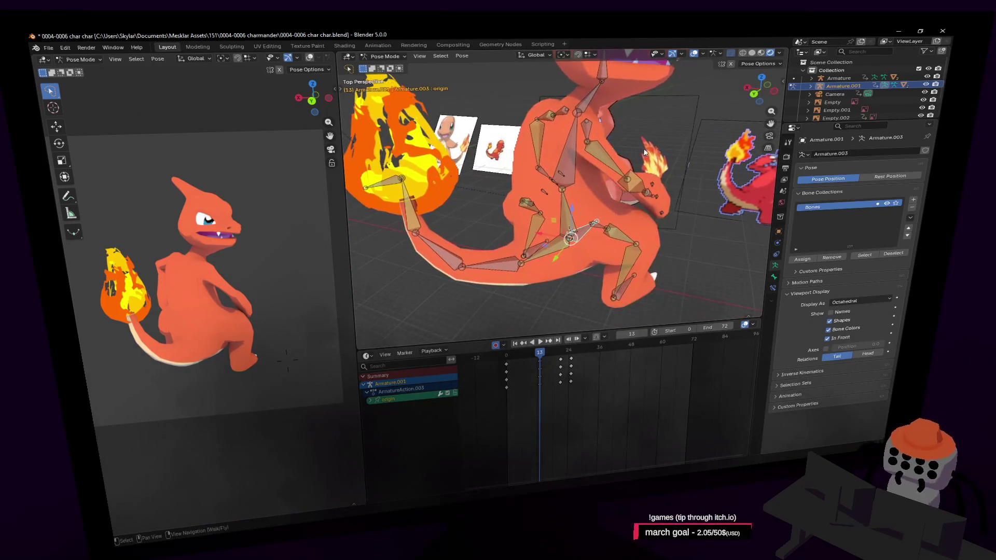
pyautogui.press('w')
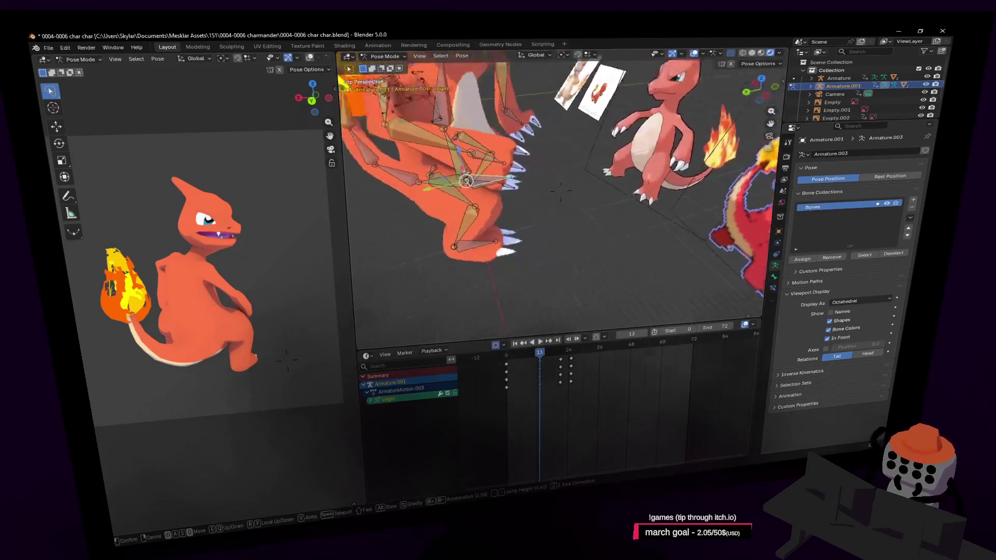
pyautogui.press('w')
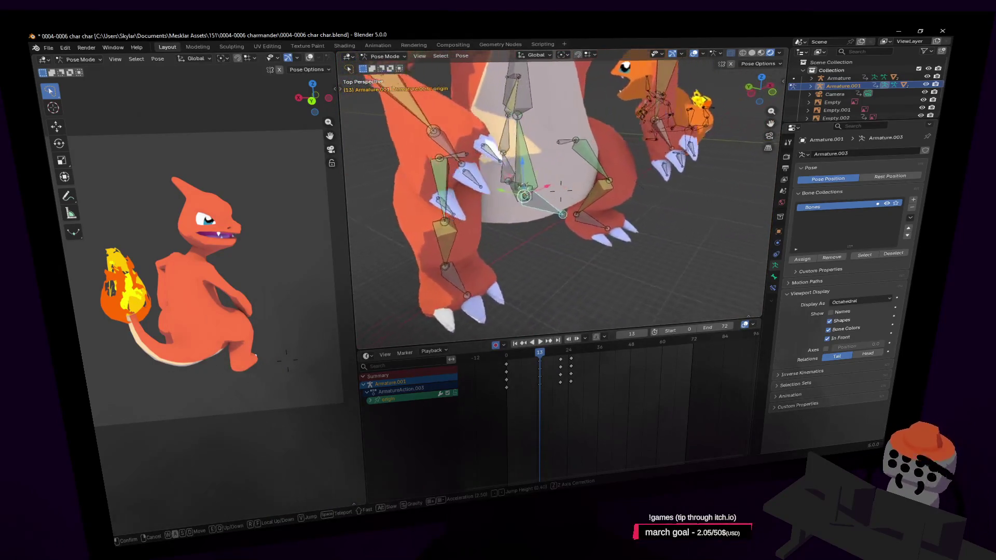
pyautogui.press('s')
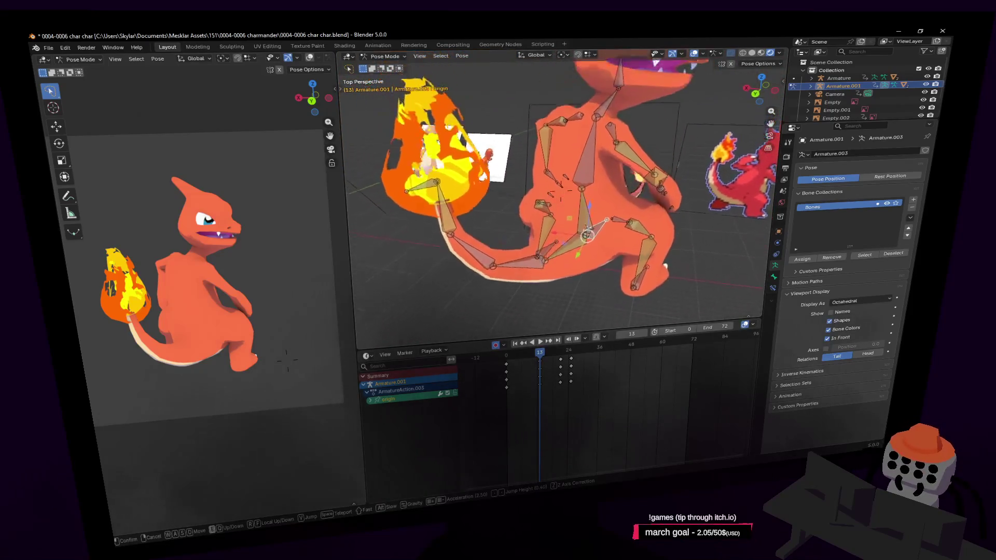
pyautogui.press('Return')
# - Step from frame 1 through keyframes to frame 30, then select spine1 and orbit the torso close up
pyautogui.moveTo(520, 356)
pyautogui.mouseDown()
pyautogui.moveTo(510, 366)
pyautogui.moveTo(566, 352)
pyautogui.moveTo(544, 371)
pyautogui.moveTo(511, 373)
pyautogui.mouseUp()
pyautogui.press('Down')
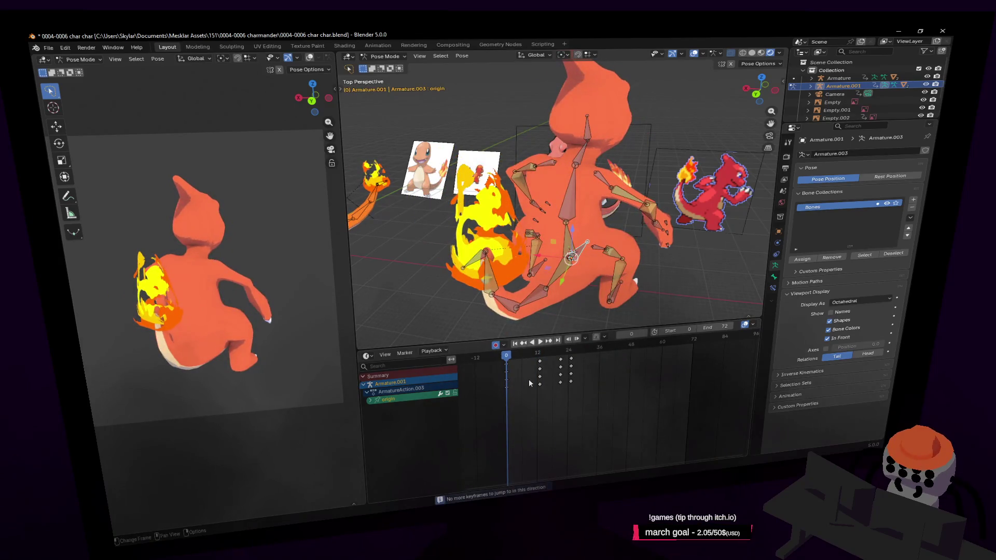
pyautogui.press('space')
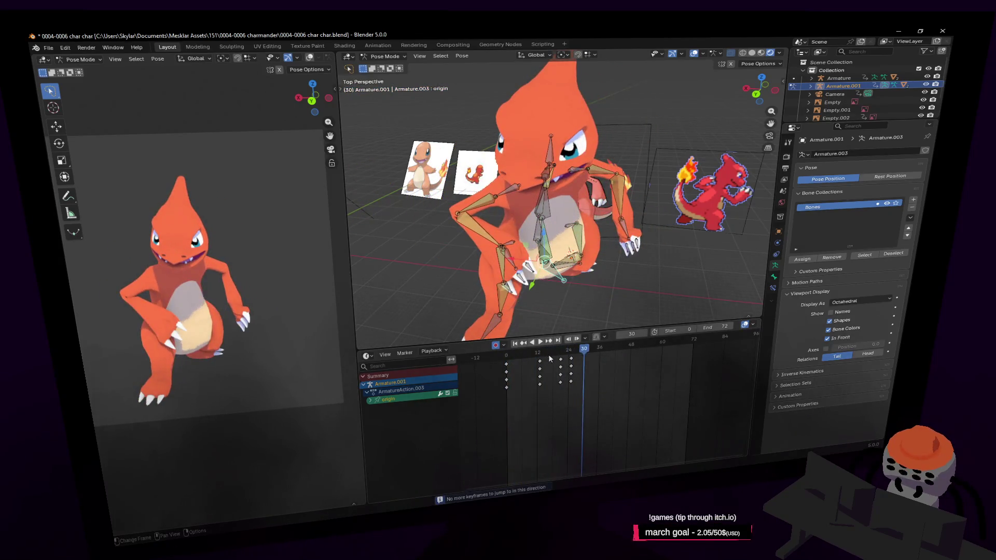
pyautogui.hotkey('shift', '`')
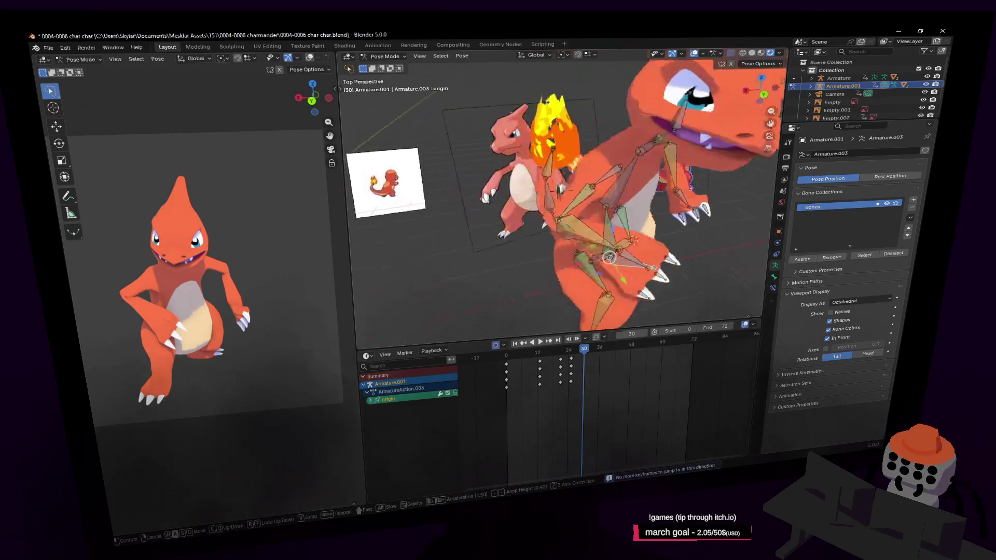
pyautogui.click(466, 204)
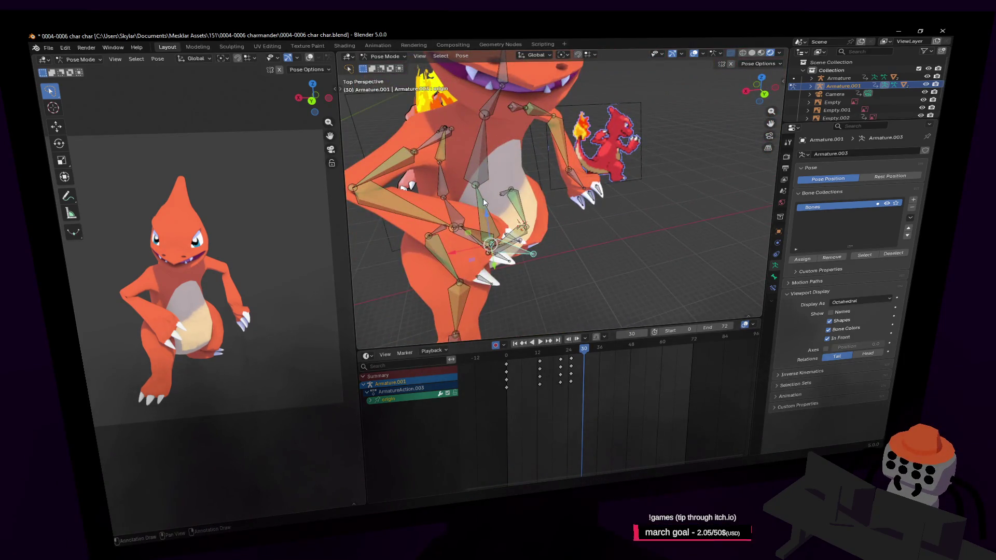
pyautogui.click(484, 202)
pyautogui.moveTo(484, 202); pyautogui.dragTo(286, 360, button='middle')
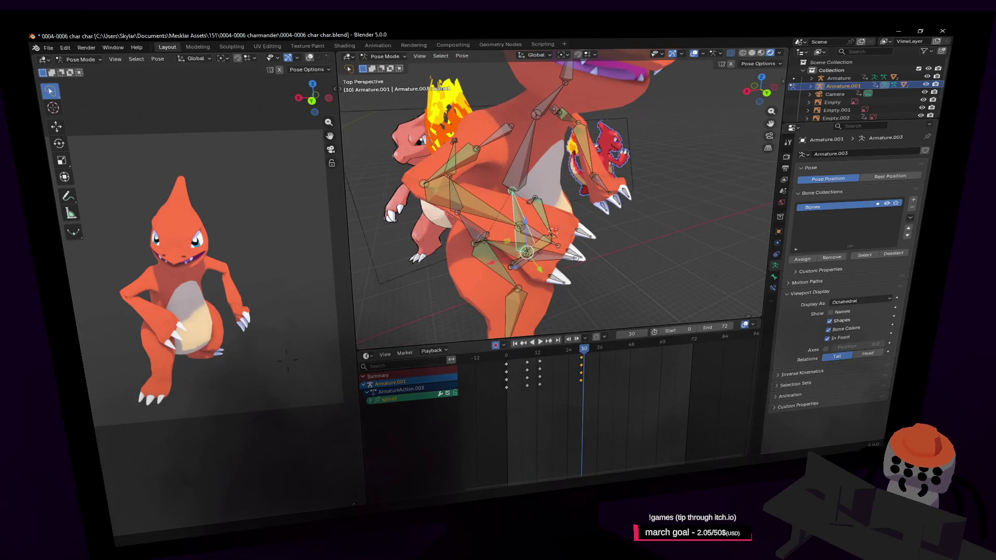
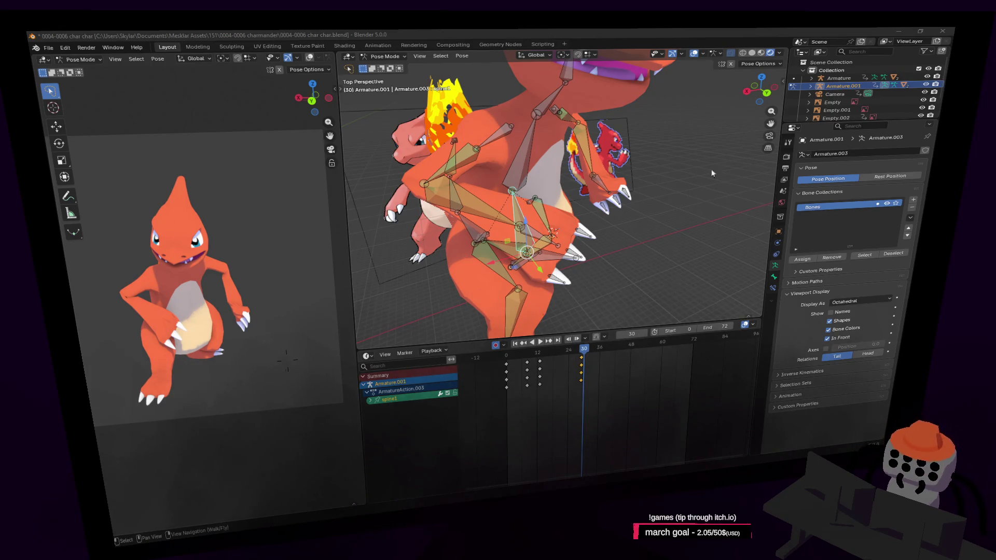
# - Fly the view in on the hand and confirm hand.r rotated about -17° at frame 30
pyautogui.hotkey('shift', '`')
pyautogui.press('w')
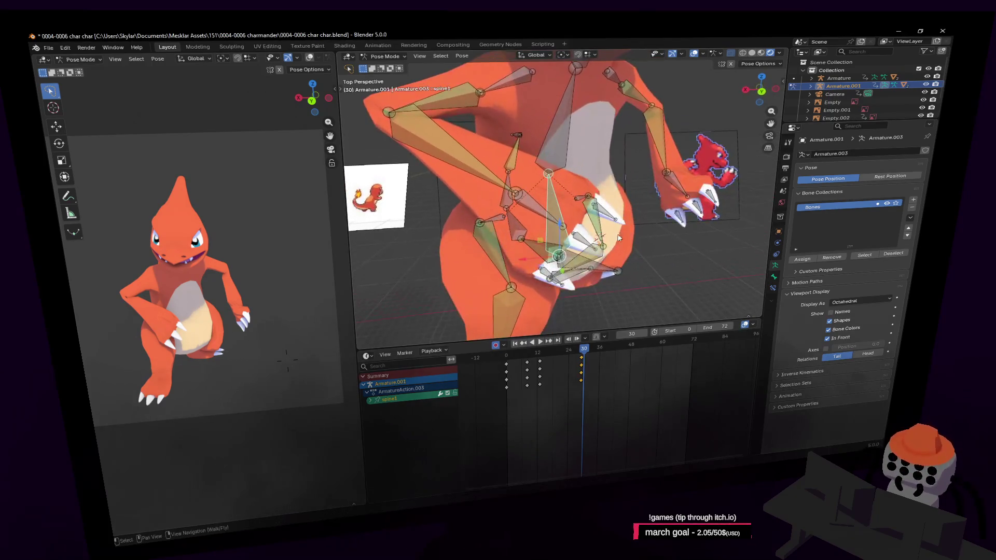
pyautogui.click(591, 172)
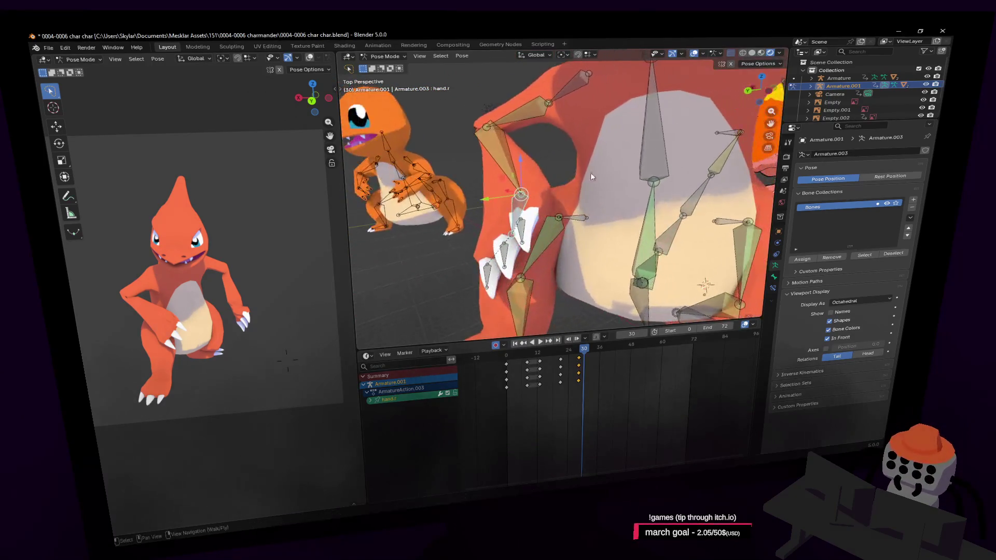
pyautogui.hotkey('shift', '`')
pyautogui.press('s')
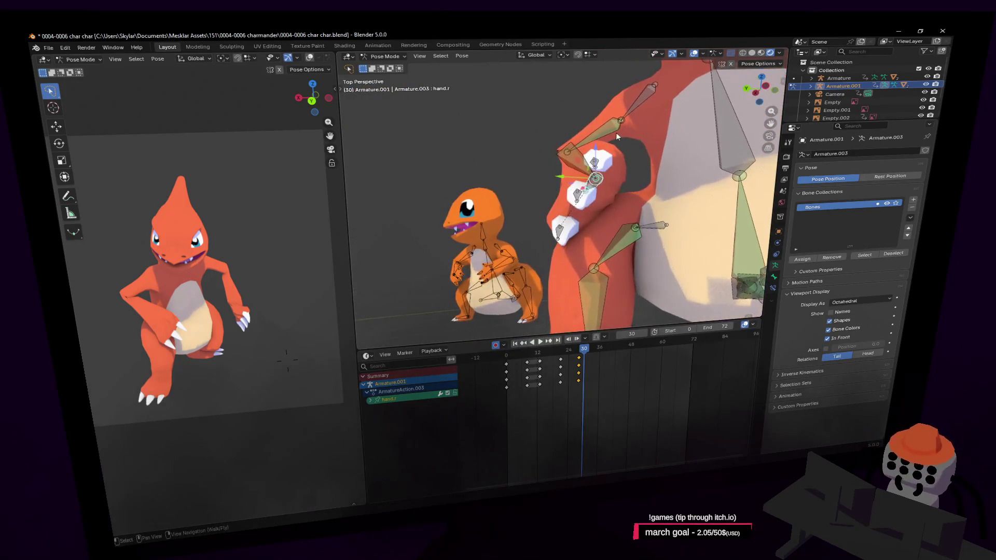
pyautogui.click(676, 125)
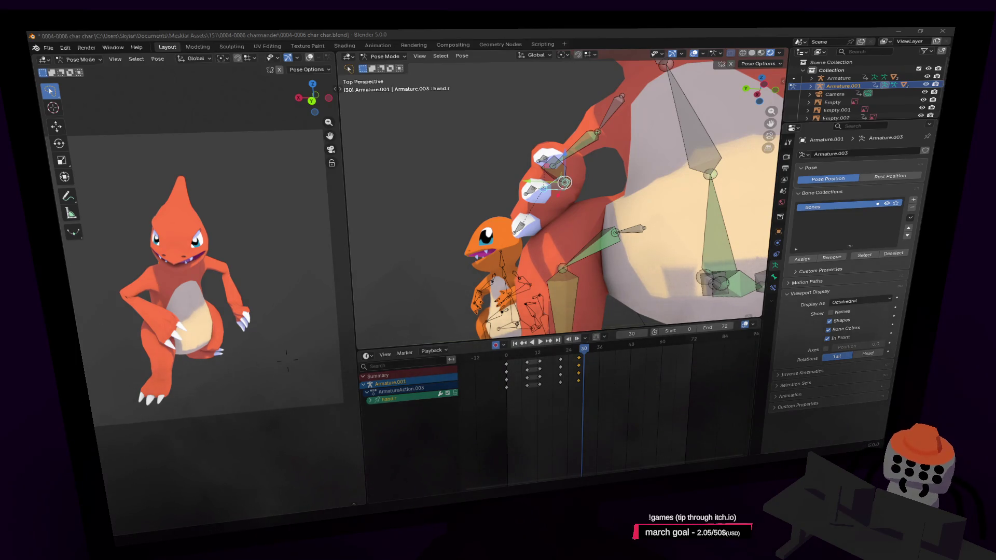
pyautogui.hotkey('shift', '`')
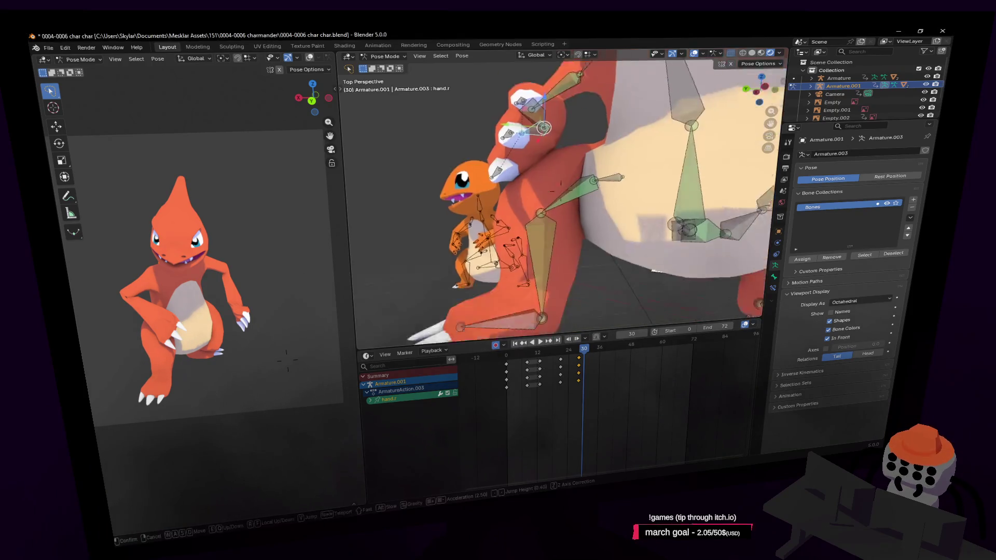
pyautogui.click(583, 215)
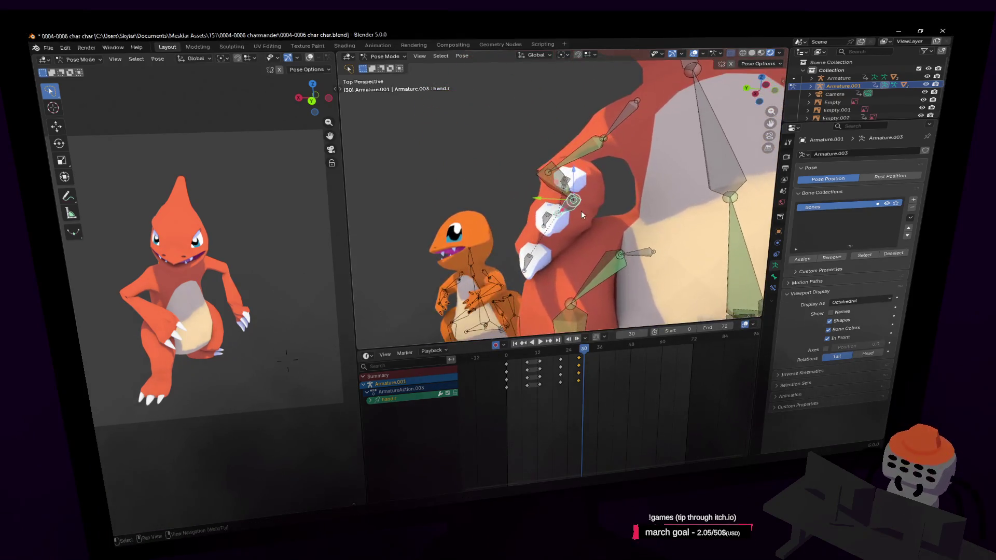
pyautogui.click(639, 168)
# - Fly the view out to compare the pose against the reference images and other models
pyautogui.moveTo(640, 168); pyautogui.dragTo(641, 142, button='middle')
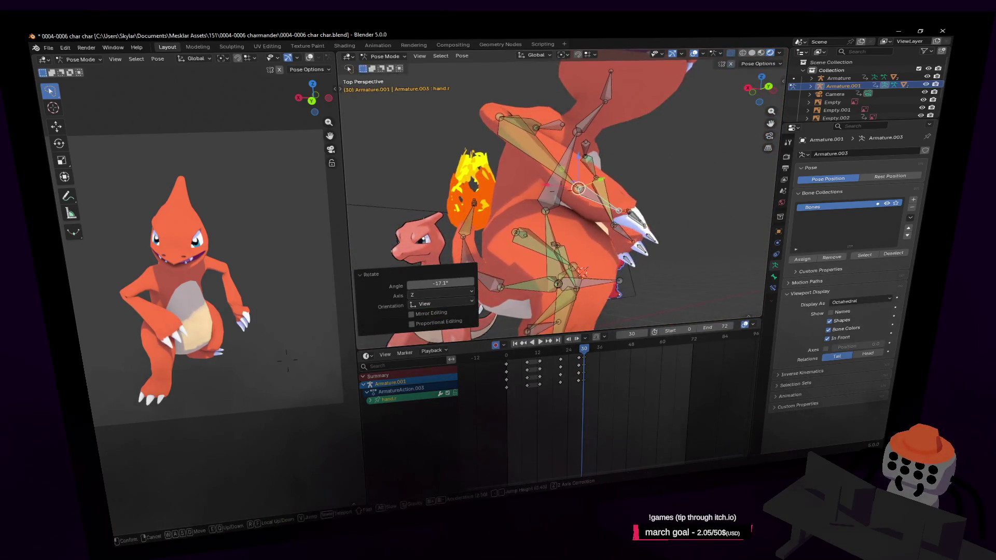
pyautogui.press('w')
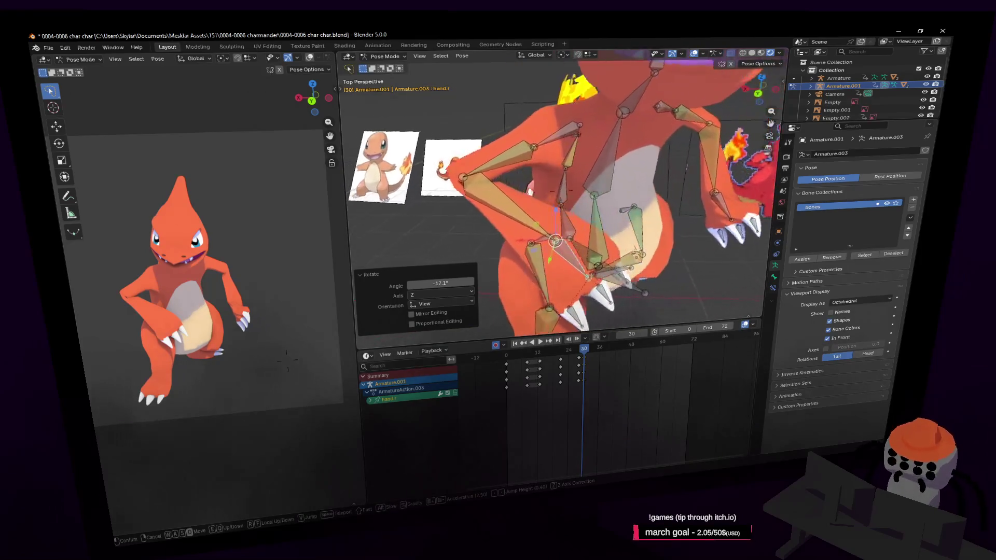
pyautogui.press('s')
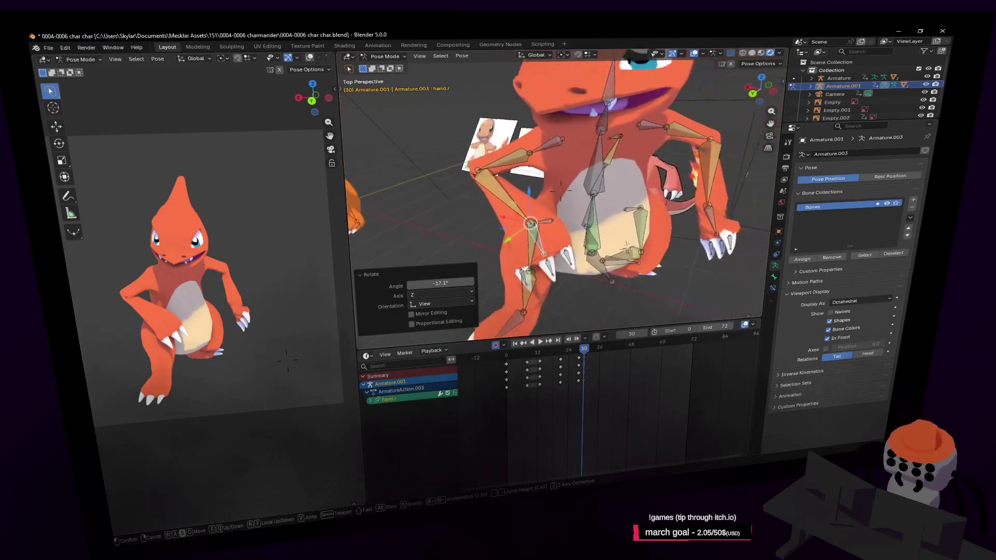
pyautogui.press('s')
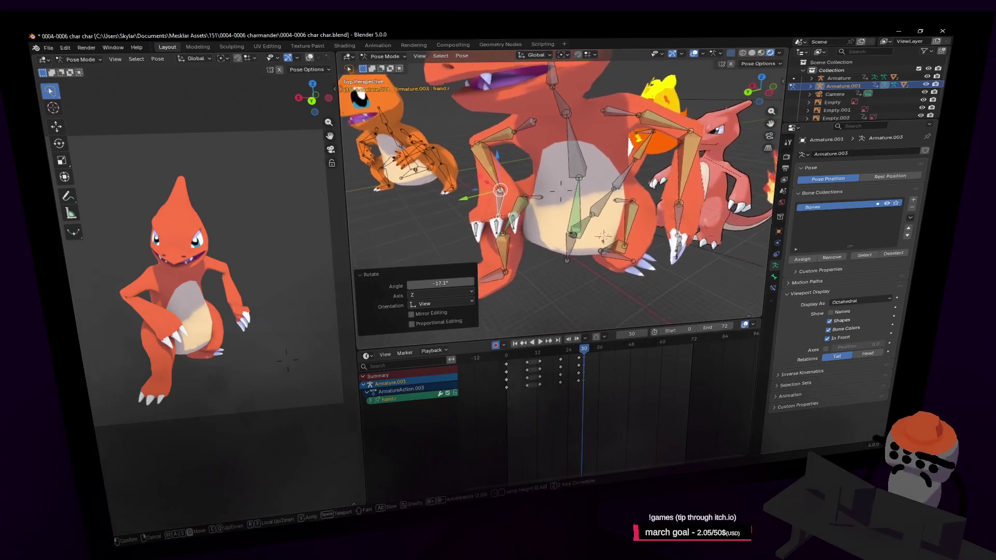
pyautogui.press('s')
pyautogui.click(662, 169)
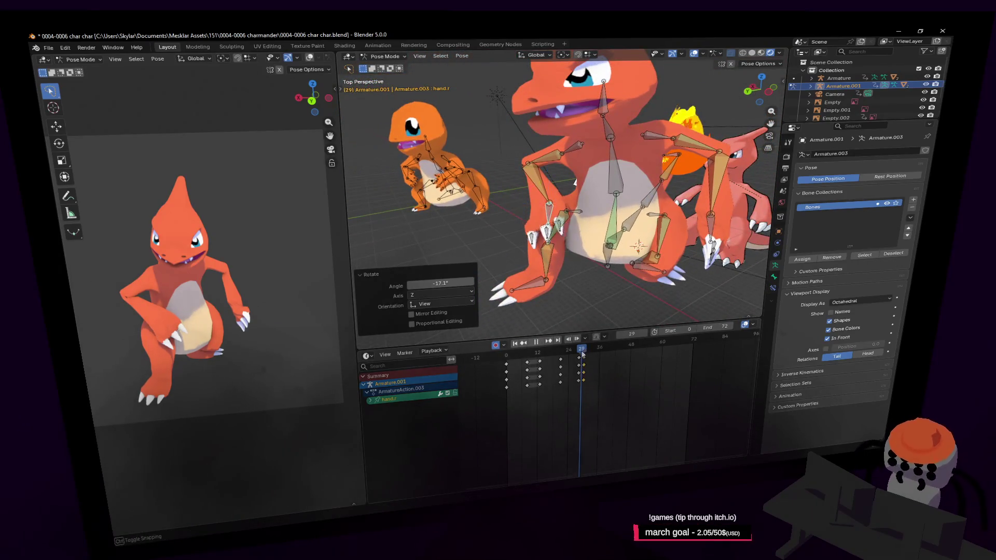
# - Move to frame 28 and rotate hand.r into an adjusted pose, confirming twice
pyautogui.moveTo(562, 362); pyautogui.dragTo(585, 365)
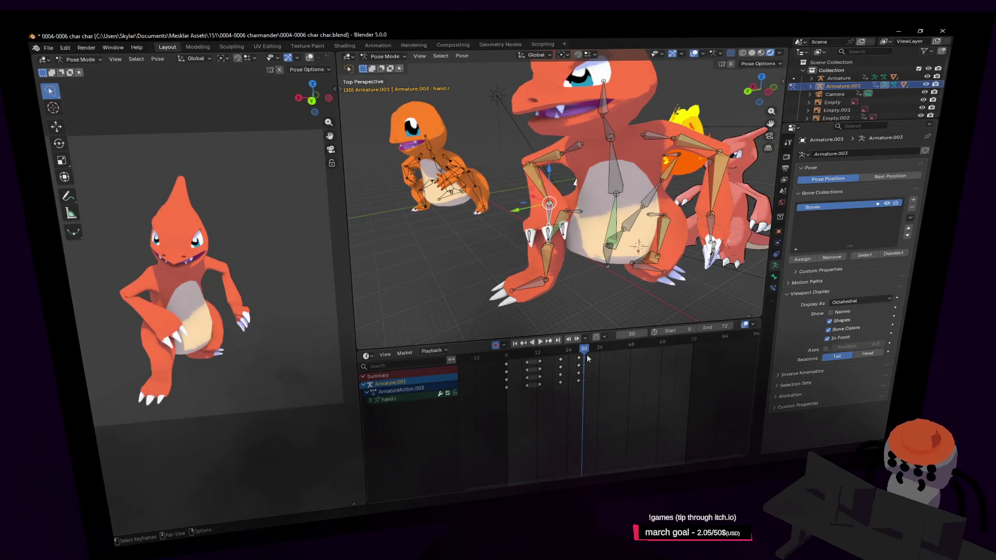
pyautogui.hotkey('shift', '`')
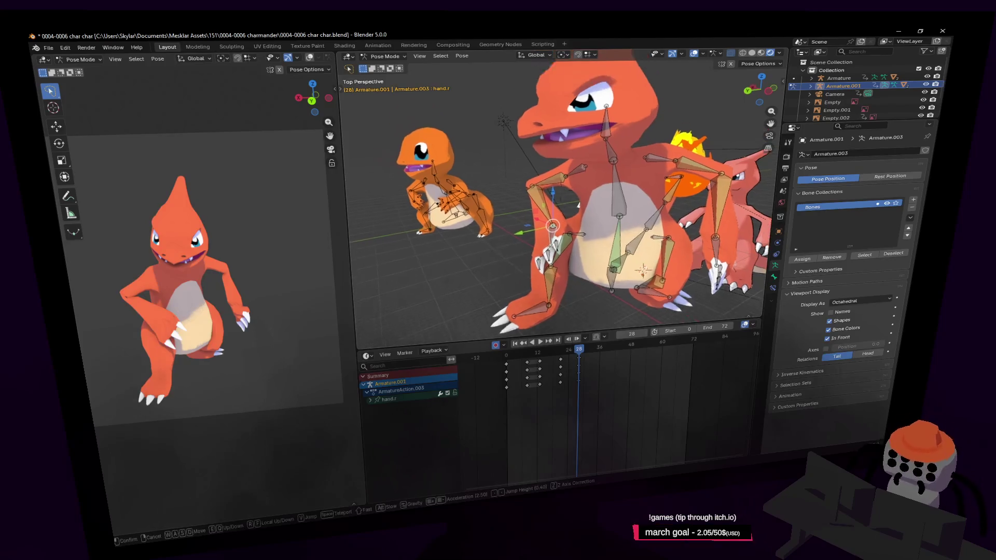
pyautogui.press('w')
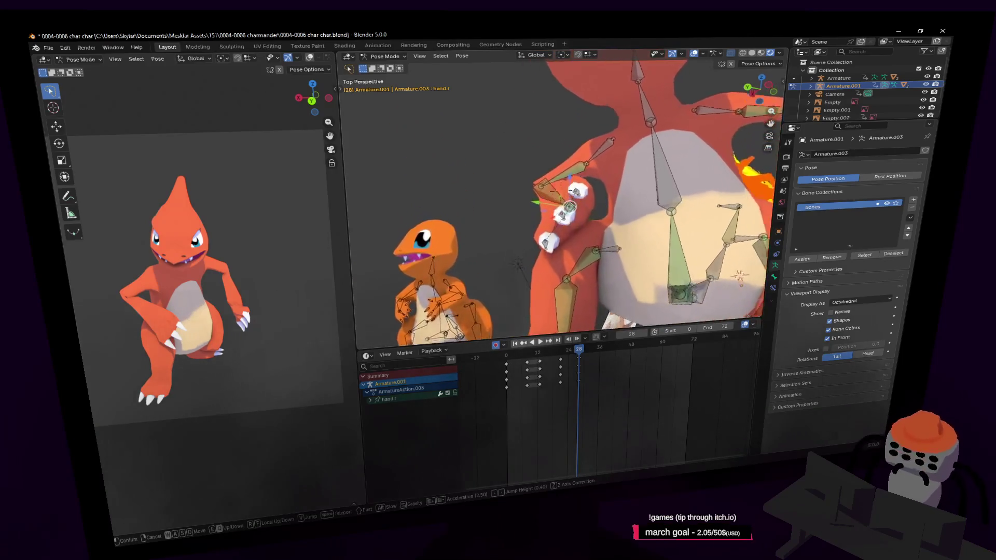
pyautogui.click(617, 170)
pyautogui.click(645, 199)
pyautogui.hotkey('shift', '`')
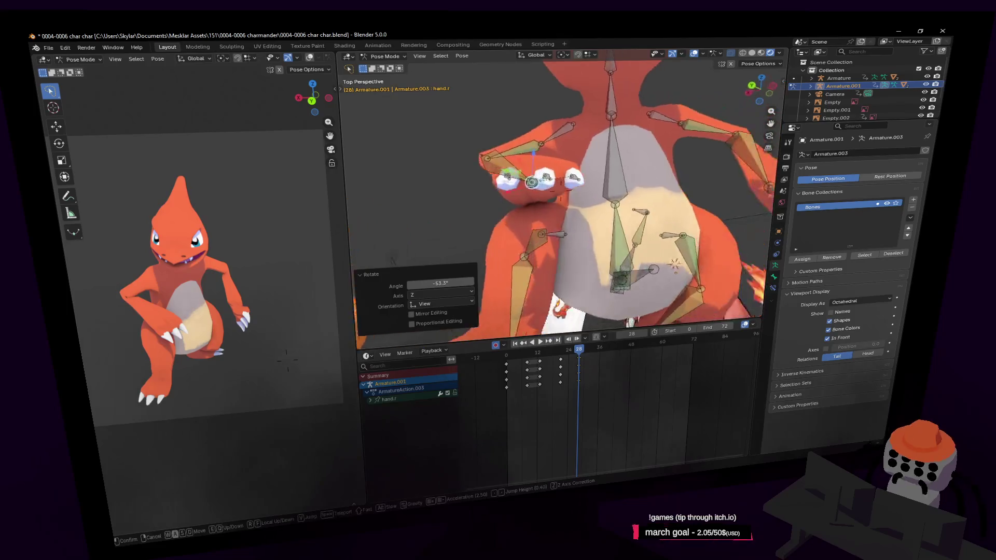
pyautogui.click(613, 216)
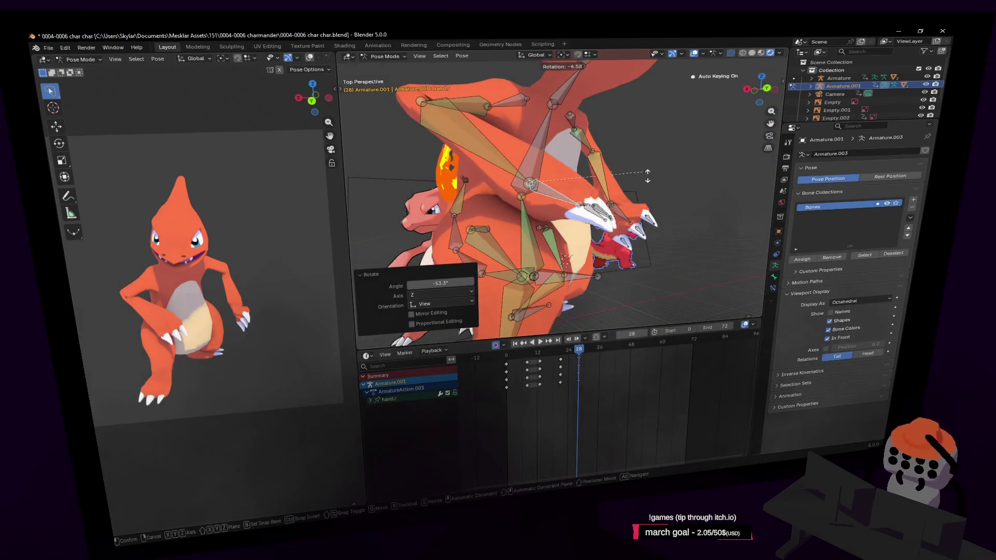
pyautogui.click(641, 200)
# - Check the armature's rest pose in Edit Mode, return to Pose Mode and play the animation
pyautogui.hotkey('shift', '`')
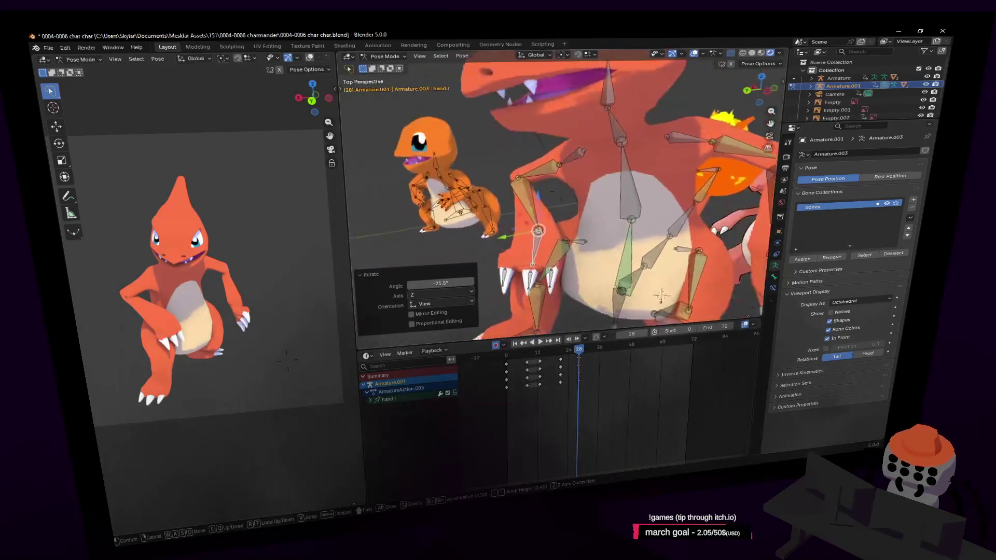
pyautogui.press('s')
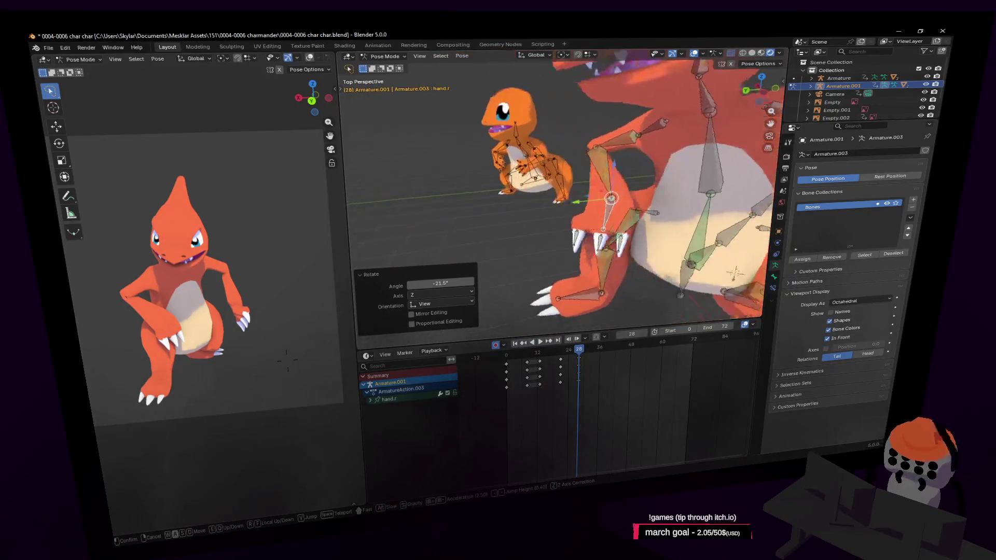
pyautogui.press('w')
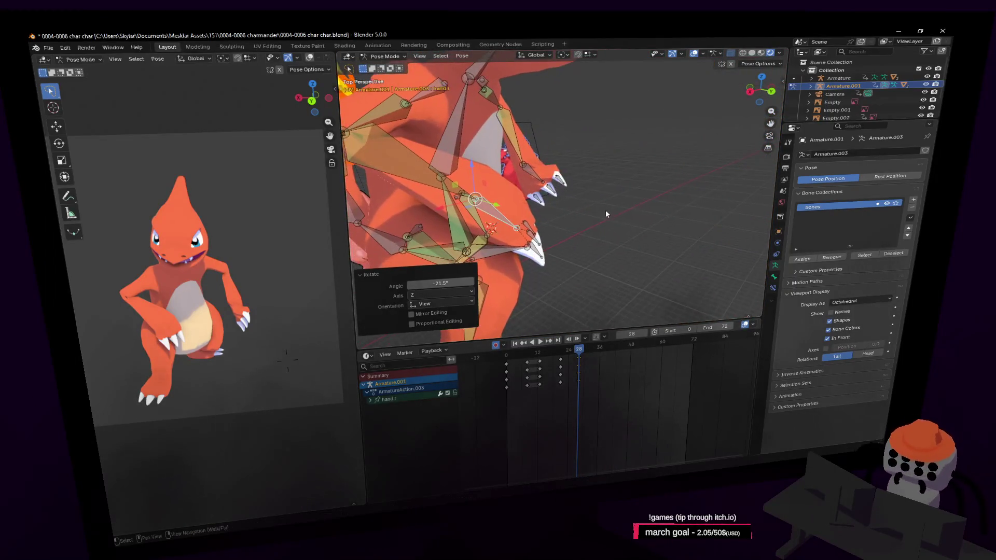
pyautogui.press('s')
pyautogui.click(612, 219)
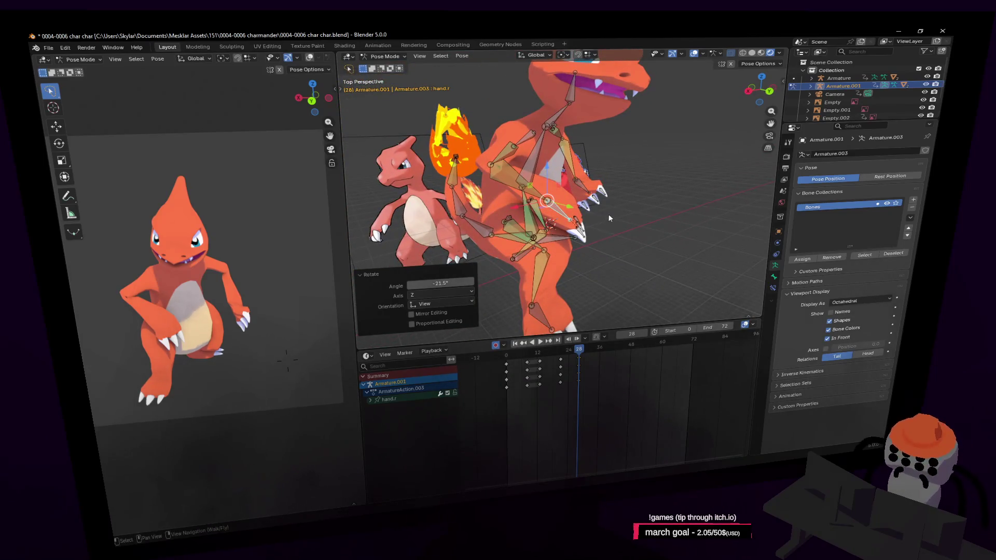
pyautogui.hotkey('shift', '`')
pyautogui.press('s')
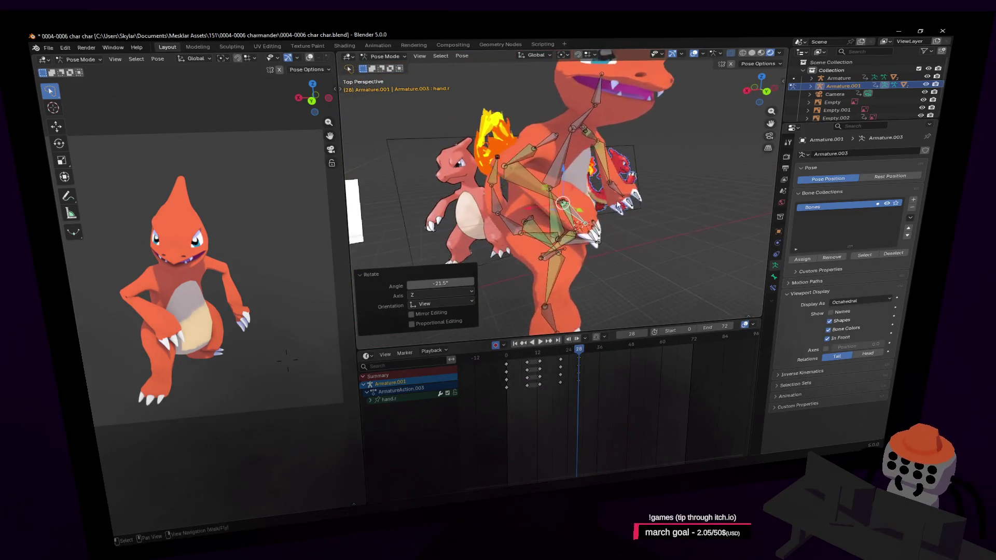
pyautogui.press('Tab')
pyautogui.click(668, 254)
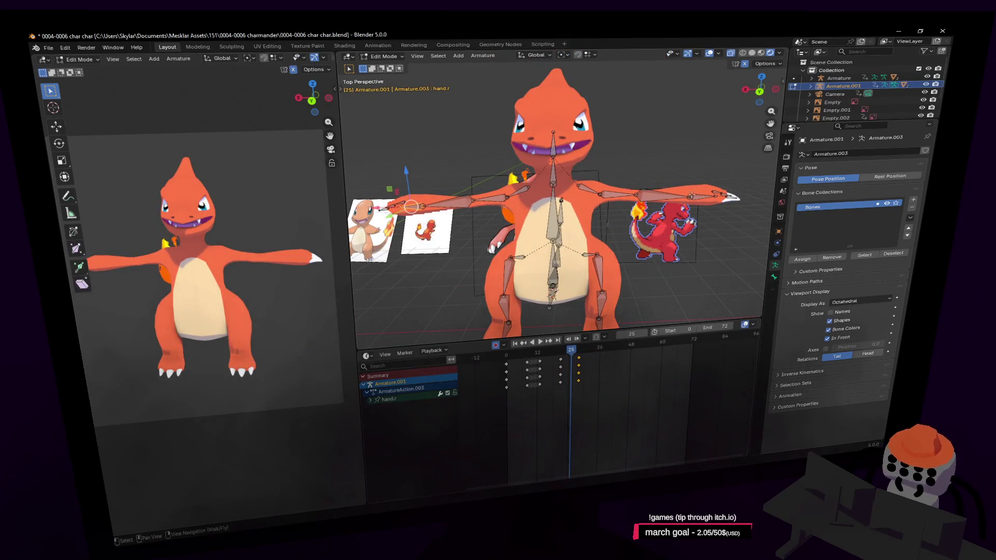
pyautogui.press('Tab')
pyautogui.press('space')
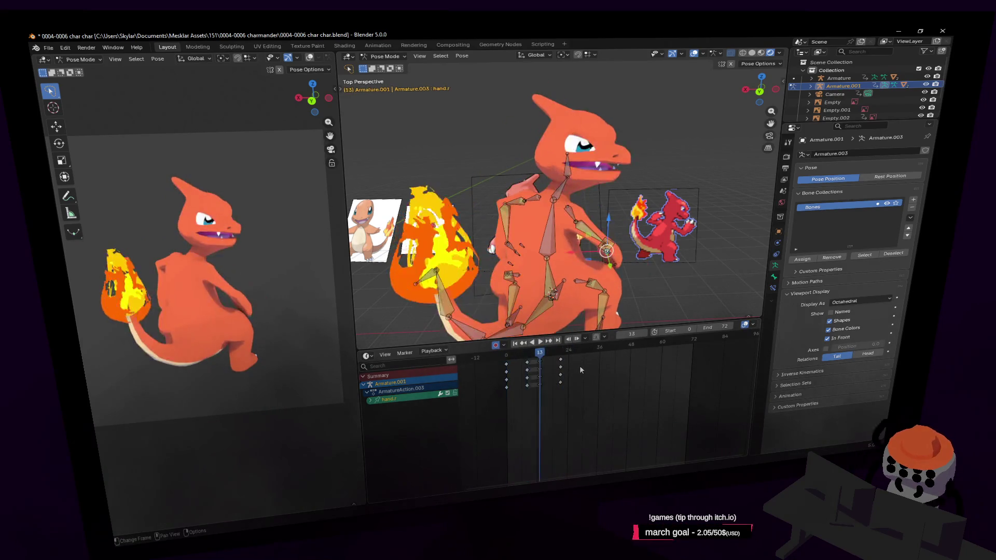
# - Refine the hand bone rotation during playback, settling at -18.6°
pyautogui.hotkey('shift', '`')
pyautogui.press('w')
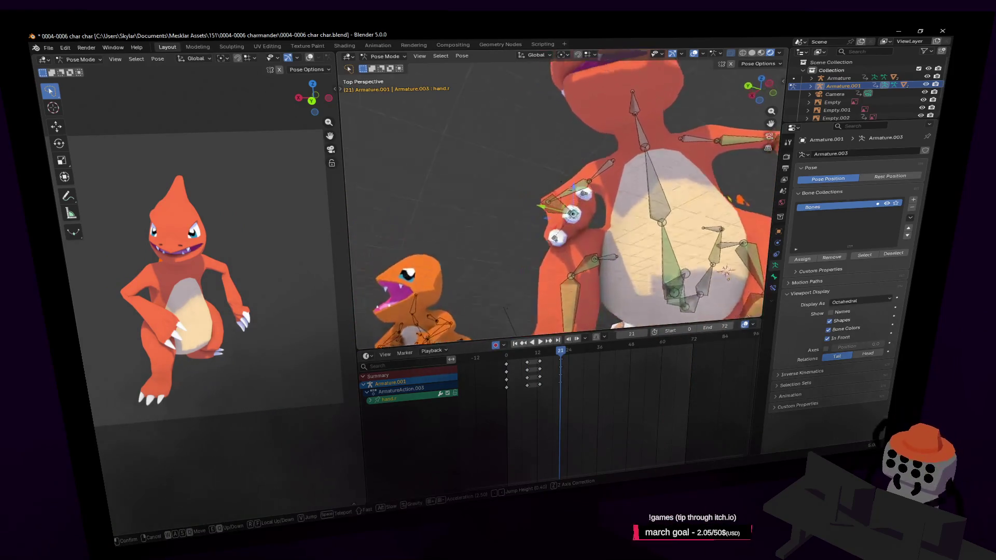
pyautogui.click(634, 185)
pyautogui.click(676, 192)
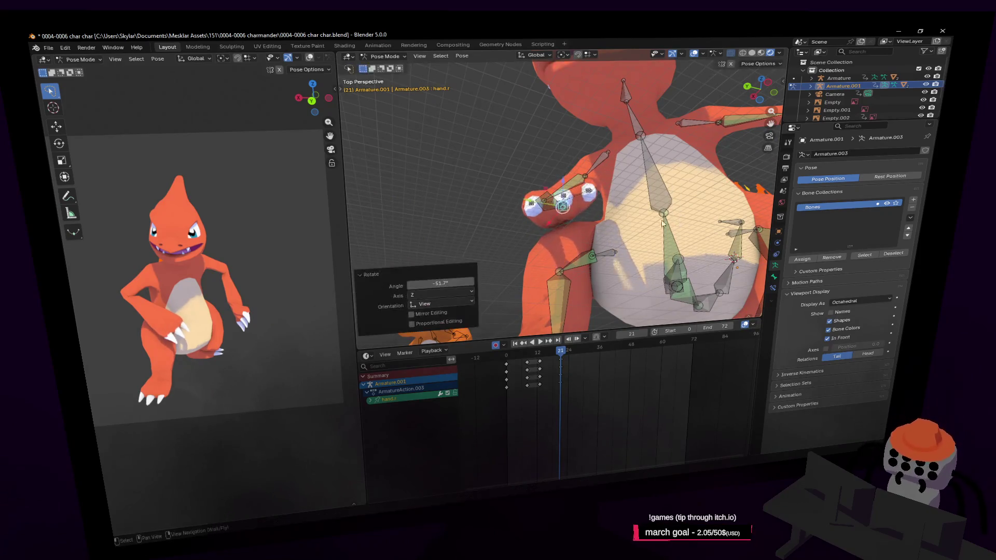
pyautogui.hotkey('shift', '`')
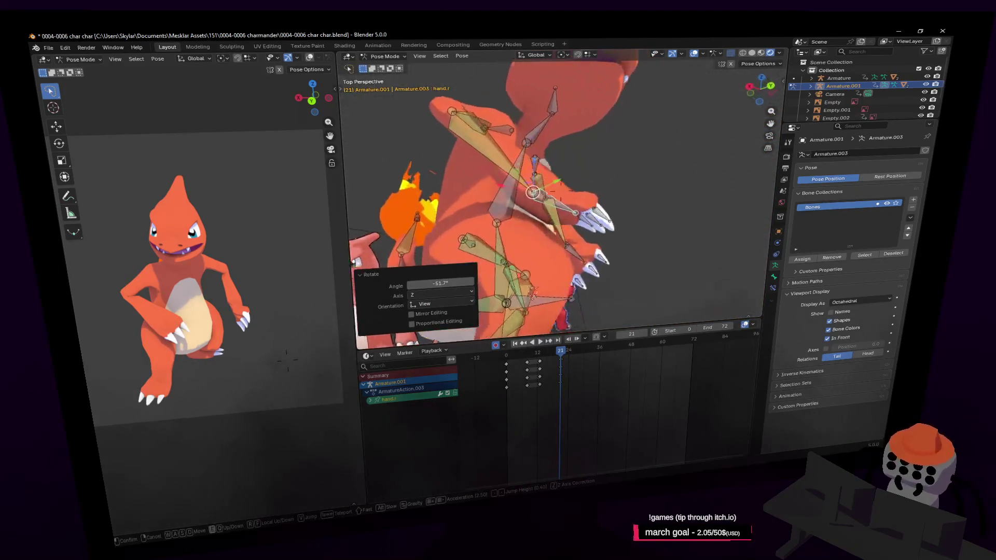
pyautogui.click(628, 179)
pyautogui.click(647, 204)
pyautogui.hotkey('shift', '`')
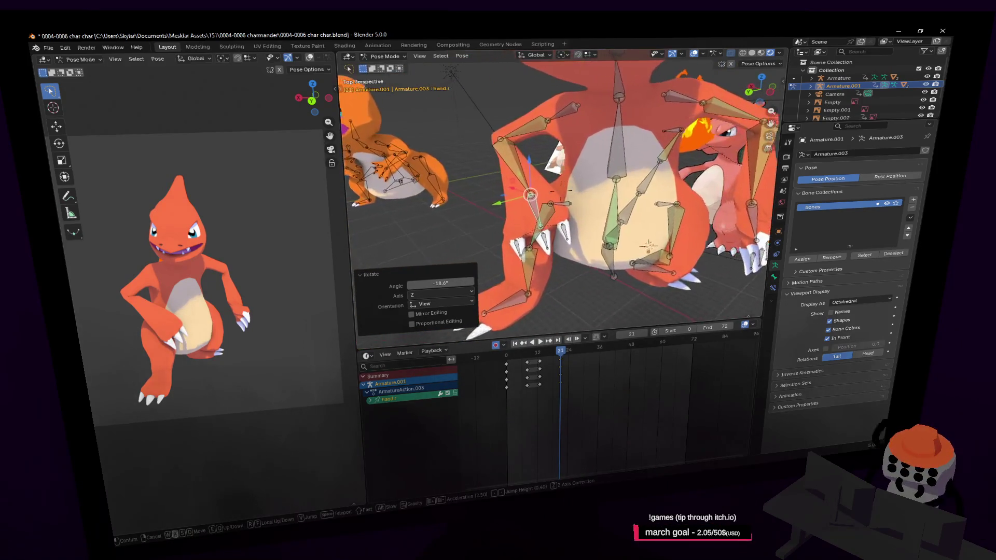
pyautogui.press('w')
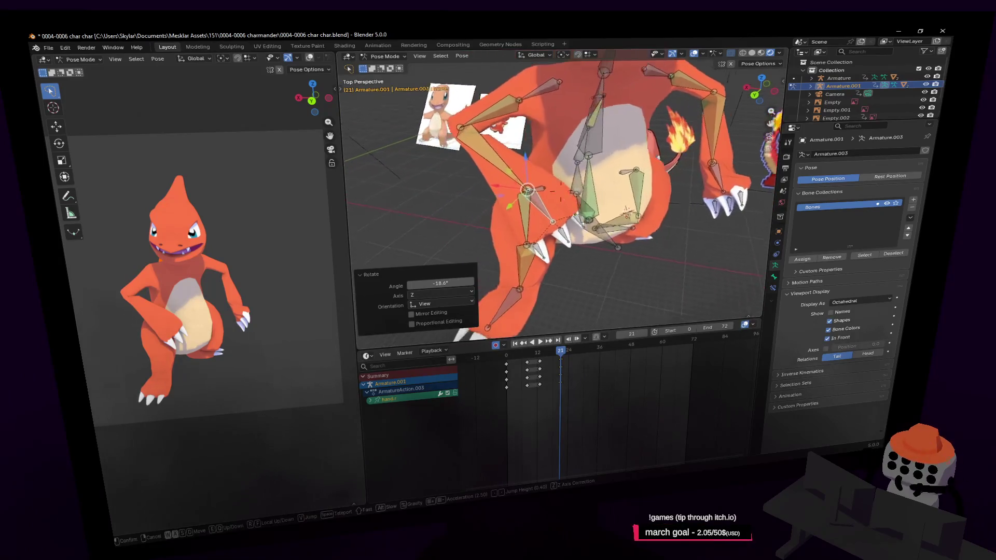
pyautogui.click(582, 221)
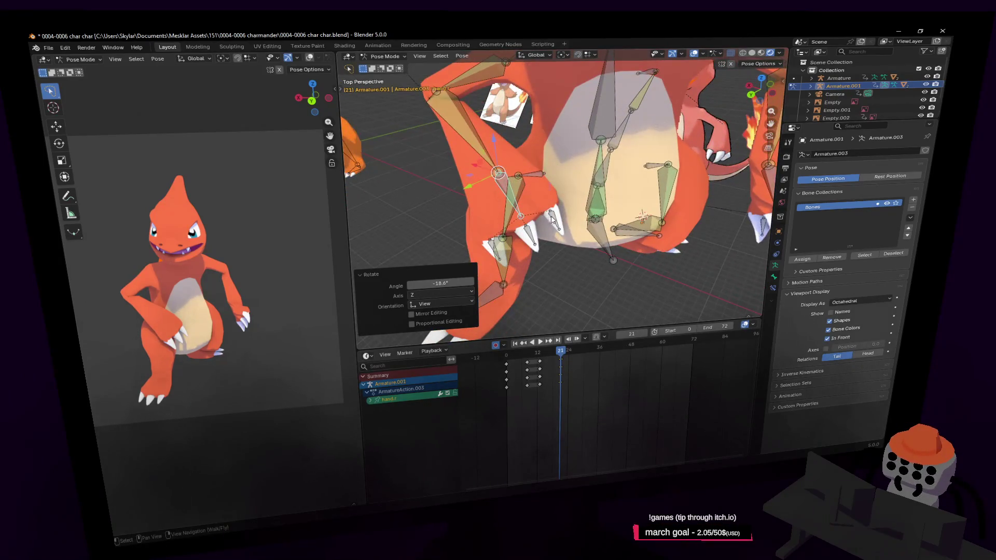
# - Deselect all bones, play the animation and scrub back to frame 27, zooming in on the rig
pyautogui.click(523, 241)
pyautogui.moveTo(507, 254); pyautogui.dragTo(510, 254, button='middle')
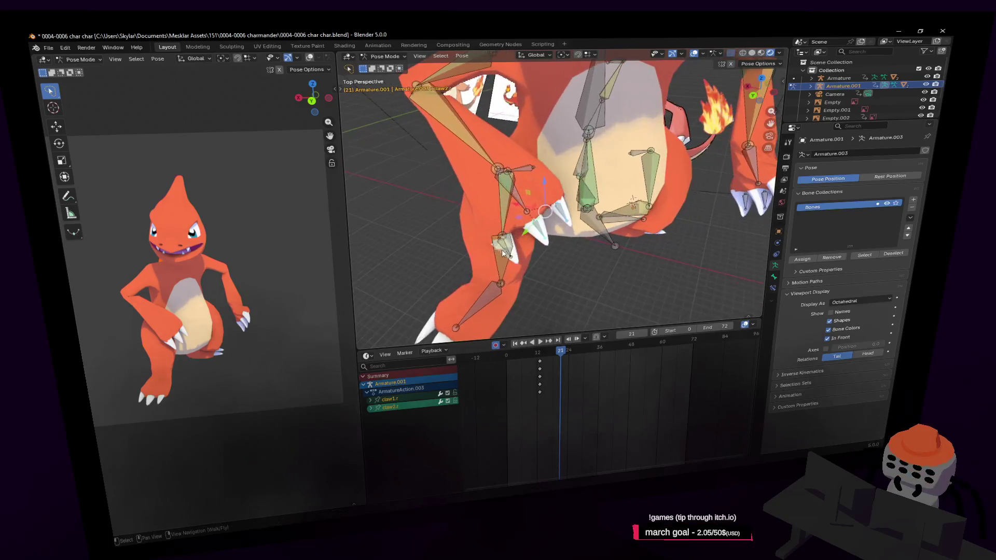
pyautogui.press('a')
pyautogui.click(578, 238)
pyautogui.scroll(-3, 577, 238)
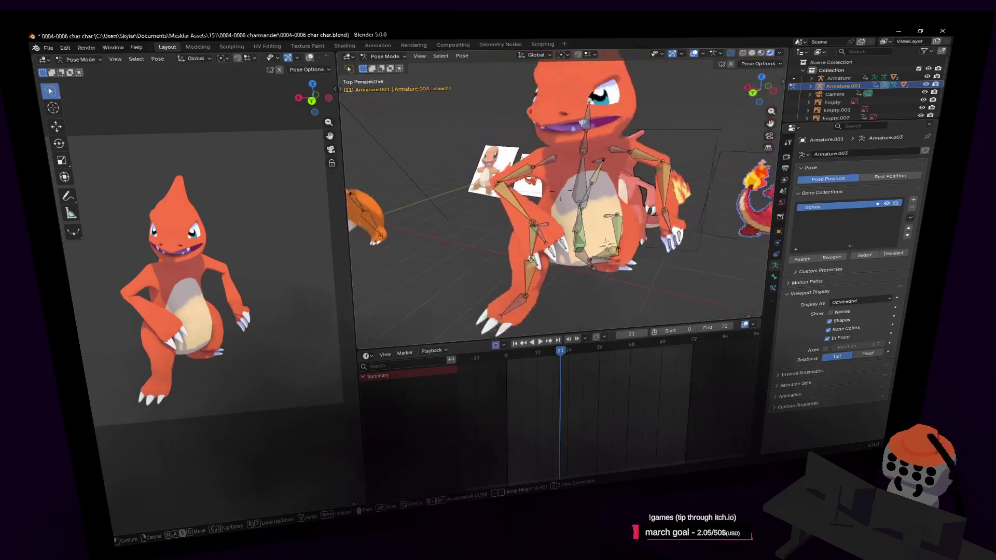
pyautogui.moveTo(578, 237); pyautogui.dragTo(572, 288, button='middle')
pyautogui.press('space')
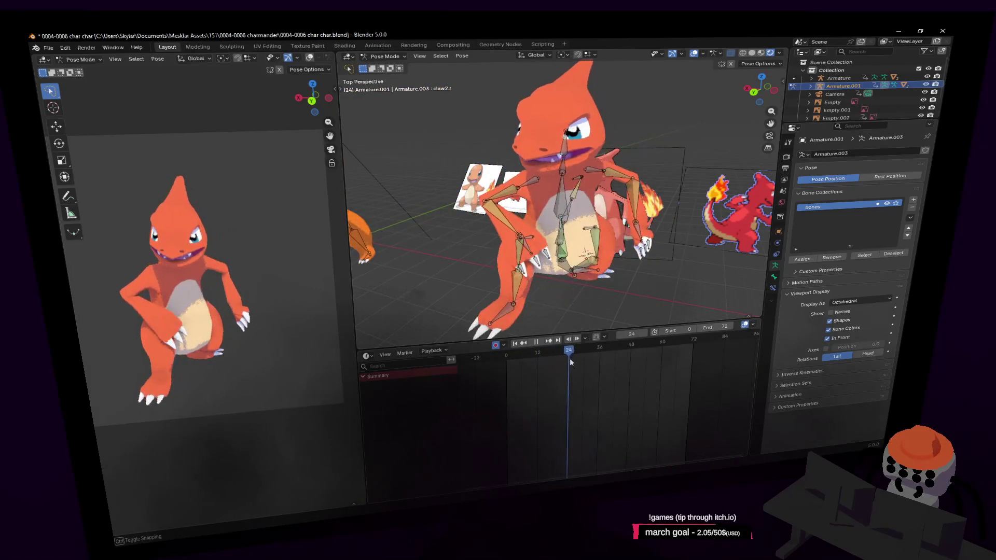
pyautogui.moveTo(610, 364); pyautogui.dragTo(565, 382)
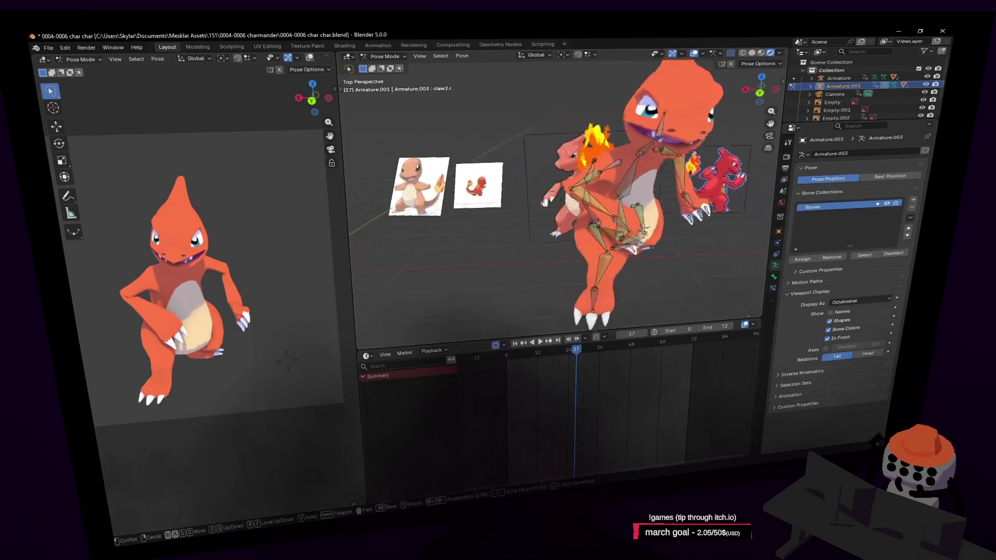
pyautogui.moveTo(498, 234); pyautogui.dragTo(528, 243, button='middle')
pyautogui.scroll(4, 529, 244)
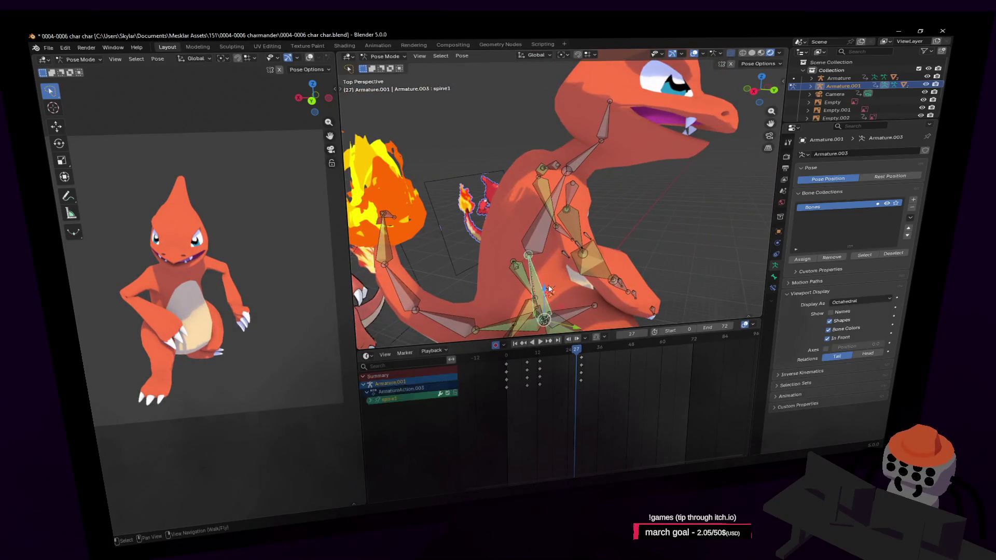
# - Rotate spine1, spine2 and spine3 in turn into the new bent pose at frame 27
pyautogui.hotkey('shift', '`')
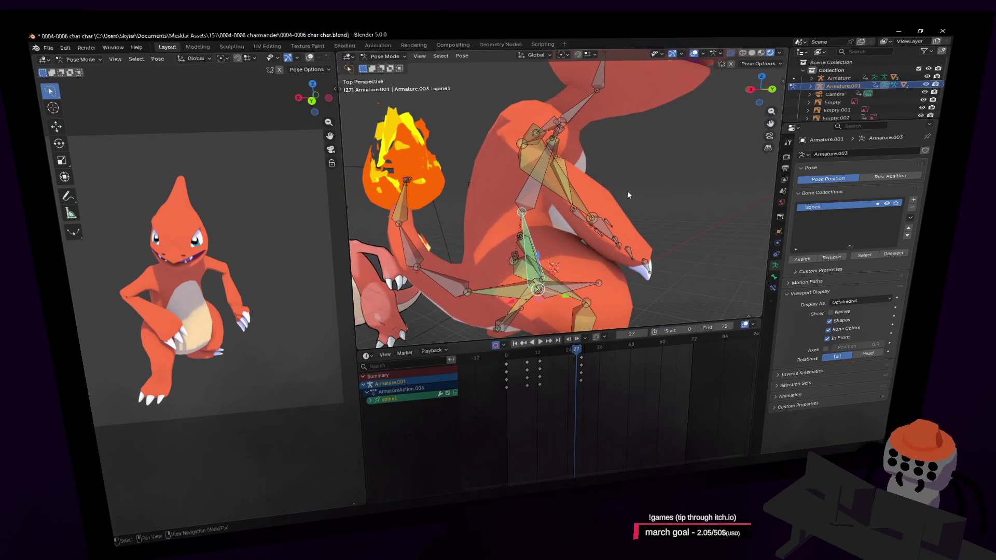
pyautogui.press('r')
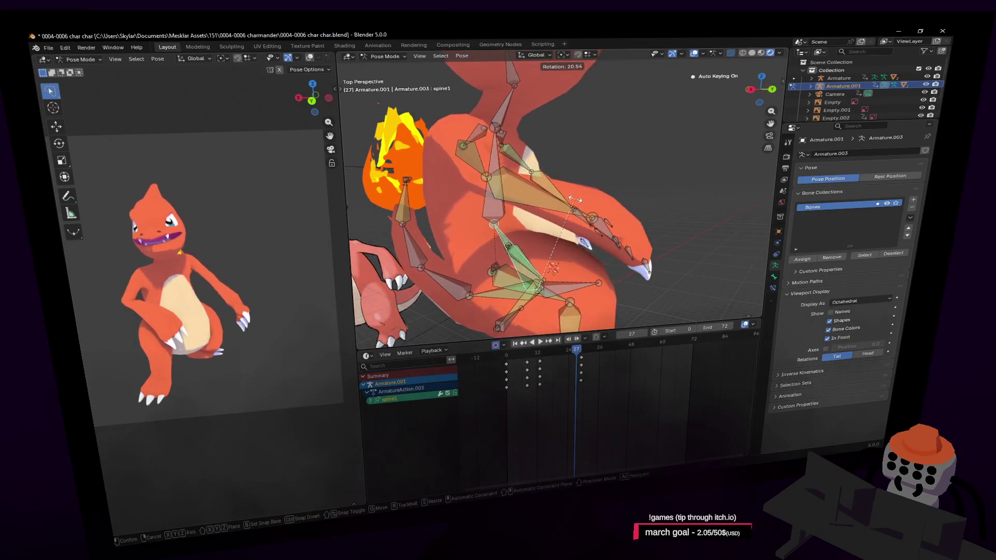
pyautogui.click(575, 179)
pyautogui.click(511, 171)
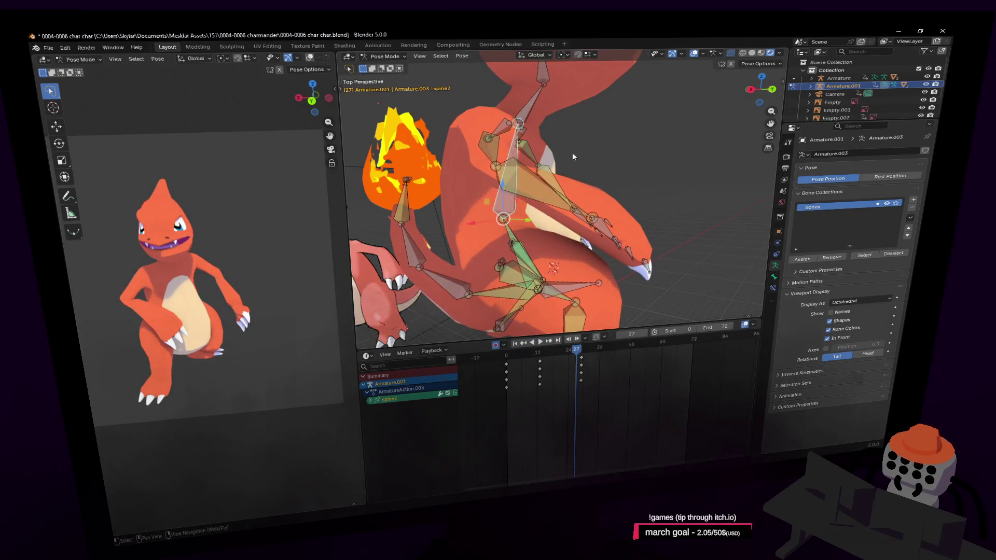
pyautogui.press('r')
pyautogui.click(599, 152)
pyautogui.click(577, 126)
pyautogui.press('r')
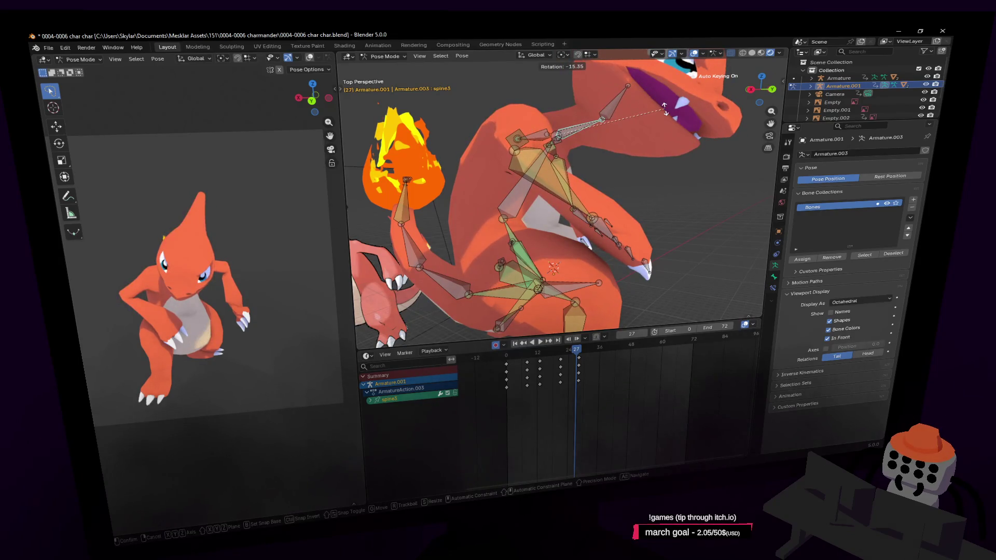
pyautogui.click(664, 109)
# - Select the neck bone and try a rotation, cancelling it to reframe the view
pyautogui.moveTo(663, 109); pyautogui.dragTo(645, 109, button='middle')
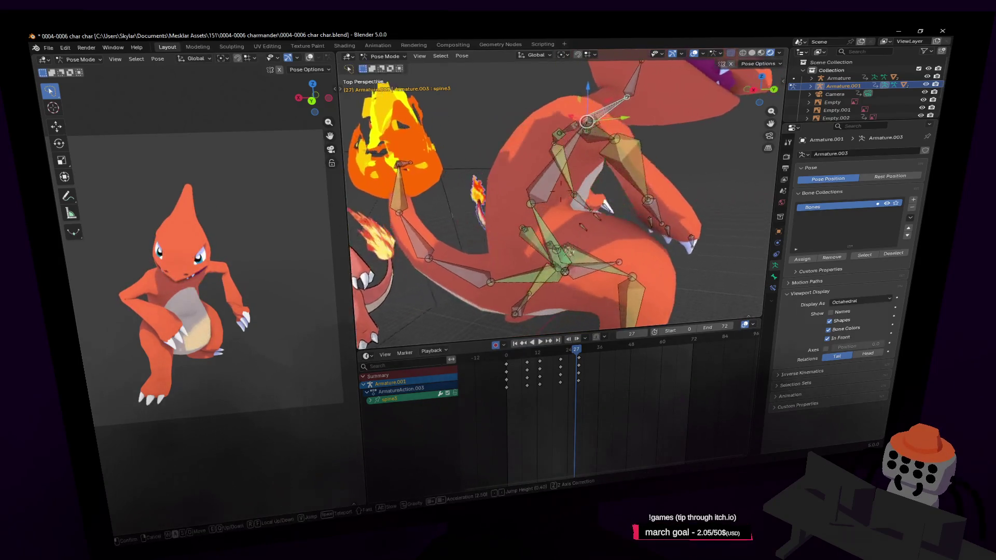
pyautogui.click(644, 110)
pyautogui.hotkey('shift', '`')
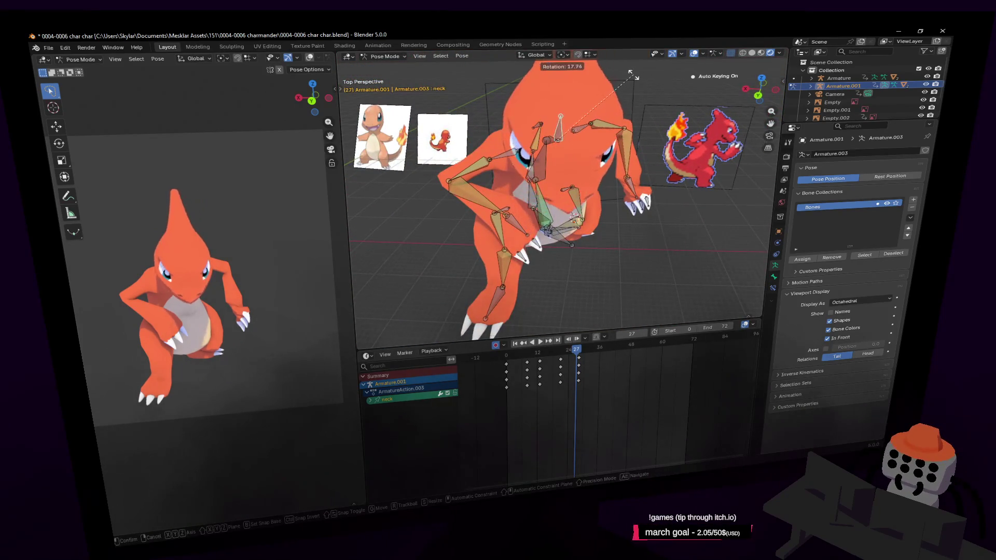
pyautogui.click(572, 115)
pyautogui.moveTo(572, 195); pyautogui.dragTo(572, 115, button='middle')
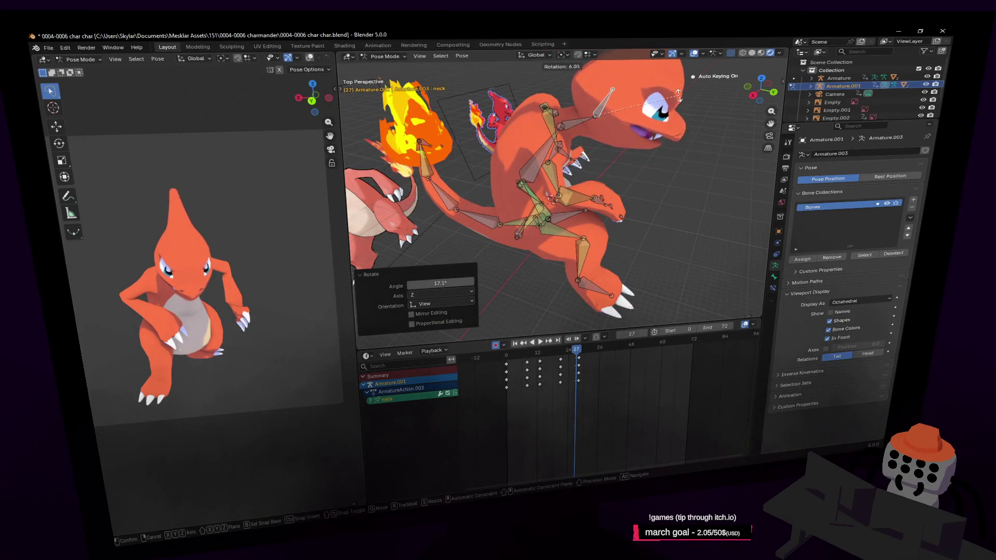
pyautogui.press('Escape')
pyautogui.hotkey('shift', '`')
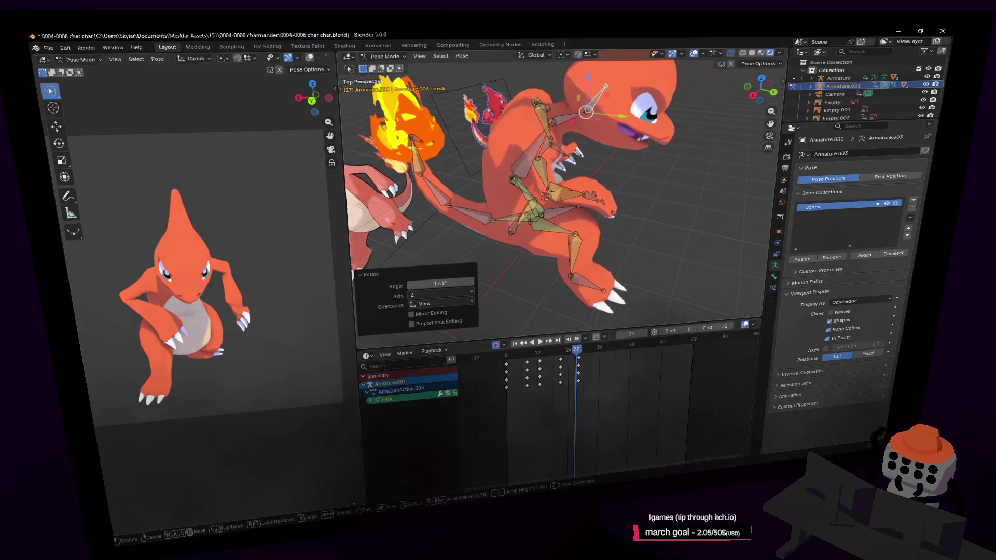
pyautogui.press('Escape')
# - Rotate the neck bone into place, then select the frame-27 keys and all bones
pyautogui.press('r')
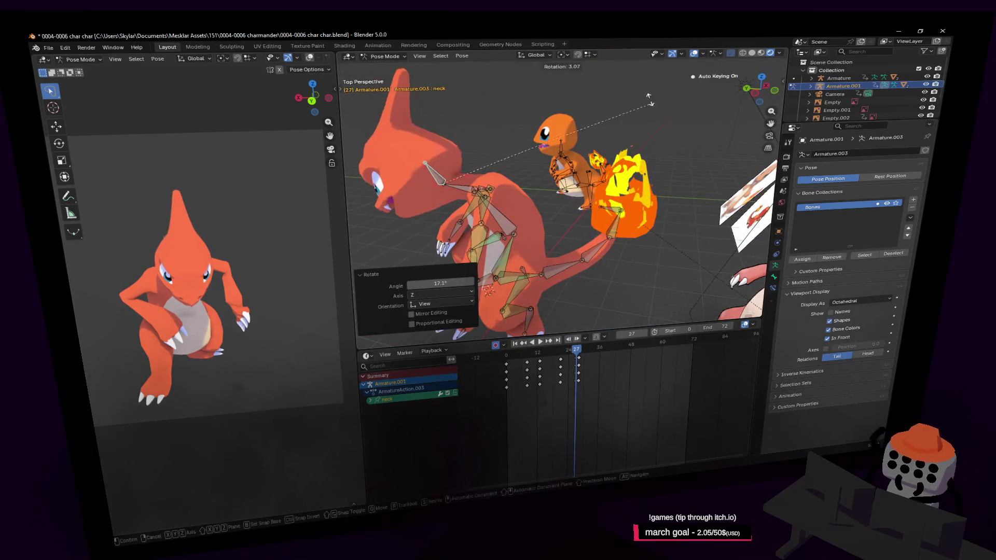
pyautogui.hotkey('shift', '`')
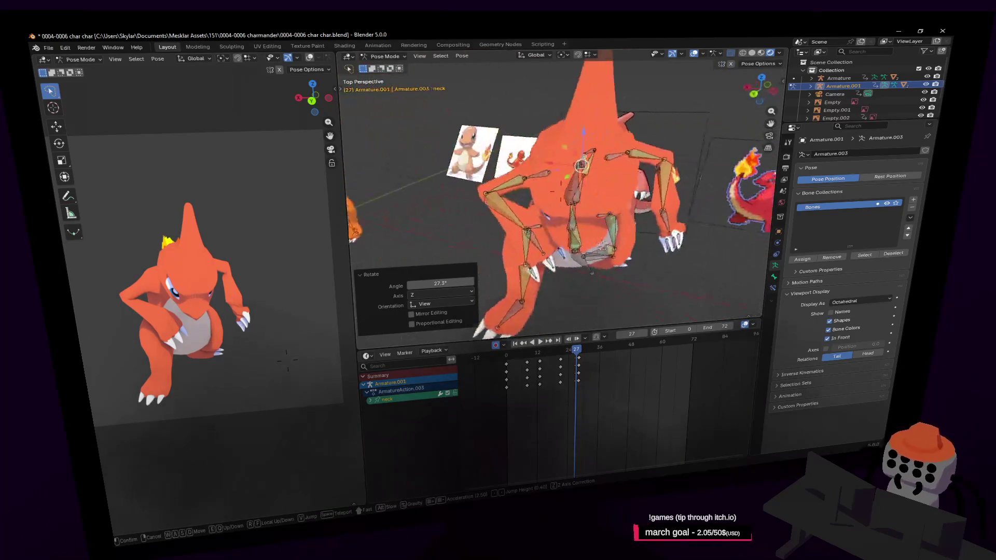
pyautogui.click(631, 158)
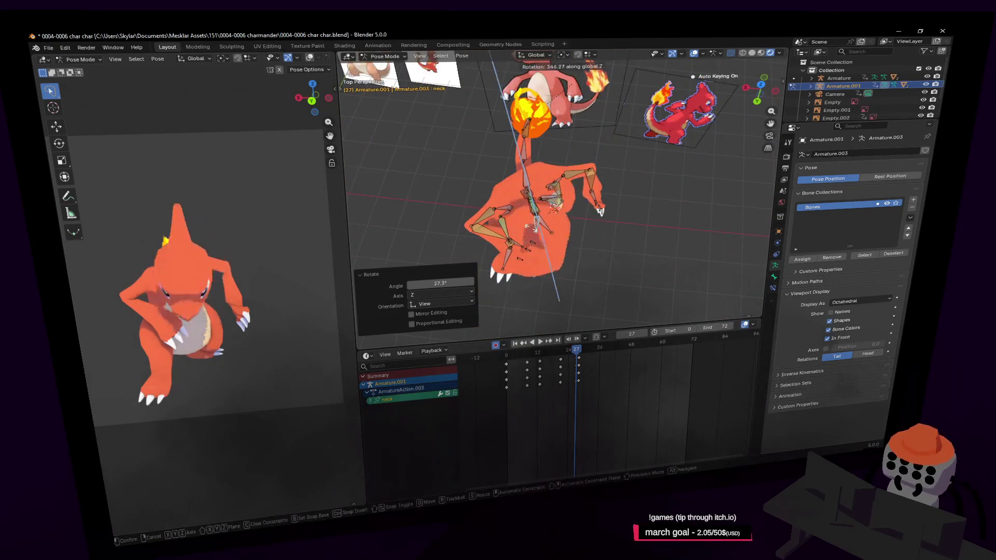
pyautogui.click(636, 109)
pyautogui.hotkey('shift', '`')
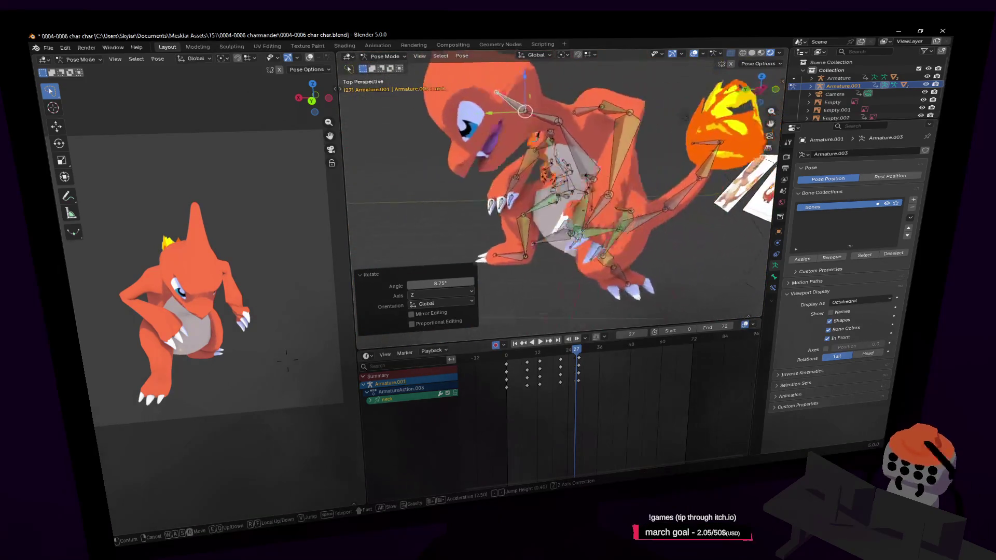
pyautogui.click(559, 209)
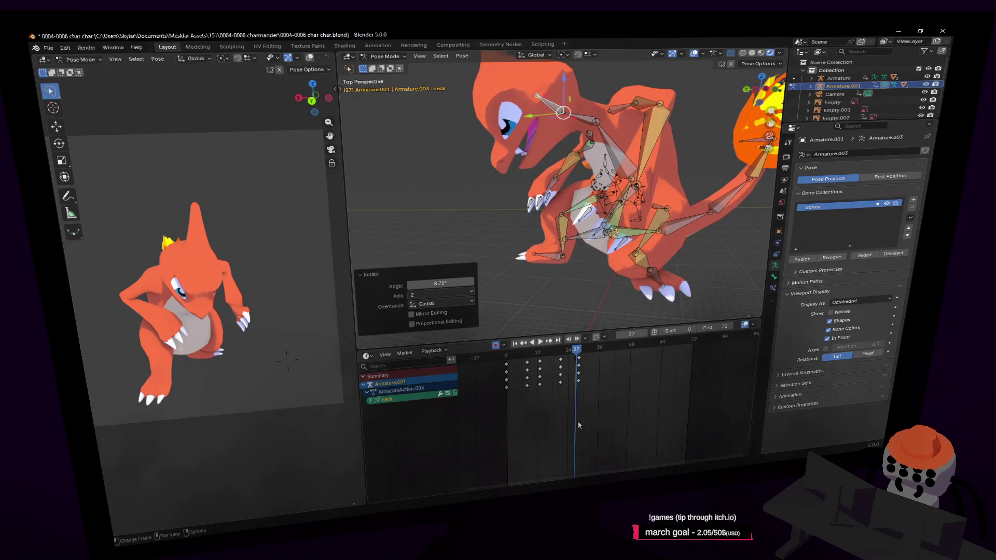
pyautogui.click(580, 356)
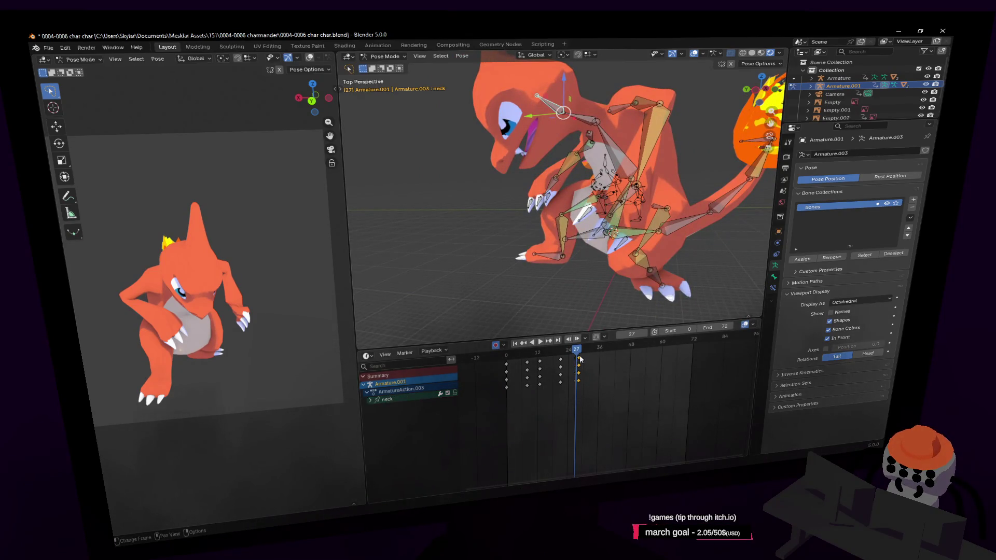
pyautogui.press('a')
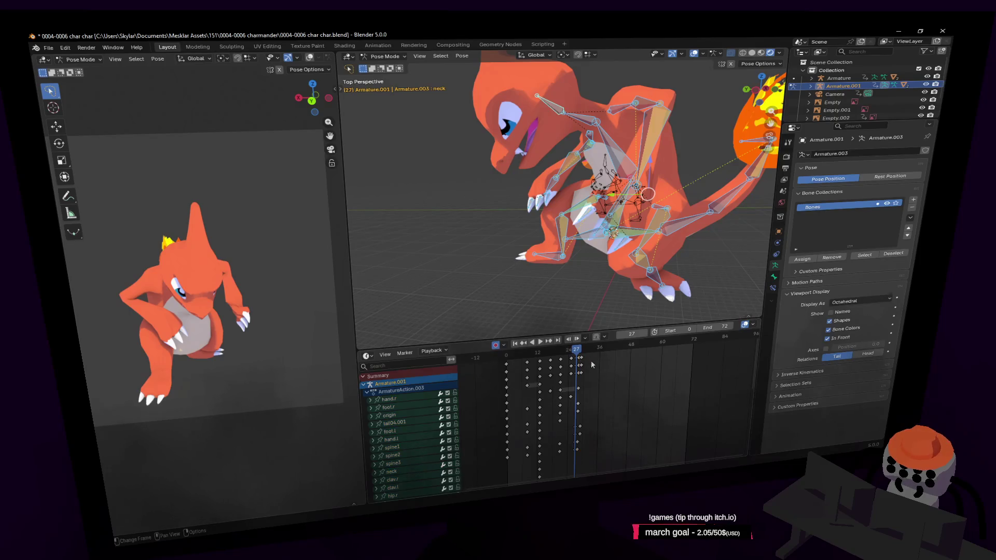
# - Play the animation, return to frame 27 and begin rotating the origin bone
pyautogui.press('space')
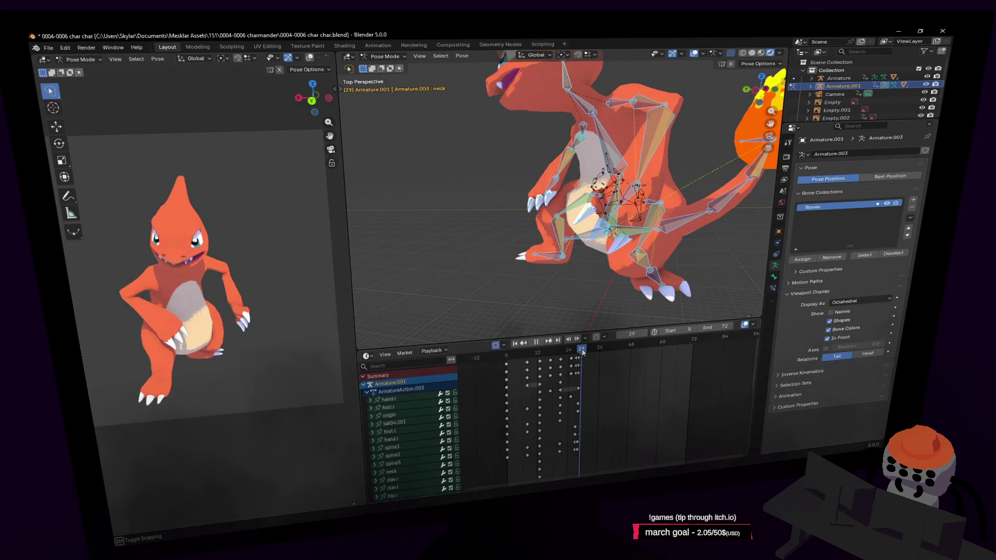
pyautogui.moveTo(579, 358)
pyautogui.mouseDown()
pyautogui.moveTo(573, 352)
pyautogui.moveTo(575, 375)
pyautogui.mouseUp()
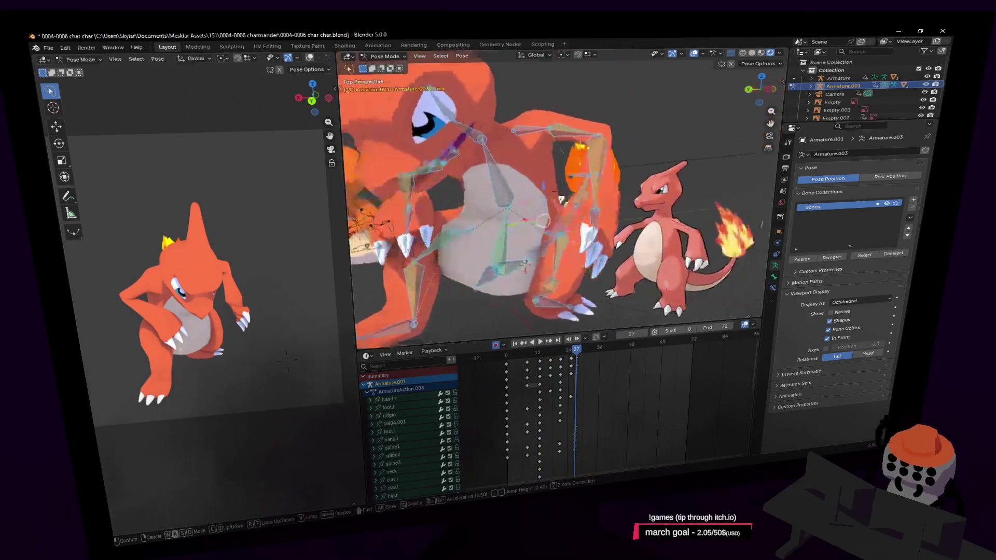
pyautogui.click(604, 271)
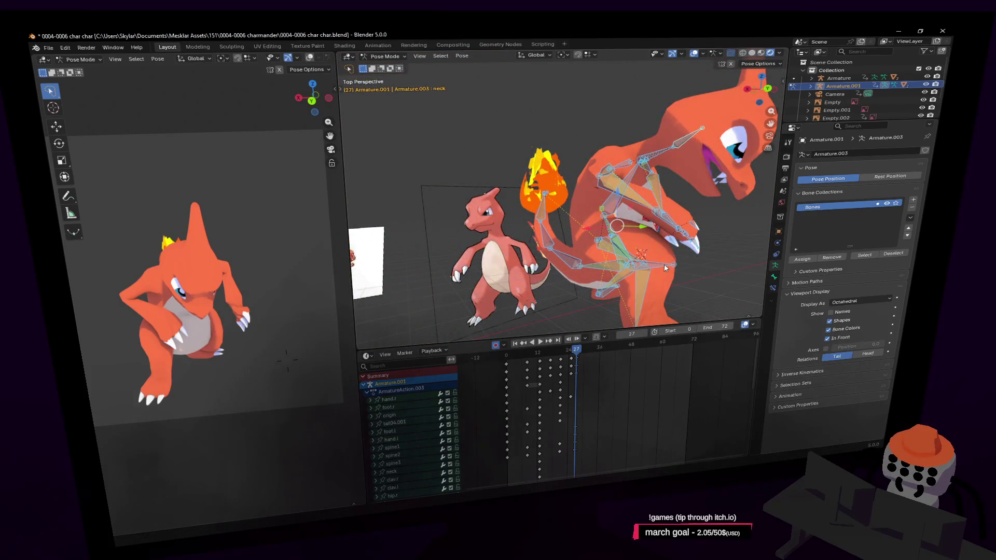
pyautogui.click(665, 268)
pyautogui.press('r')
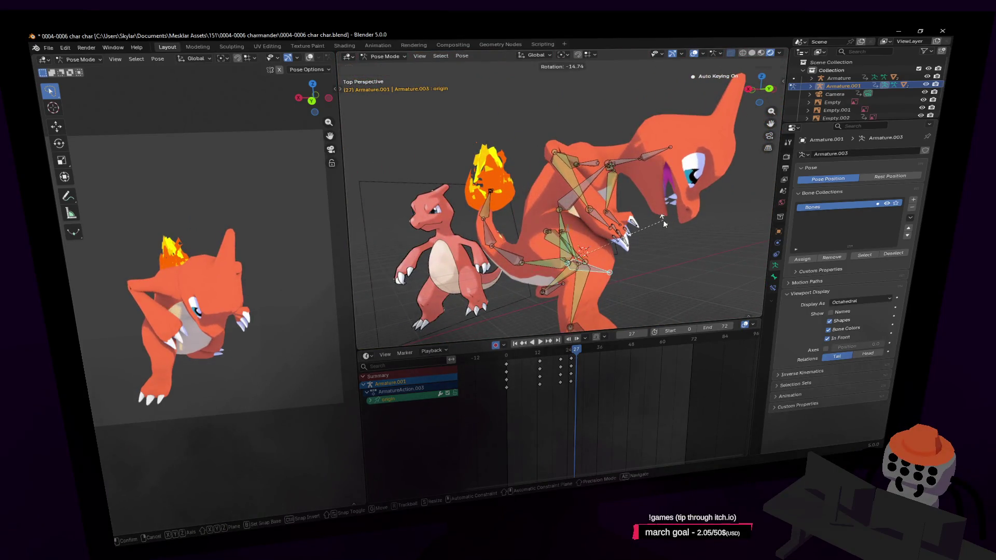
# - Confirm the origin bone's turn, shift it to a new position and play back from frame 20
pyautogui.click(663, 220)
pyautogui.press('g')
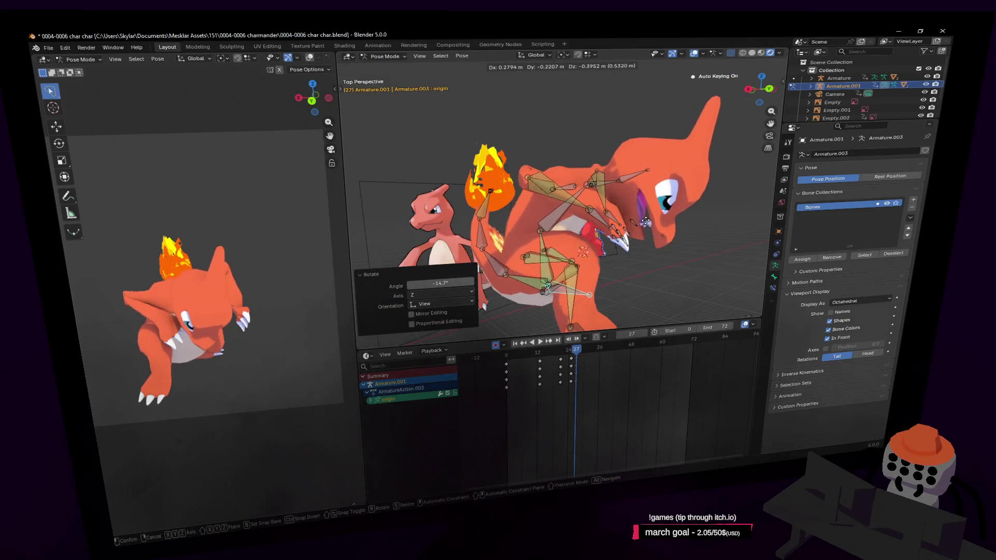
pyautogui.click(644, 221)
pyautogui.moveTo(573, 350)
pyautogui.mouseDown()
pyautogui.moveTo(558, 360)
pyautogui.moveTo(579, 358)
pyautogui.mouseUp()
pyautogui.press('space')
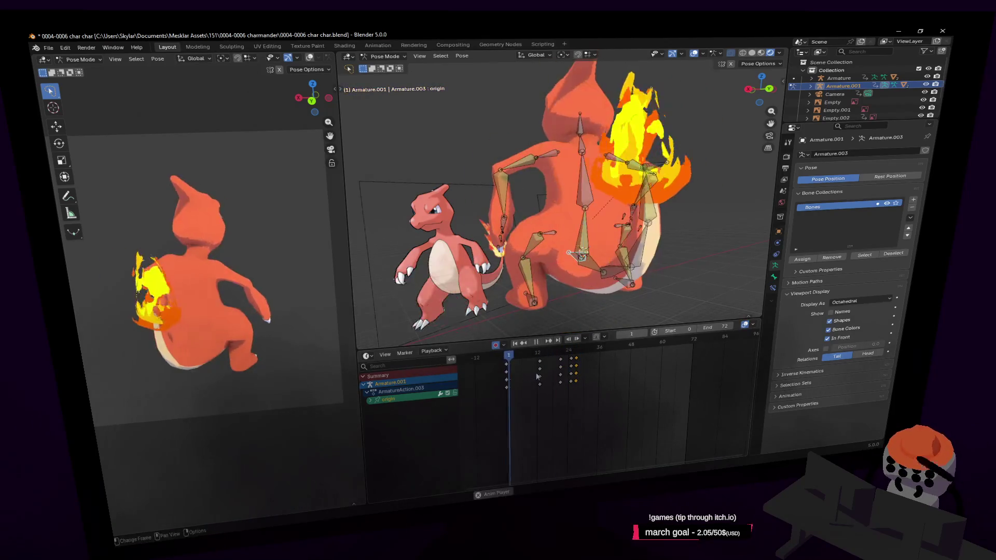
pyautogui.moveTo(539, 374); pyautogui.dragTo(561, 366)
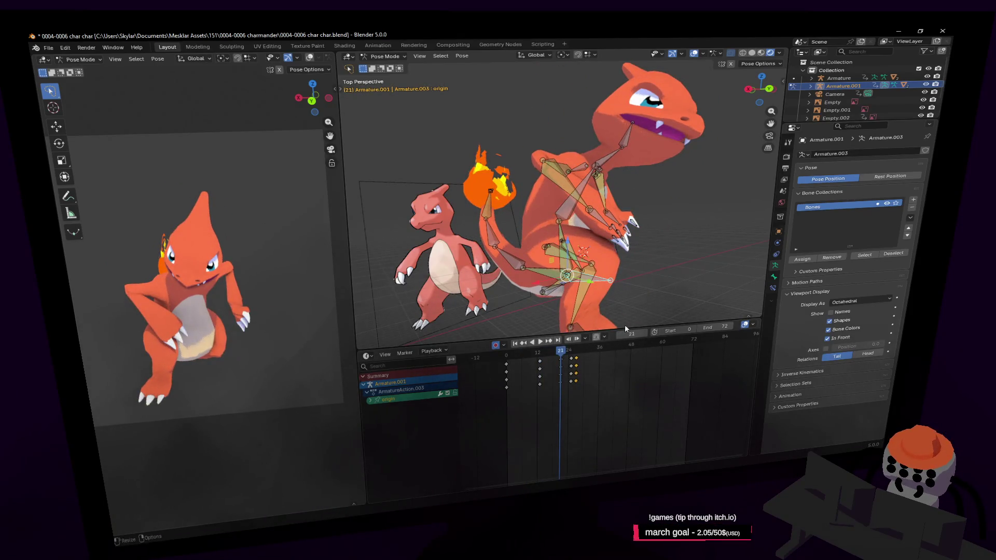
# - Select the frame-12 keyframe column, start a Shift+D duplicate, cancel it and return to frame 12
pyautogui.press('space')
pyautogui.keyDown('alt'); pyautogui.click(540, 363); pyautogui.keyUp('alt')
pyautogui.hotkey('shift', 'd')
pyautogui.click(564, 366)
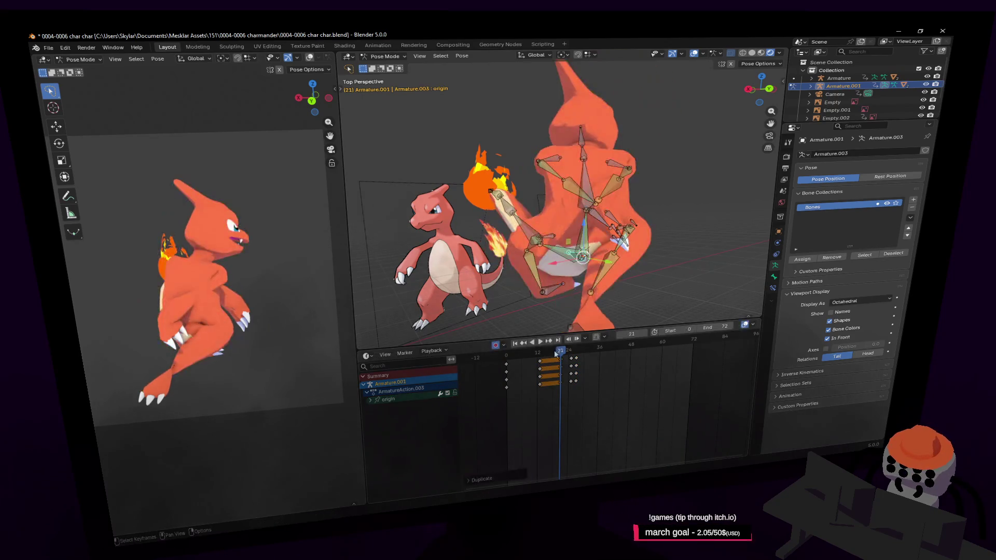
pyautogui.press('Escape')
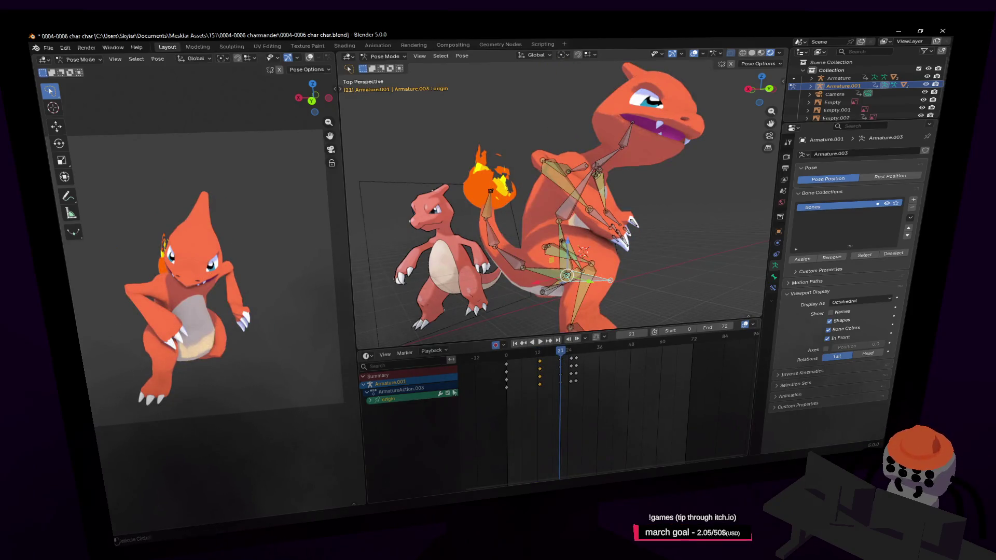
pyautogui.moveTo(556, 363)
pyautogui.mouseDown()
pyautogui.moveTo(535, 356)
pyautogui.moveTo(562, 352)
pyautogui.mouseUp()
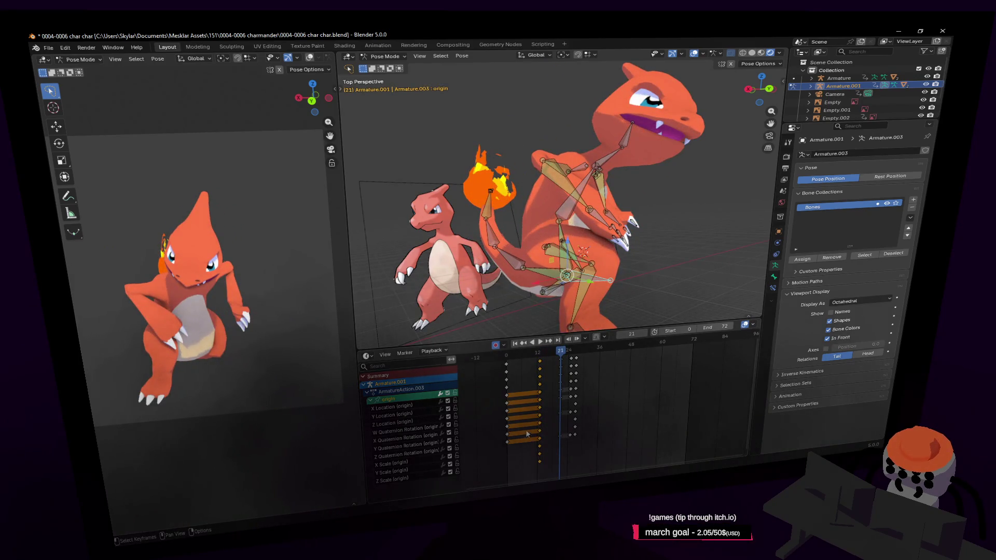
# - Duplicate the keys seven frames later, play to check, and raise Charmeleon slightly on Z
pyautogui.hotkey('shift', 'd')
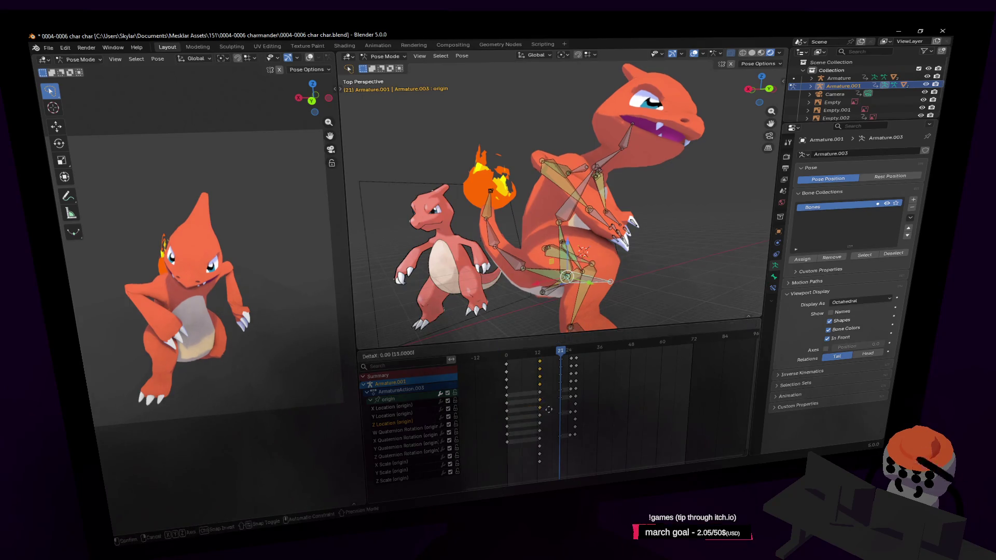
pyautogui.click(567, 410)
pyautogui.press('space')
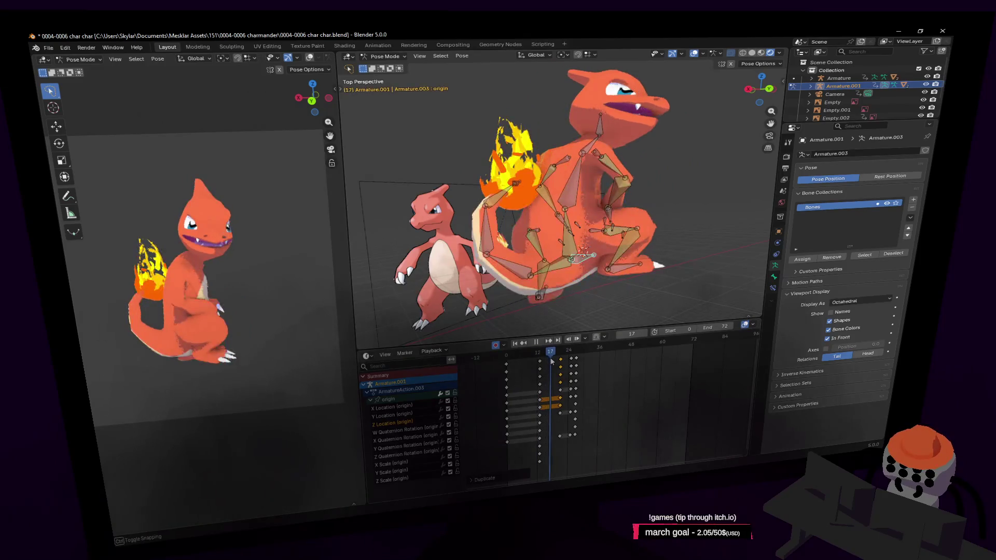
pyautogui.click(652, 195)
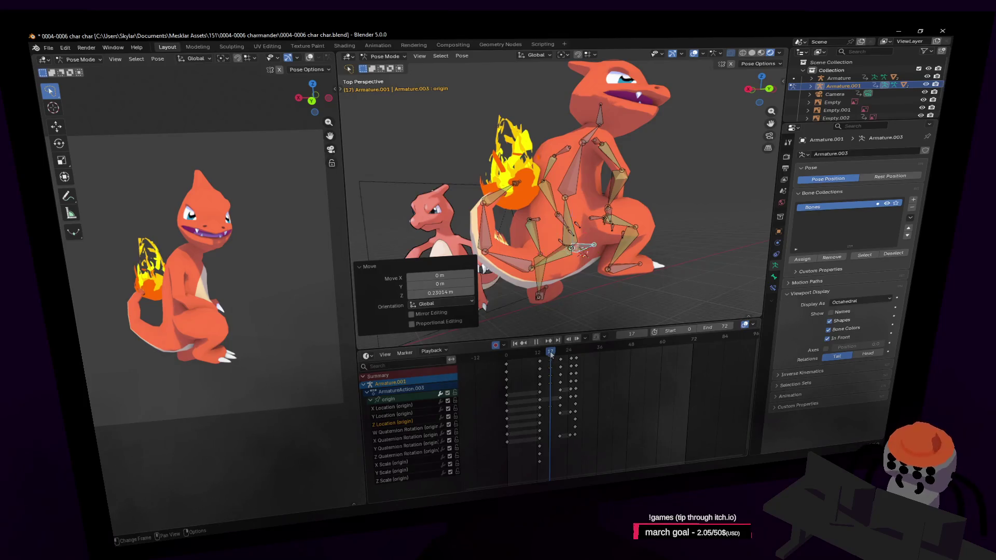
pyautogui.moveTo(551, 352); pyautogui.dragTo(564, 362)
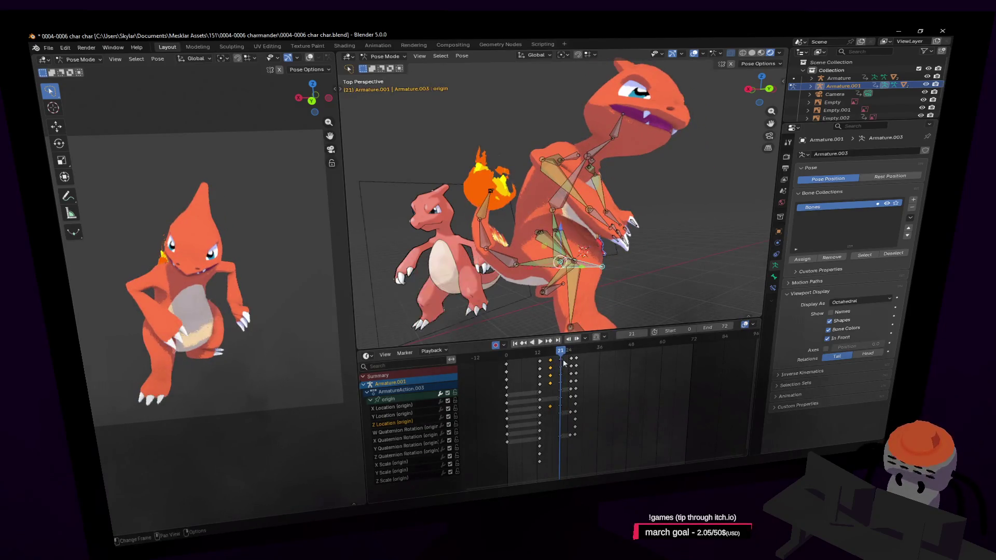
# - Key the pose at frame 21, preview the motion and select all armature bones
pyautogui.click(608, 404)
pyautogui.click(604, 352)
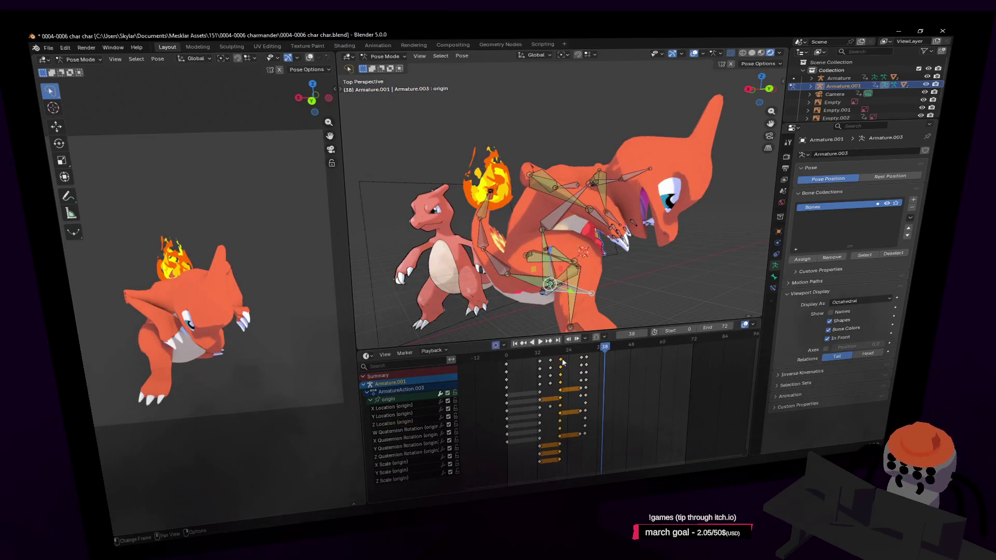
pyautogui.press('space')
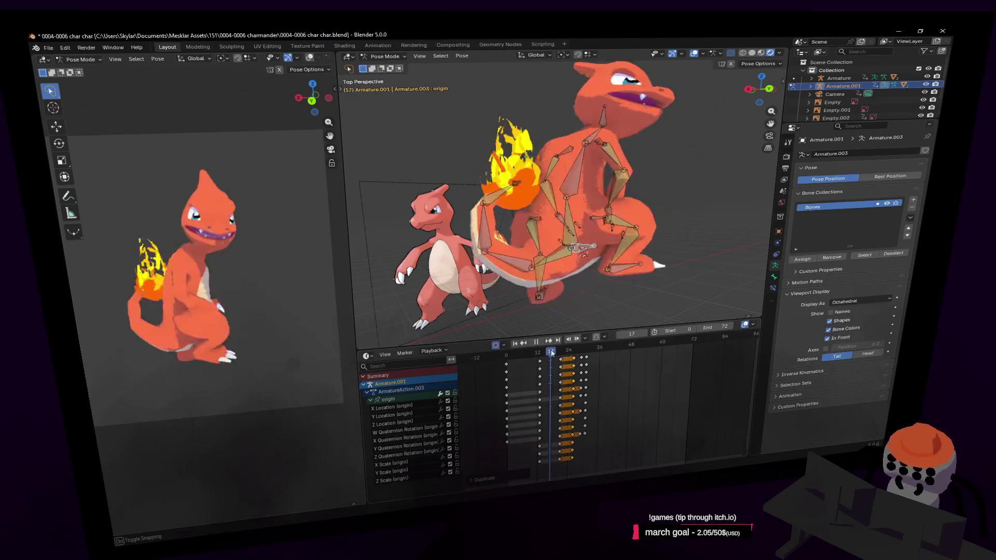
pyautogui.click(574, 353)
pyautogui.moveTo(574, 352); pyautogui.dragTo(557, 357)
pyautogui.press('a')
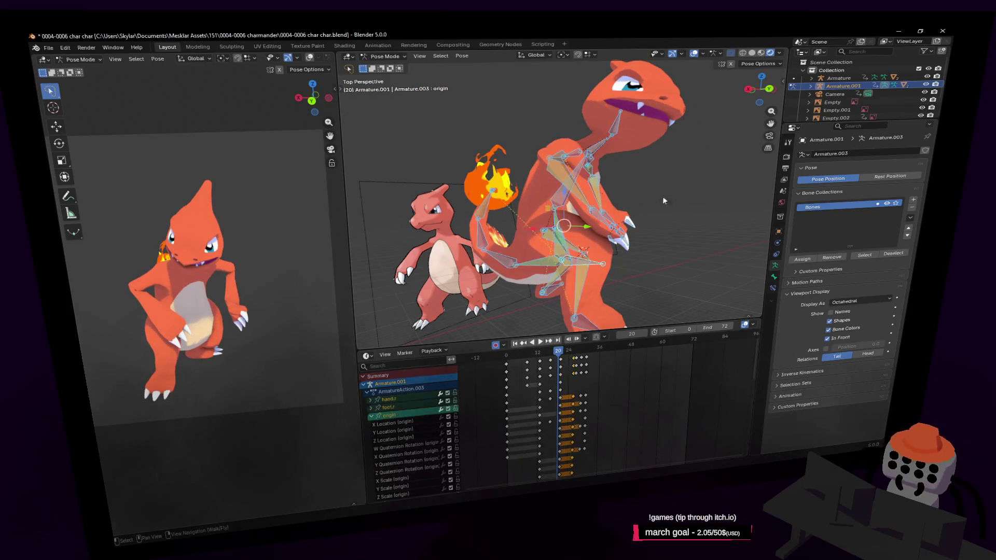
# - Move every bone's later keyframe block four frames later and scrub around frames 22-26 to review
pyautogui.click(562, 358)
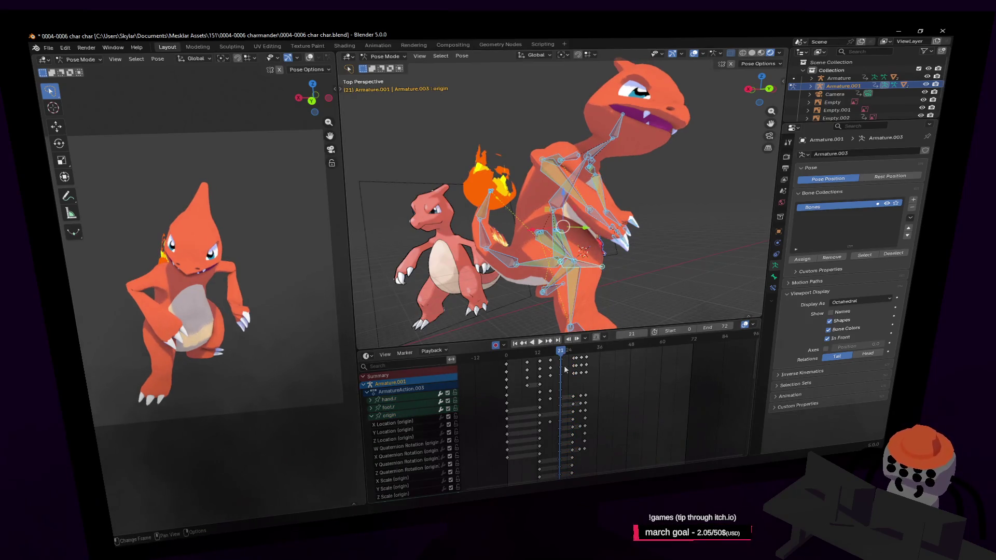
pyautogui.press('g')
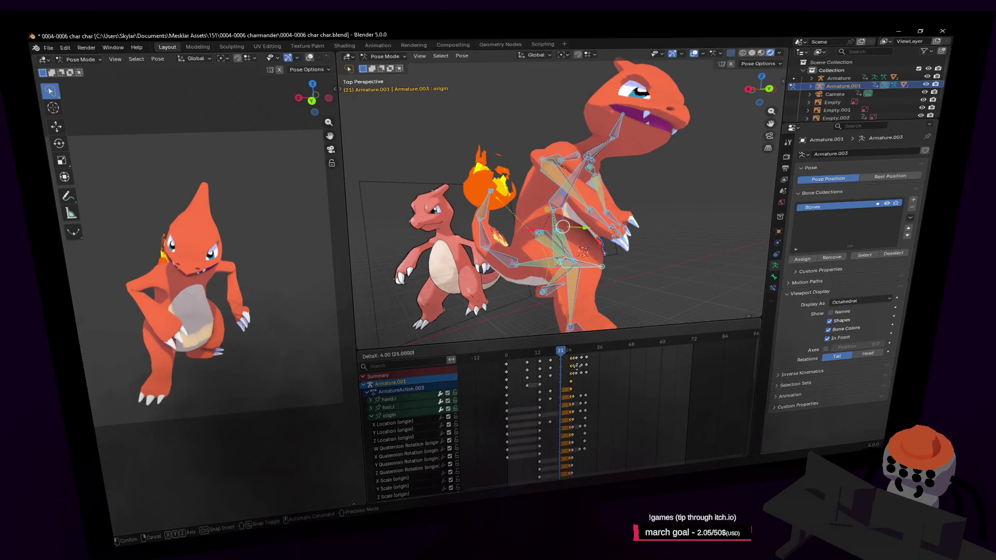
pyautogui.press('space')
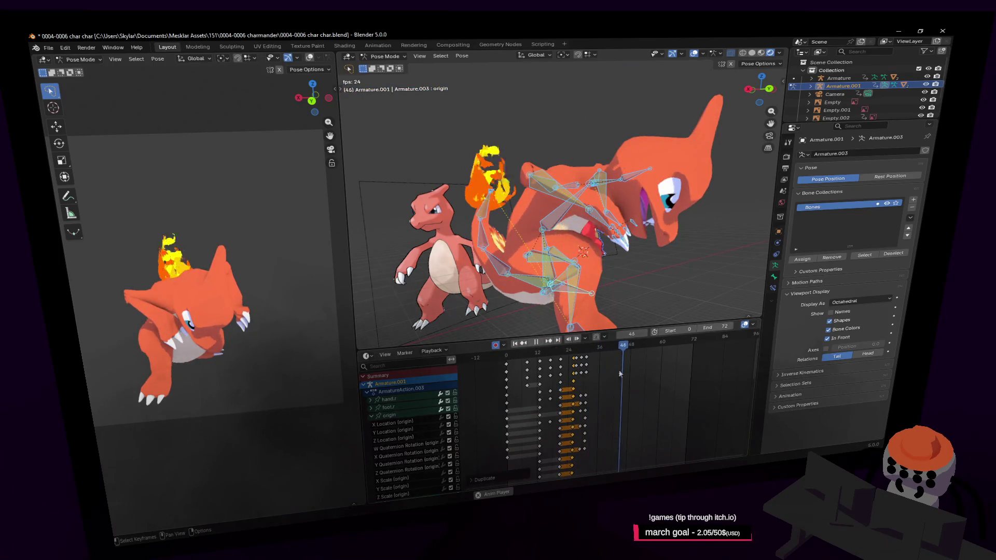
pyautogui.click(575, 353)
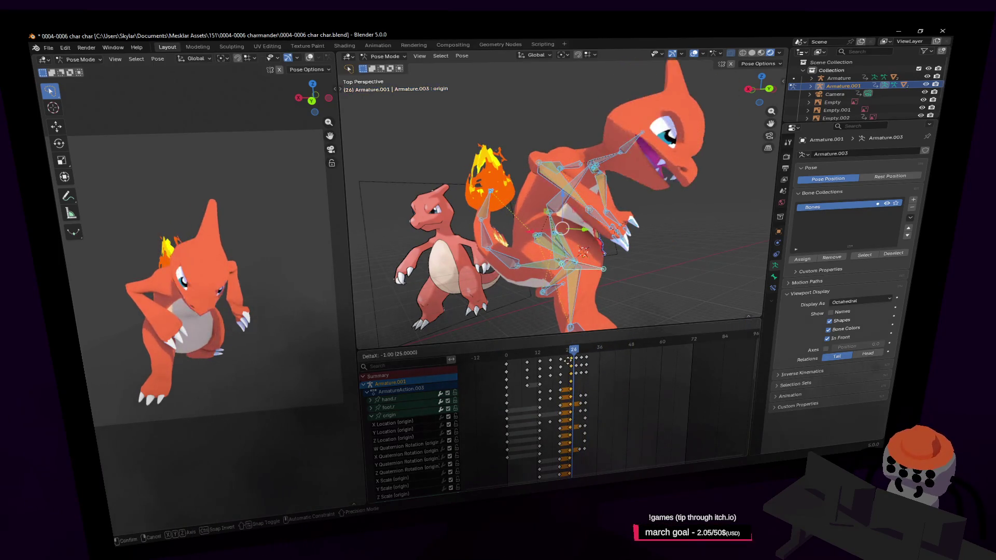
pyautogui.click(566, 352)
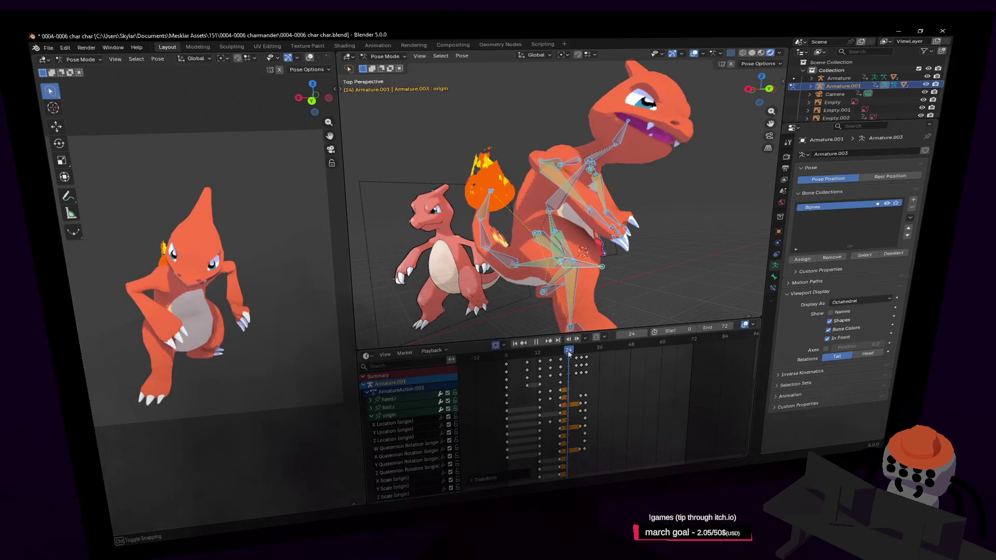
pyautogui.moveTo(569, 352); pyautogui.dragTo(562, 357)
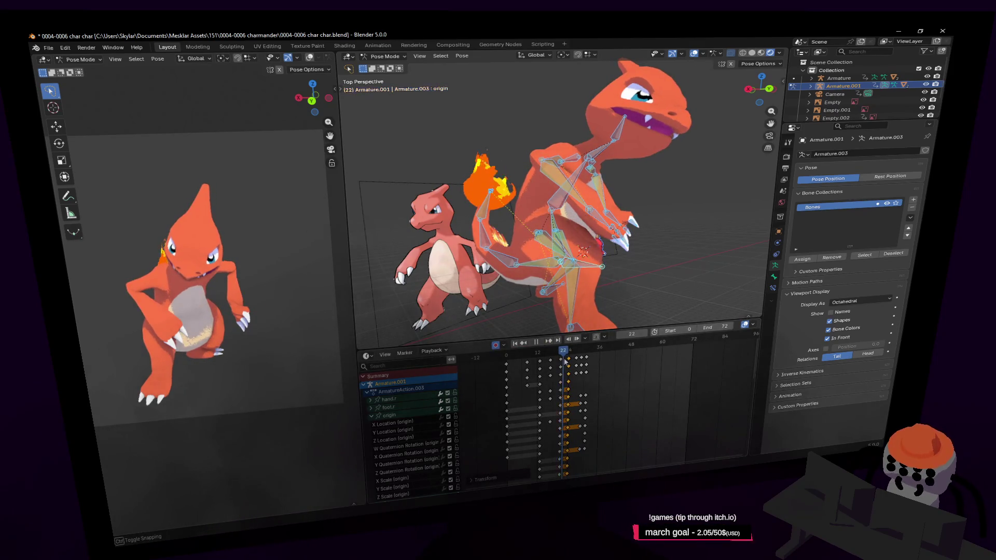
pyautogui.moveTo(562, 361)
pyautogui.mouseDown()
pyautogui.moveTo(578, 349)
pyautogui.moveTo(556, 349)
pyautogui.mouseUp()
pyautogui.scroll(-3, 600, 441)
pyautogui.scroll(3, 576, 411)
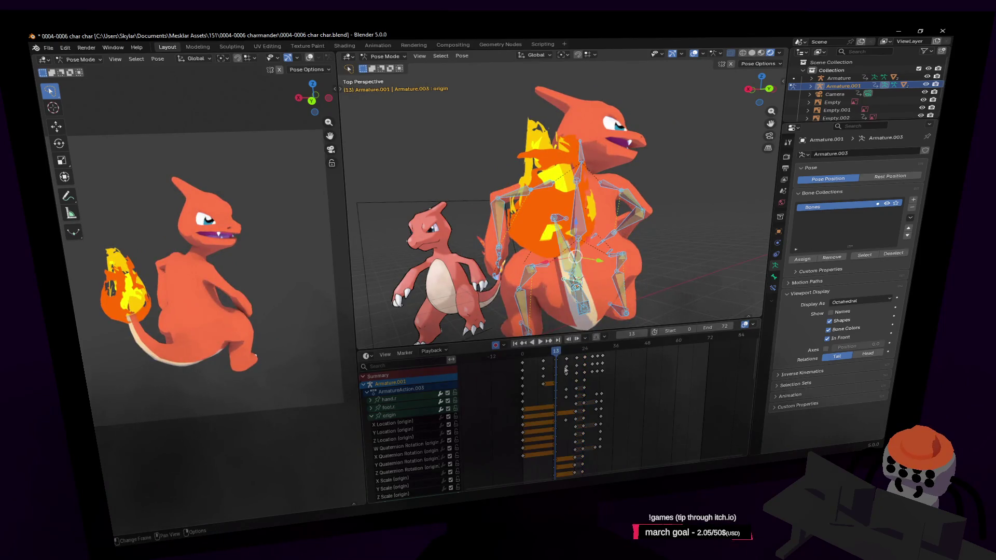
pyautogui.scroll(-3, 565, 444)
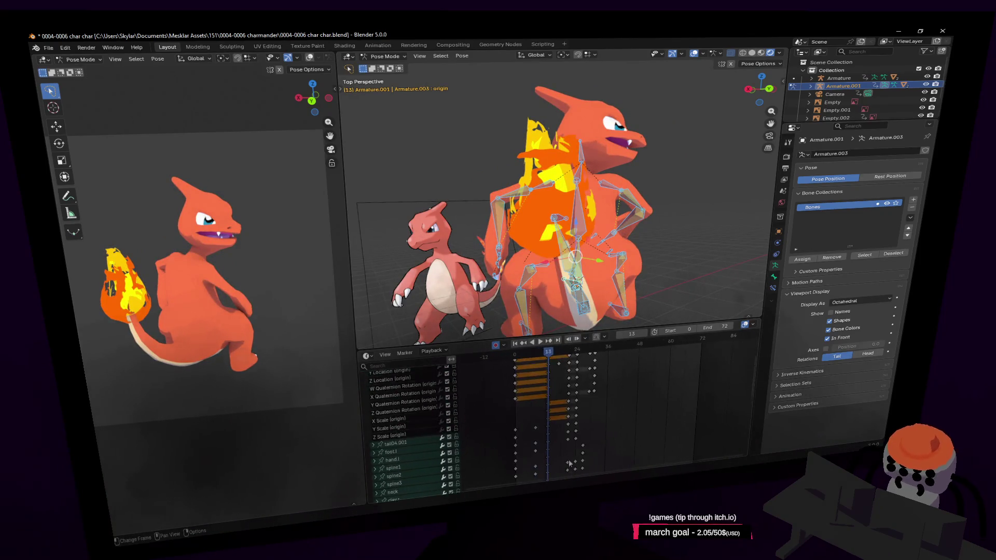
pyautogui.scroll(5, 566, 445)
pyautogui.scroll(1, 566, 451)
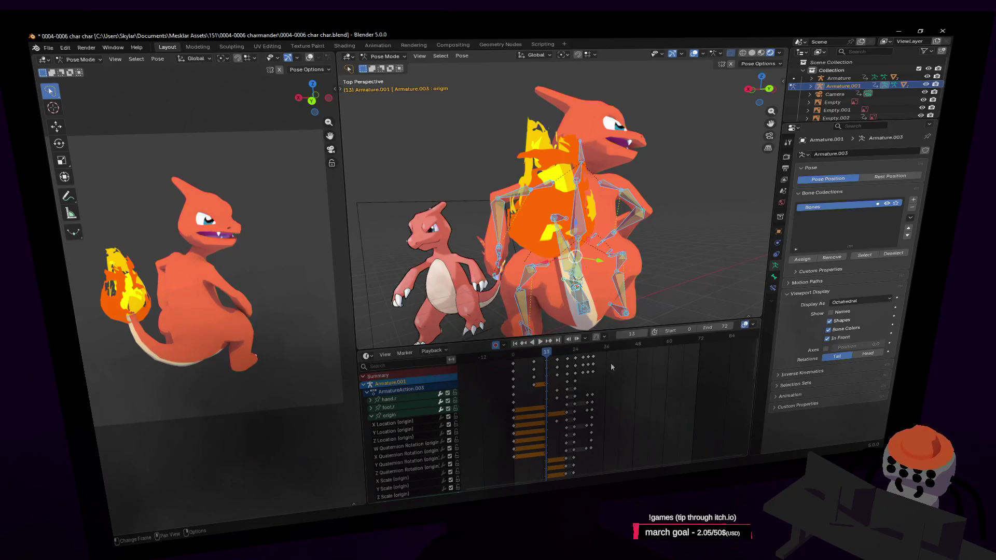
# - Insert a full-rig keyframe for every bone at frame 24
pyautogui.click(571, 351)
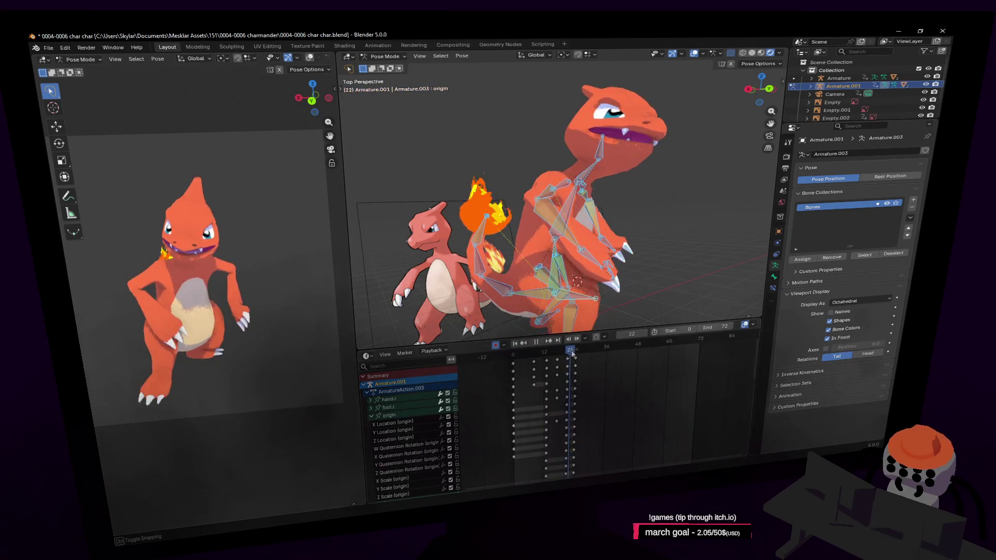
pyautogui.moveTo(571, 351); pyautogui.dragTo(575, 352)
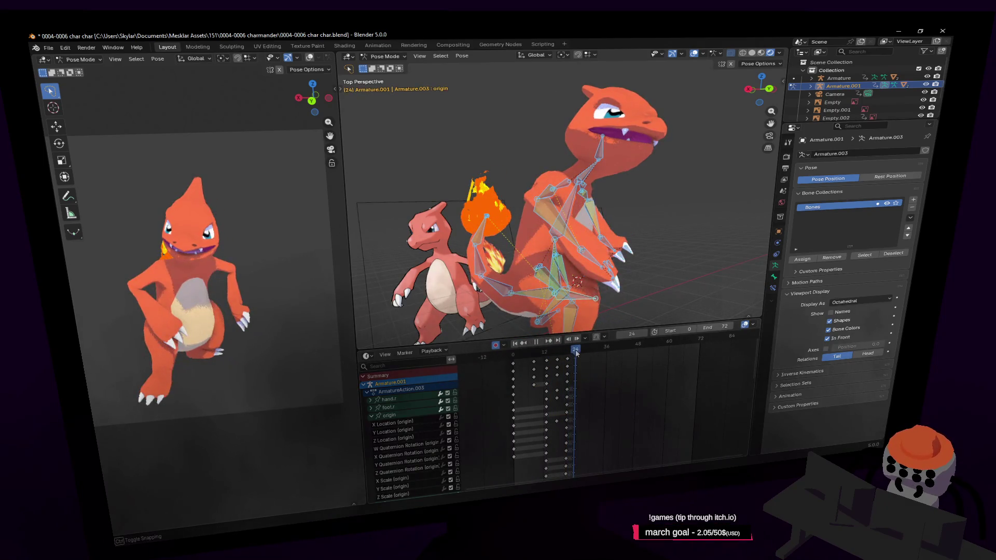
pyautogui.press('i')
pyautogui.click(614, 383)
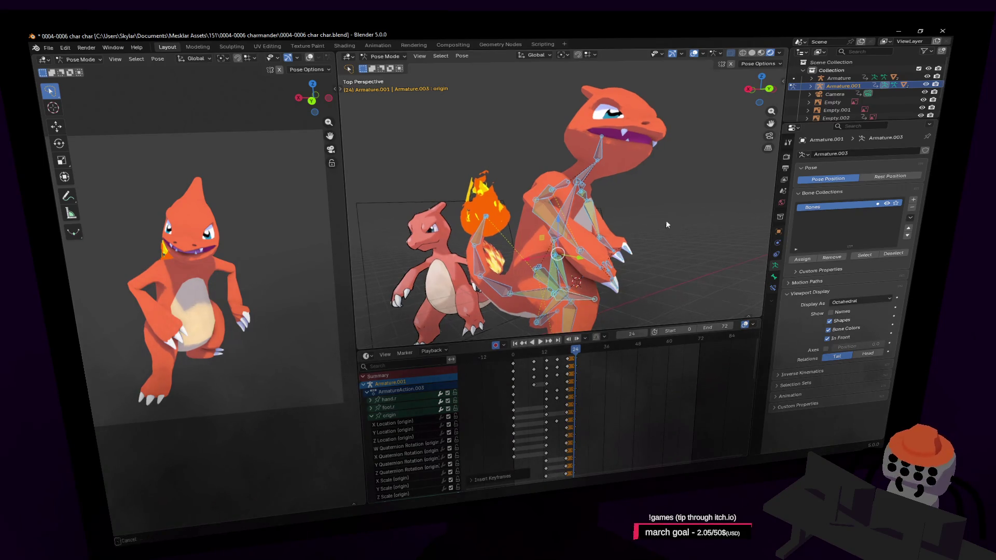
# - Step to frame 27, select the neck bone and start a Z-axis rotation
pyautogui.moveTo(666, 220); pyautogui.dragTo(605, 339, button='middle')
pyautogui.press('Right')
pyautogui.press('Right')
pyautogui.press('Right')
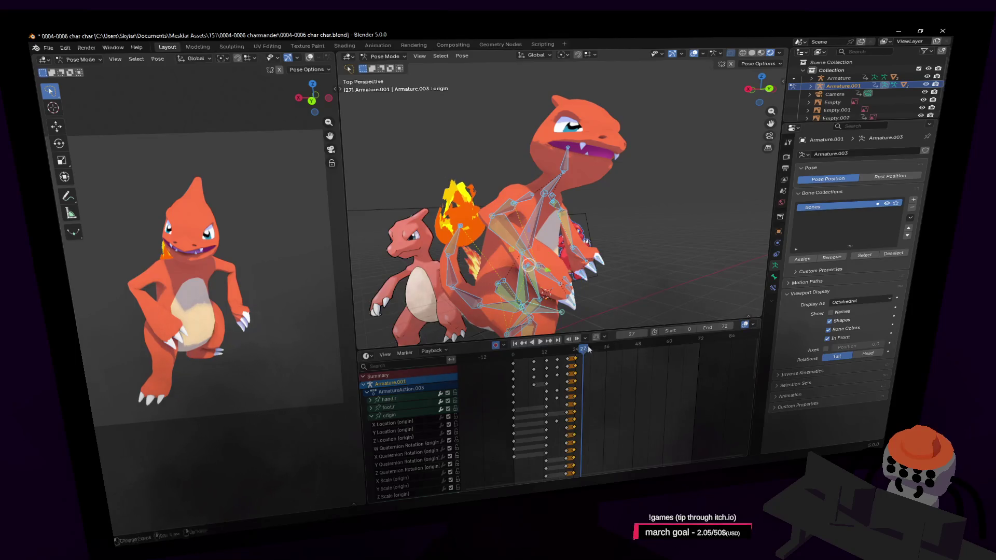
pyautogui.moveTo(652, 187); pyautogui.dragTo(637, 147, button='middle')
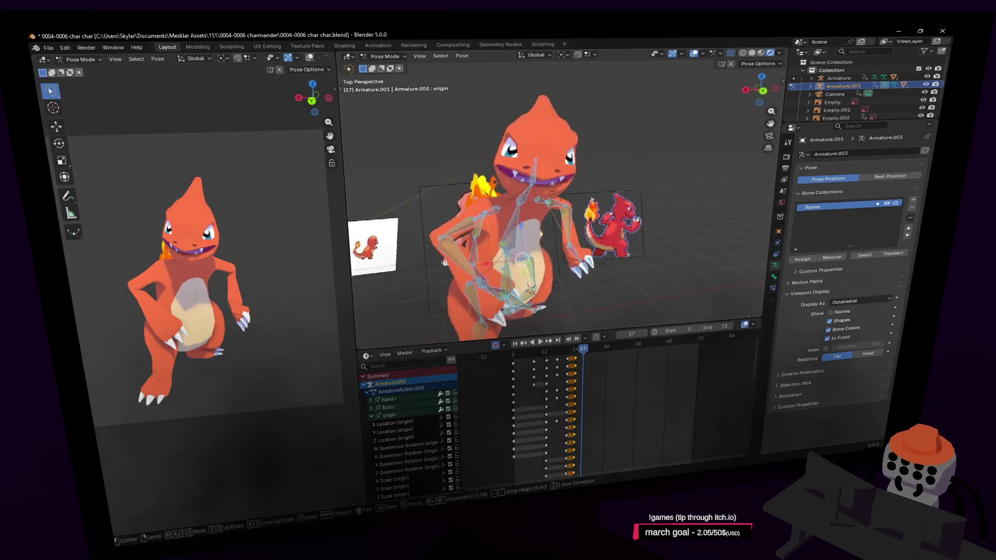
pyautogui.click(552, 166)
pyautogui.press('r')
pyautogui.press('z')
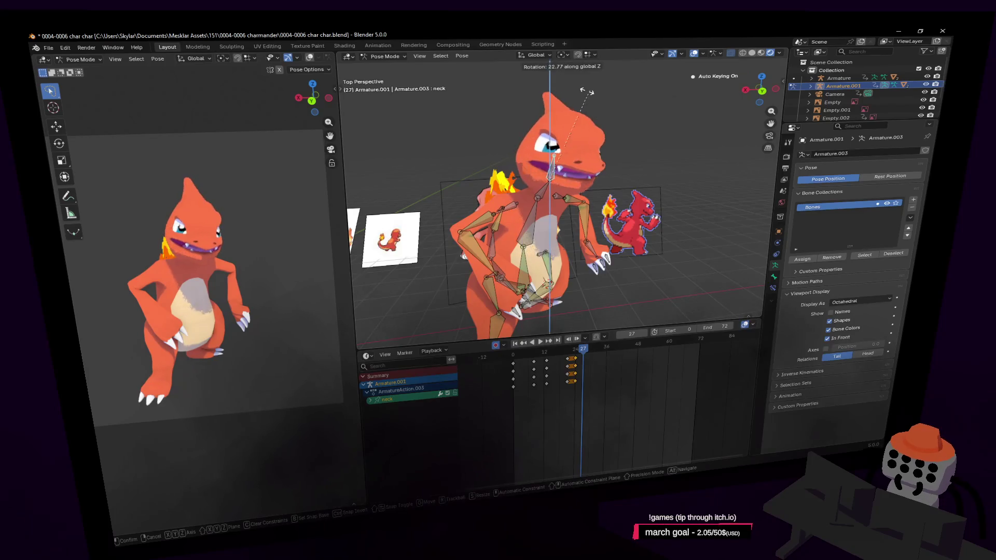
# - Turn the neck bone further, settling it at about -24°, viewing the head from a new angle
pyautogui.click(555, 168)
pyautogui.moveTo(554, 167)
pyautogui.mouseDown(button='middle')
pyautogui.moveTo(555, 186)
pyautogui.moveTo(592, 156)
pyautogui.mouseUp(button='middle')
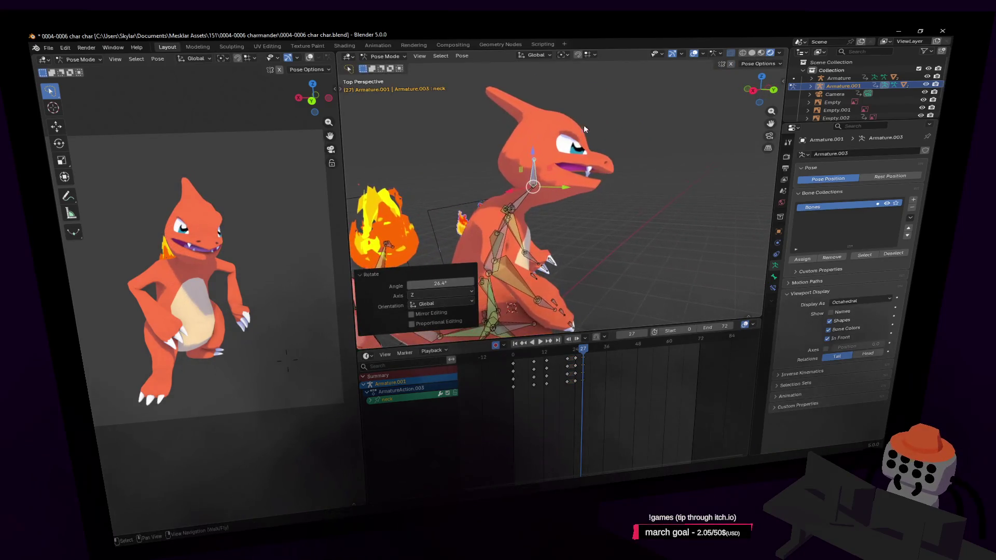
pyautogui.press('r')
pyautogui.click(632, 136)
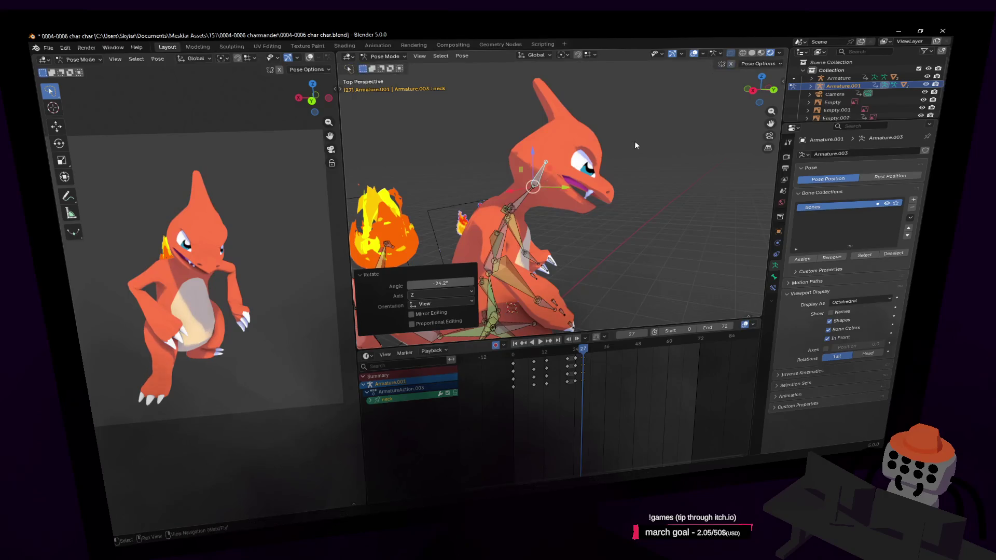
pyautogui.moveTo(632, 135)
pyautogui.mouseDown(button='middle')
pyautogui.moveTo(589, 163)
pyautogui.moveTo(545, 167)
pyautogui.moveTo(572, 173)
pyautogui.moveTo(560, 187)
pyautogui.moveTo(606, 168)
pyautogui.mouseUp(button='middle')
# - Rotate the spine1 bone to lean the upper body, then reselect among the spine bones
pyautogui.click(557, 186)
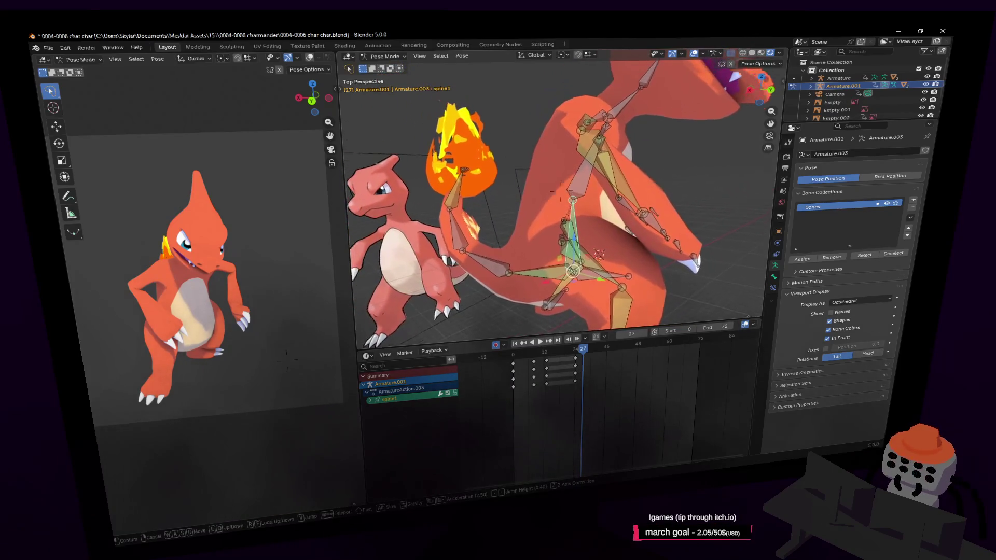
pyautogui.press('r')
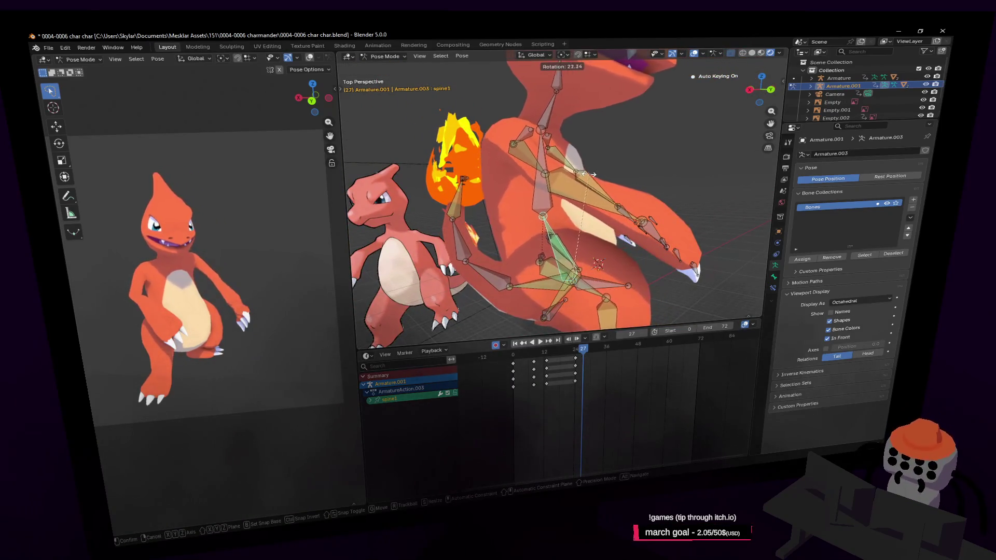
pyautogui.click(535, 197)
pyautogui.press('r')
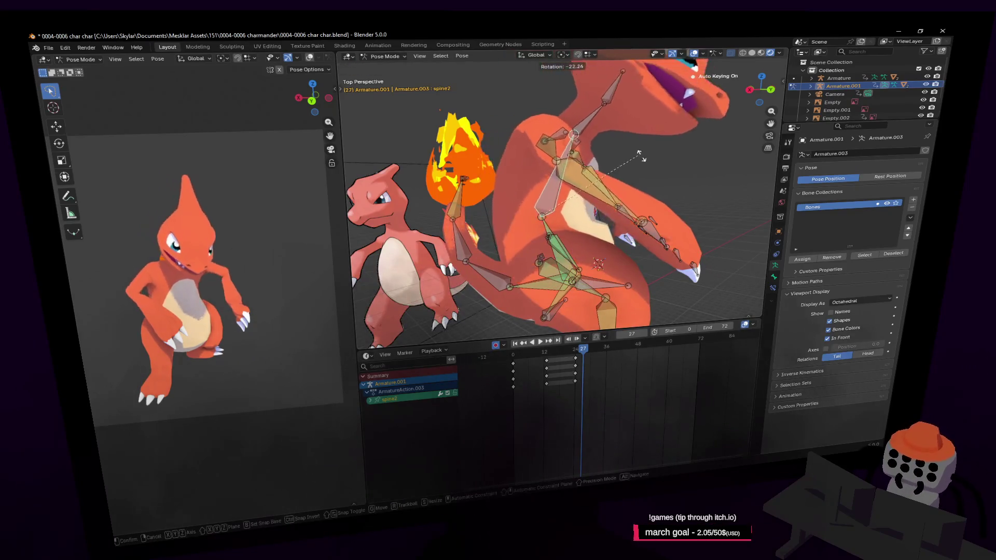
pyautogui.click(654, 170)
pyautogui.click(647, 112)
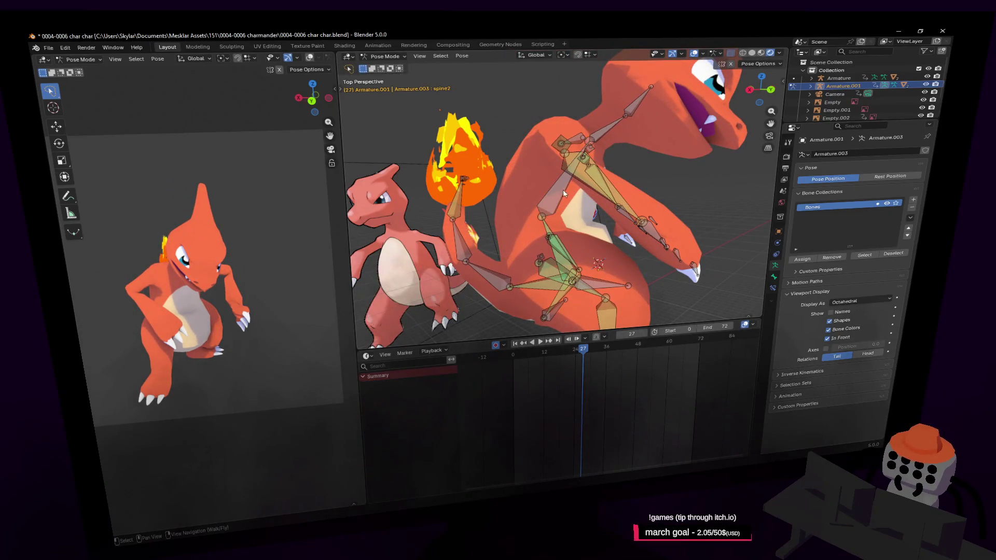
pyautogui.click(563, 189)
# - Rotate spine3 and then the neck bone so the head follows the body turn
pyautogui.press('r')
pyautogui.click(621, 140)
pyautogui.click(646, 124)
pyautogui.press('r')
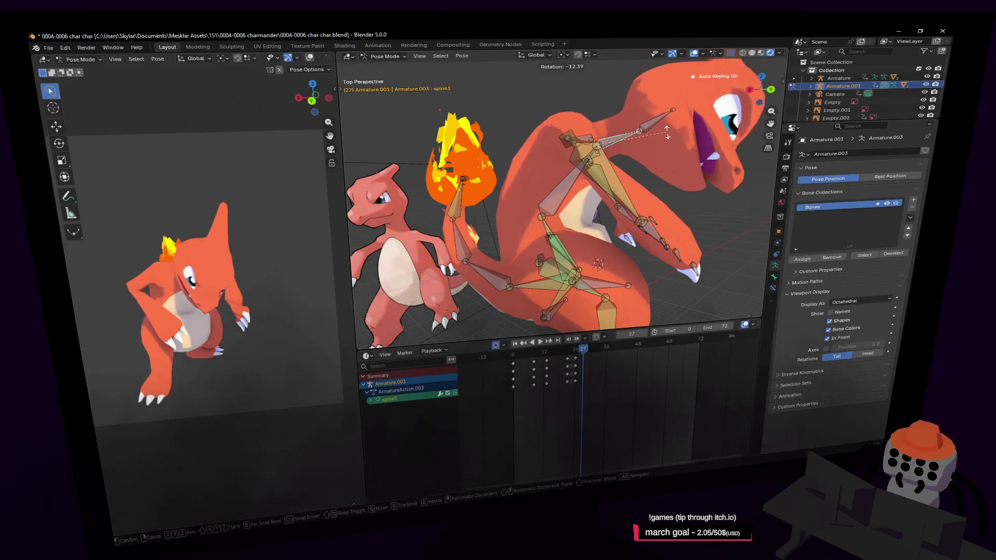
pyautogui.click(667, 133)
pyautogui.press('r')
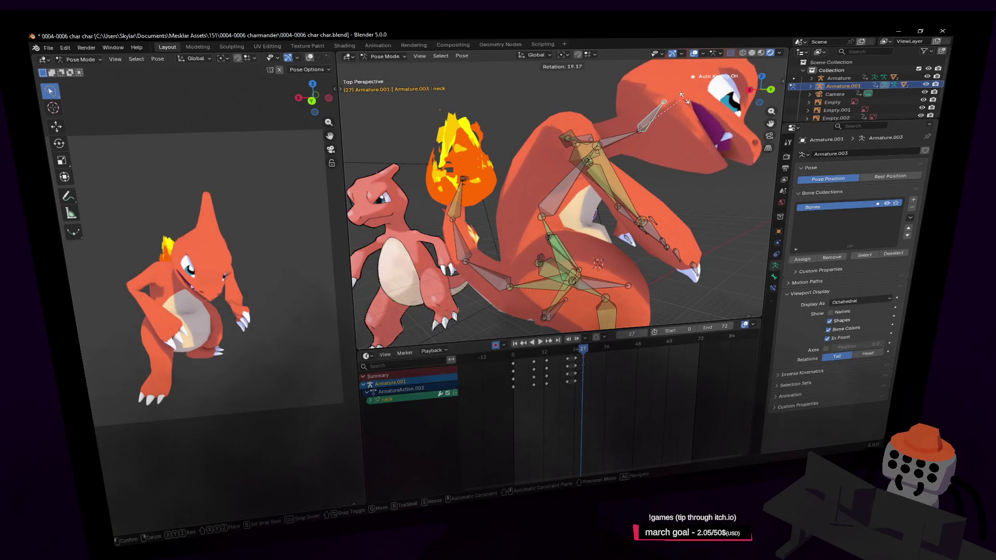
pyautogui.click(682, 97)
pyautogui.click(578, 179)
# - Rotate spine2 and give the neck a final turn of about 7° around Z at frame 27
pyautogui.press('r')
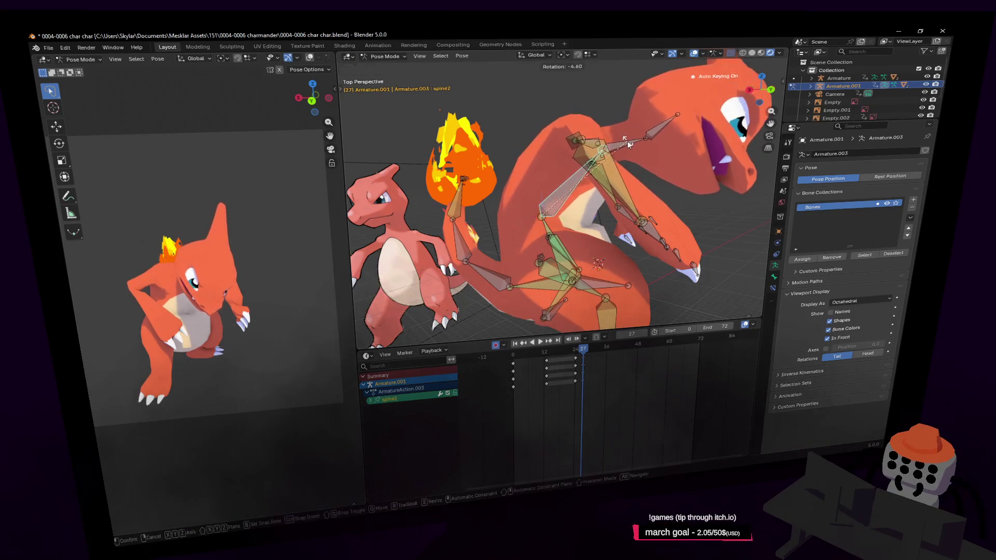
pyautogui.click(627, 142)
pyautogui.click(649, 136)
pyautogui.press('r')
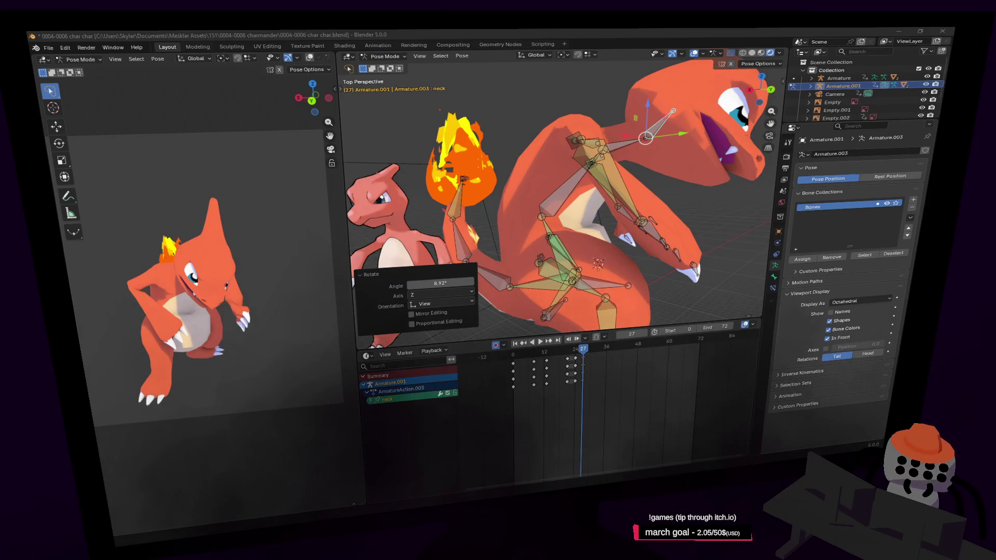
pyautogui.moveTo(638, 203); pyautogui.dragTo(613, 214, button='middle')
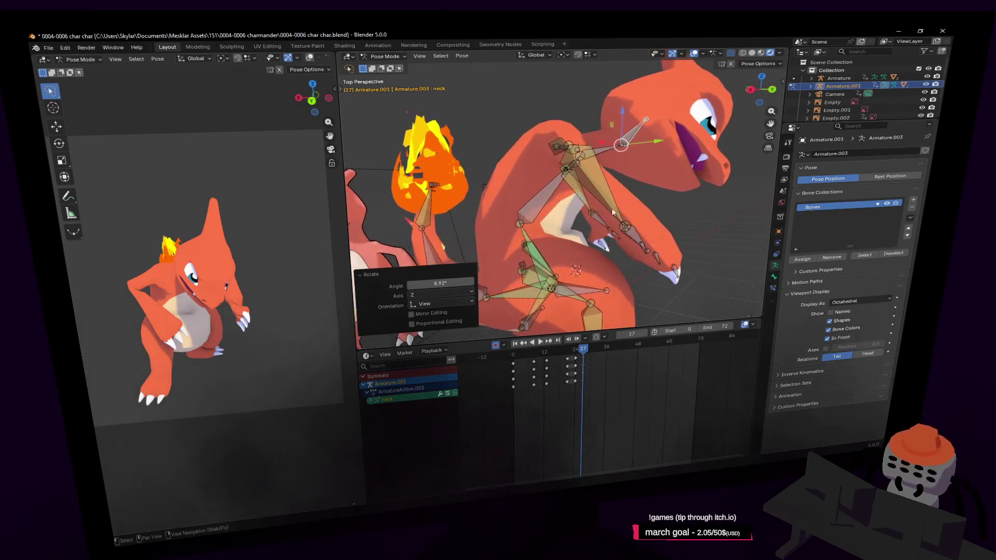
# - Rotate the spine3 bone to about -9.5° around Z at frame 27
pyautogui.moveTo(605, 154); pyautogui.dragTo(622, 180, button='middle')
pyautogui.click(591, 178)
pyautogui.press('r')
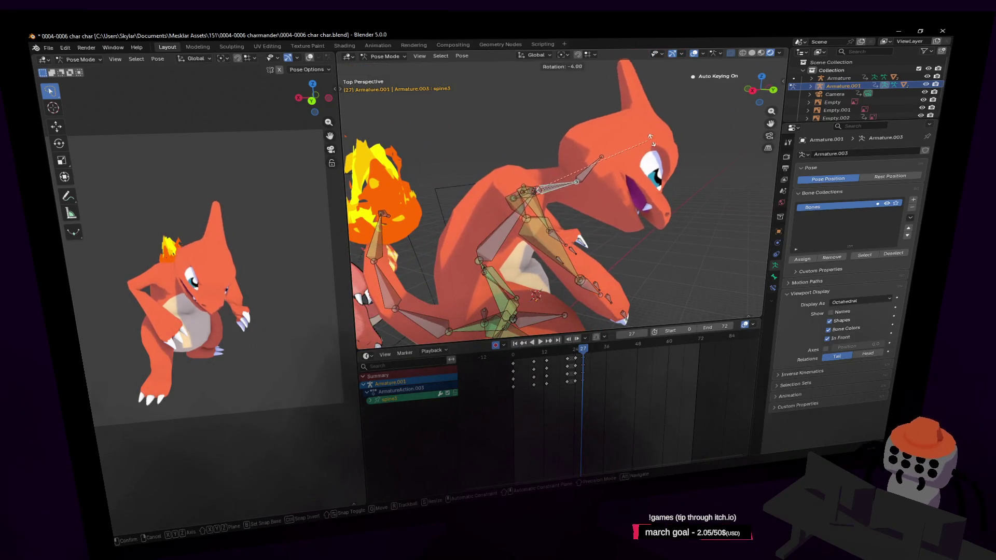
pyautogui.click(657, 159)
pyautogui.hotkey('shift', '`')
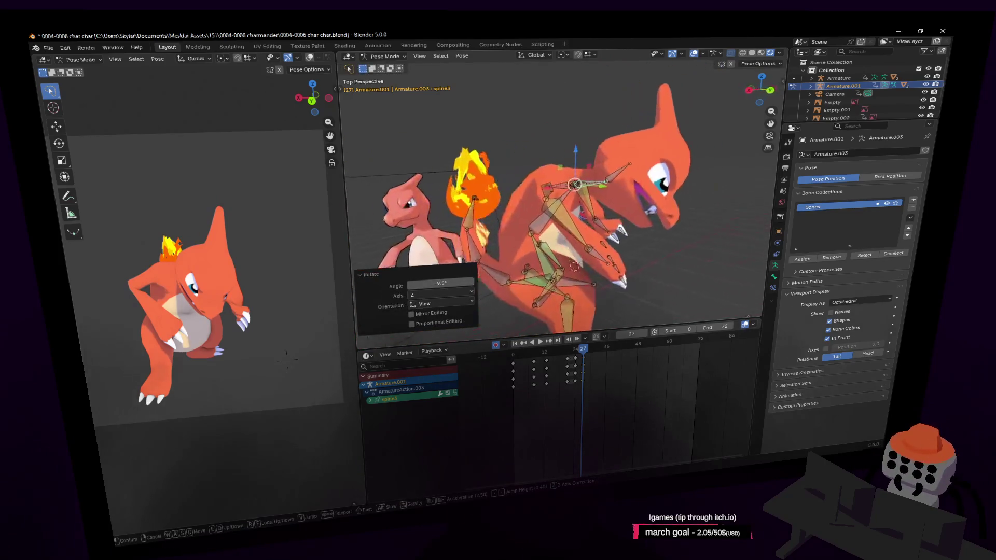
pyautogui.click(651, 168)
# - Rotate the spine2 bone to match the refined upper-body twist
pyautogui.click(571, 204)
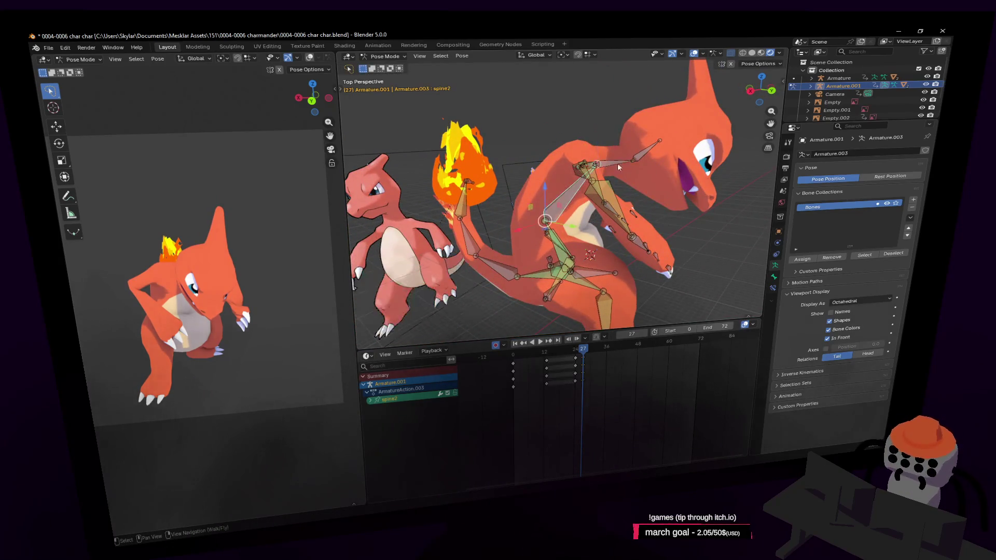
pyautogui.press('r')
pyautogui.click(646, 151)
pyautogui.moveTo(645, 150)
pyautogui.mouseDown(button='middle')
pyautogui.moveTo(639, 178)
pyautogui.moveTo(535, 234)
pyautogui.mouseUp(button='middle')
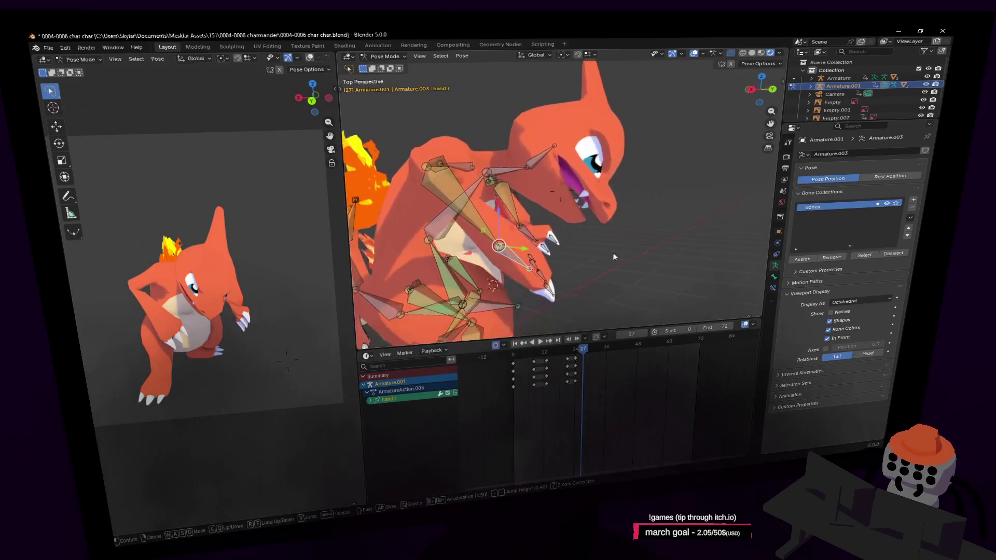
# - Move both hand bones to a new position, then single out one hand bone
pyautogui.click(536, 235)
pyautogui.press('g')
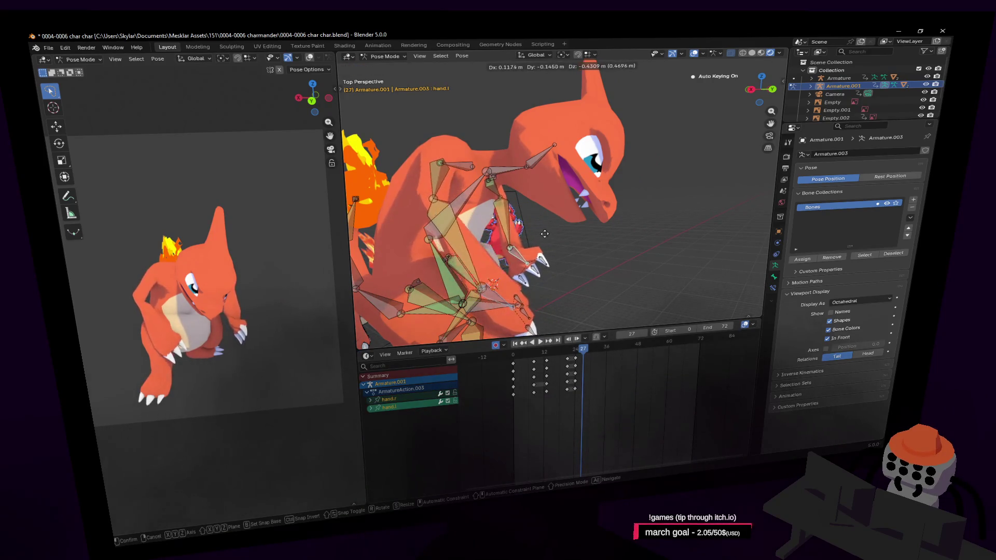
pyautogui.click(548, 233)
pyautogui.moveTo(548, 234)
pyautogui.mouseDown(button='middle')
pyautogui.moveTo(566, 189)
pyautogui.moveTo(573, 245)
pyautogui.mouseUp(button='middle')
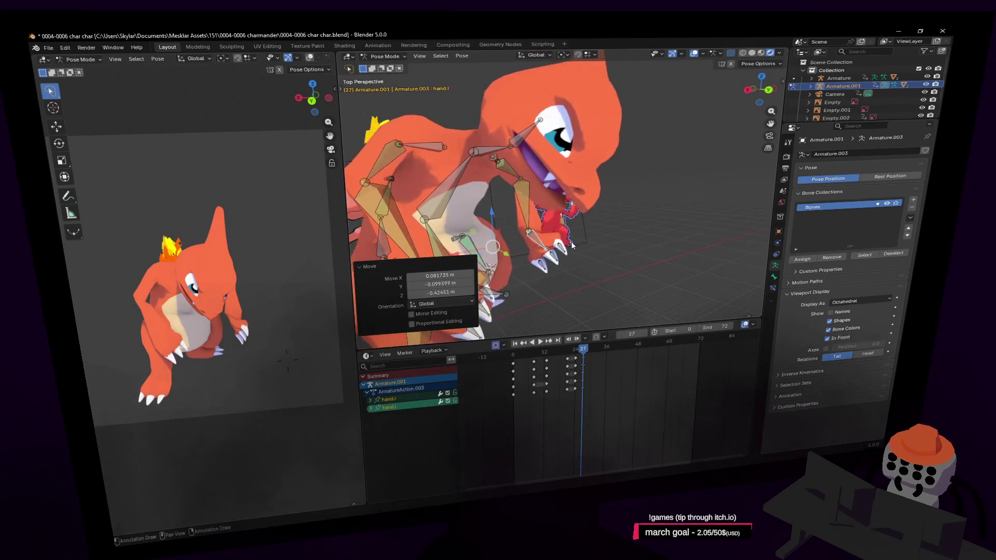
pyautogui.click(541, 243)
pyautogui.hotkey('shift', '`')
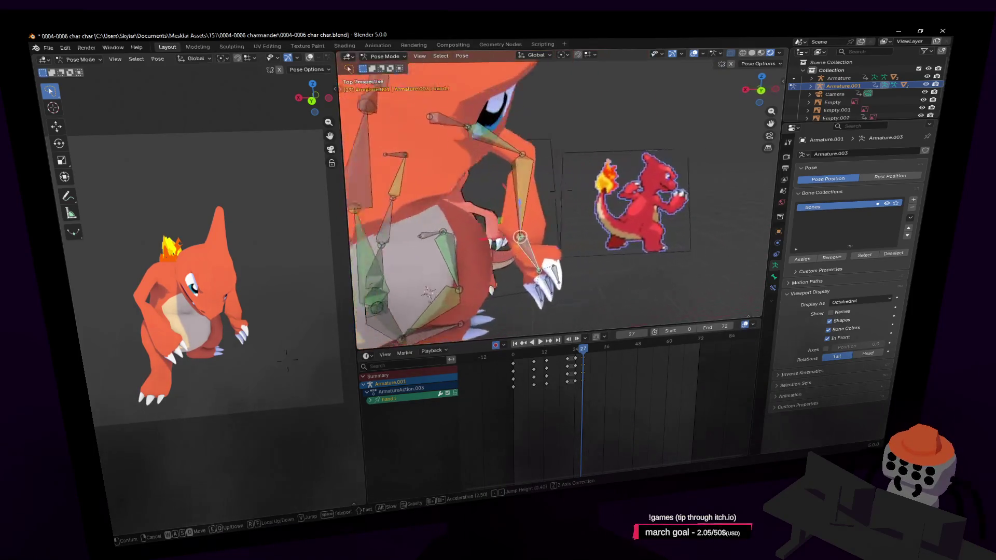
pyautogui.press('Return')
# - Turn the hand bone about 8° around Z and nudge its position at frame 27
pyautogui.press('r')
pyautogui.press('z')
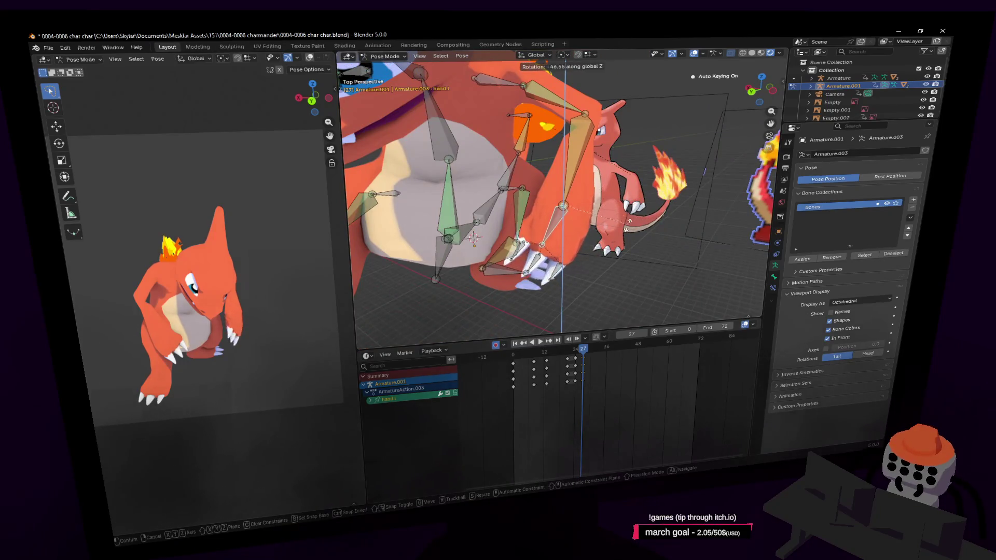
pyautogui.press('Return')
pyautogui.press('w')
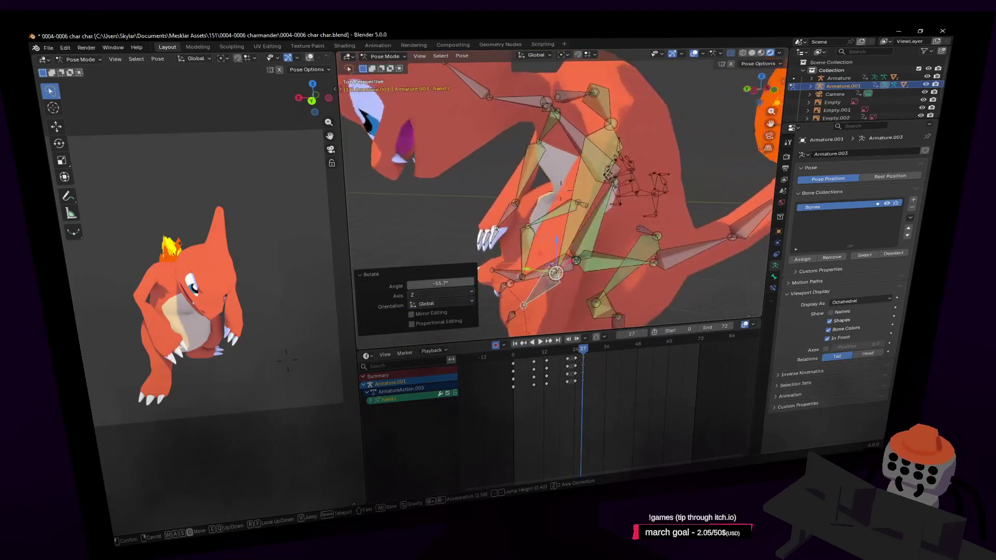
pyautogui.press('Return')
pyautogui.press('r')
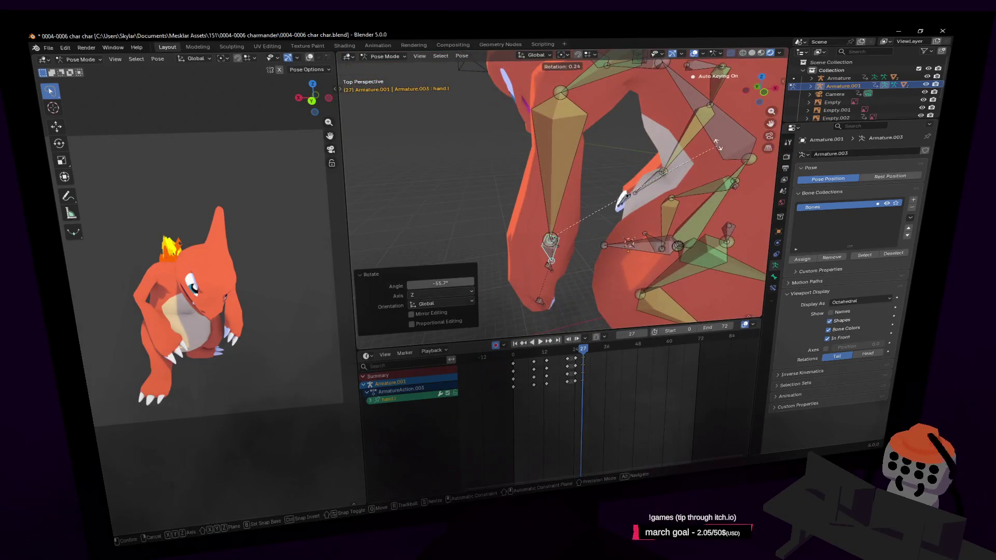
pyautogui.press('z')
pyautogui.press('Escape')
pyautogui.press('g')
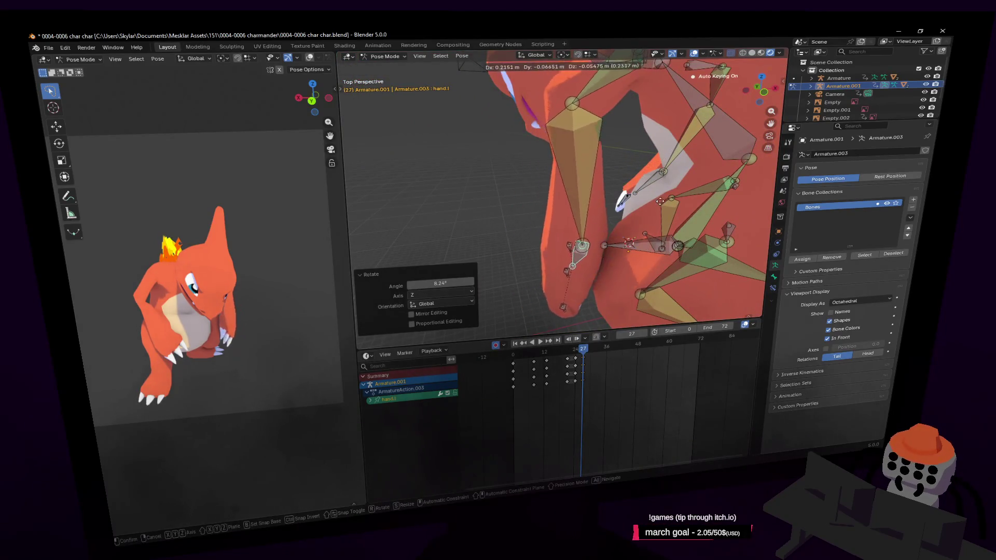
pyautogui.press('Return')
# - Pull the view back to the whole model and scrub between frames 21 and 27 to review the hands
pyautogui.hotkey('shift', '`')
pyautogui.press('s')
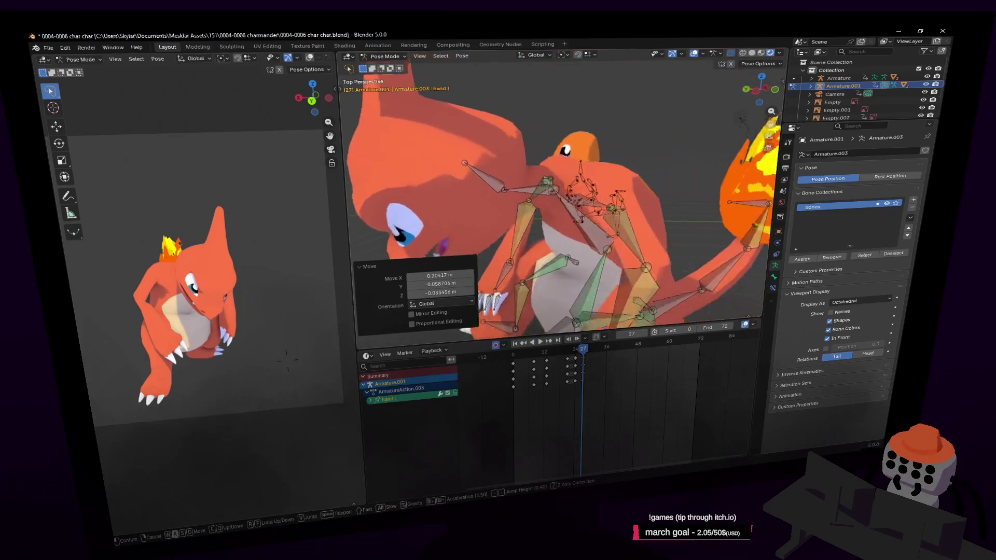
pyautogui.press('s')
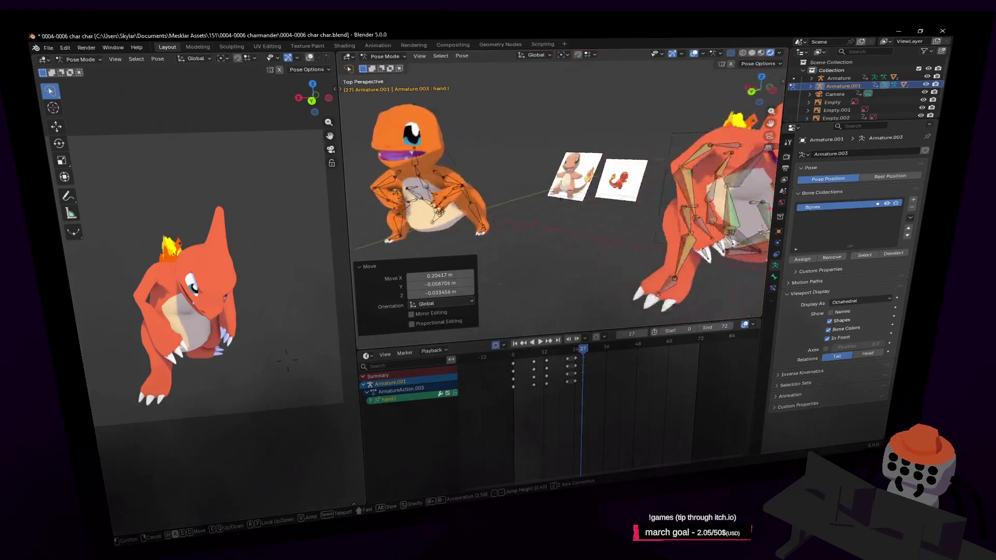
pyautogui.press('Return')
pyautogui.hotkey('ctrl', 'shift', 'space')
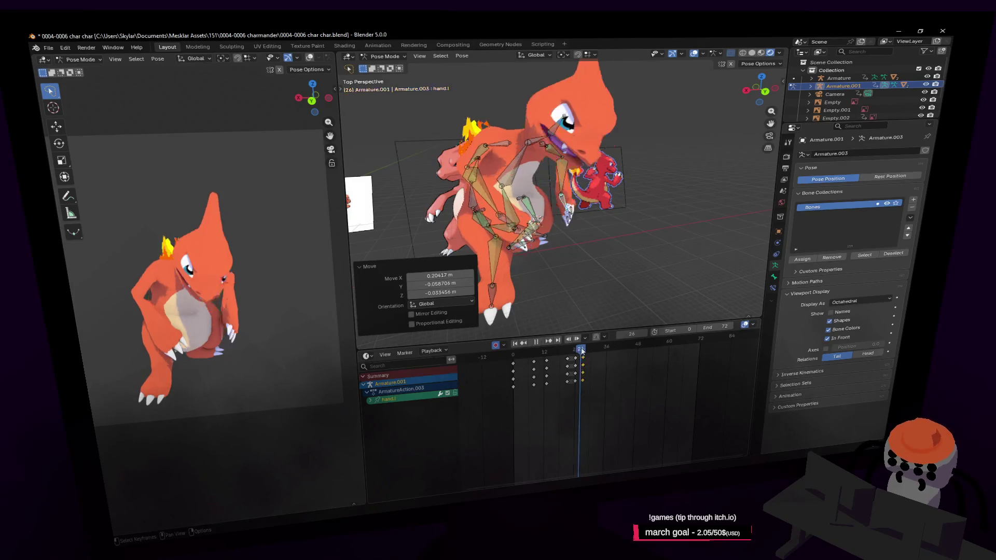
pyautogui.moveTo(568, 356); pyautogui.dragTo(584, 355)
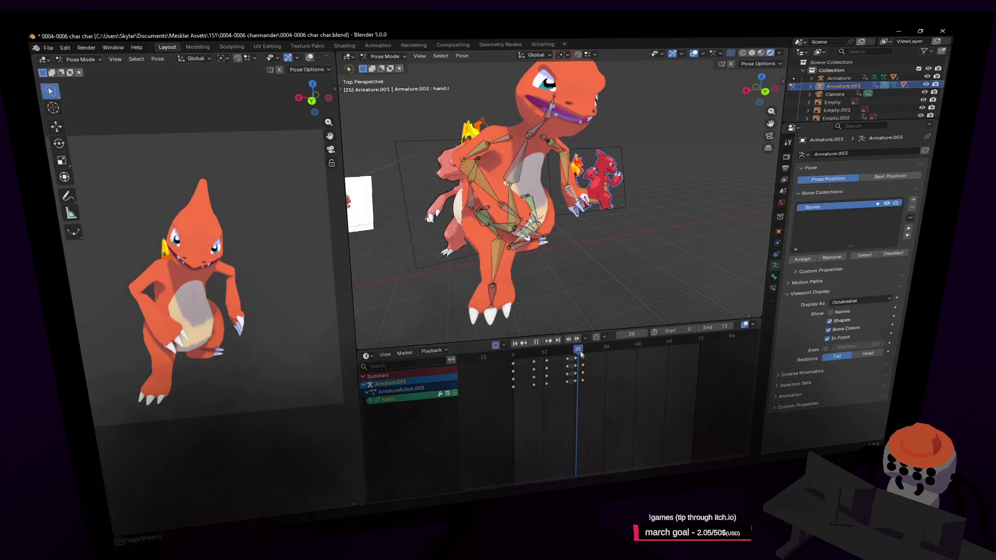
pyautogui.scroll(3, 589, 287)
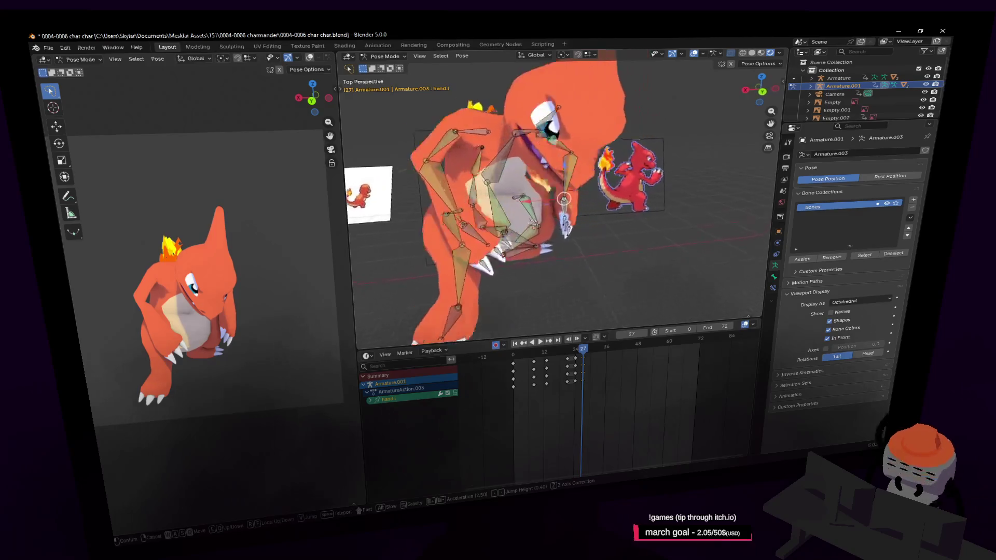
pyautogui.scroll(2, 588, 287)
pyautogui.moveTo(585, 355); pyautogui.dragTo(569, 352)
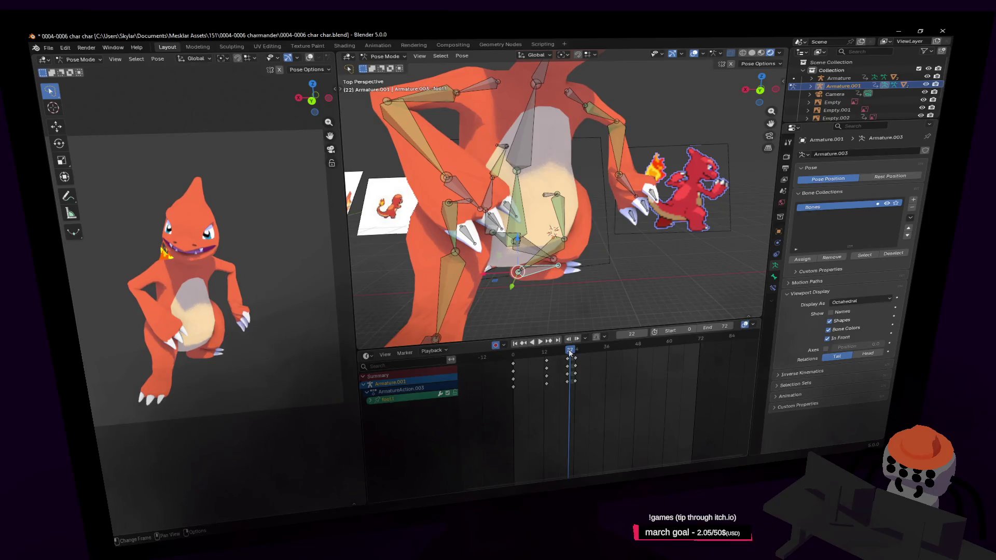
# - Shift the left foot bone sideways along X at frame 21 and keyframe it
pyautogui.click(578, 269)
pyautogui.press('g')
pyautogui.press('x')
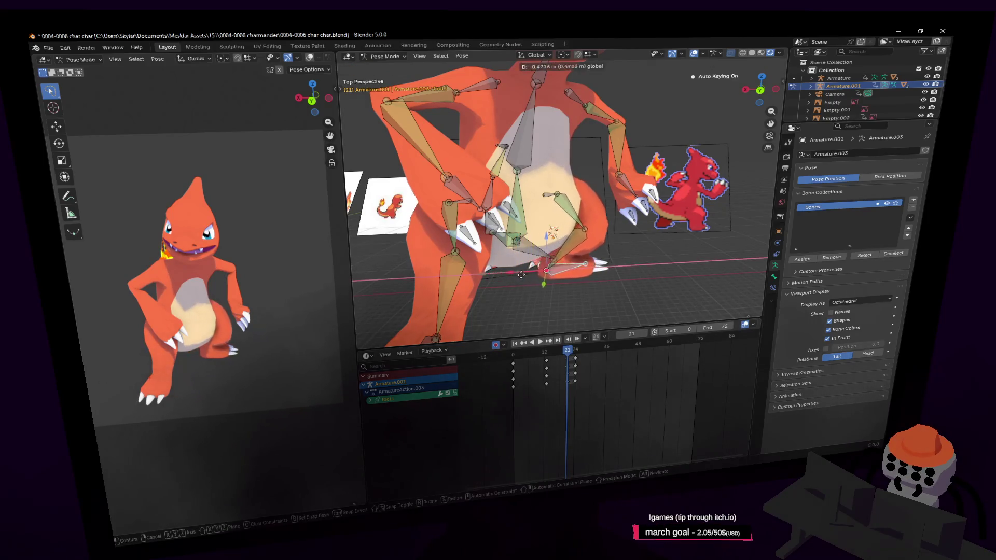
pyautogui.click(534, 275)
pyautogui.press('i')
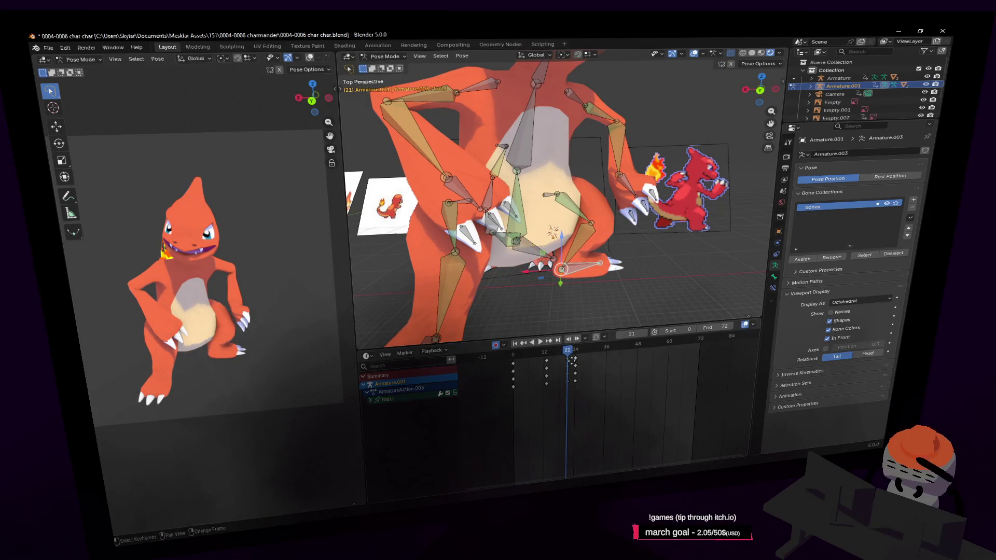
# - Play back the motion, return near frame 13 and begin tilting the whole rig from the origin bone
pyautogui.press('space')
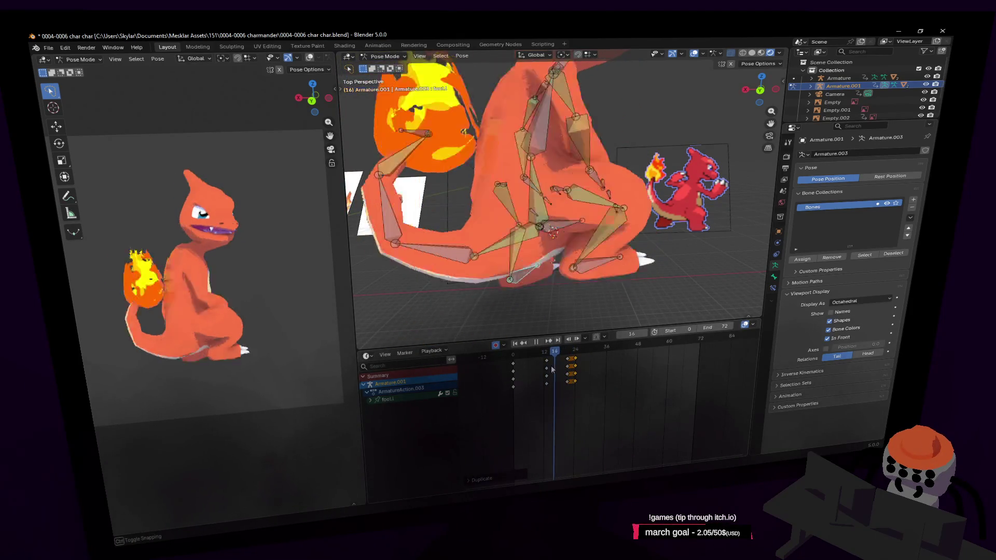
pyautogui.press('space')
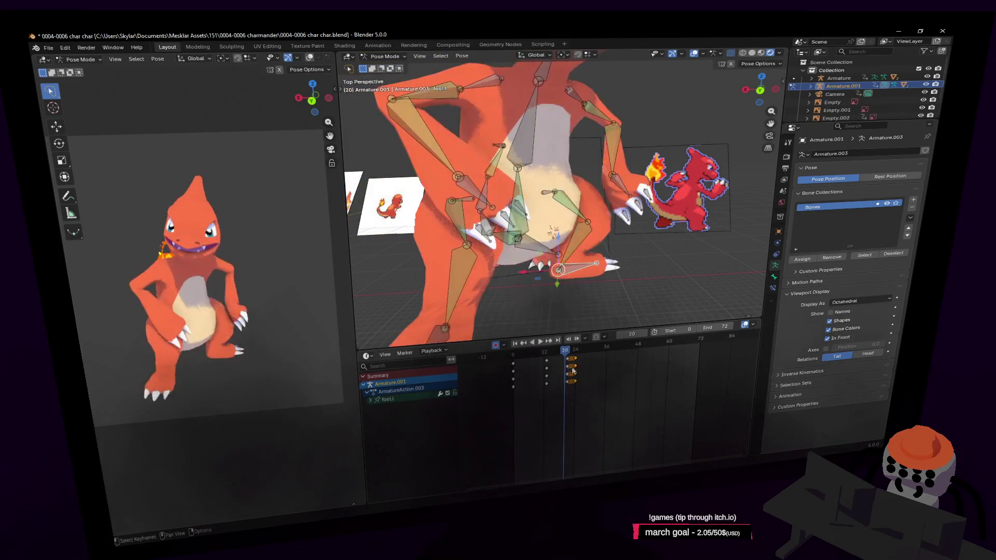
pyautogui.moveTo(558, 354)
pyautogui.mouseDown()
pyautogui.moveTo(548, 360)
pyautogui.moveTo(561, 357)
pyautogui.mouseUp()
pyautogui.moveTo(599, 266); pyautogui.dragTo(568, 273, button='middle')
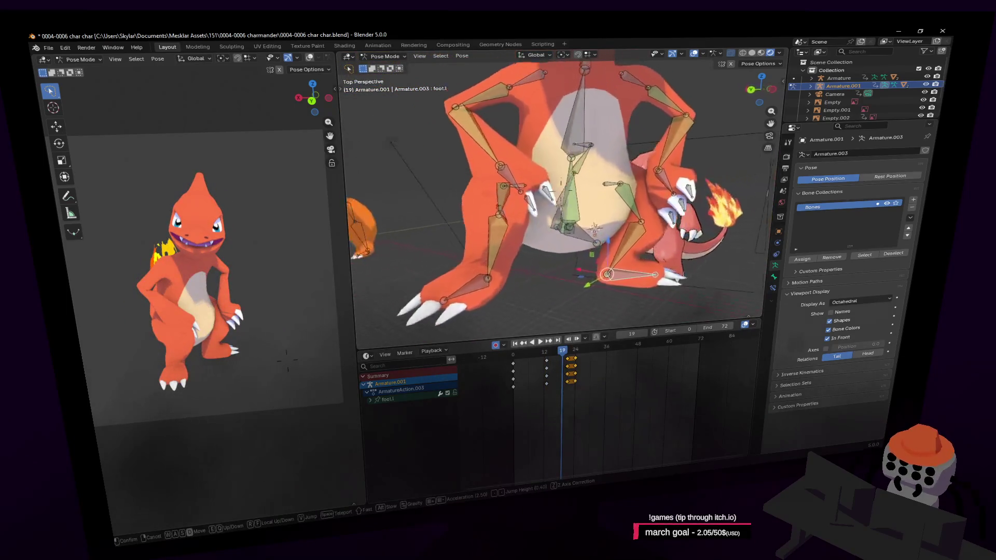
pyautogui.click(564, 244)
pyautogui.press('r')
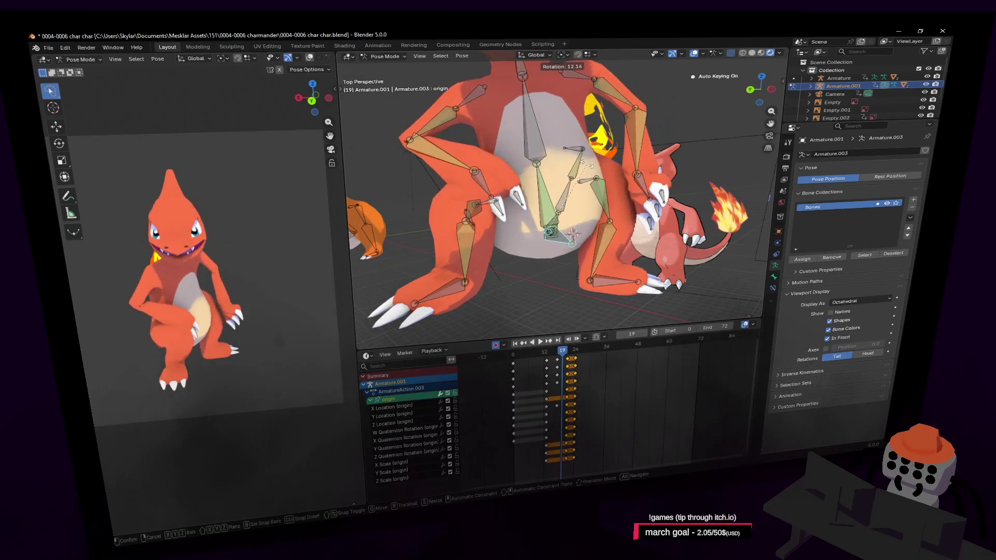
# - Set the origin tilt, keyframe the pose at frame 21 and play through to frame 27
pyautogui.click(615, 177)
pyautogui.click(566, 353)
pyautogui.press('i')
pyautogui.hotkey('shift', '`')
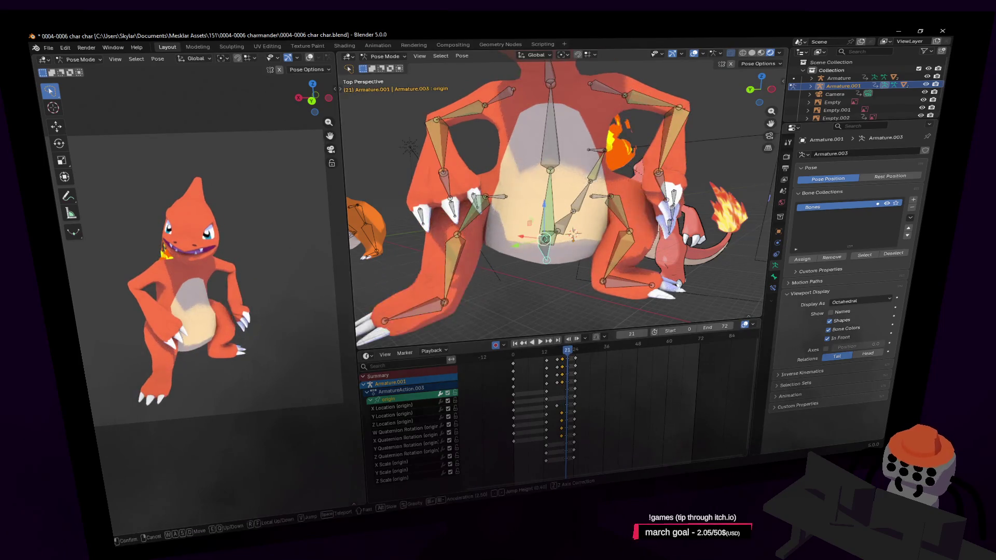
pyautogui.press('Escape')
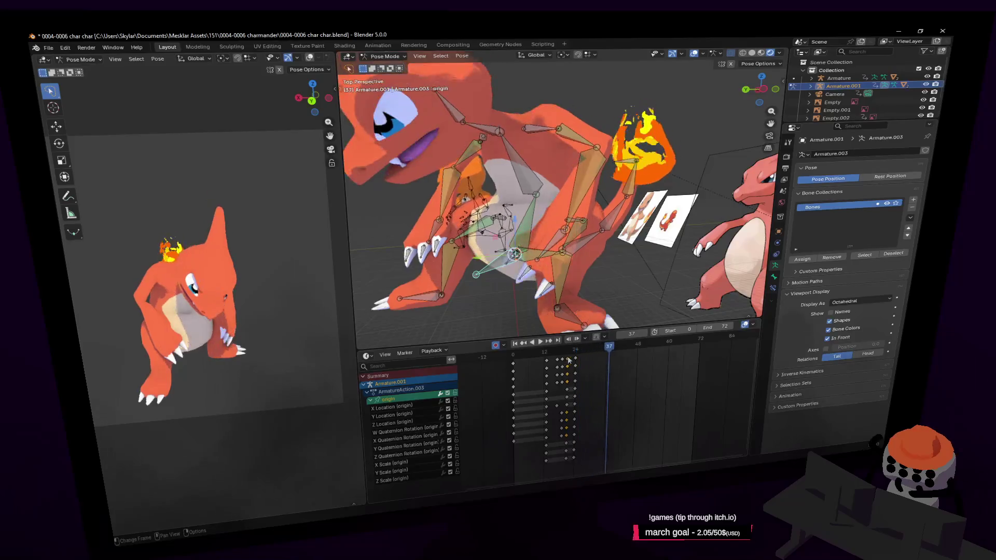
pyautogui.press('space')
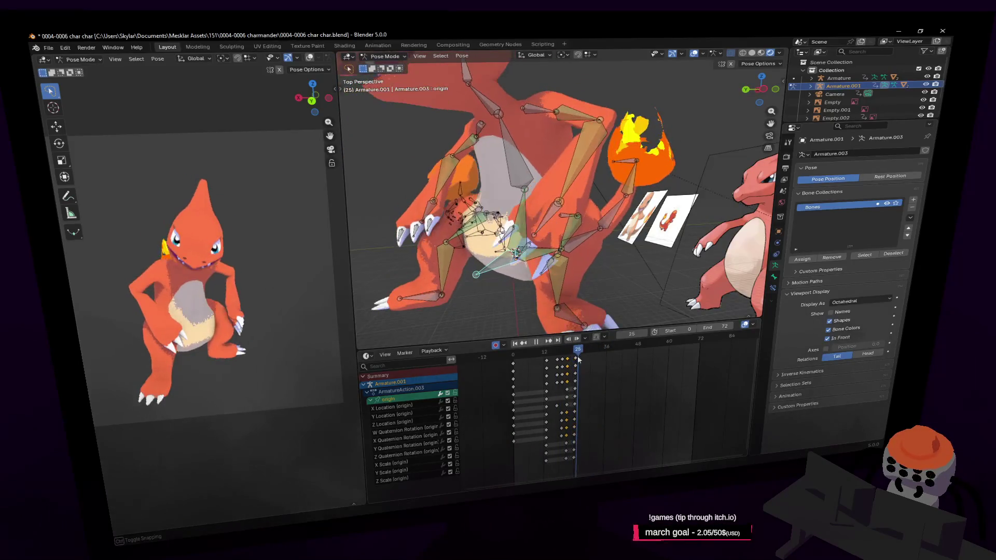
pyautogui.click(584, 358)
pyautogui.press('space')
# - Select all bones and keyframe every armature channel at frame 27
pyautogui.press('a')
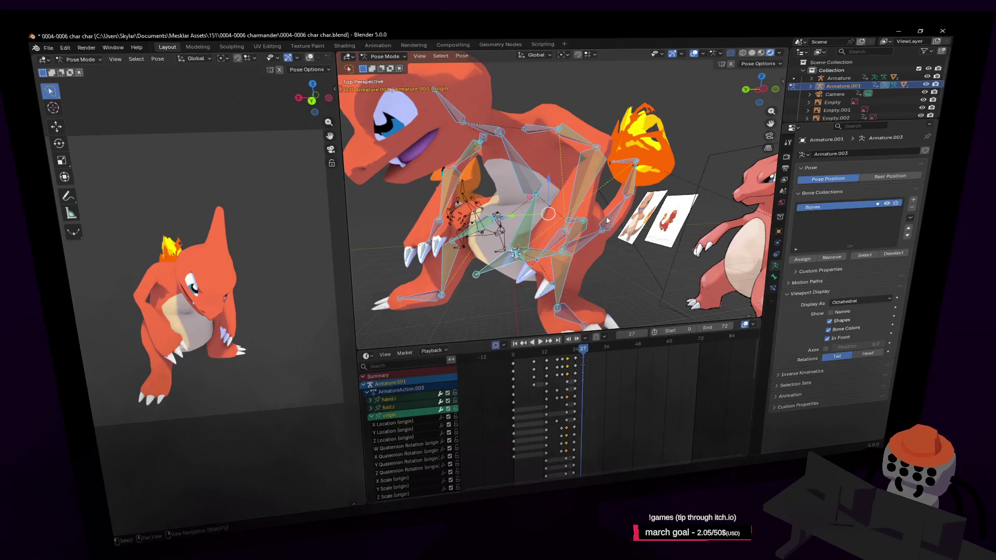
pyautogui.hotkey('shift', '`')
pyautogui.press('s')
pyautogui.press('Return')
pyautogui.press('space')
pyautogui.press('Escape')
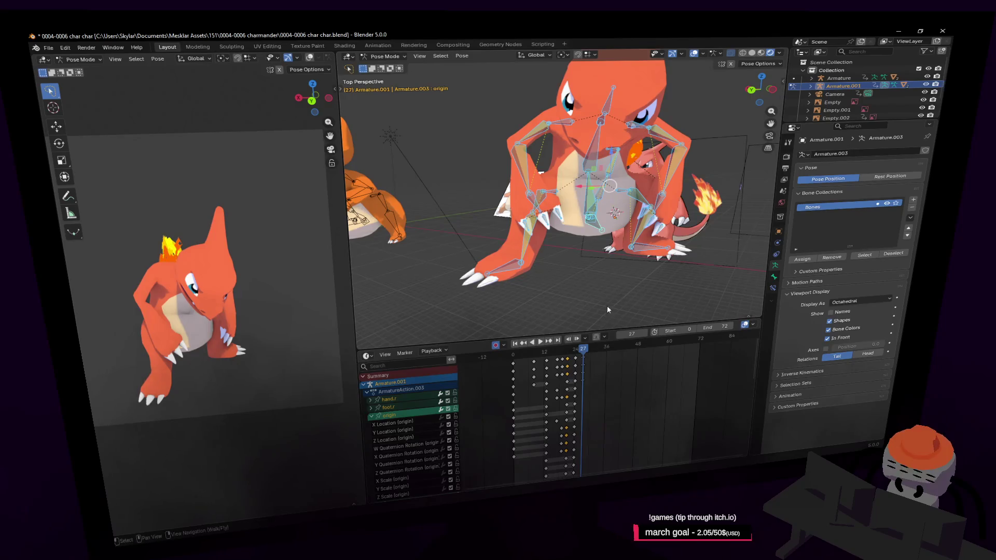
pyautogui.press('i')
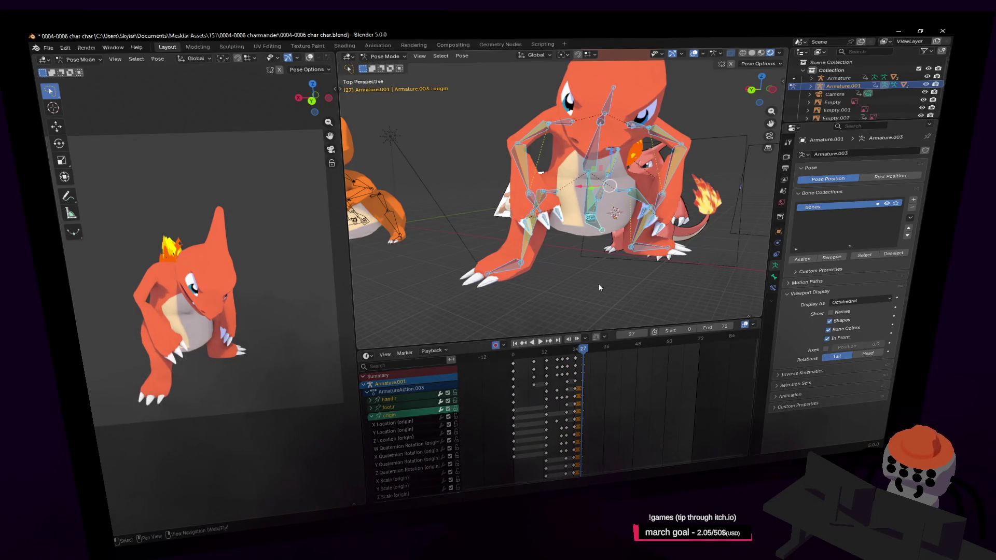
# - Preview the motion just after frame 27, leaving the playhead at frame 30
pyautogui.hotkey('shift', '`')
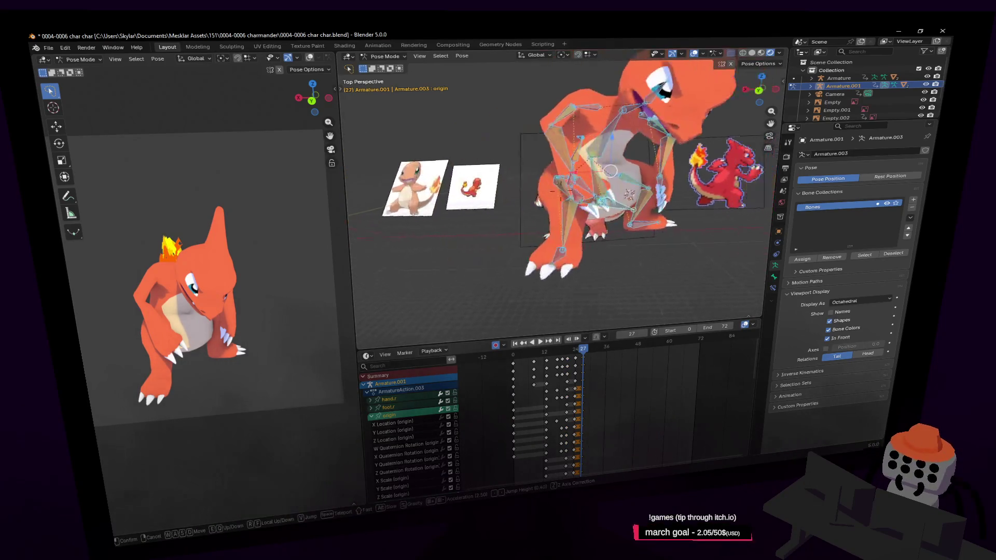
pyautogui.press('Return')
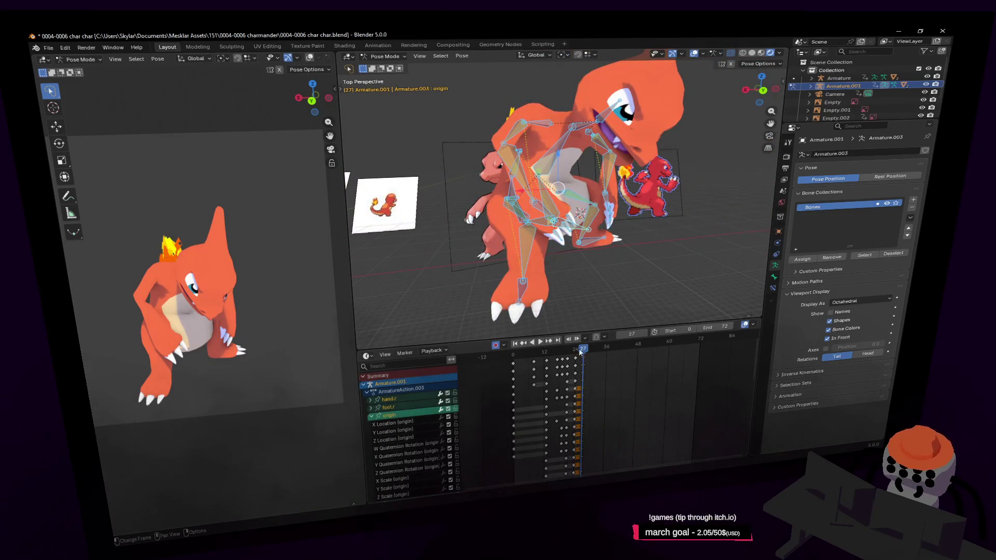
pyautogui.press('space')
pyautogui.press('space')
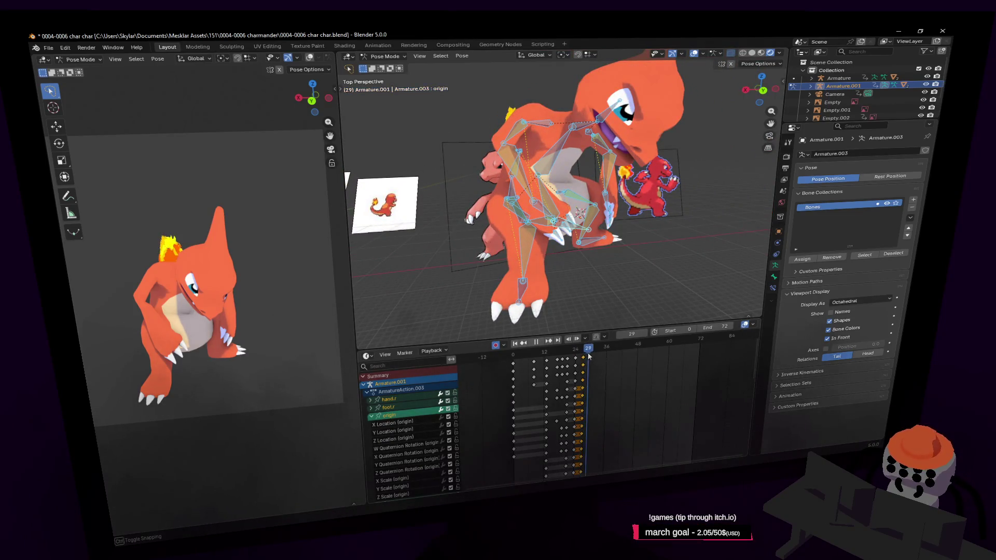
pyautogui.click(589, 354)
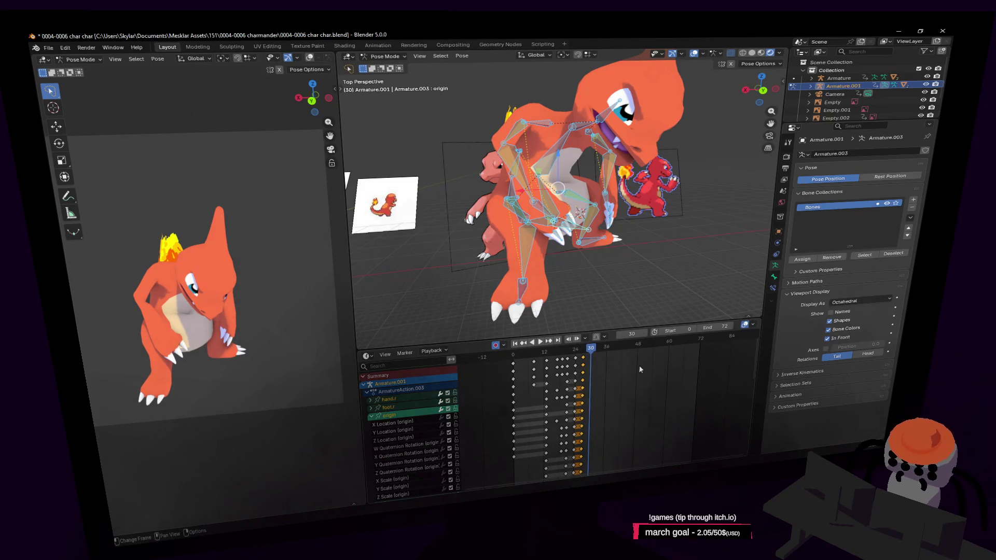
pyautogui.moveTo(598, 354); pyautogui.dragTo(591, 352)
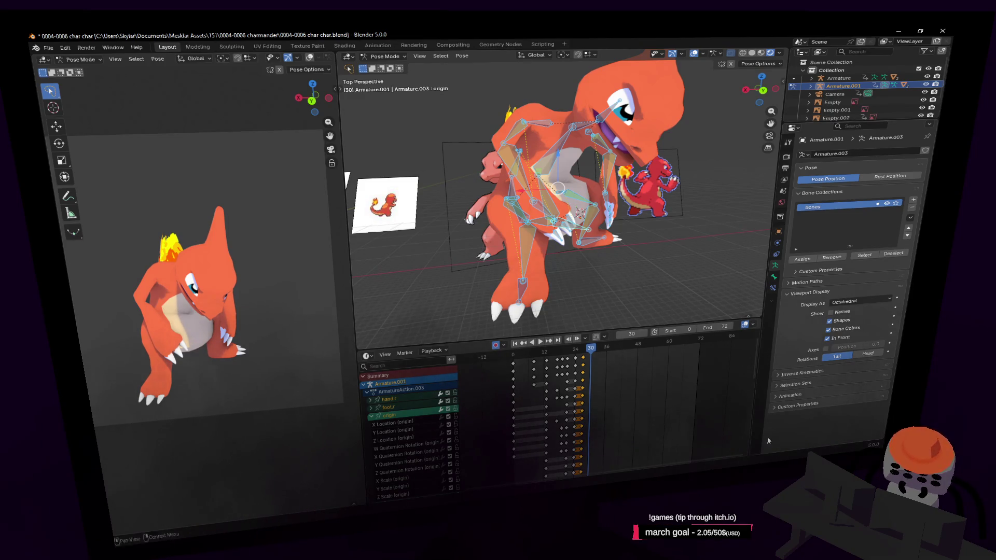
pyautogui.moveTo(576, 350); pyautogui.dragTo(551, 351)
pyautogui.press('space')
pyautogui.press('space')
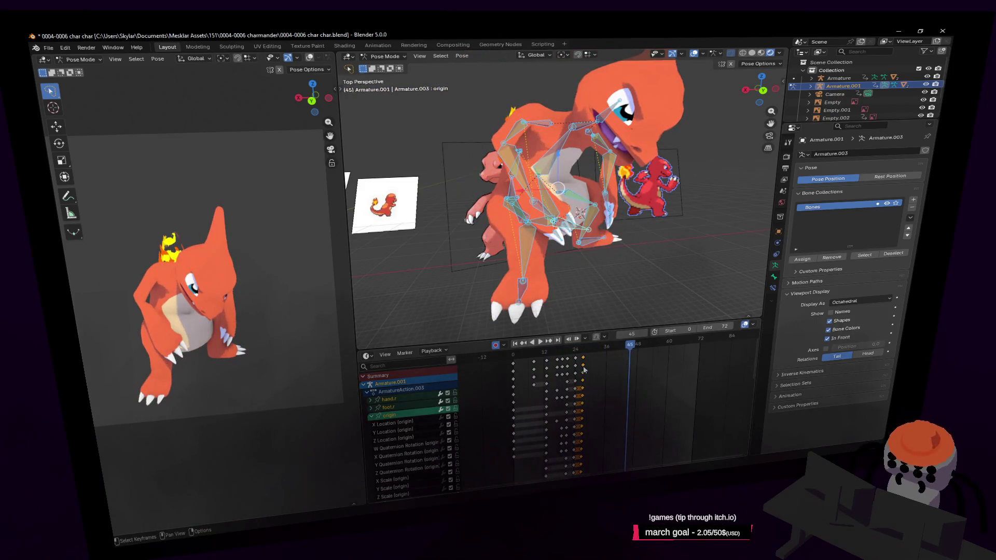
pyautogui.moveTo(583, 355)
pyautogui.mouseDown()
pyautogui.moveTo(553, 360)
pyautogui.moveTo(567, 354)
pyautogui.mouseUp()
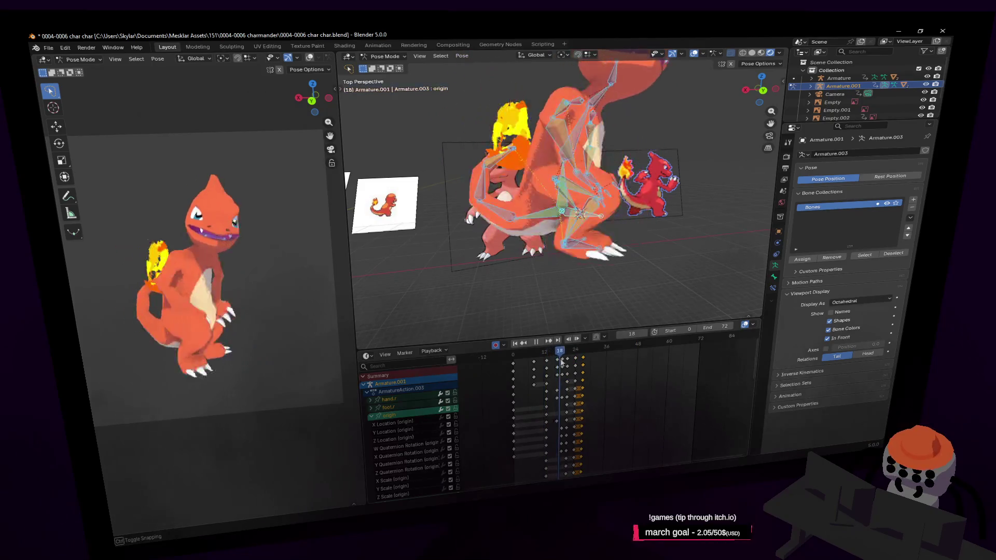
pyautogui.moveTo(610, 222); pyautogui.dragTo(642, 265, button='middle')
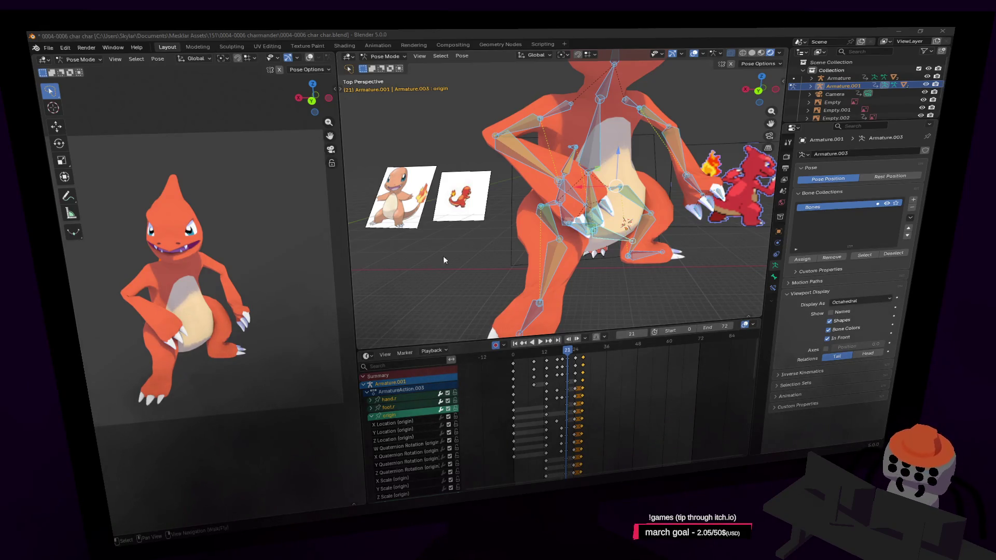
# - Turn the right foot bone about 11.9° around the global Z axis
pyautogui.hotkey('shift', '`')
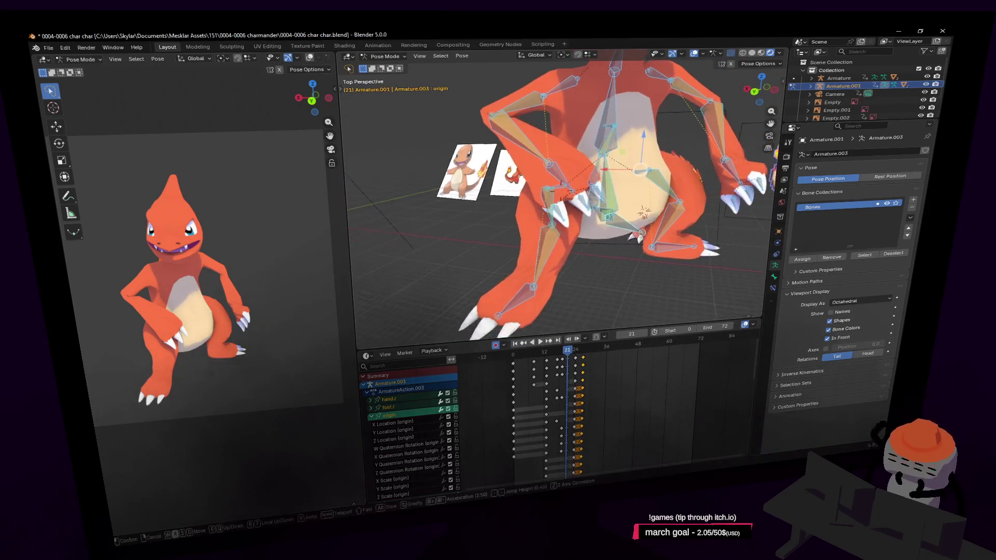
pyautogui.click(601, 248)
pyautogui.click(556, 286)
pyautogui.press('r')
pyautogui.press('z')
pyautogui.moveTo(624, 166); pyautogui.dragTo(644, 162, button='middle')
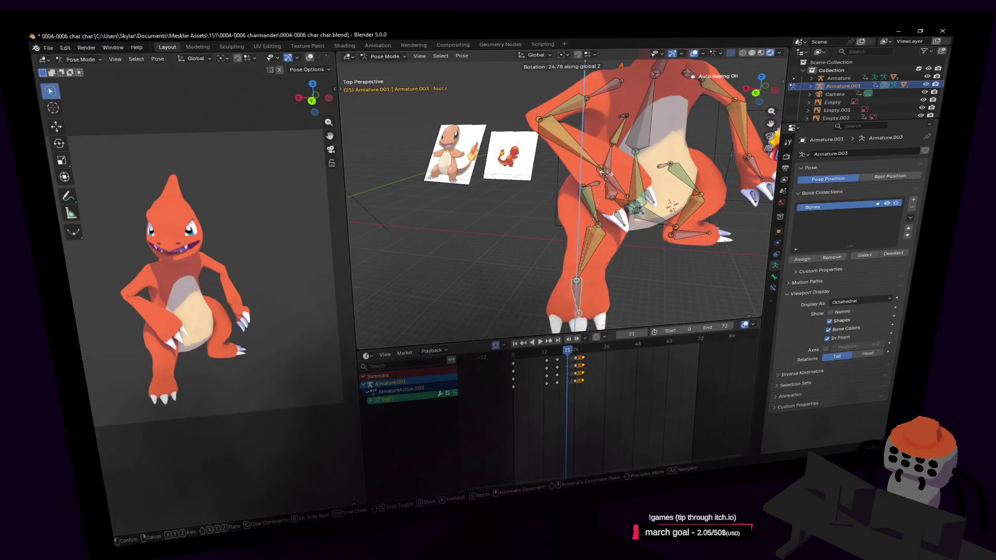
pyautogui.click(595, 182)
pyautogui.scroll(2, 626, 255)
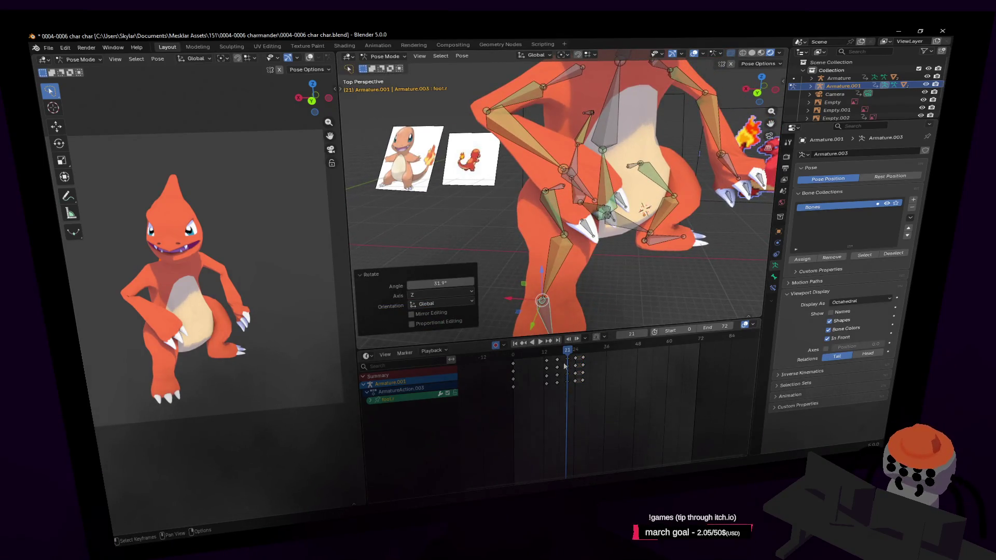
# - Step through frames 20-25 and replay the animation, returning to frame 21
pyautogui.moveTo(568, 403); pyautogui.dragTo(574, 363)
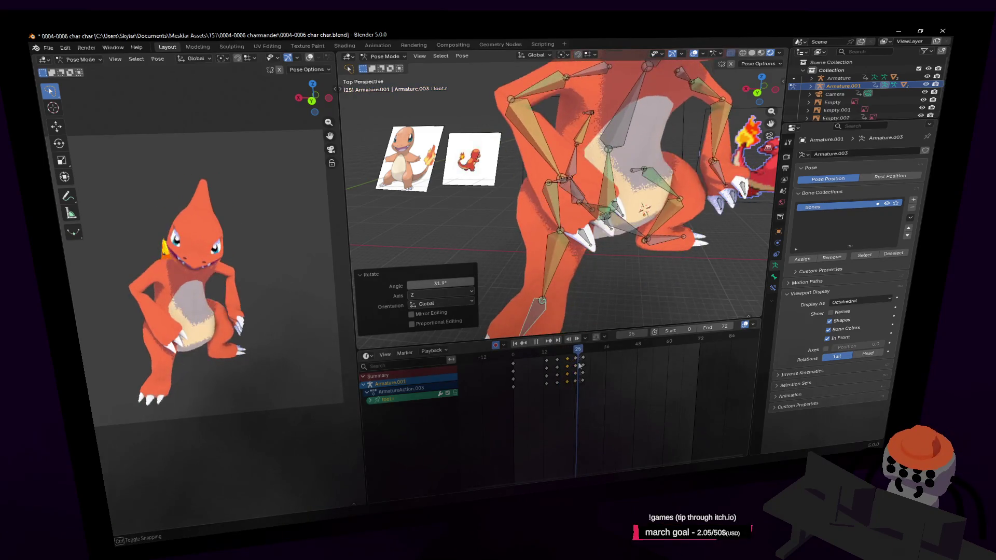
pyautogui.moveTo(574, 363); pyautogui.dragTo(580, 362)
pyautogui.click(581, 362)
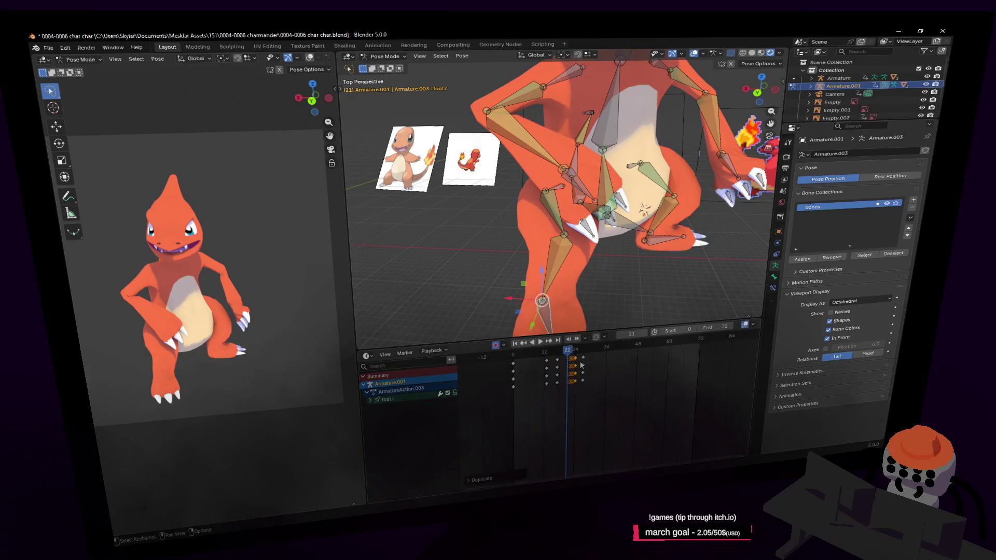
pyautogui.press('space')
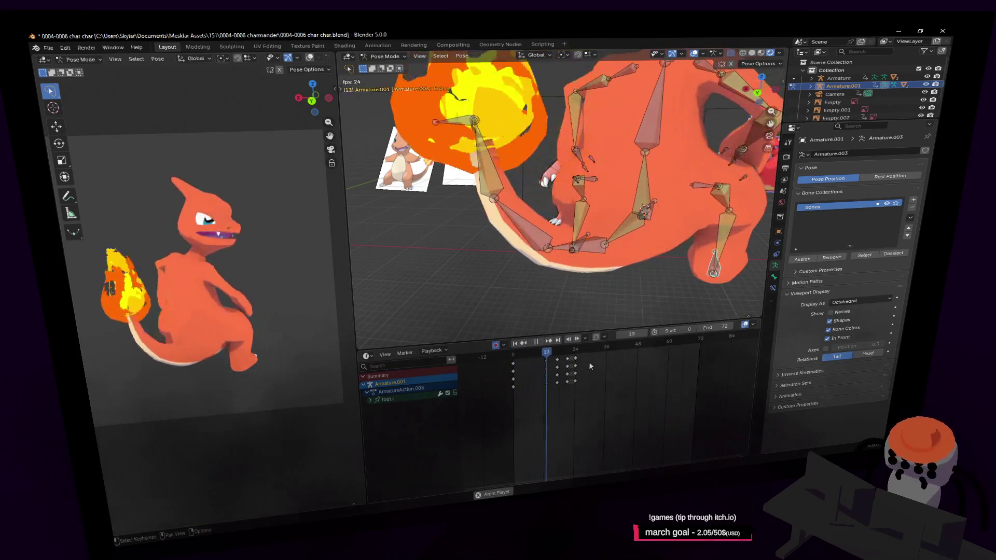
pyautogui.press('space')
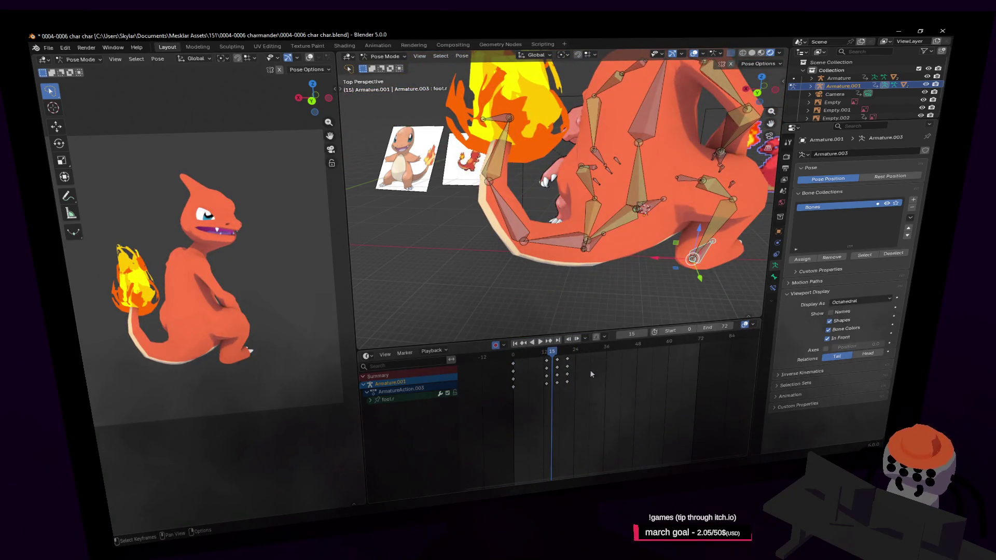
pyautogui.press('space')
pyautogui.press('space')
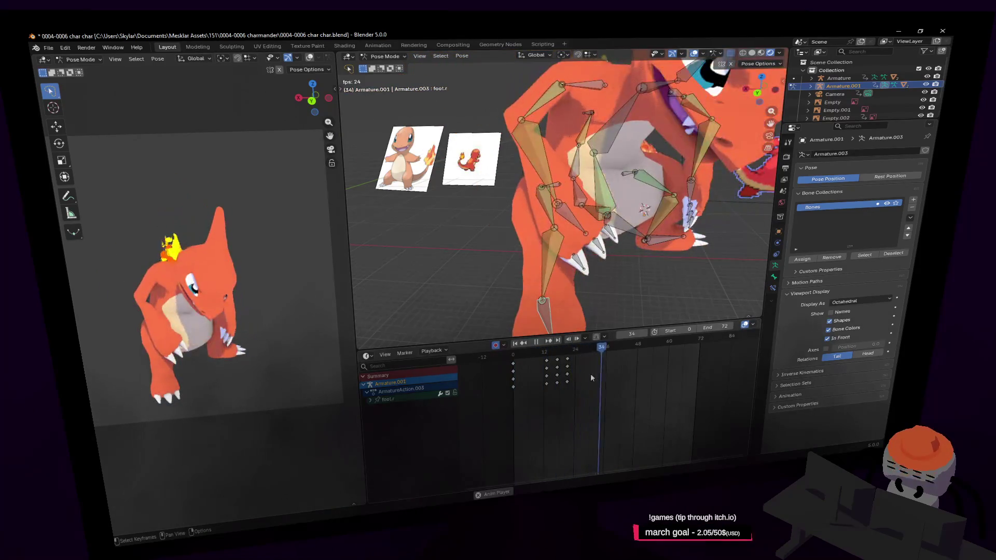
pyautogui.click(580, 356)
pyautogui.moveTo(580, 356); pyautogui.dragTo(568, 372)
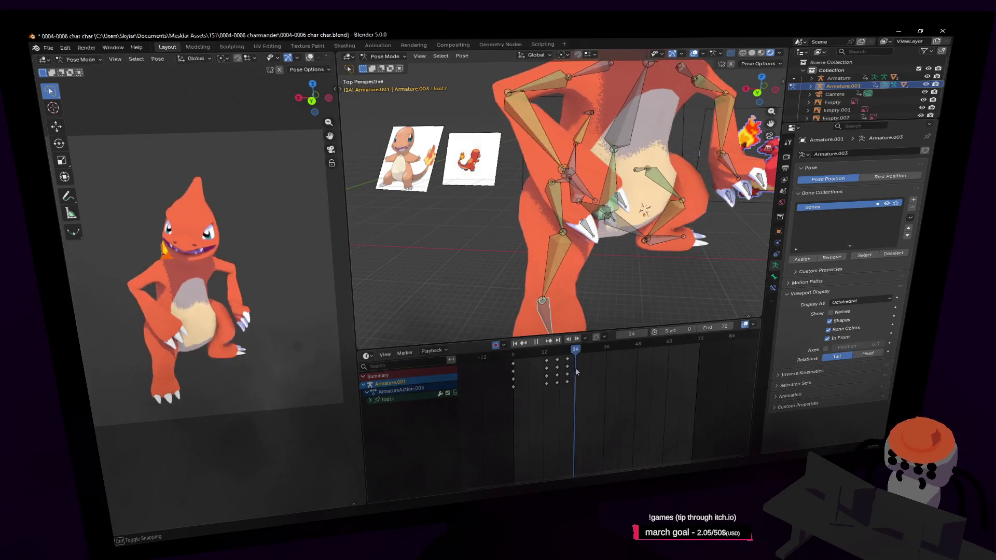
pyautogui.press('Escape')
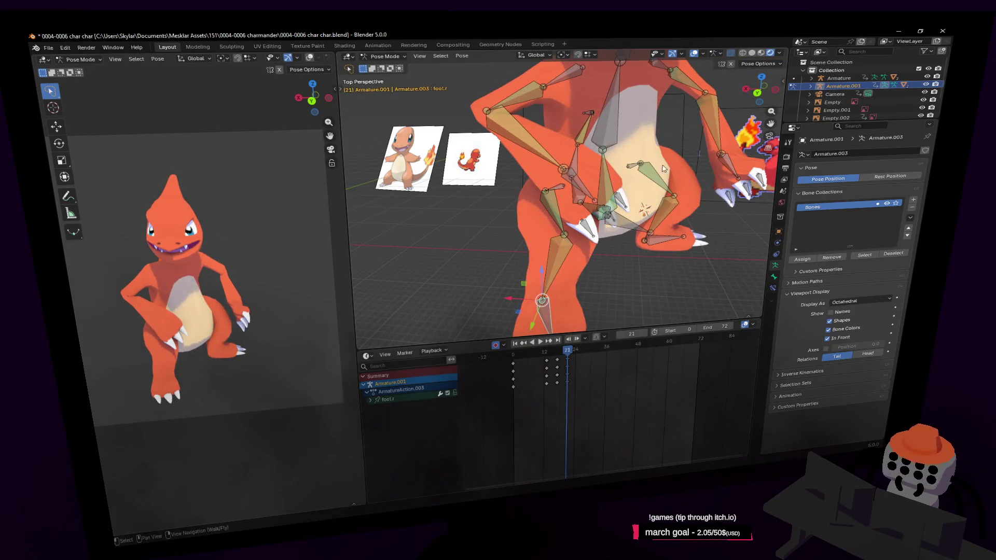
# - Select all bones and duplicate their keyframe columns to later frames with Shift+D
pyautogui.press('a')
pyautogui.moveTo(577, 355); pyautogui.dragTo(578, 356)
pyautogui.hotkey('shift', 'd')
pyautogui.click(570, 363)
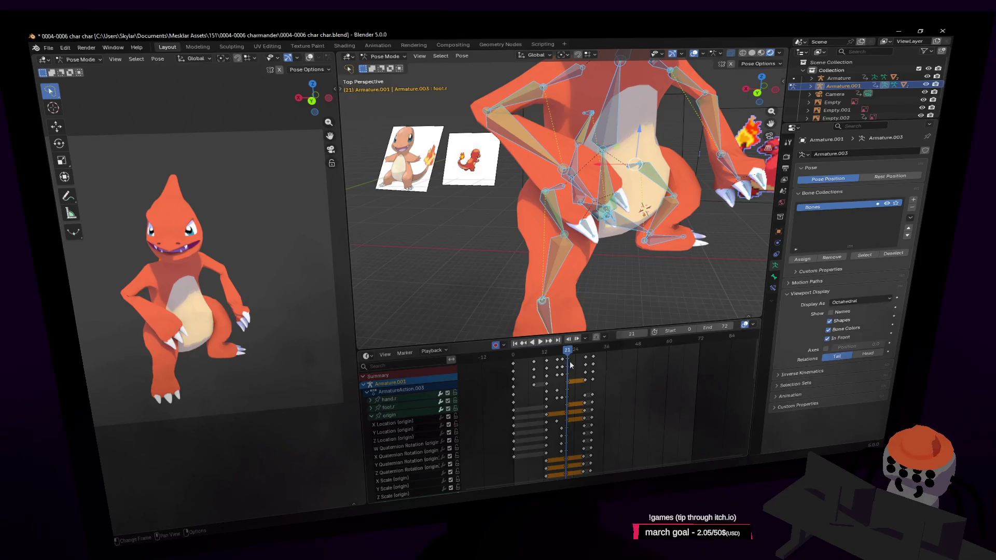
# - Play back the copied keys, rewind to frame 21 and select only the origin bone
pyautogui.press('space')
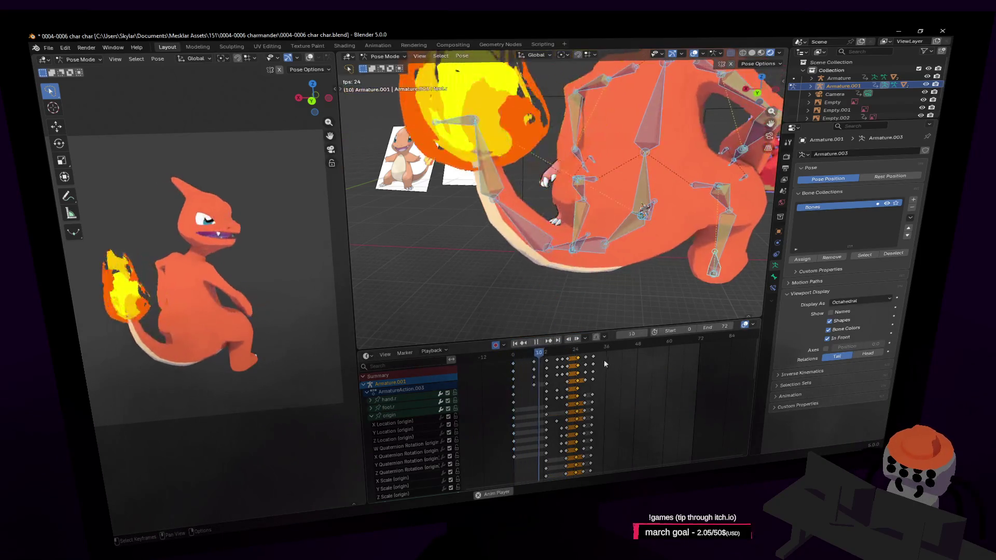
pyautogui.moveTo(613, 343); pyautogui.dragTo(569, 365)
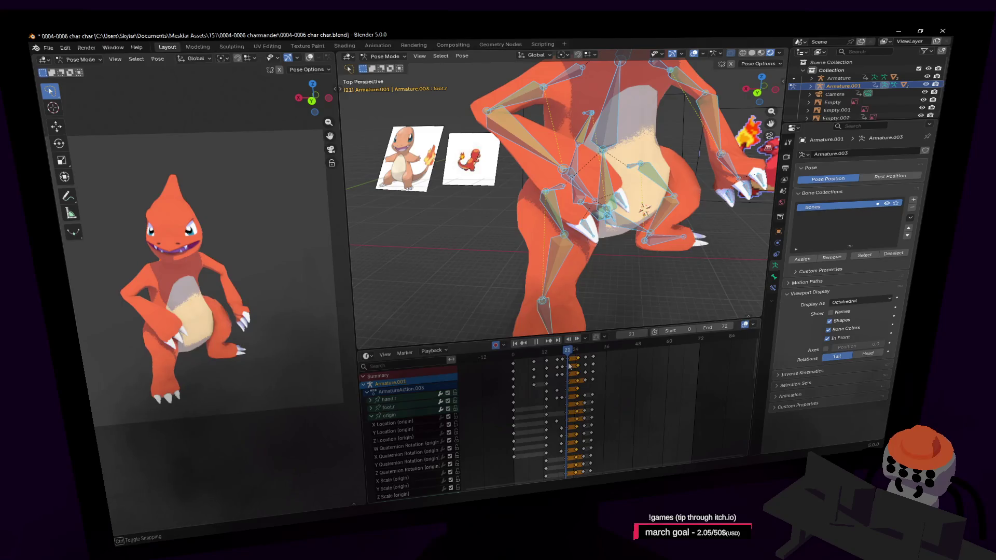
pyautogui.click(612, 198)
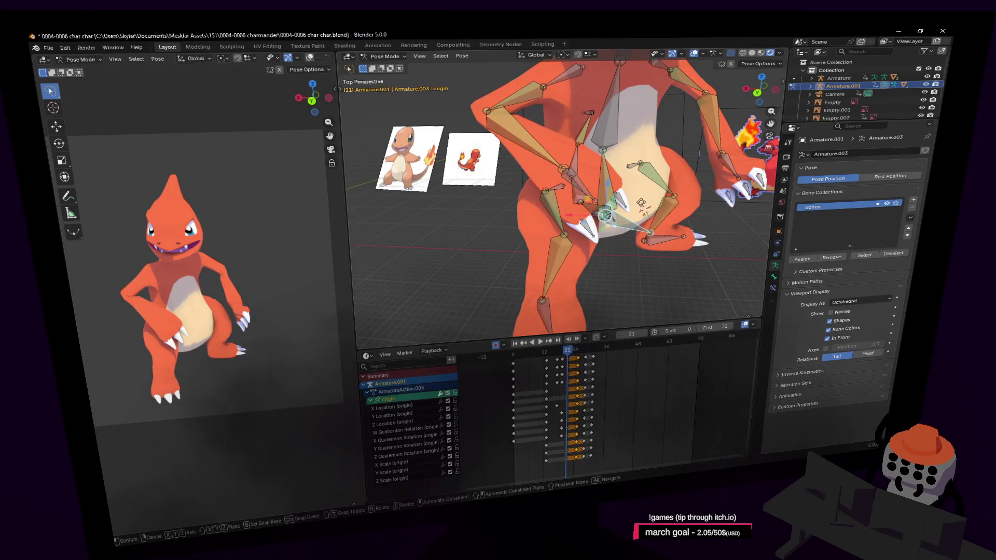
pyautogui.press('space')
# - Slide the origin bone's selected keyframes to later frames in the Dope Sheet
pyautogui.press('Escape')
pyautogui.press('g')
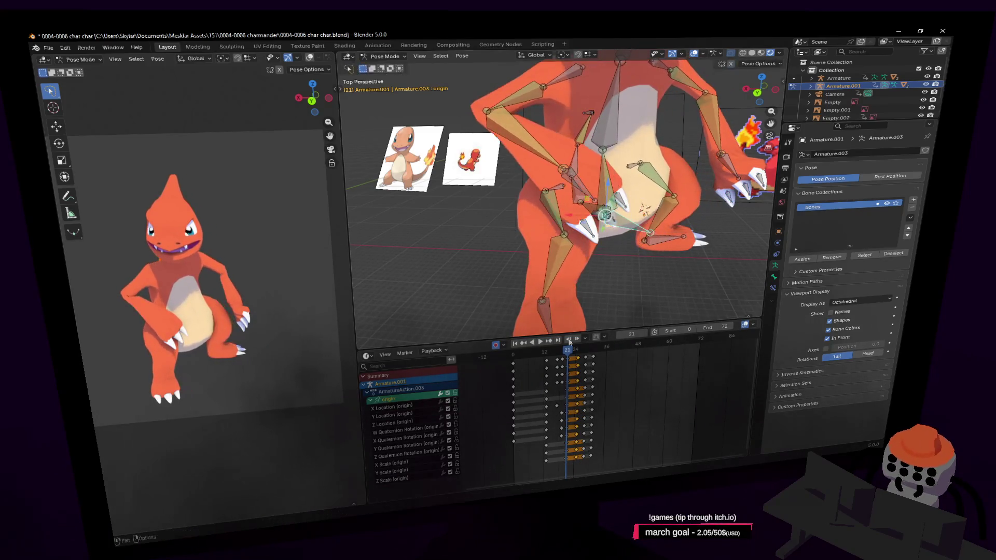
pyautogui.moveTo(580, 351); pyautogui.dragTo(594, 354)
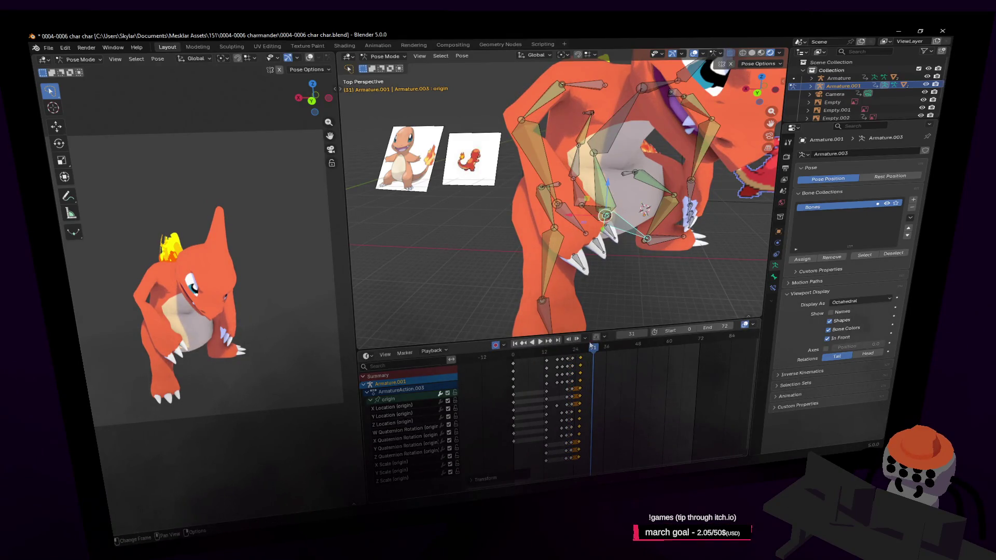
# - With all bones selected, shift the chosen keyframe block three frames earlier
pyautogui.press('a')
pyautogui.hotkey('ctrl', 'z')
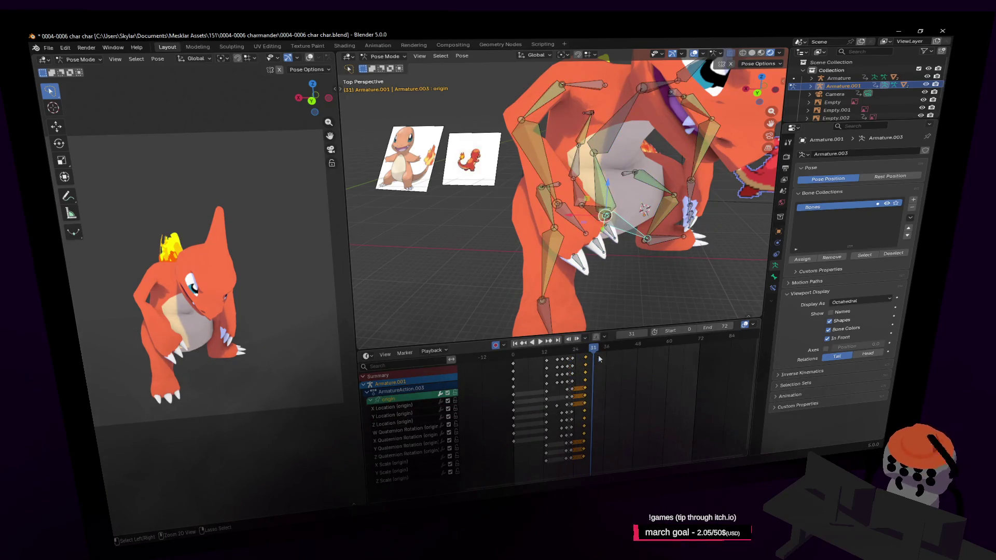
pyautogui.press('a')
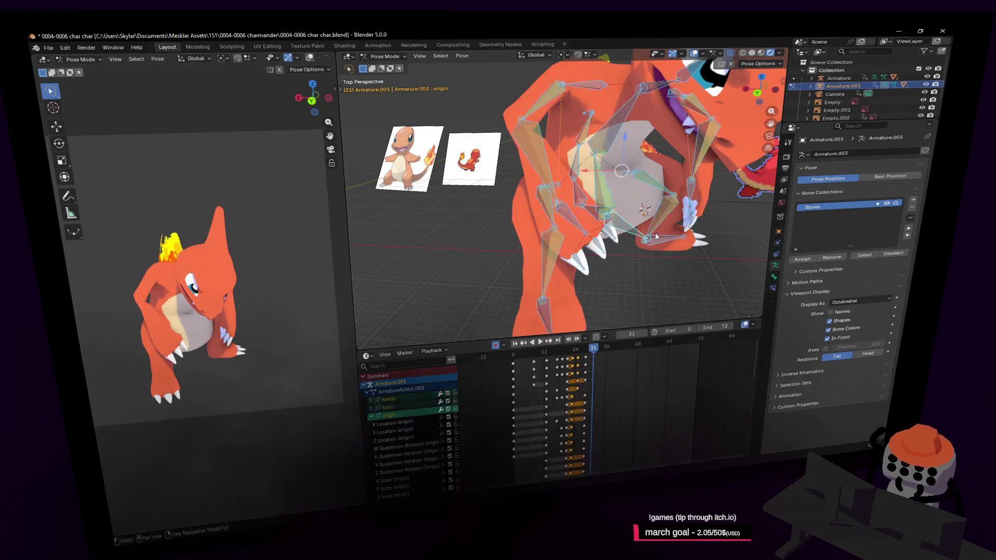
pyautogui.click(599, 359)
pyautogui.press('space')
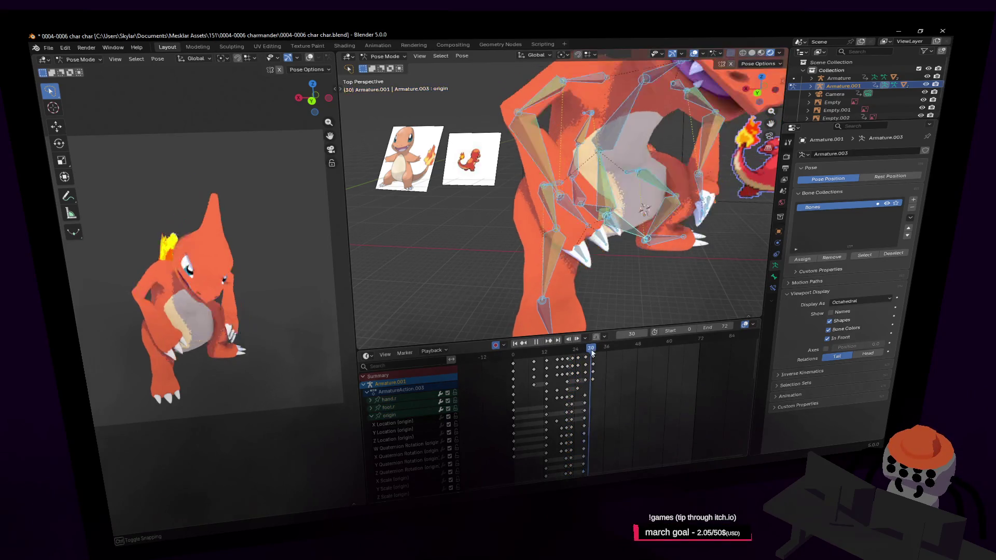
pyautogui.press('space')
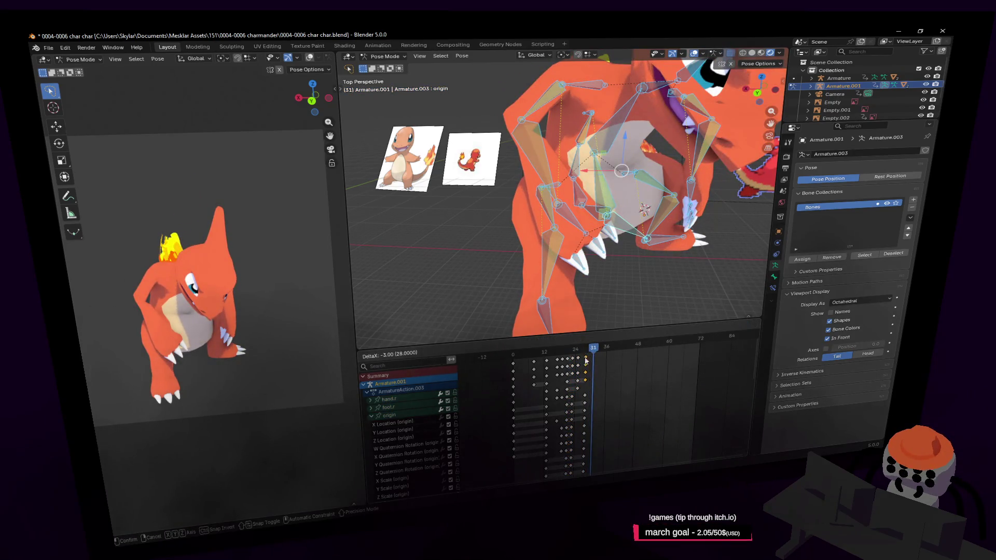
pyautogui.click(584, 360)
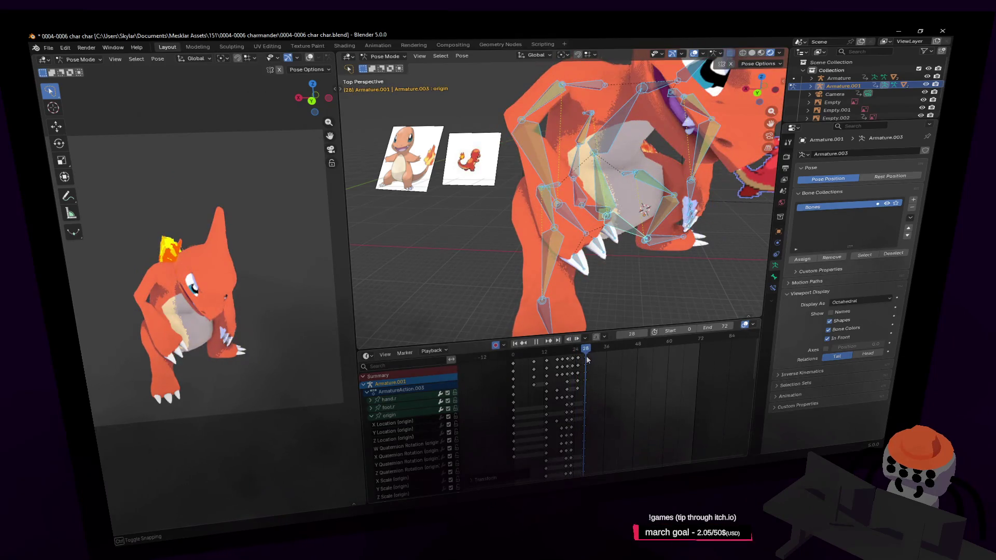
# - Check the pose at frames 27-28 and fly the view back to frame the whole character
pyautogui.click(585, 357)
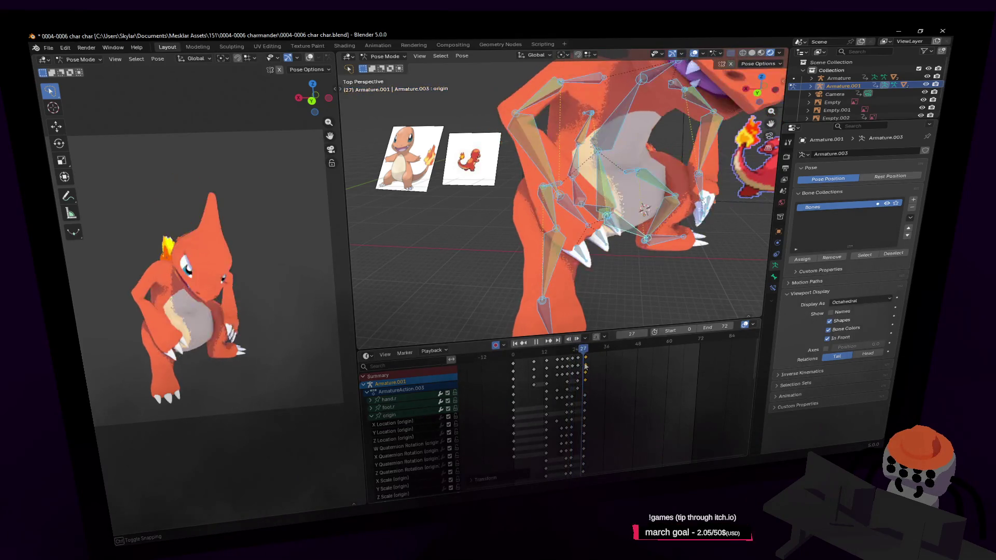
pyautogui.moveTo(585, 366); pyautogui.dragTo(586, 366)
pyautogui.hotkey('shift', '`')
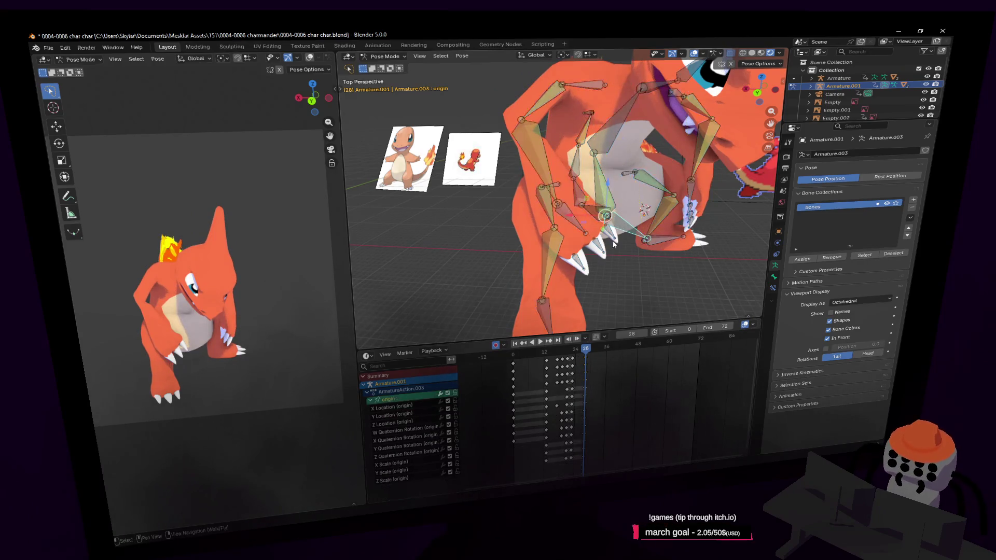
pyautogui.press('s')
pyautogui.press('w')
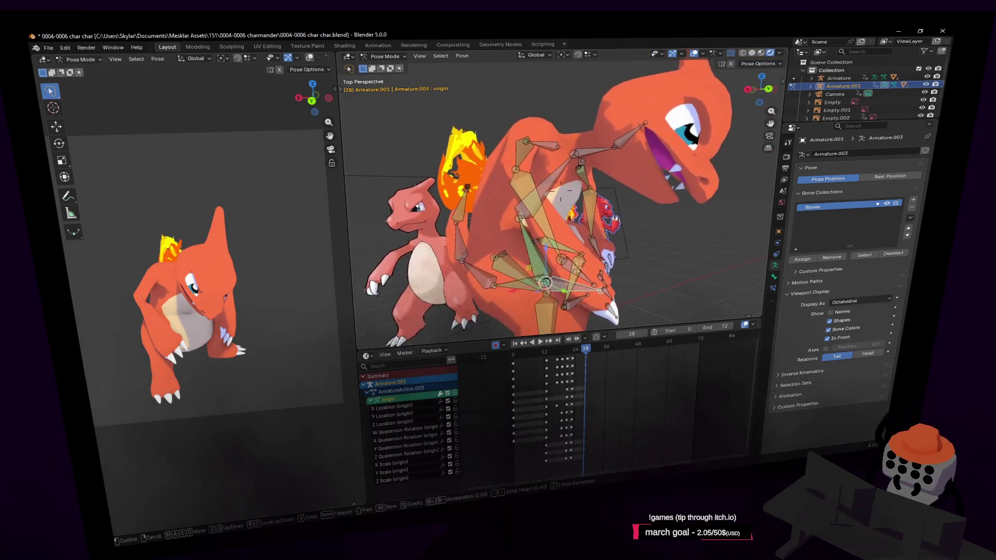
# - Shift the whole rig from the origin bone at frame 28 with auto keying on
pyautogui.click(541, 288)
pyautogui.press('g')
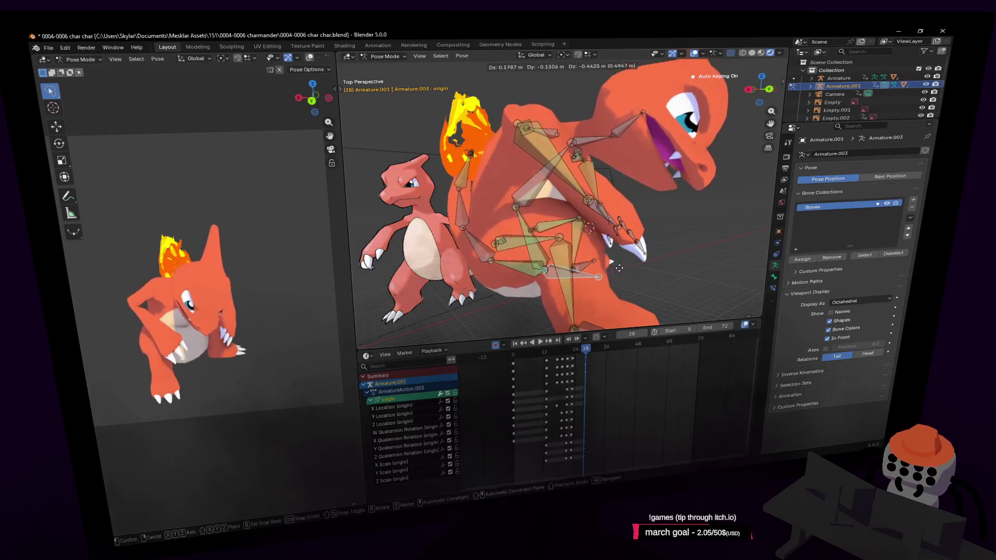
pyautogui.click(574, 241)
pyautogui.moveTo(575, 240); pyautogui.dragTo(552, 208, button='middle')
pyautogui.hotkey('shift', '`')
pyautogui.press('w')
# - Swing the tail04.001 bone and its flame into a new pose, then scrub back to frame 25
pyautogui.press('g')
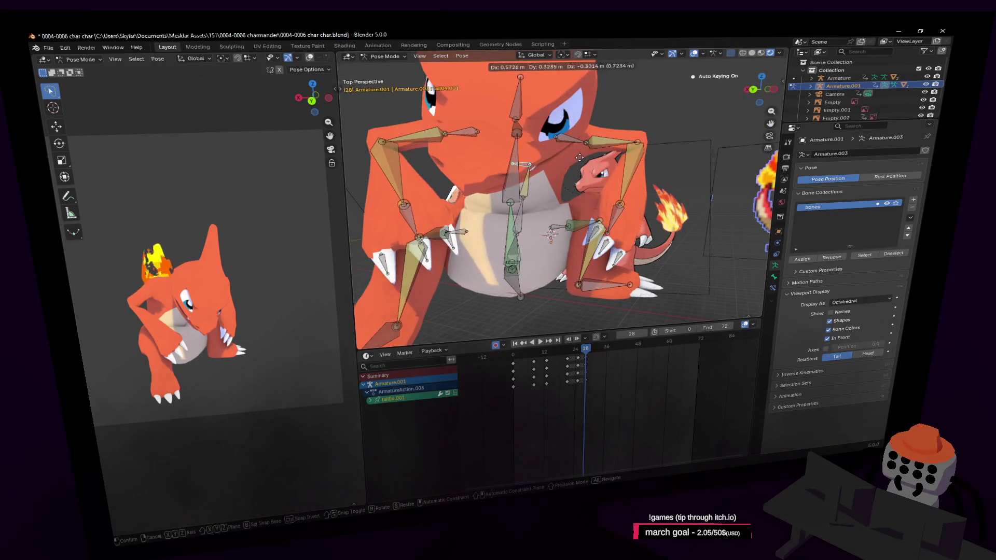
pyautogui.click(563, 155)
pyautogui.hotkey('shift', '`')
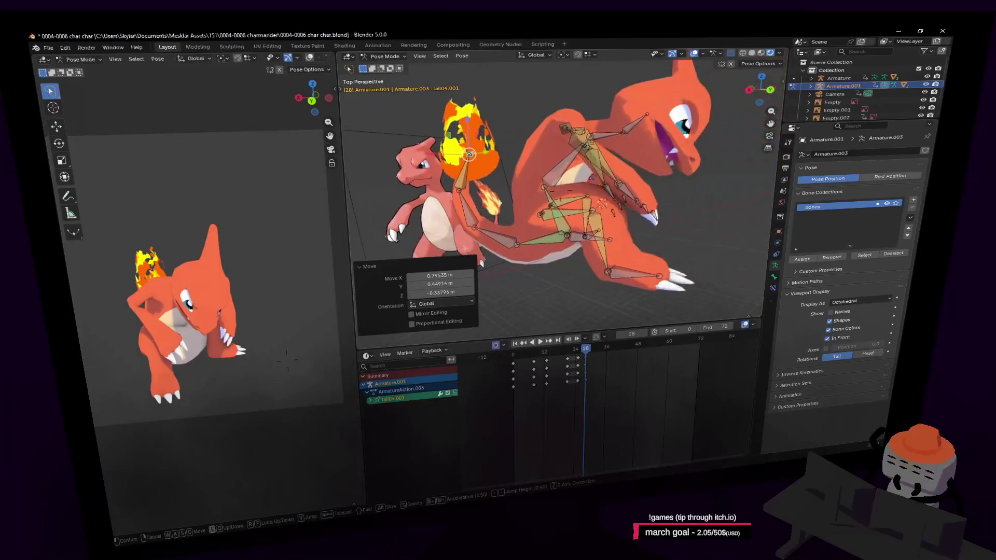
pyautogui.click(482, 262)
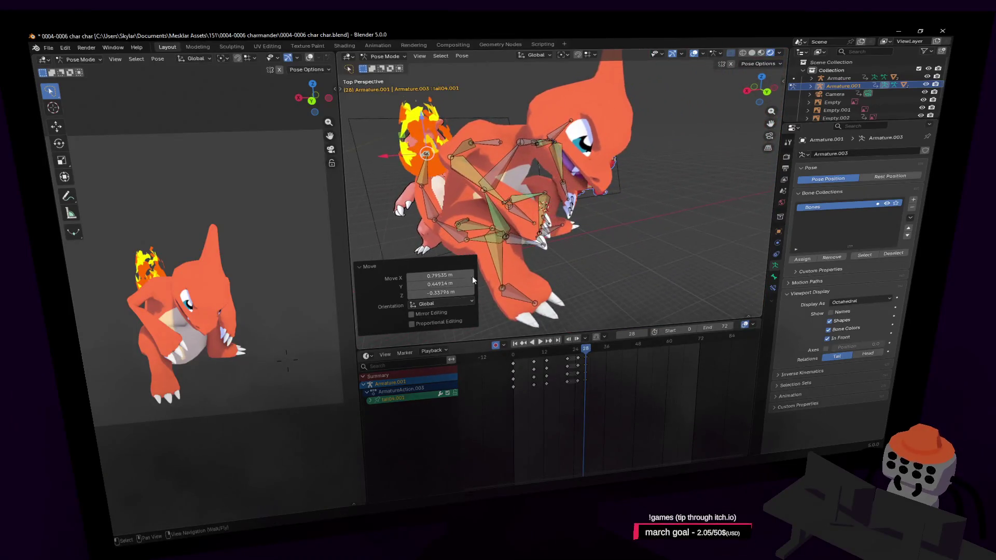
pyautogui.moveTo(582, 352)
pyautogui.mouseDown()
pyautogui.moveTo(577, 363)
pyautogui.moveTo(589, 356)
pyautogui.mouseUp()
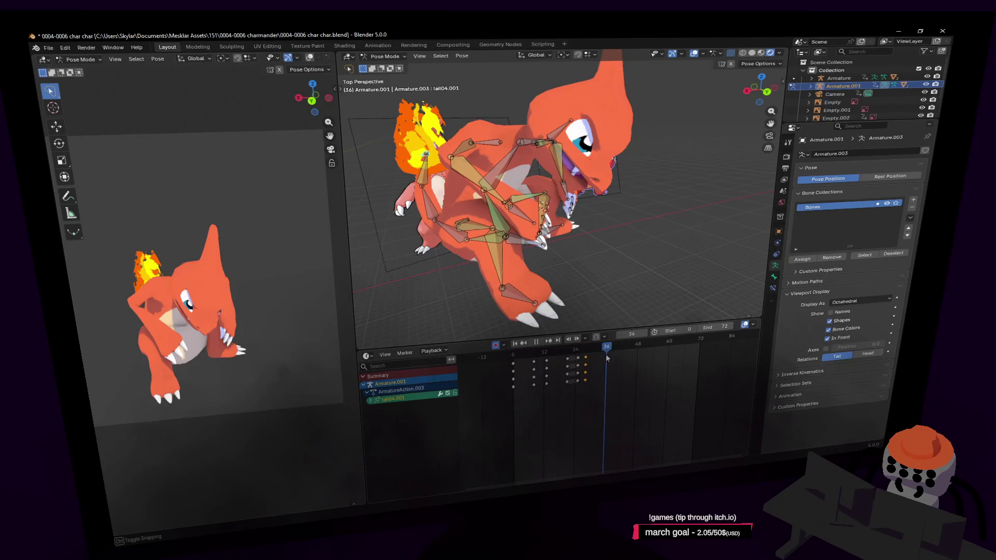
# - Scrub to frame 25, select every bone for a key column, then move the playhead on to frame 40
pyautogui.moveTo(591, 364); pyautogui.dragTo(578, 364)
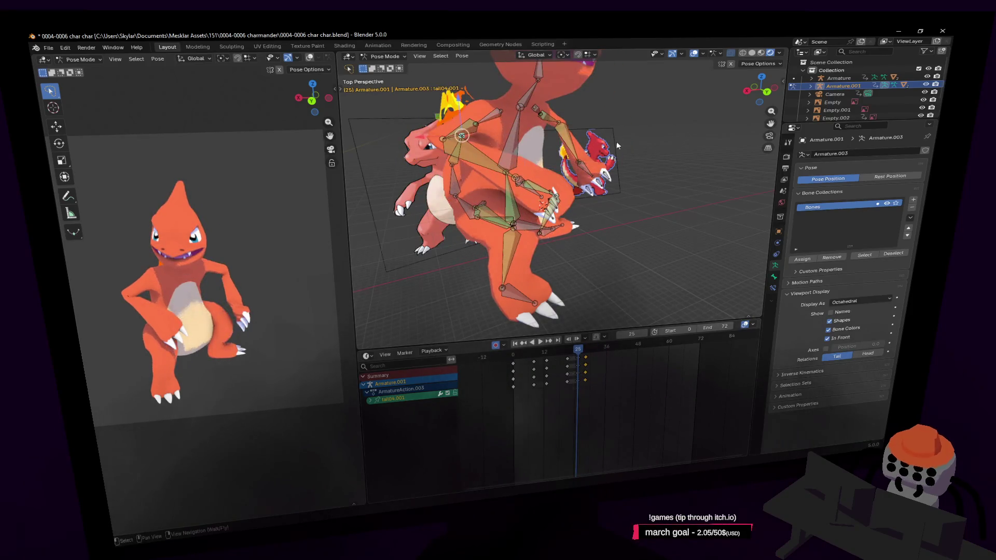
pyautogui.press('a')
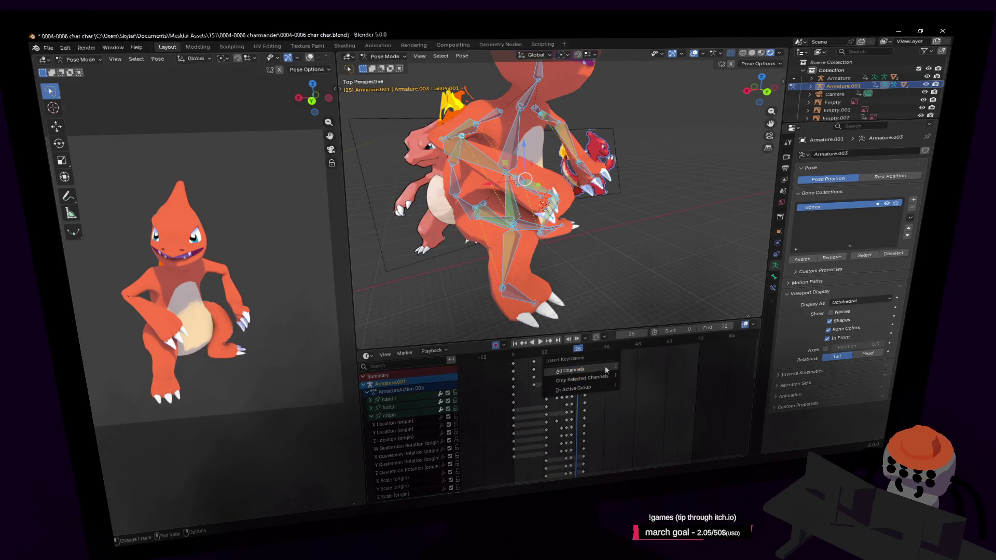
pyautogui.moveTo(582, 351); pyautogui.dragTo(592, 352)
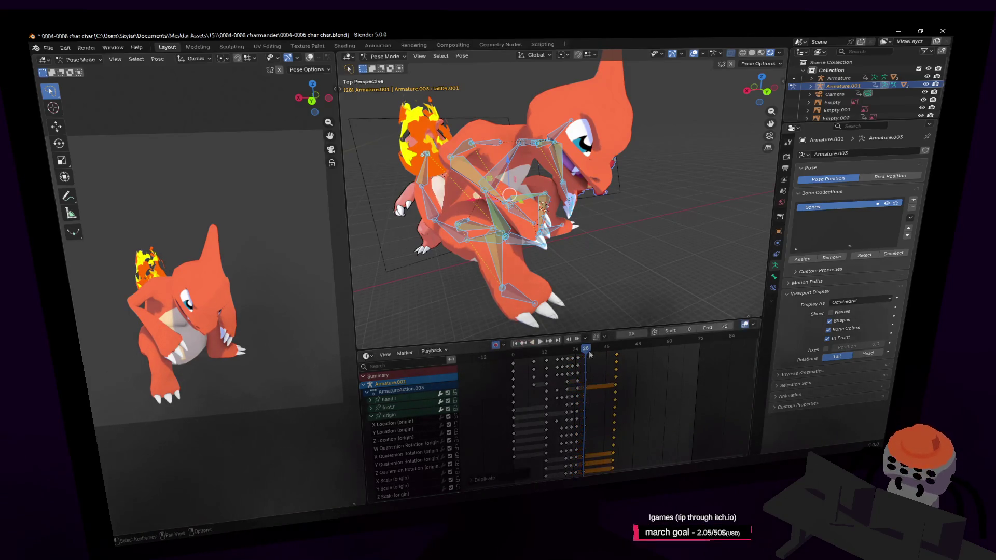
pyautogui.moveTo(589, 354); pyautogui.dragTo(617, 353)
pyautogui.moveTo(588, 188); pyautogui.dragTo(595, 184, button='middle')
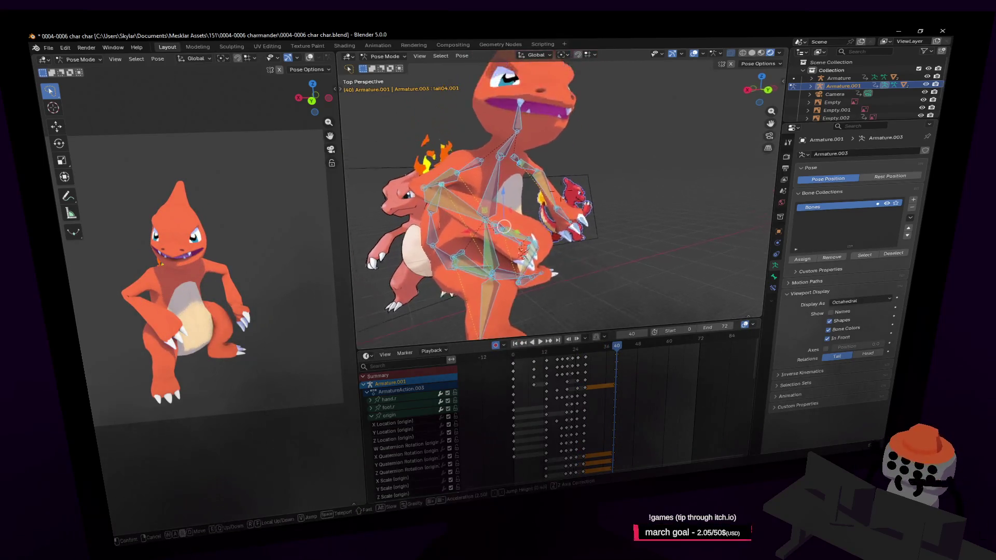
# - Shift the whole rig up and right via the origin bone, then turn the neck bone
pyautogui.click(586, 247)
pyautogui.moveTo(586, 247); pyautogui.dragTo(596, 239, button='middle')
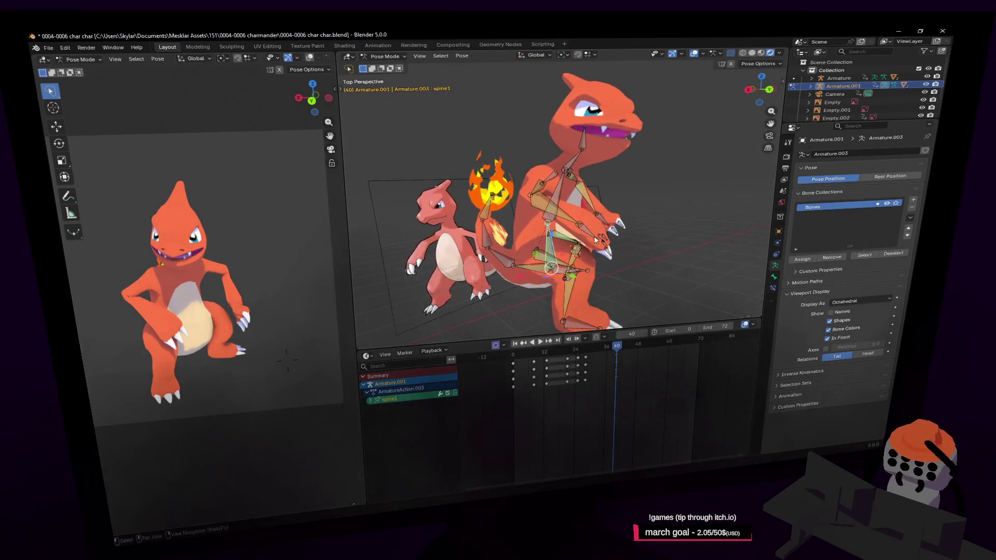
pyautogui.click(564, 273)
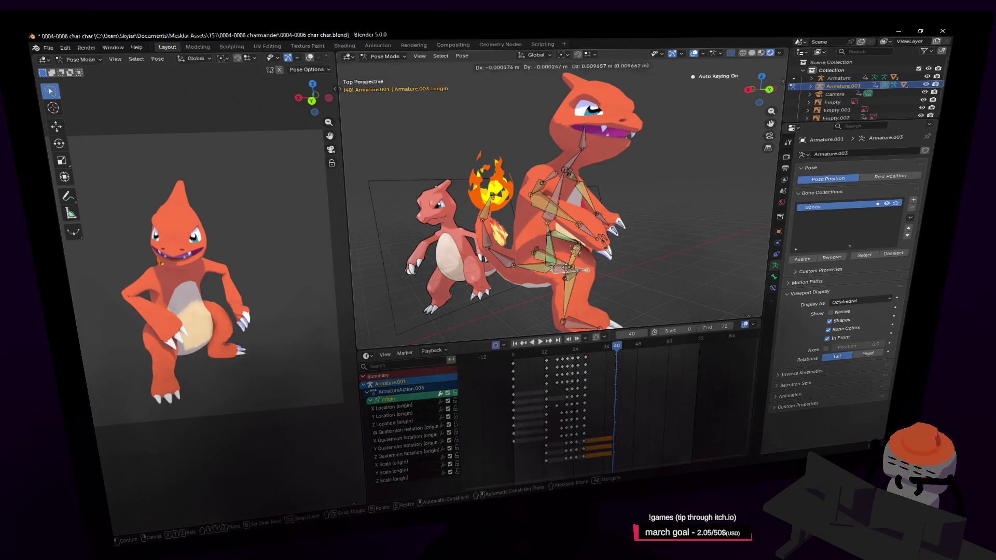
pyautogui.press('g')
pyautogui.click(596, 259)
pyautogui.moveTo(596, 259)
pyautogui.mouseDown(button='middle')
pyautogui.moveTo(615, 125)
pyautogui.moveTo(575, 129)
pyautogui.mouseUp(button='middle')
pyautogui.click(578, 183)
pyautogui.press('r')
pyautogui.click(623, 148)
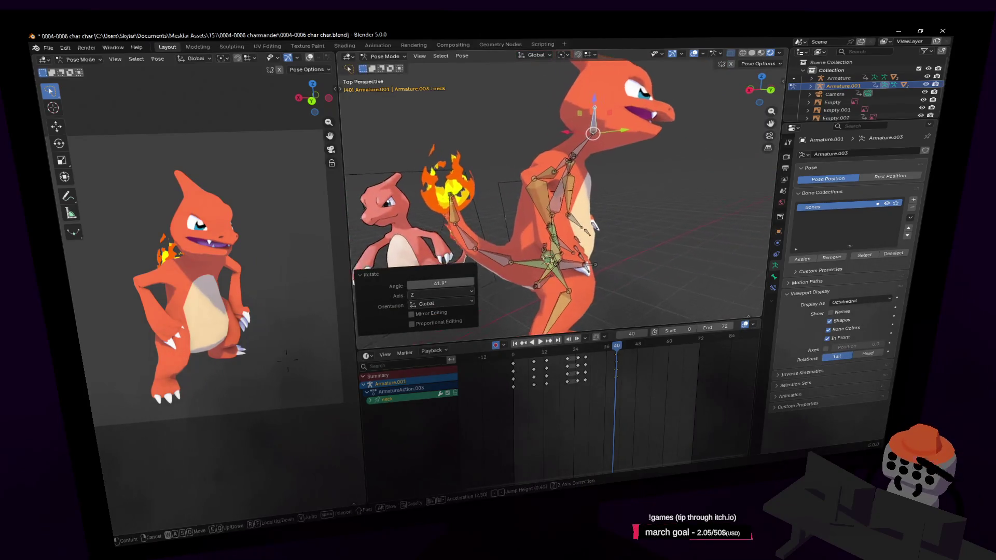
# - Lean spine1 forward and rotate spine2 so the upper body leans back, from a side view
pyautogui.moveTo(540, 228); pyautogui.dragTo(541, 234, button='middle')
pyautogui.click(541, 234)
pyautogui.press('r')
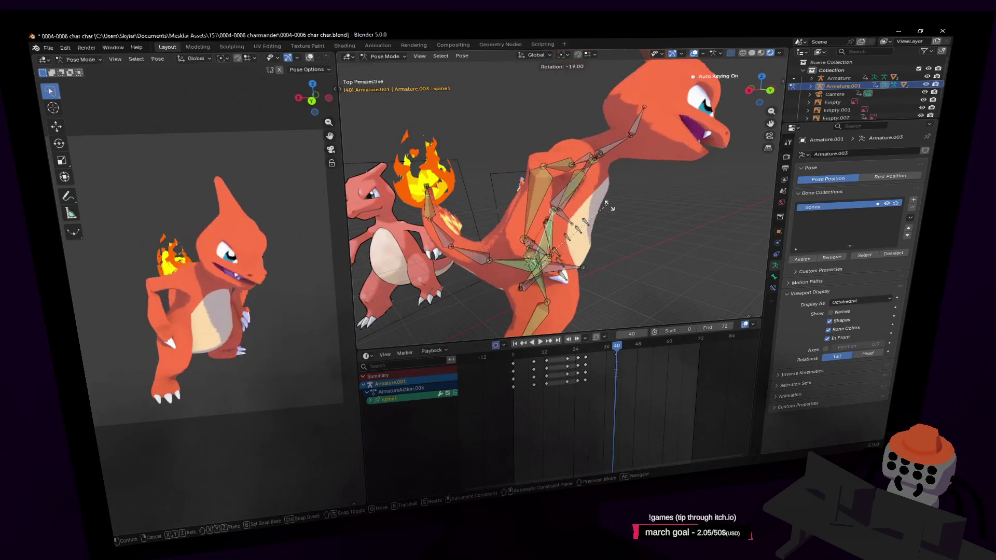
pyautogui.click(548, 196)
pyautogui.click(547, 194)
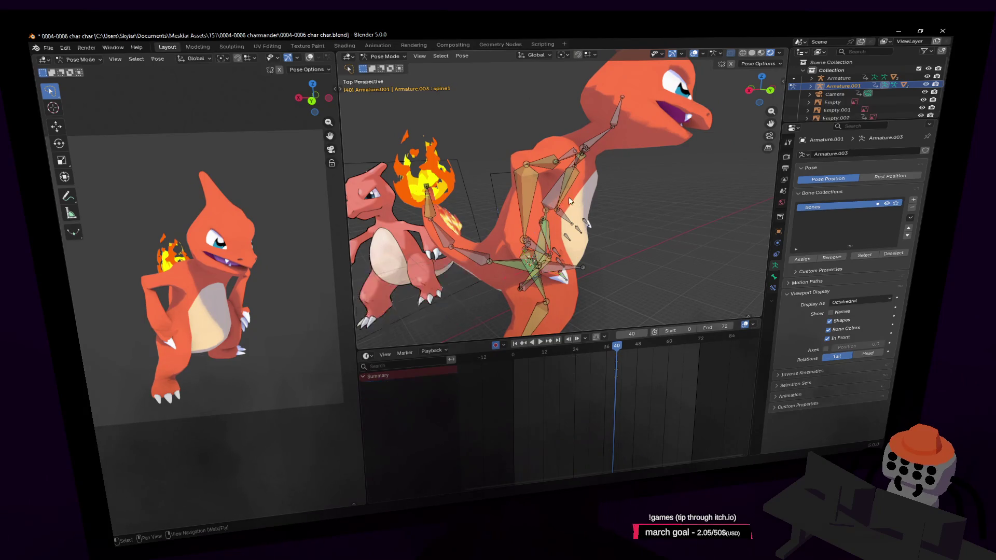
pyautogui.press('r')
pyautogui.click(557, 119)
pyautogui.press('r')
# - Turn the neck again, clear the selection and begin a Z-axis turn on the hand bone
pyautogui.click(564, 89)
pyautogui.press('r')
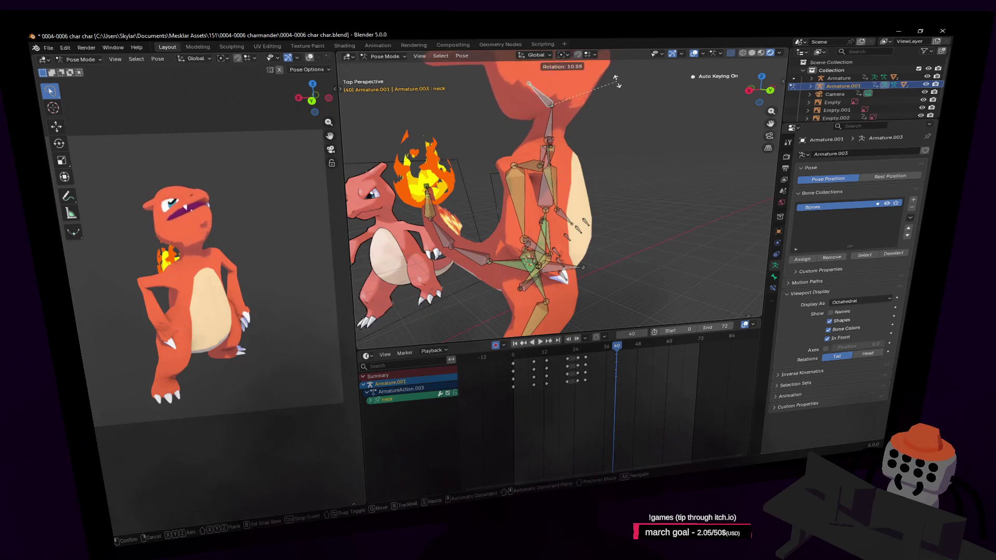
pyautogui.click(616, 81)
pyautogui.moveTo(616, 80)
pyautogui.mouseDown(button='middle')
pyautogui.moveTo(534, 196)
pyautogui.moveTo(564, 205)
pyautogui.mouseUp(button='middle')
pyautogui.click(539, 198)
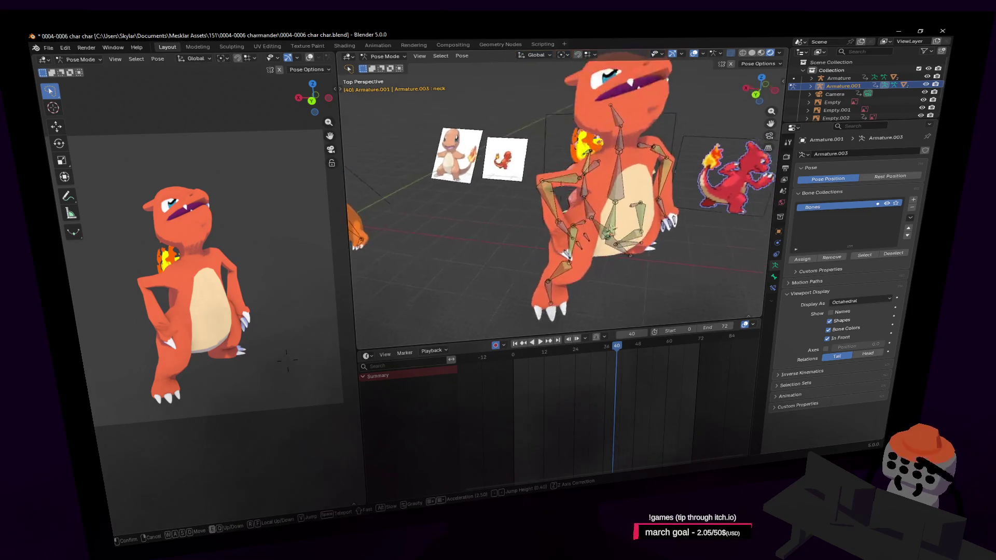
pyautogui.press('r')
pyautogui.press('z')
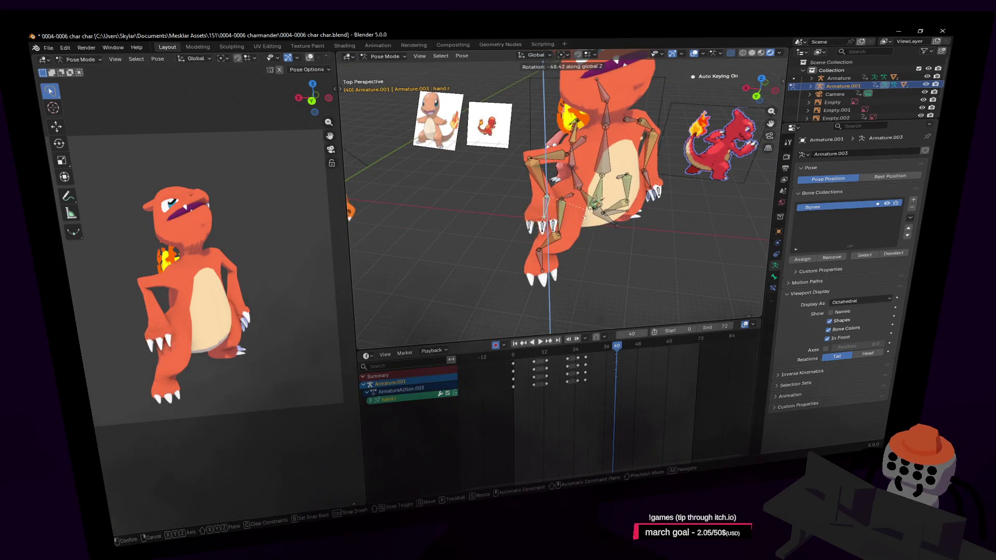
# - Rotate and shift the hand bones, then move the hand.l bone up and right
pyautogui.click(545, 200)
pyautogui.moveTo(545, 200)
pyautogui.mouseDown(button='middle')
pyautogui.moveTo(593, 188)
pyautogui.moveTo(566, 183)
pyautogui.mouseUp(button='middle')
pyautogui.press('r')
pyautogui.click(566, 183)
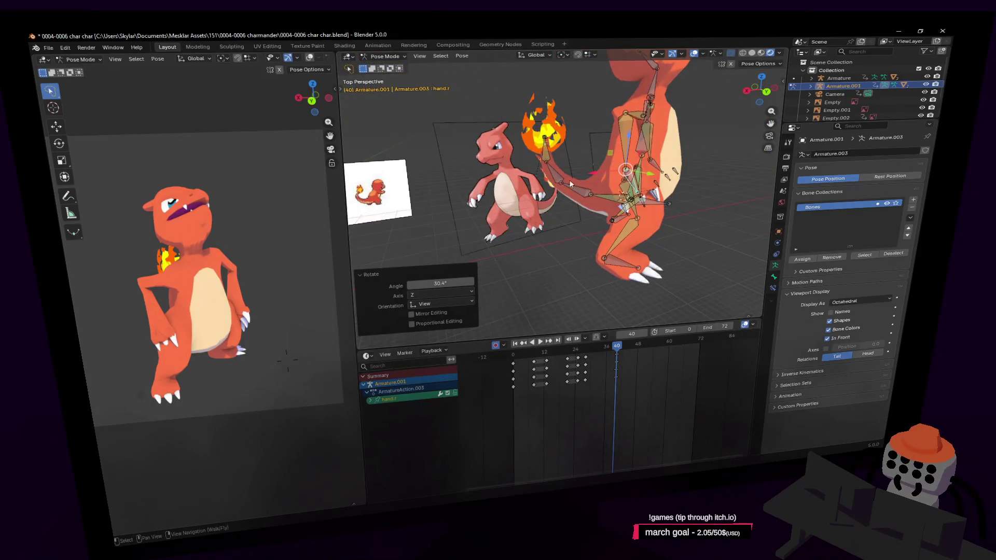
pyautogui.press('g')
pyautogui.click(727, 128)
pyautogui.press('r')
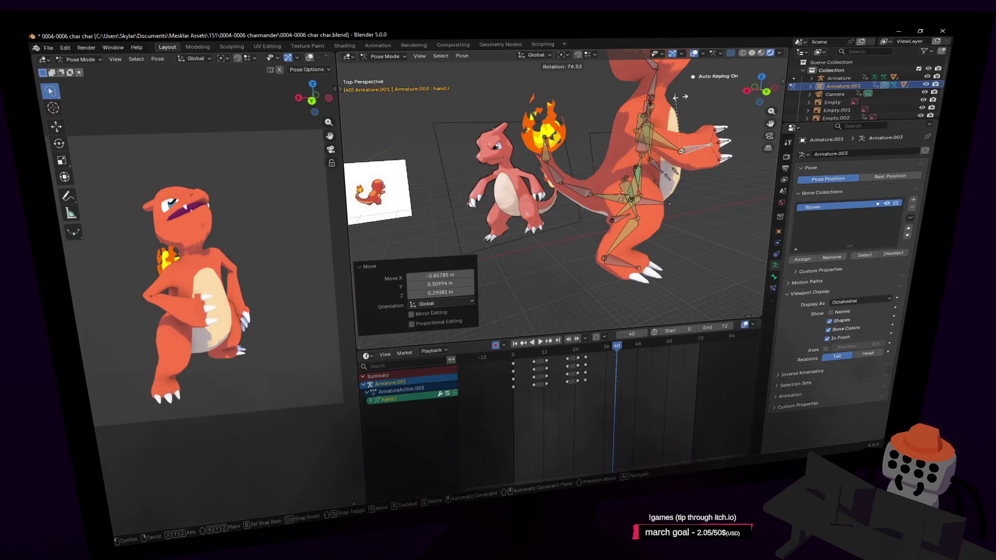
pyautogui.click(676, 98)
pyautogui.moveTo(676, 97); pyautogui.dragTo(681, 148, button='middle')
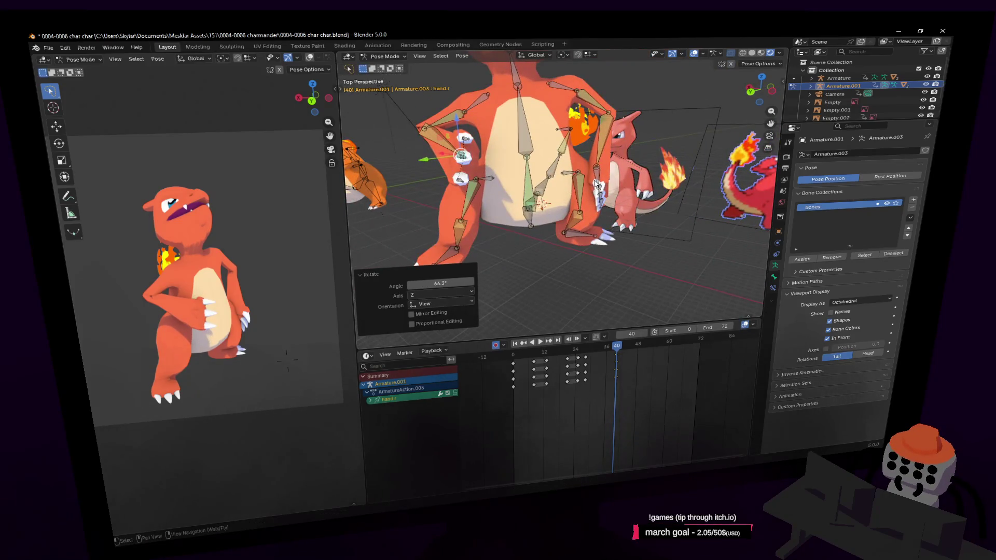
pyautogui.click(596, 184)
pyautogui.press('g')
pyautogui.click(668, 144)
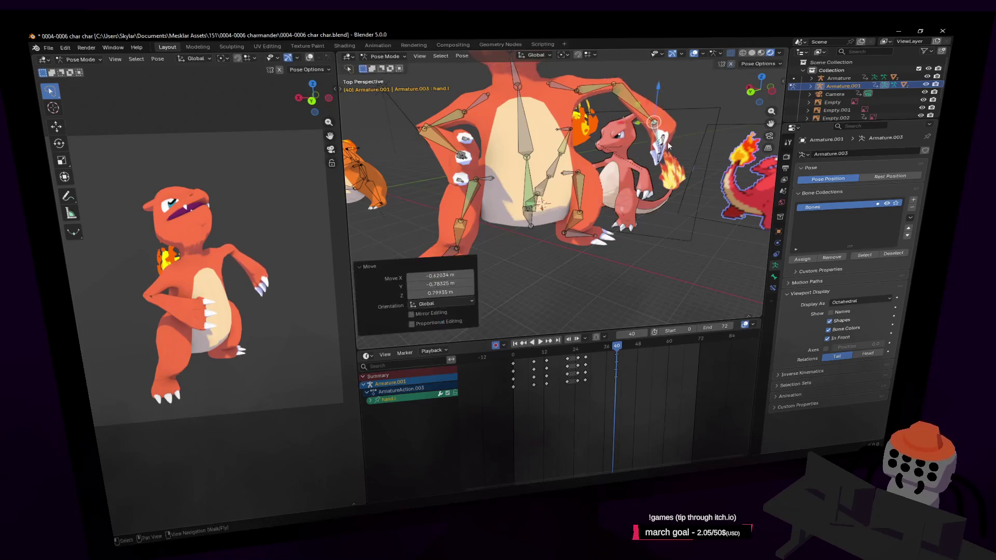
pyautogui.scroll(2, 668, 145)
pyautogui.scroll(2, 668, 144)
pyautogui.scroll(2, 667, 145)
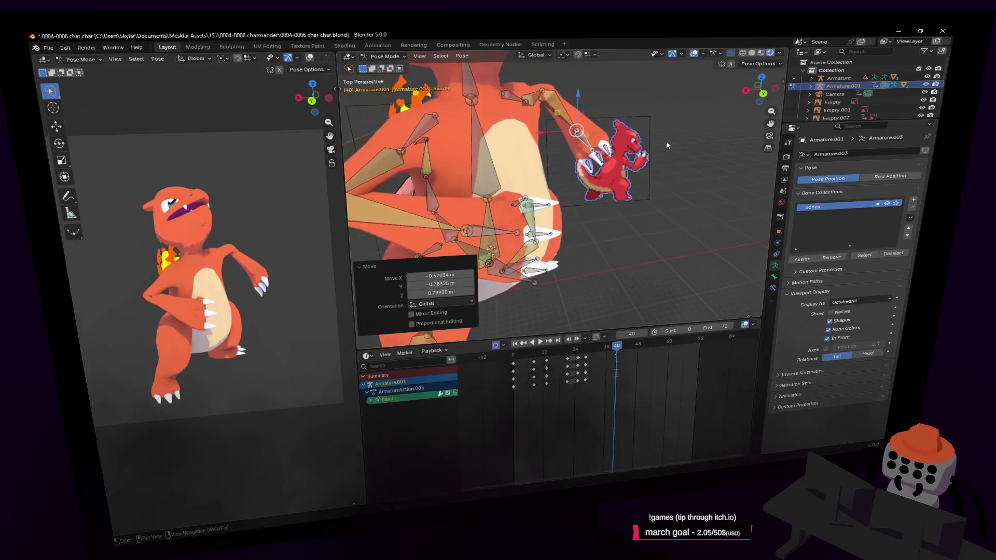
pyautogui.scroll(-3, 667, 146)
# - Refine the hand bone with further small rotations and a move, flying the view closer between adjustments
pyautogui.moveTo(667, 145); pyautogui.dragTo(688, 144, button='middle')
pyautogui.scroll(-2, 688, 143)
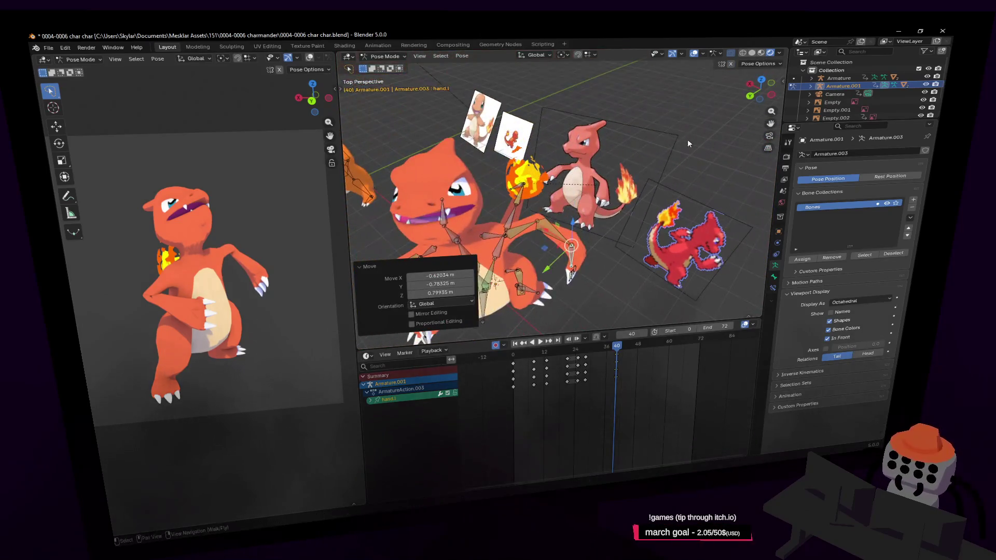
pyautogui.click(608, 122)
pyautogui.hotkey('shift', '`')
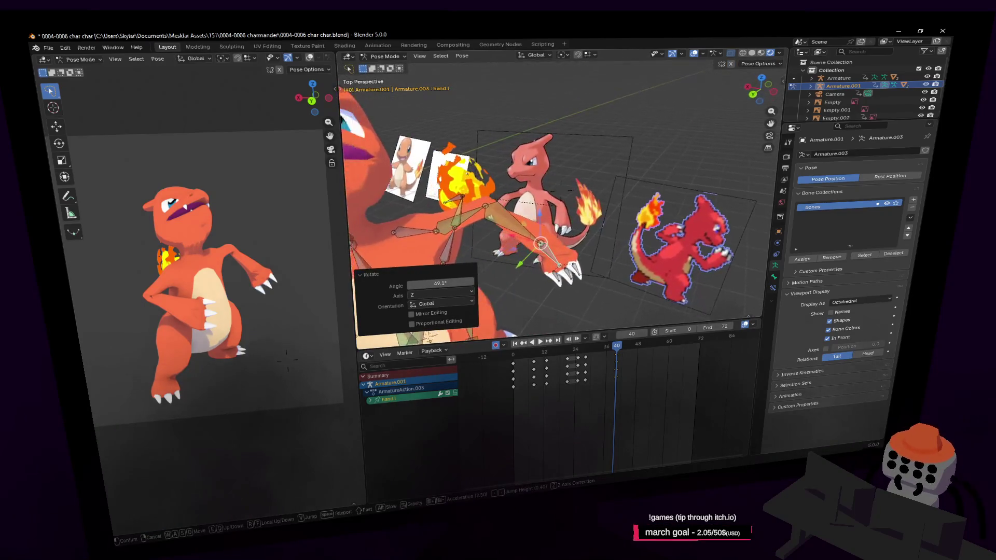
pyautogui.click(607, 139)
pyautogui.press('r')
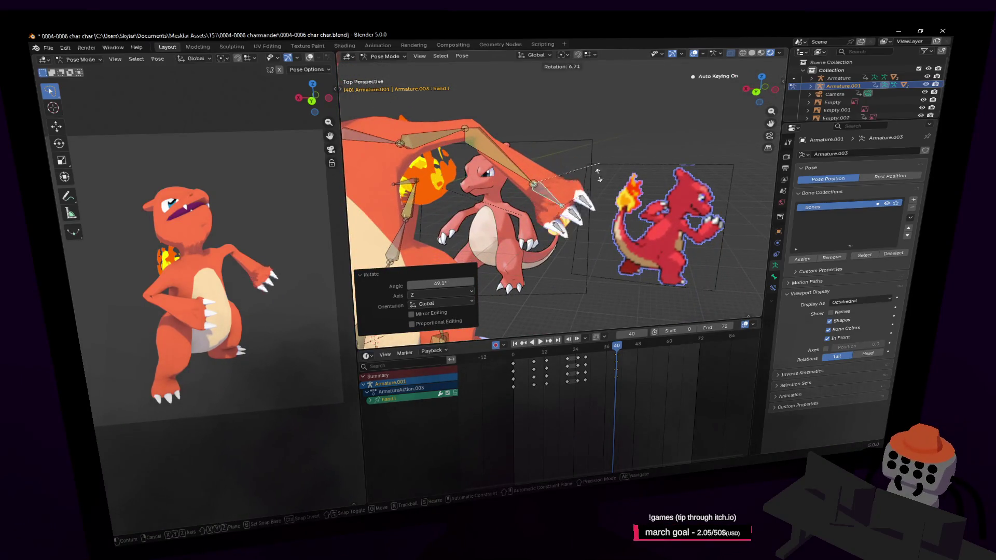
pyautogui.click(608, 181)
pyautogui.moveTo(608, 181); pyautogui.dragTo(638, 164, button='middle')
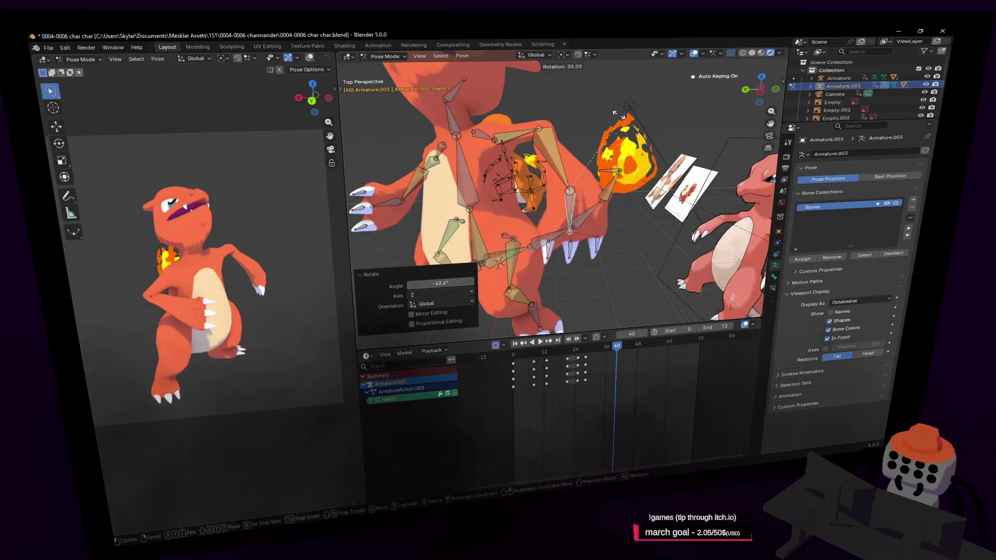
pyautogui.click(600, 110)
pyautogui.hotkey('shift', '`')
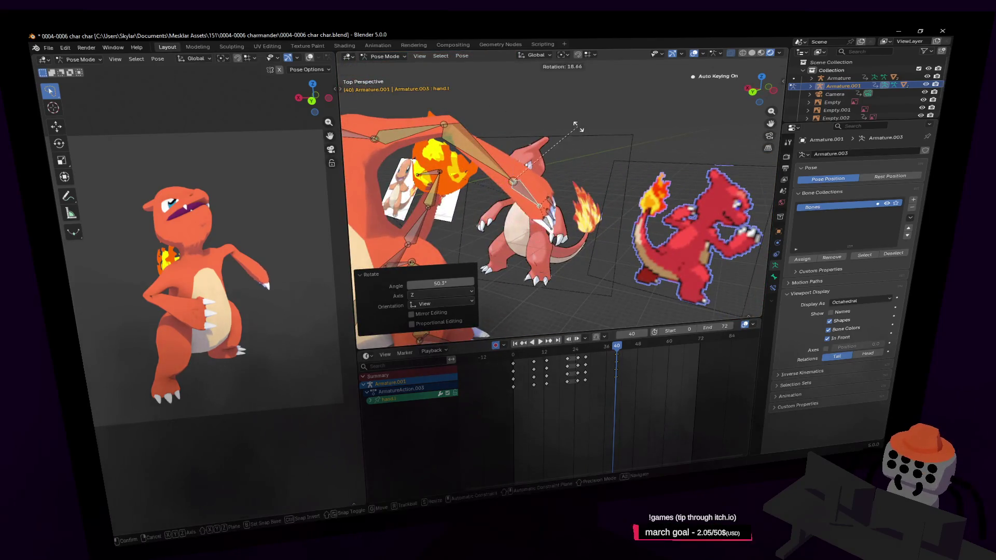
pyautogui.click(576, 126)
pyautogui.press('g')
pyautogui.click(539, 123)
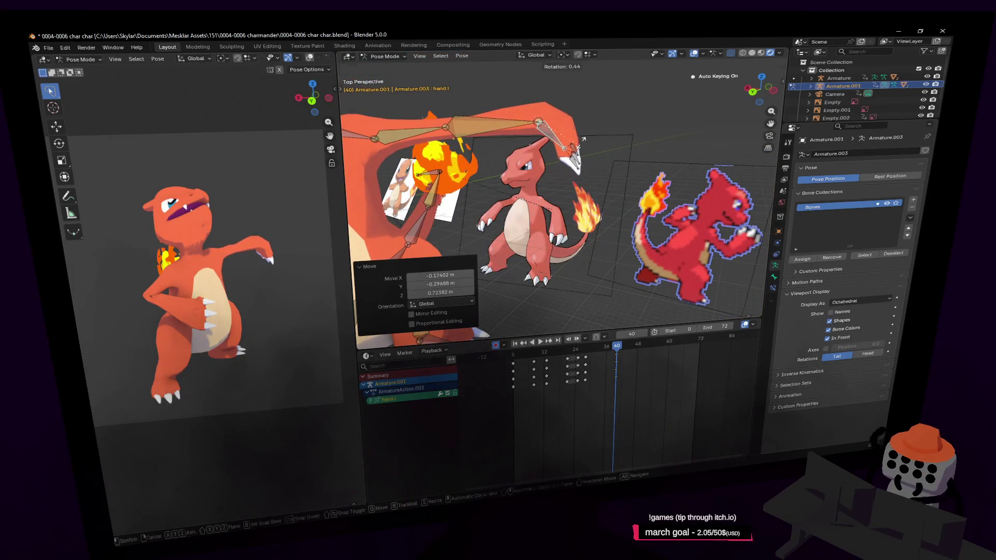
pyautogui.press('r')
pyautogui.click(559, 98)
# - Rotate the hand further, including a turn restricted to the vertical axis
pyautogui.hotkey('shift', '`')
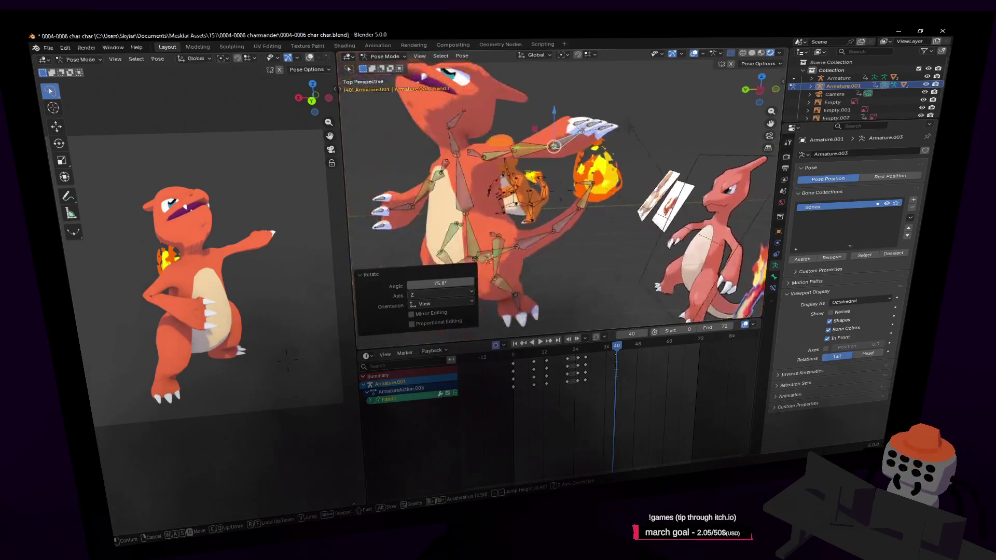
pyautogui.click(586, 126)
pyautogui.press('r')
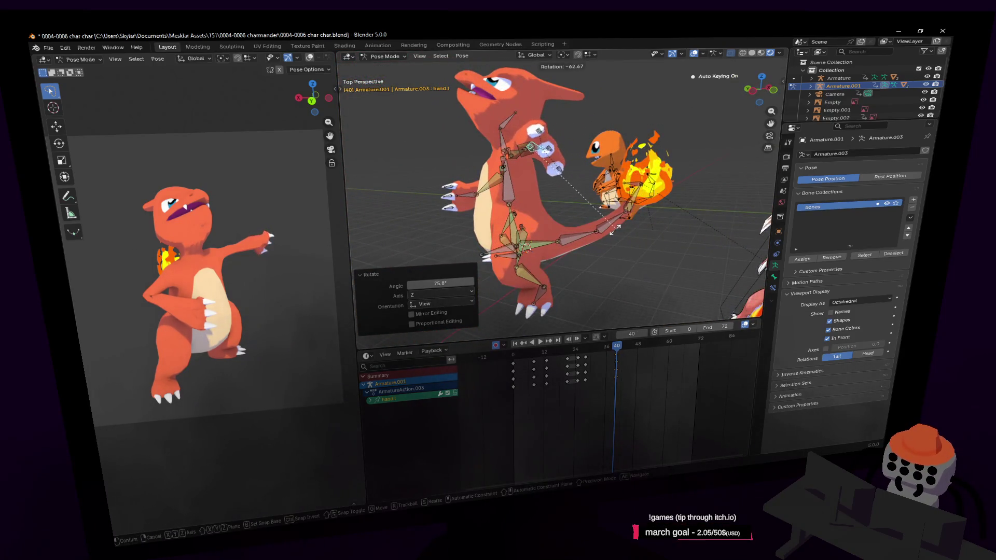
pyautogui.click(614, 230)
pyautogui.hotkey('shift', '`')
pyautogui.click(635, 185)
pyautogui.press('r')
pyautogui.click(612, 302)
pyautogui.press('r')
pyautogui.press('z')
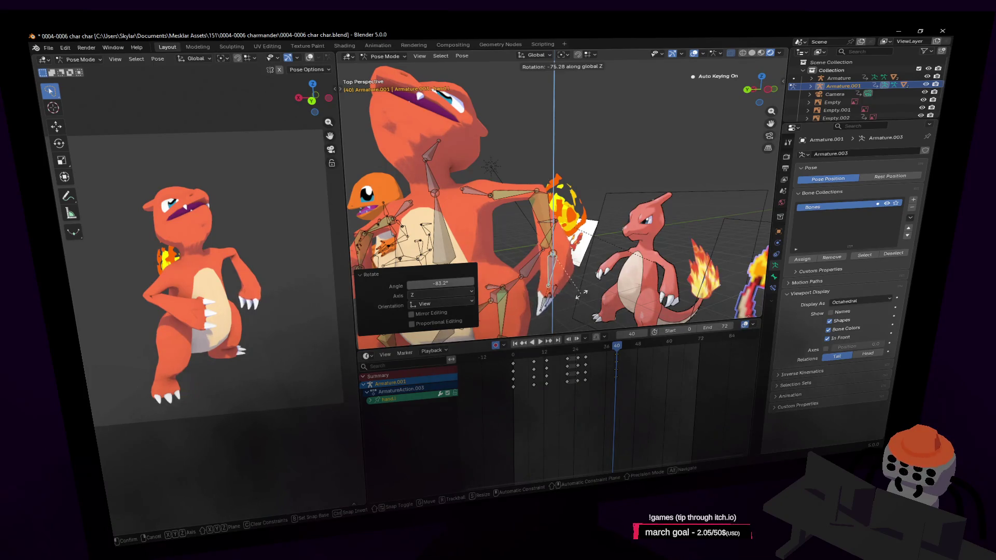
pyautogui.click(589, 293)
pyautogui.hotkey('shift', '`')
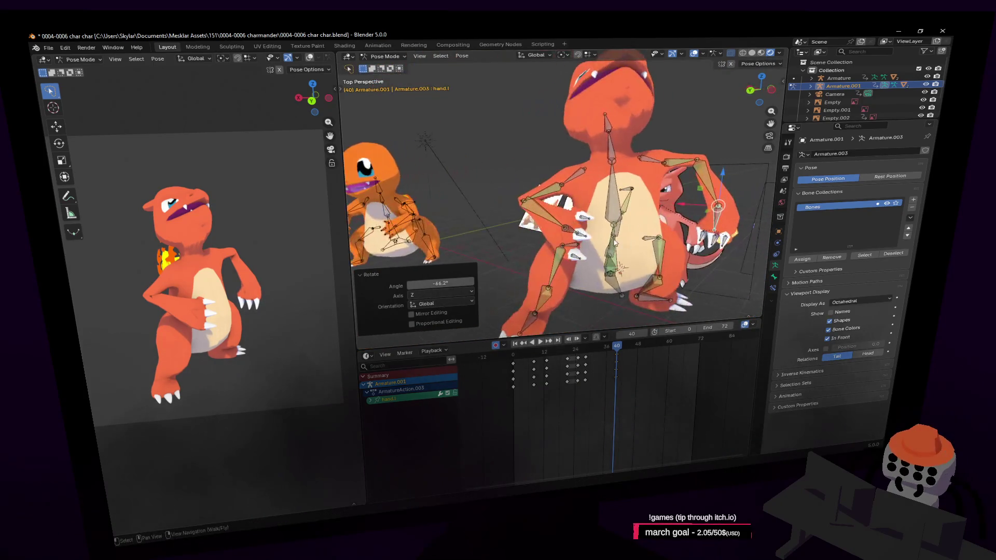
pyautogui.click(574, 236)
# - Rotate and reposition the hand.r bone, then tilt the hands downward and shift them
pyautogui.click(588, 234)
pyautogui.press('r')
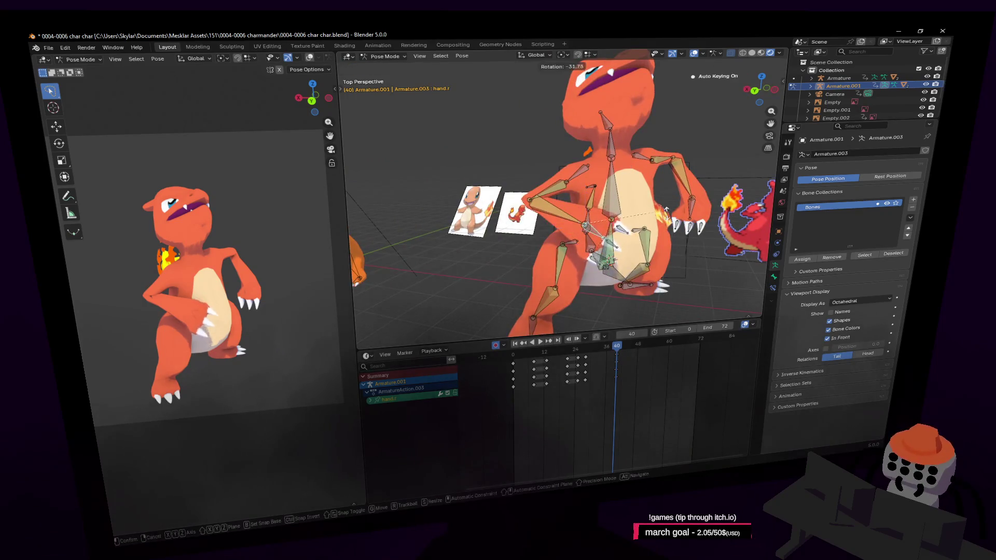
pyautogui.click(613, 220)
pyautogui.press('g')
pyautogui.press('Escape')
pyautogui.hotkey('shift', '`')
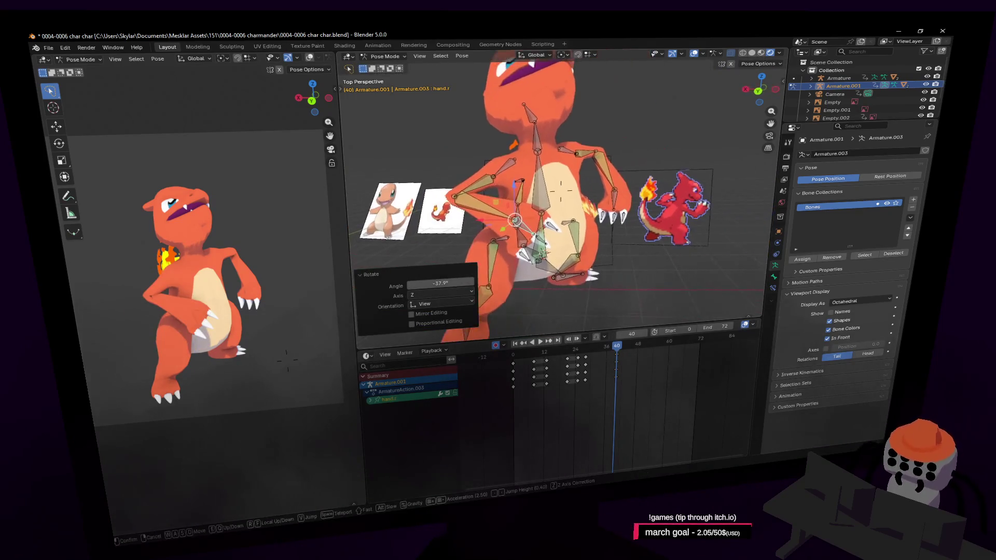
pyautogui.press('g')
pyautogui.click(524, 253)
pyautogui.moveTo(525, 253); pyautogui.dragTo(667, 161, button='middle')
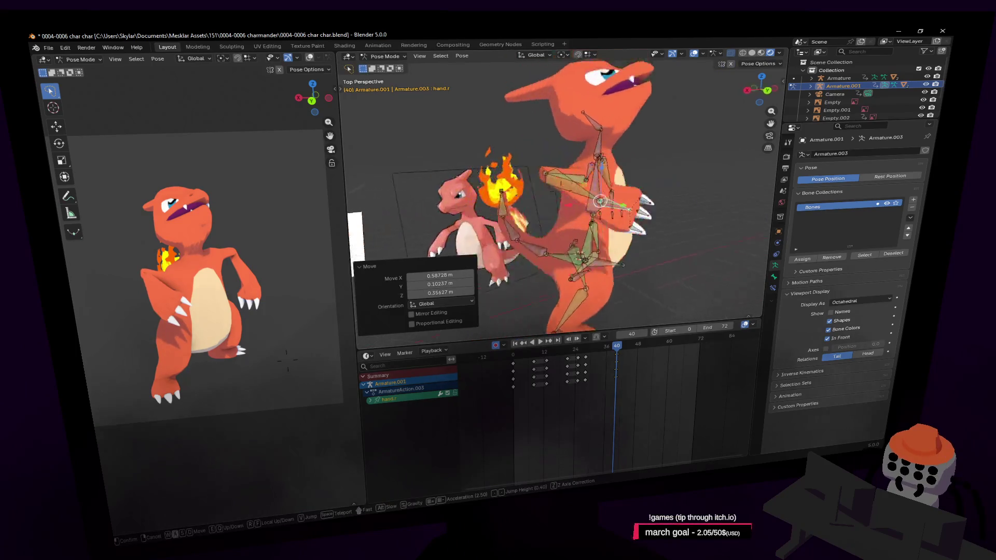
pyautogui.press('r')
pyautogui.click(615, 226)
pyautogui.press('g')
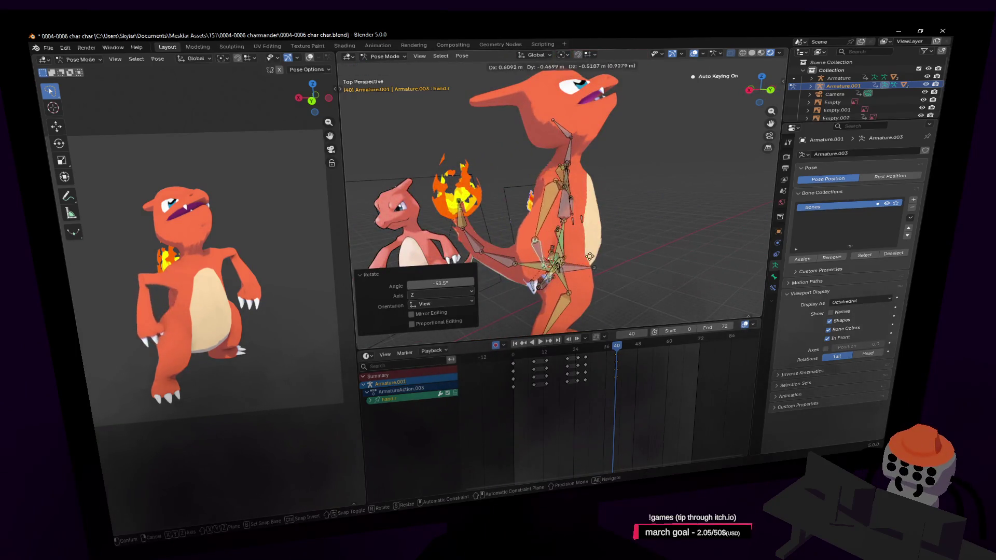
pyautogui.click(604, 266)
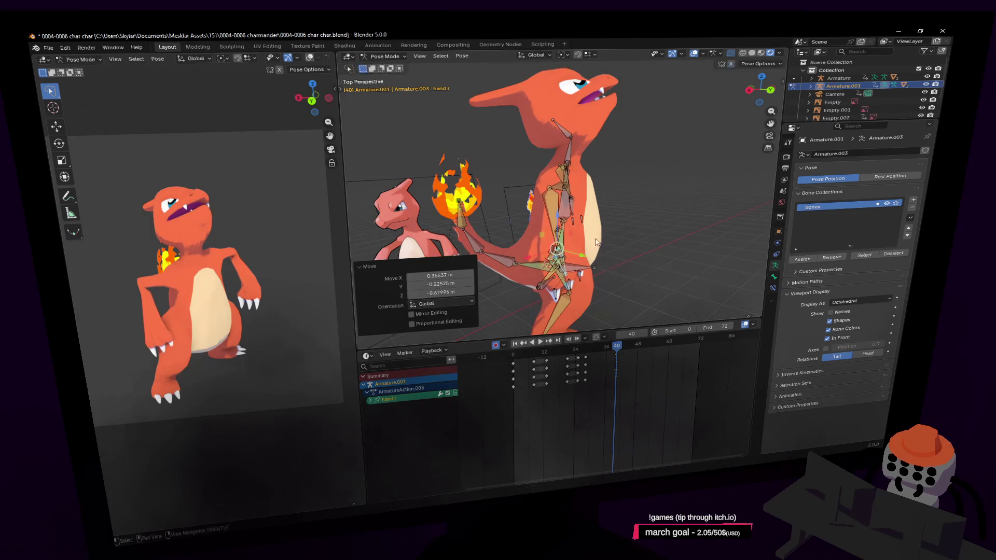
# - Select the origin bone and start lifting the whole character straight up along Z
pyautogui.hotkey('shift', '`')
pyautogui.press('Return')
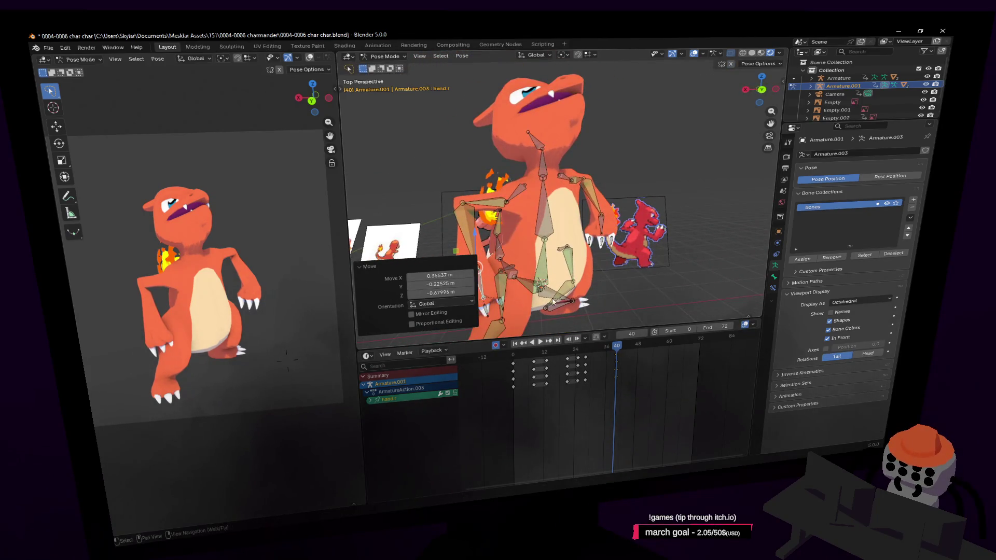
pyautogui.click(539, 281)
pyautogui.press('g')
pyautogui.press('z')
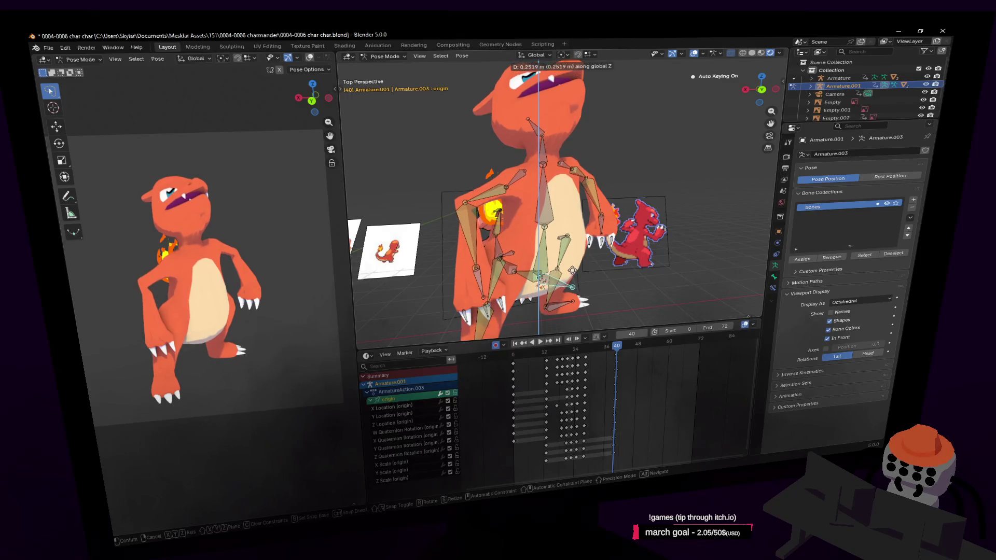
# - From a side view, rotate the spine3 bone twice, then pull the view back to see the other characters
pyautogui.press('d')
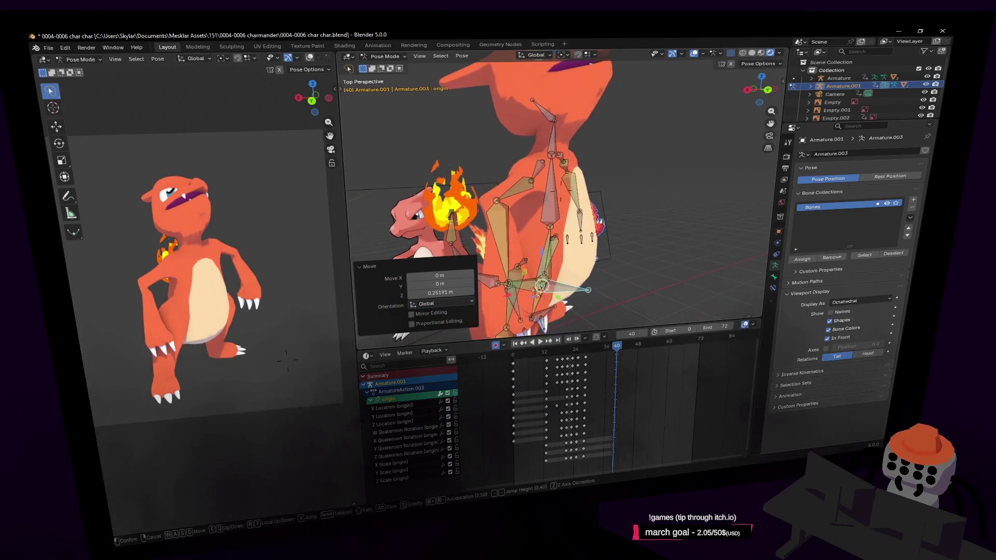
pyautogui.click(546, 141)
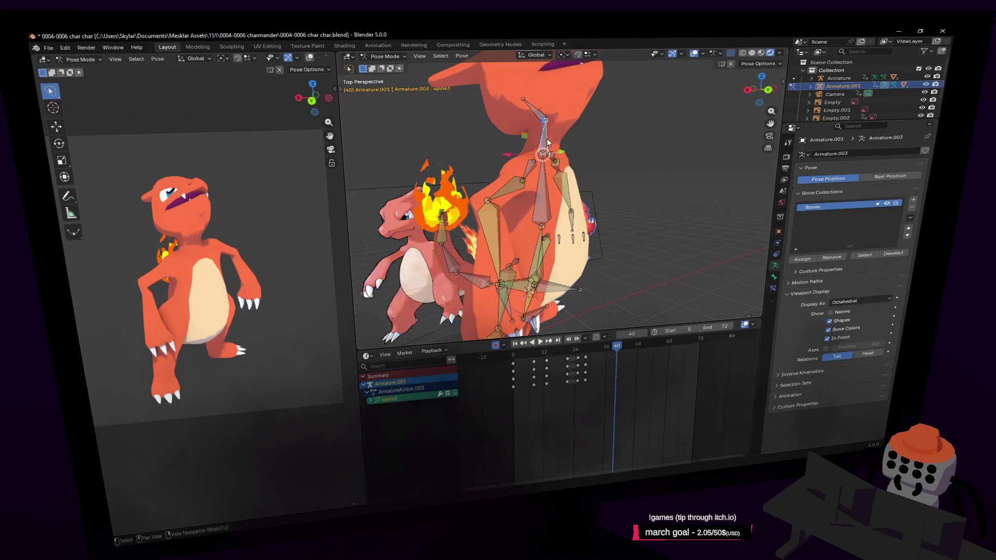
pyautogui.press('r')
pyautogui.click(580, 160)
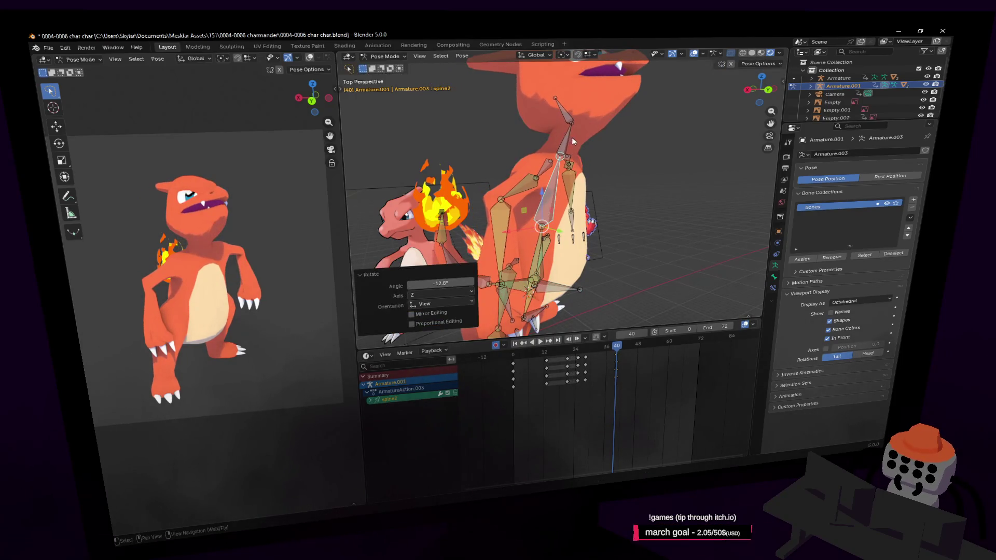
pyautogui.press('r')
pyautogui.click(603, 111)
pyautogui.click(558, 104)
pyautogui.hotkey('shift', '`')
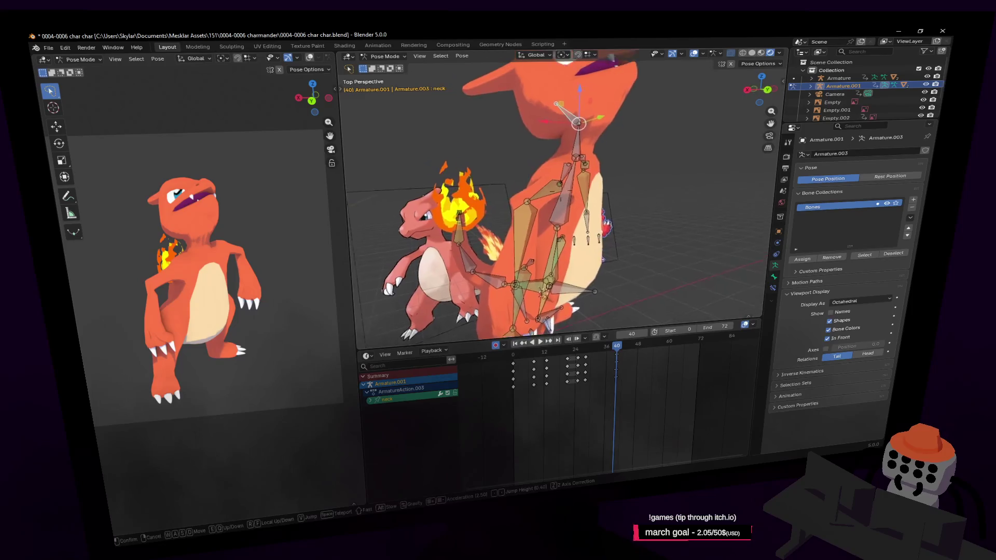
pyautogui.press('s')
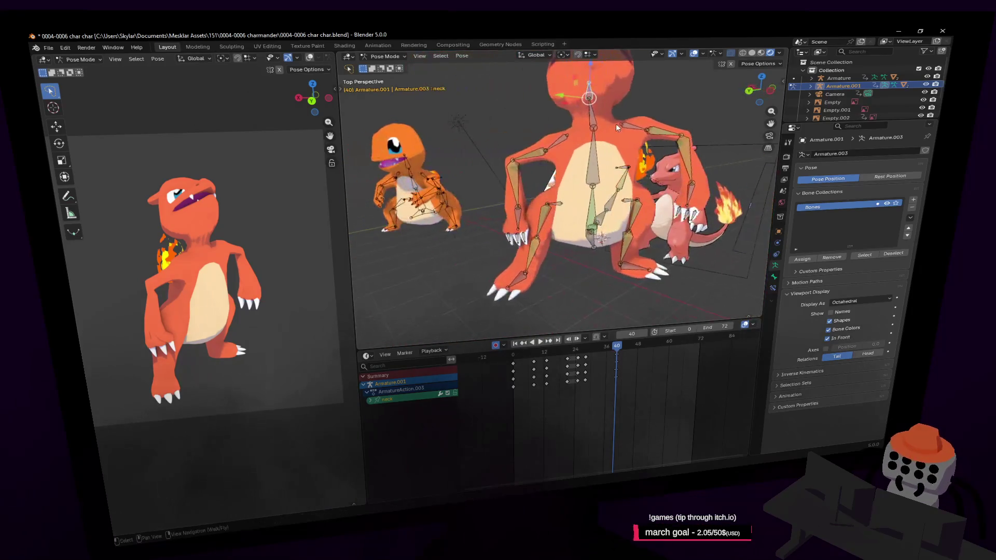
pyautogui.click(627, 153)
# - Rotate spine2 twice and spine3 once more to reshape the upper body
pyautogui.click(603, 165)
pyautogui.press('r')
pyautogui.click(569, 208)
pyautogui.press('r')
pyautogui.click(630, 137)
pyautogui.click(593, 116)
pyautogui.press('r')
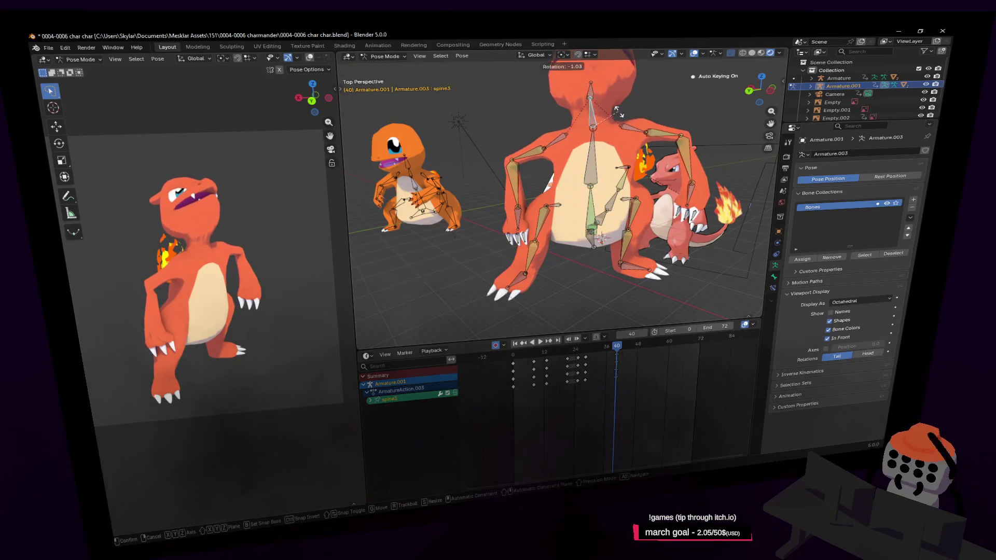
pyautogui.click(628, 114)
# - Give the neck a 10.5° Z turn and select spine1 for the next adjustment
pyautogui.click(596, 94)
pyautogui.press('r')
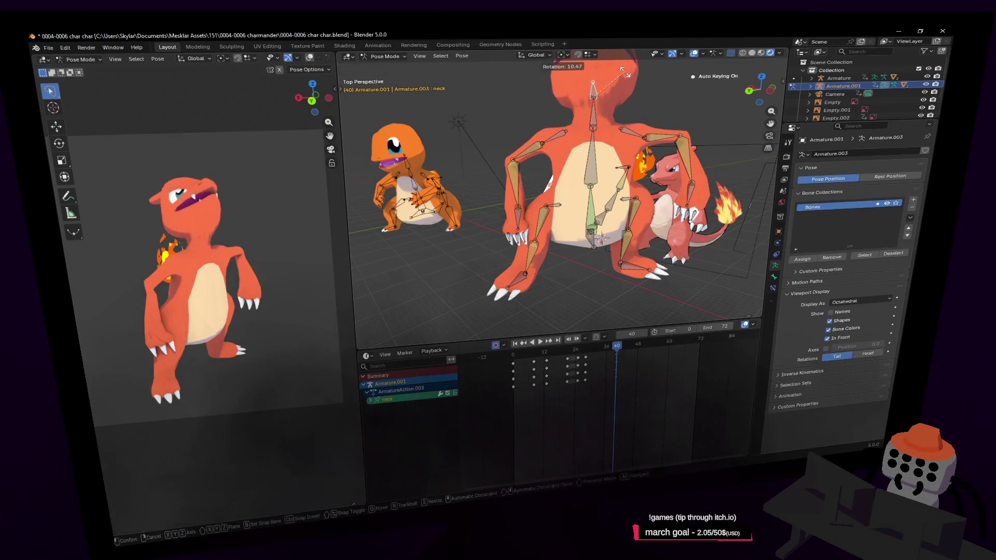
pyautogui.click(593, 97)
pyautogui.hotkey('shift', '`')
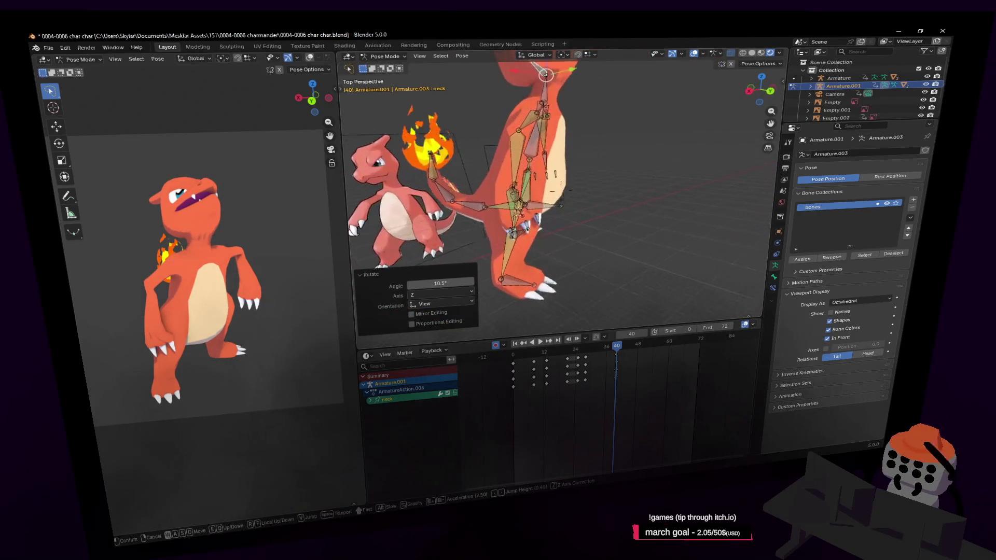
pyautogui.click(581, 132)
pyautogui.click(532, 170)
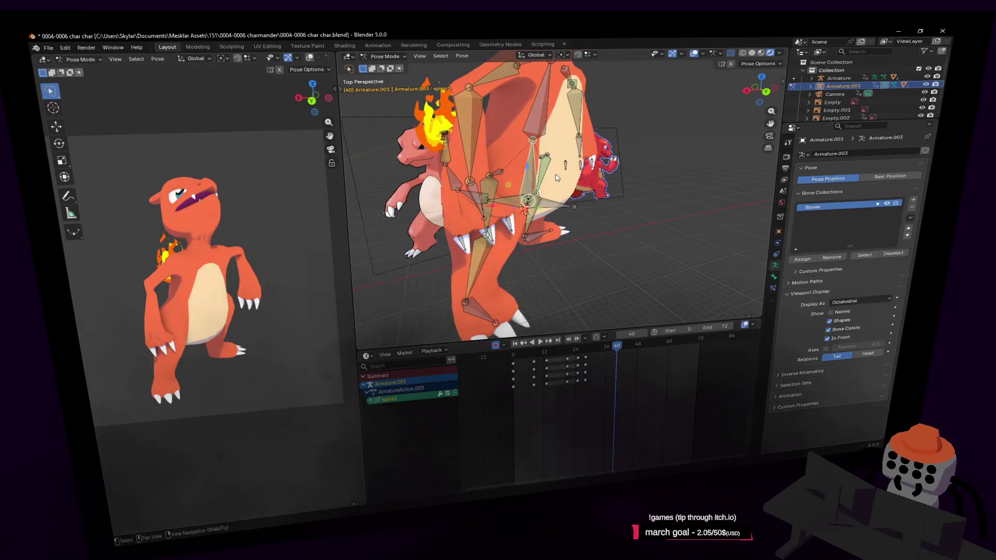
pyautogui.scroll(-5, 576, 217)
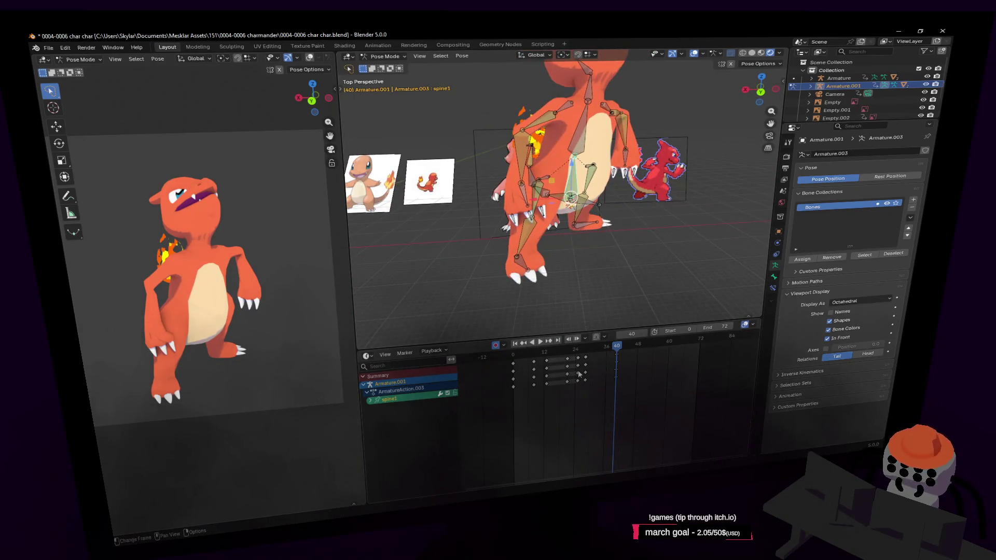
# - Play the animation through twice, scrub to check the poses and select the key column at frame 36
pyautogui.press('space')
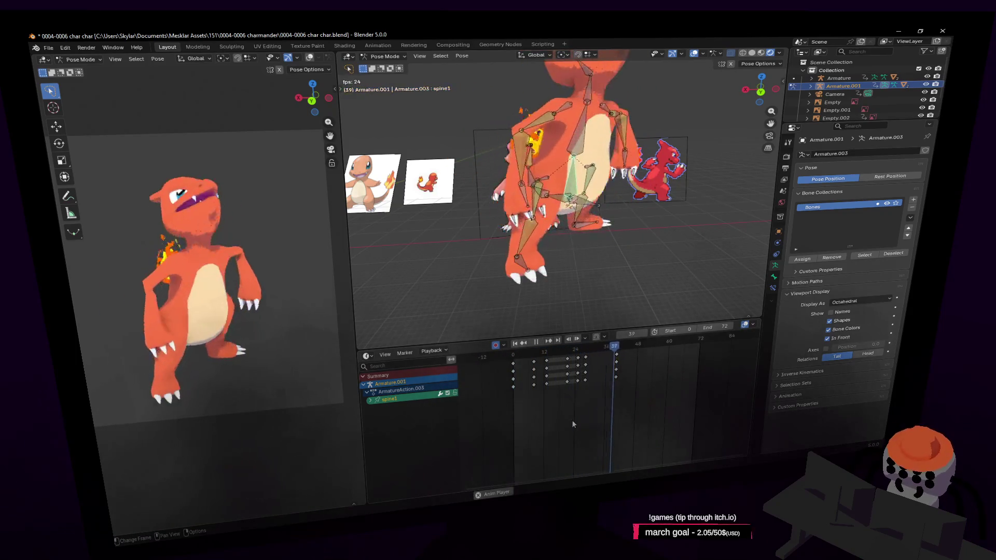
pyautogui.press('Escape')
pyautogui.press('space')
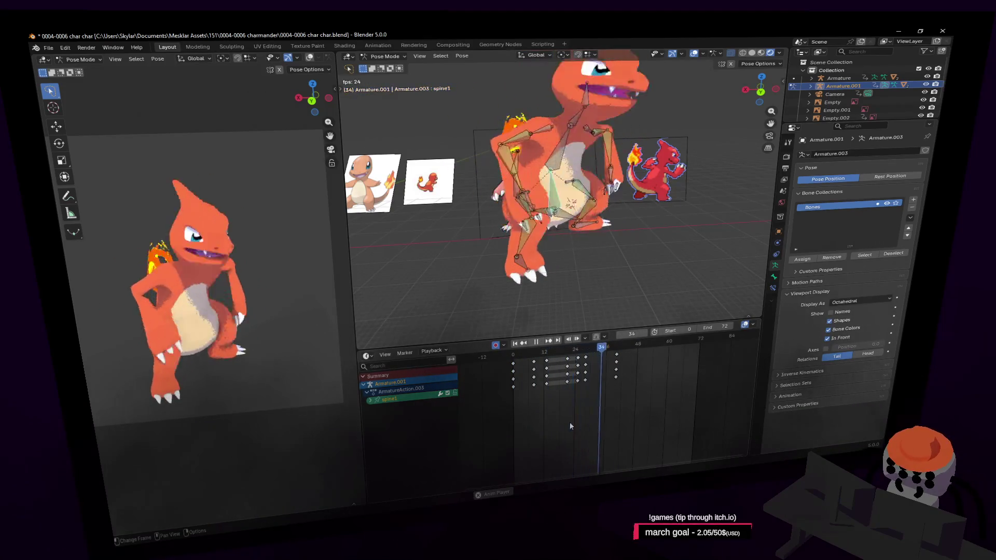
pyautogui.click(546, 355)
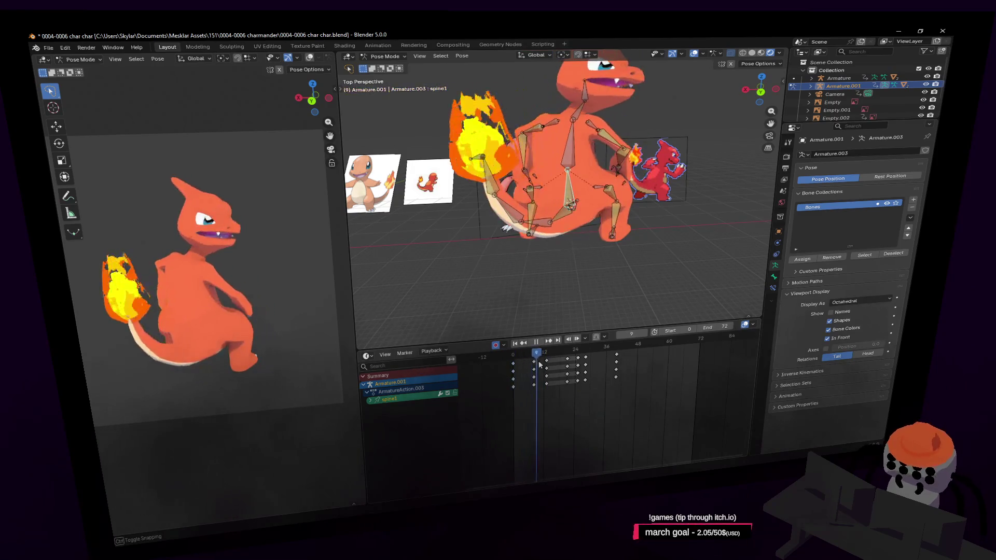
pyautogui.moveTo(546, 354); pyautogui.dragTo(575, 374)
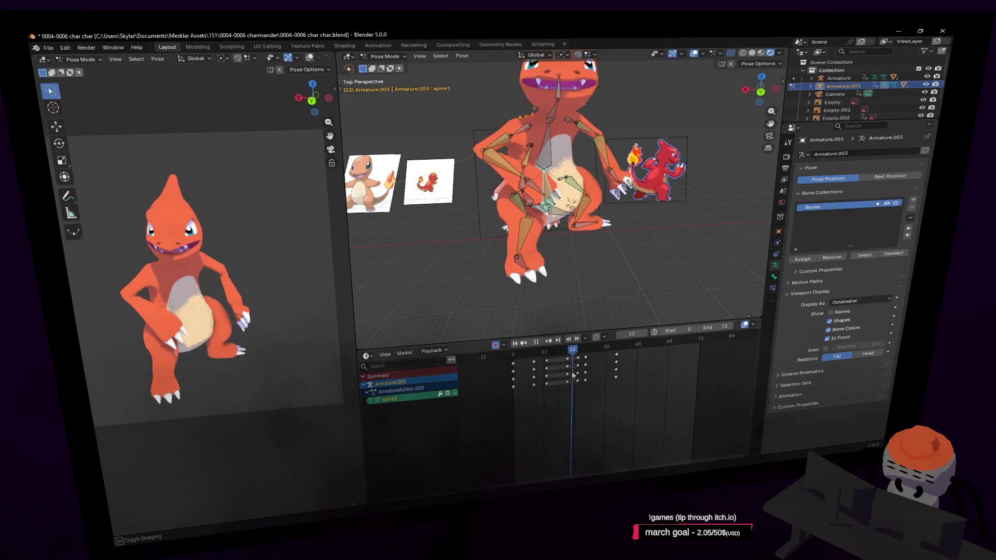
pyautogui.click(614, 357)
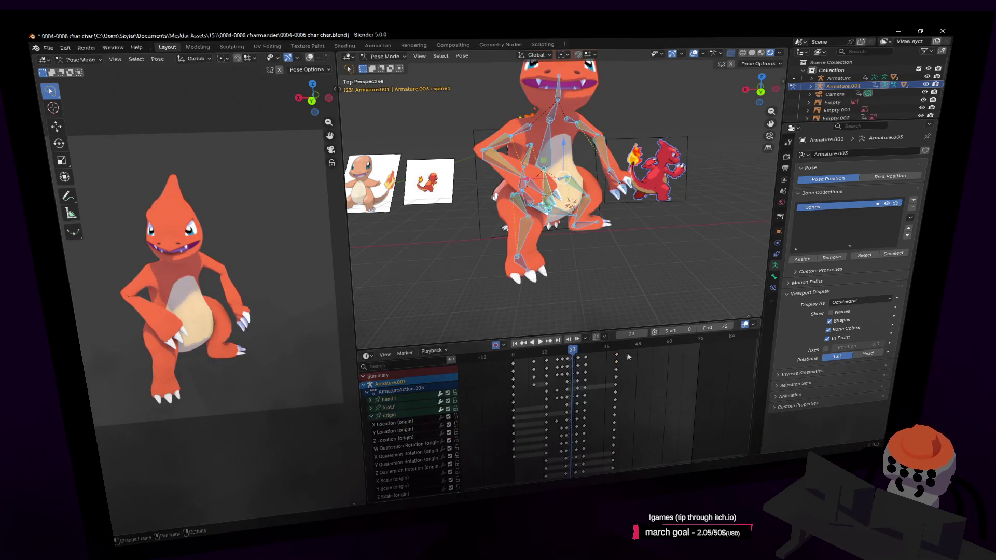
# - Drop the selected keys in place and replay the animation, stopping at frame 55
pyautogui.click(586, 357)
pyautogui.press('space')
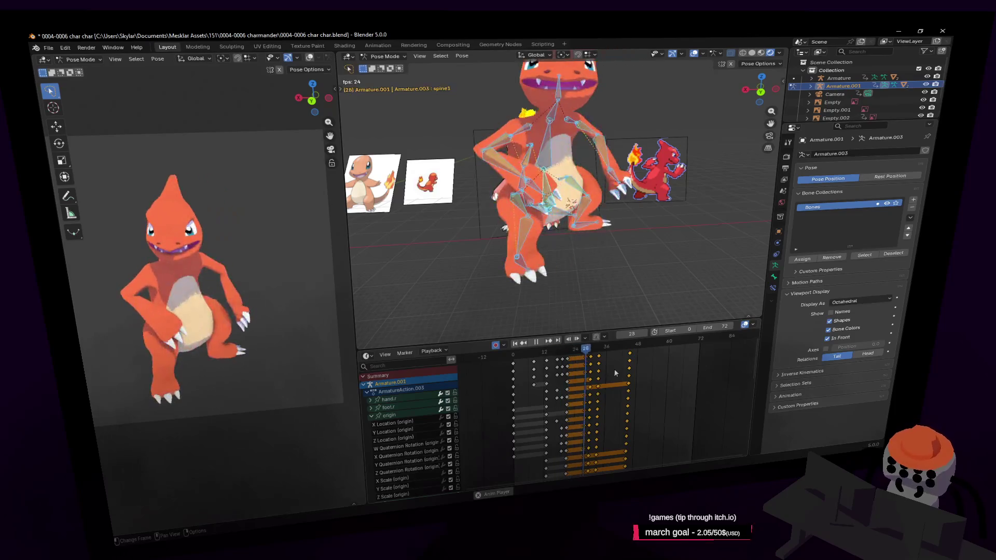
pyautogui.press('Escape')
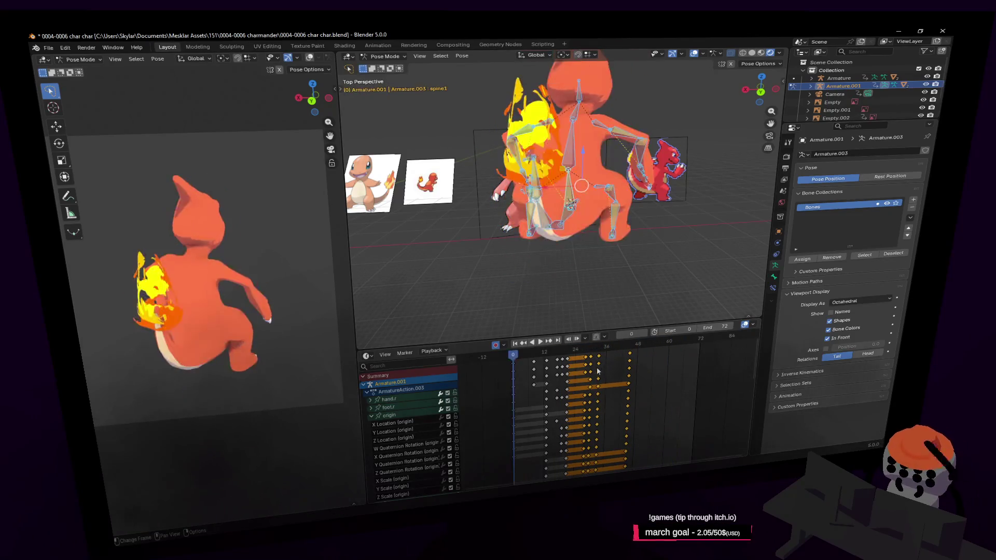
pyautogui.press('space')
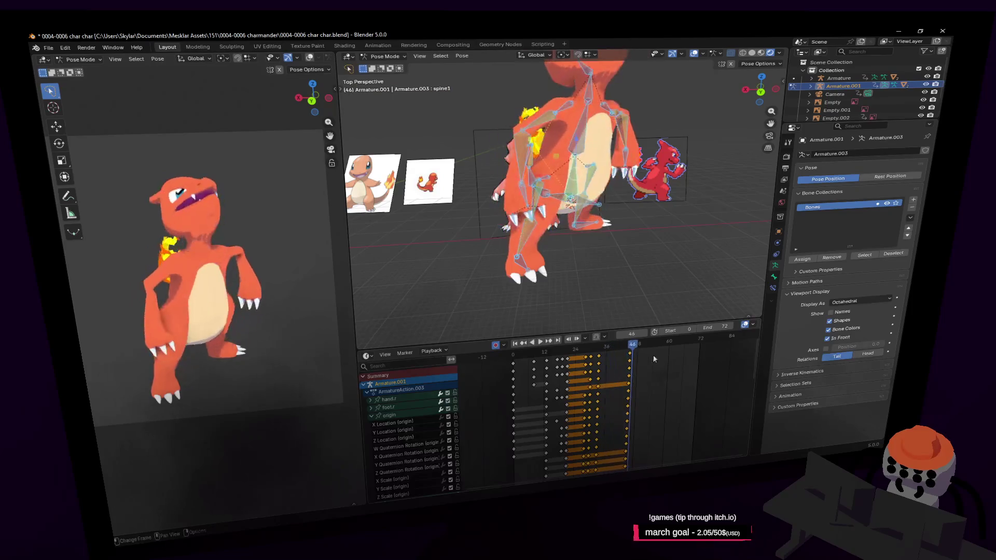
pyautogui.press('Escape')
pyautogui.press('space')
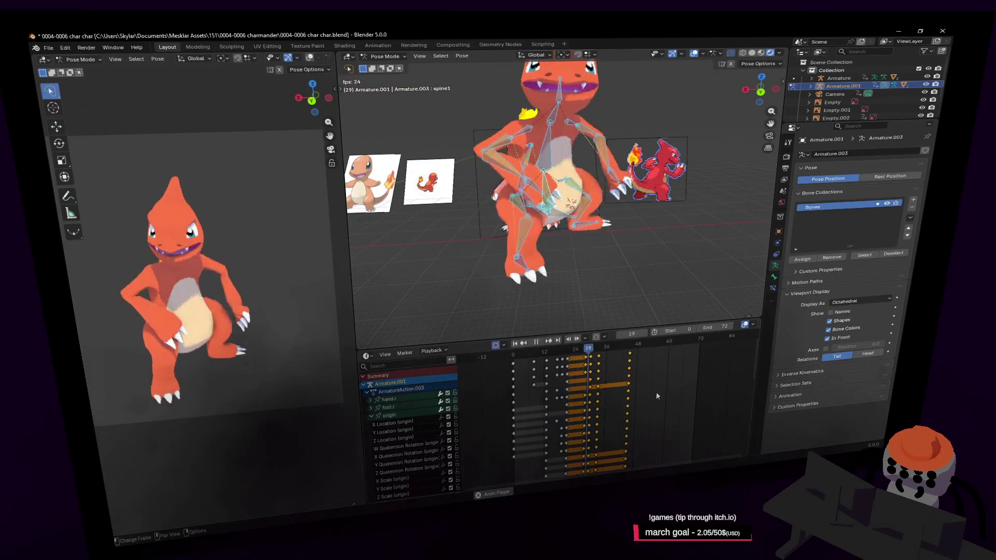
pyautogui.moveTo(640, 347); pyautogui.dragTo(643, 348)
pyautogui.press('space')
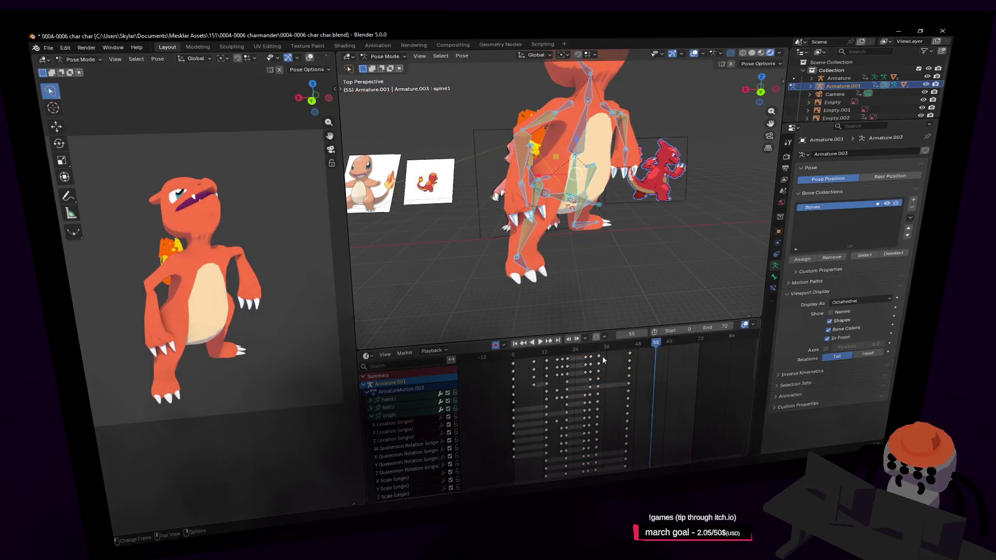
# - Duplicate the key column to frame 55, insert a pose key column at frame 59 and play it back
pyautogui.hotkey('shift', 'd')
pyautogui.click(666, 358)
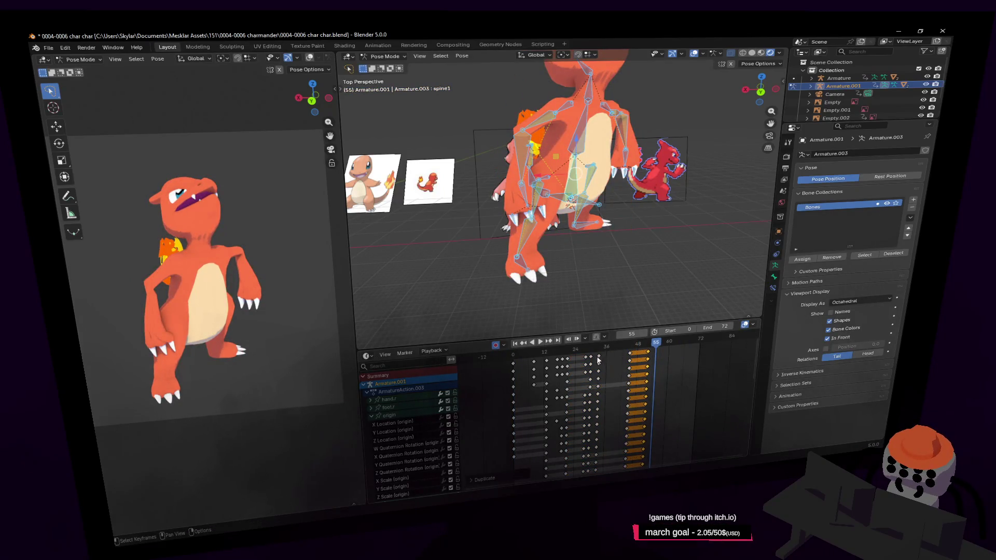
pyautogui.press('g')
pyautogui.click(663, 353)
pyautogui.moveTo(661, 343)
pyautogui.mouseDown()
pyautogui.moveTo(672, 344)
pyautogui.moveTo(668, 360)
pyautogui.mouseUp()
pyautogui.press('i')
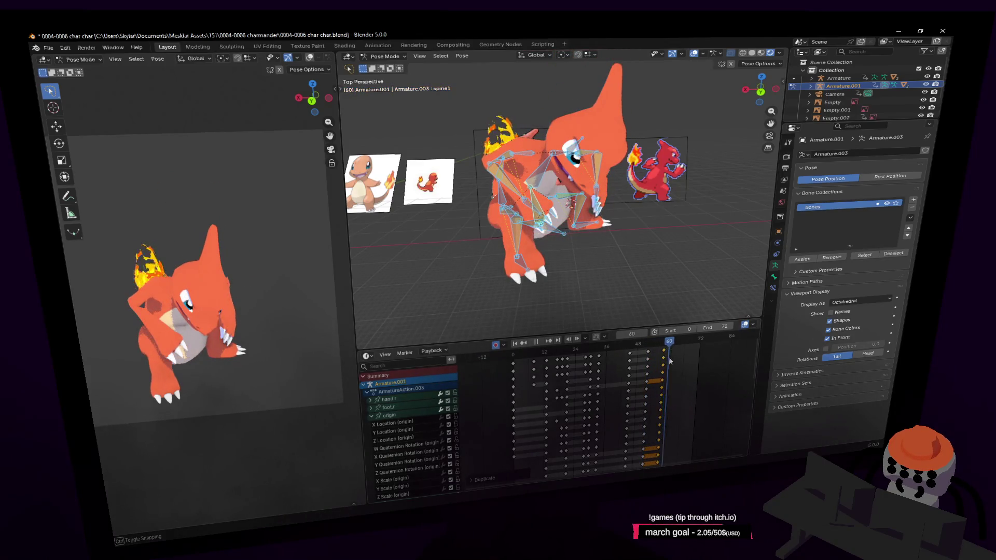
pyautogui.press('space')
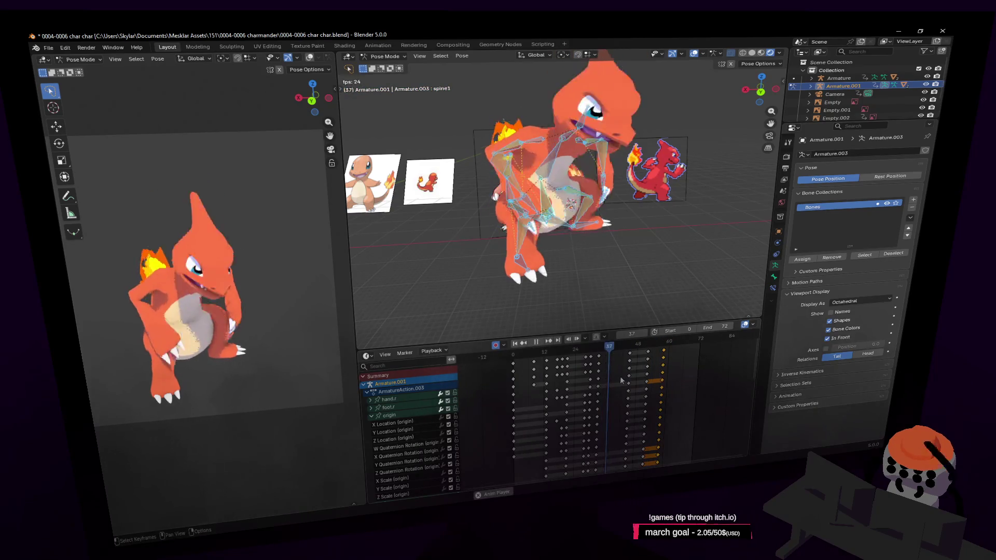
pyautogui.press('space')
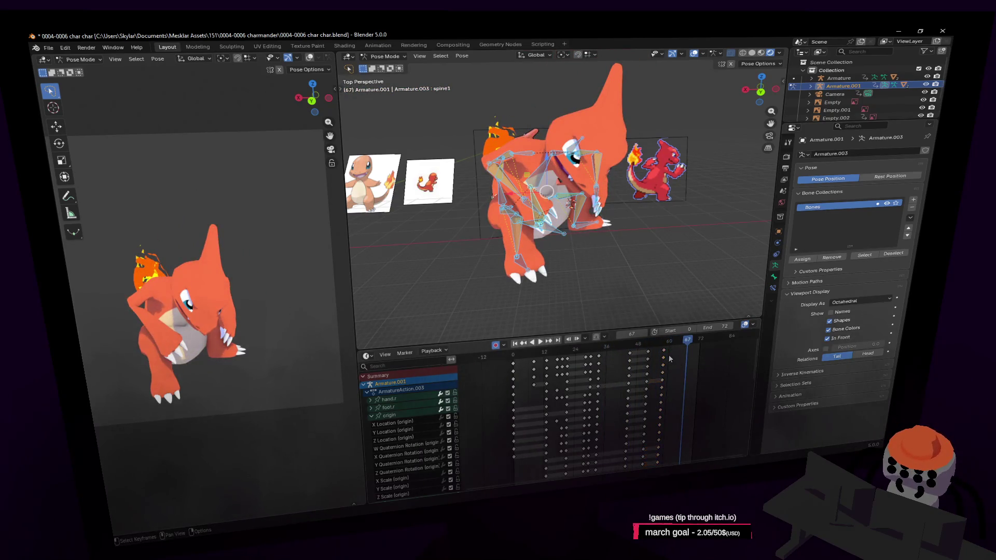
# - Scrub to frame 30, select every later key and start moving them 30 frames later
pyautogui.moveTo(657, 352); pyautogui.dragTo(591, 358)
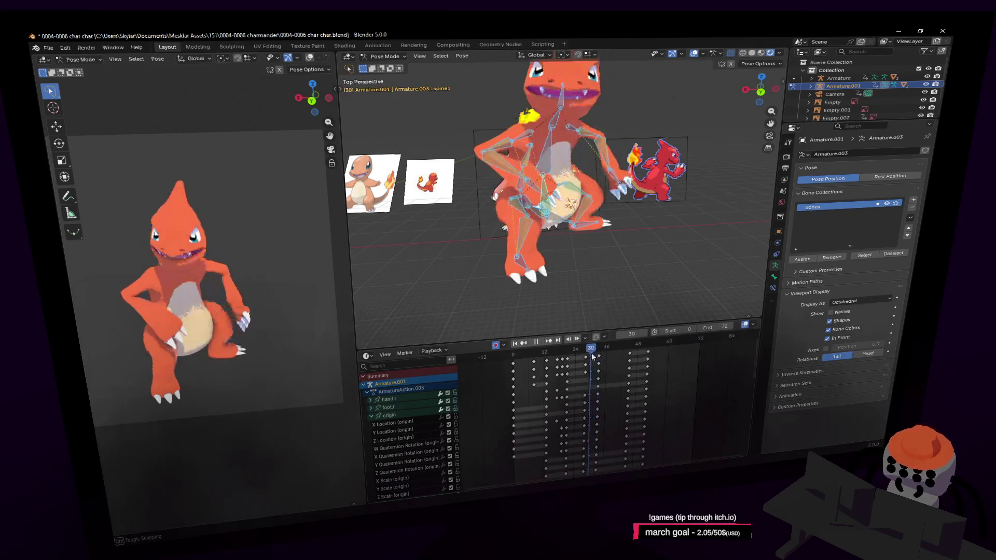
pyautogui.keyDown('ctrl'); pyautogui.click(597, 359); pyautogui.keyUp('ctrl')
pyautogui.press('g')
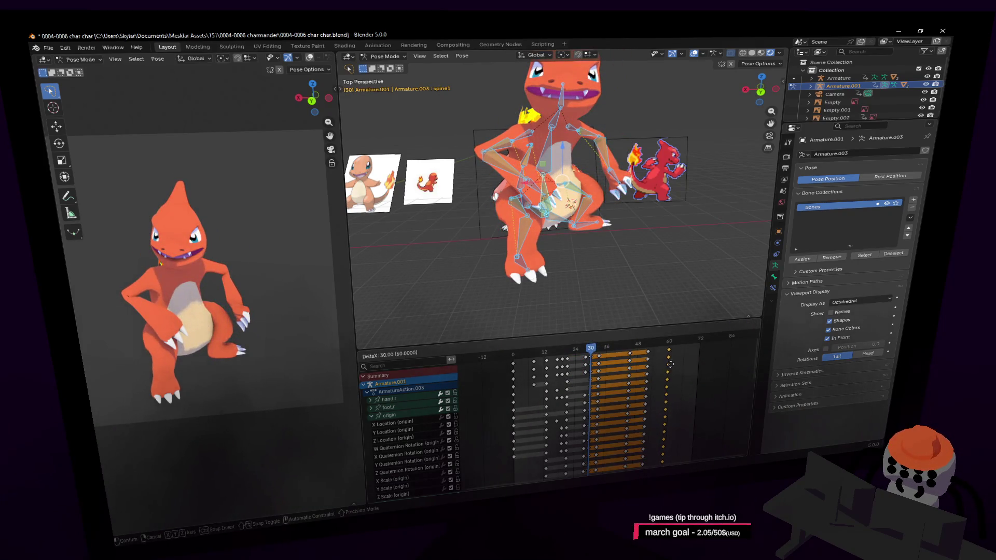
# - Confirm the 30-frame key shift and play back, stopping to scrub around frames 58–62
pyautogui.click(669, 363)
pyautogui.press('space')
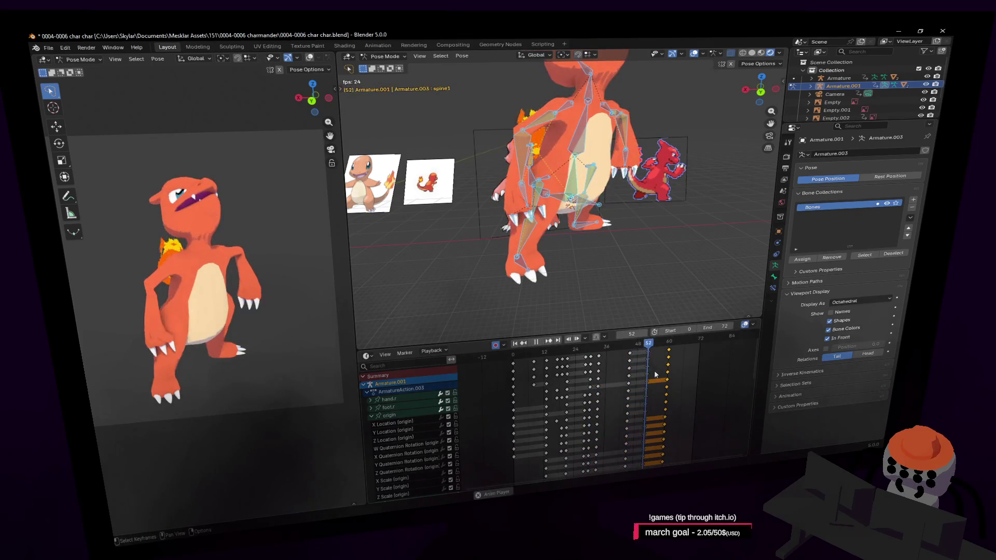
pyautogui.press('space')
pyautogui.click(666, 343)
pyautogui.moveTo(665, 344); pyautogui.dragTo(687, 344)
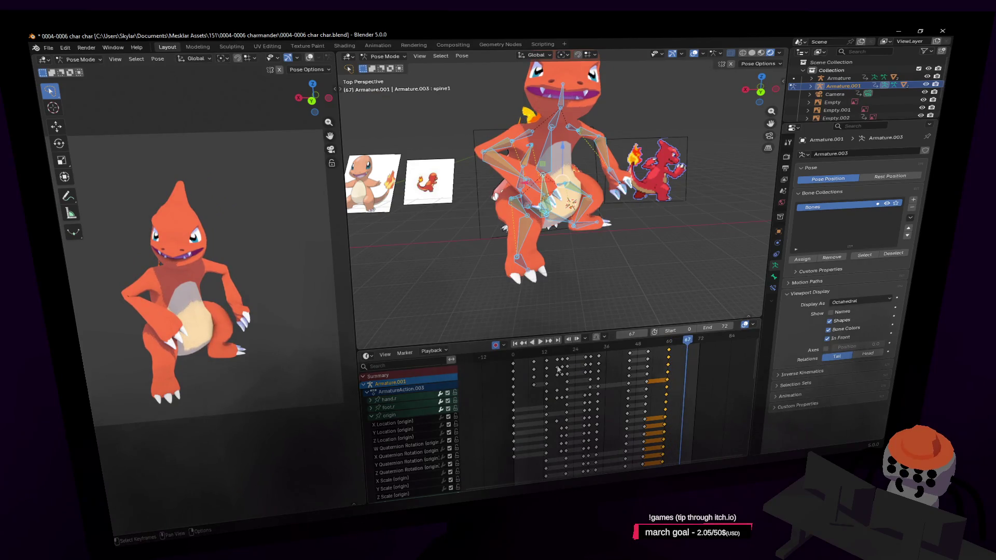
# - Duplicate all frame 0 pose keys to frame 72 and play the loop back to check it
pyautogui.click(513, 365)
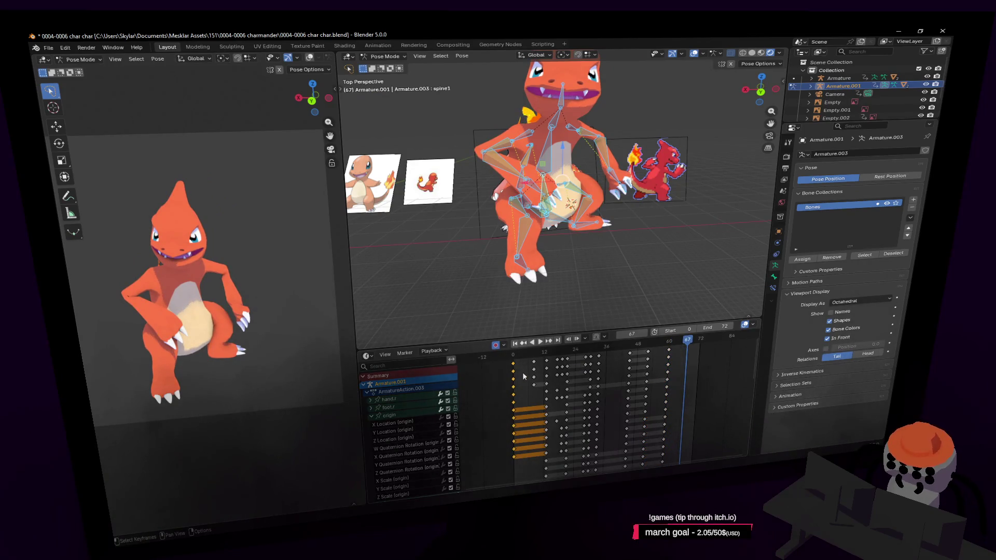
pyautogui.hotkey('shift', 'Left')
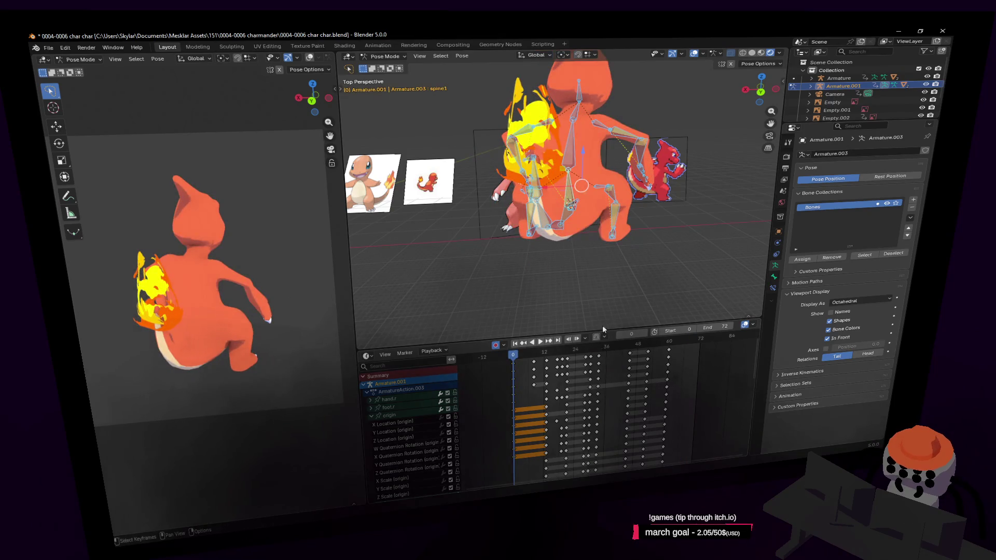
pyautogui.press('i')
pyautogui.hotkey('shift', 'd')
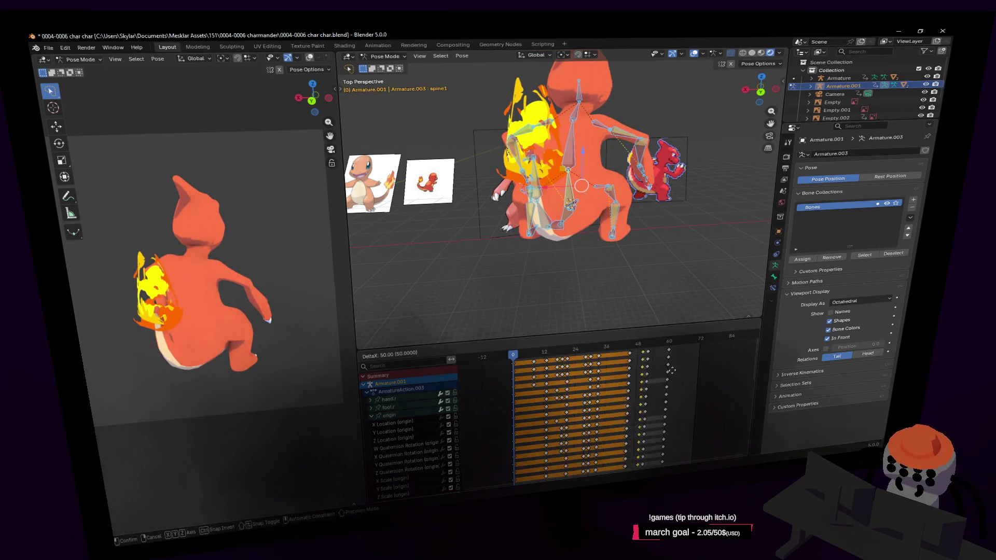
pyautogui.click(646, 395)
pyautogui.press('space')
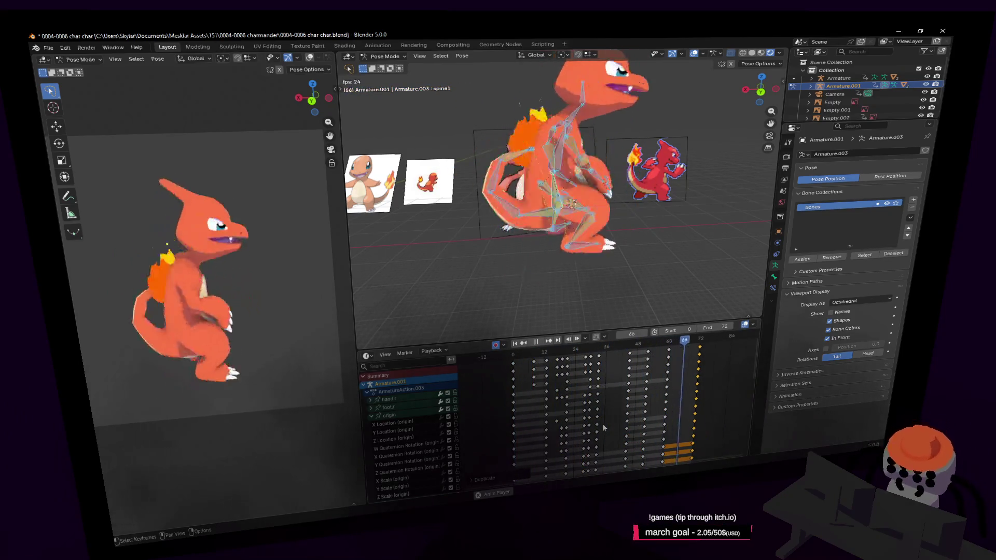
pyautogui.press('space')
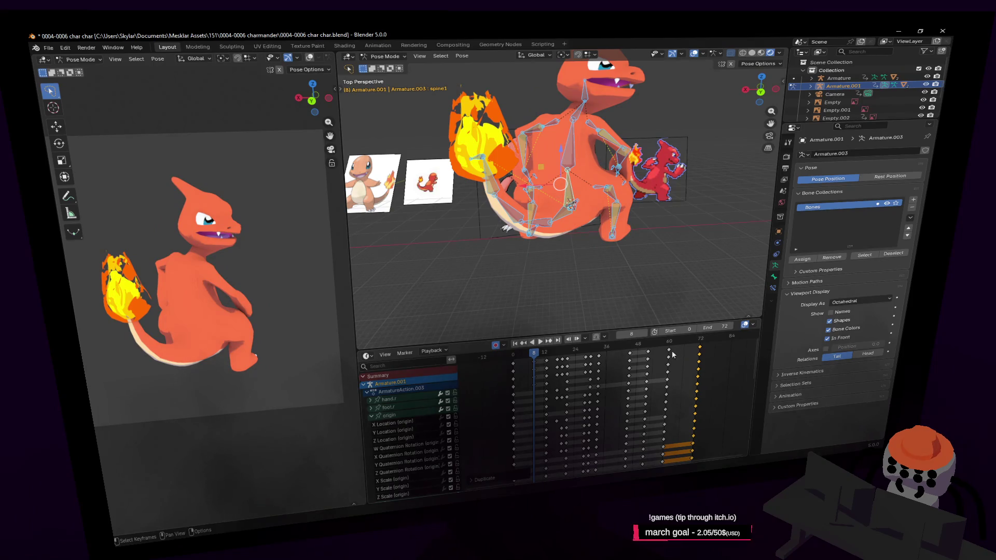
pyautogui.keyDown('ctrl'); pyautogui.scroll(-2, 672, 355); pyautogui.keyUp('ctrl')
pyautogui.keyDown('ctrl'); pyautogui.scroll(-2, 677, 350); pyautogui.keyUp('ctrl')
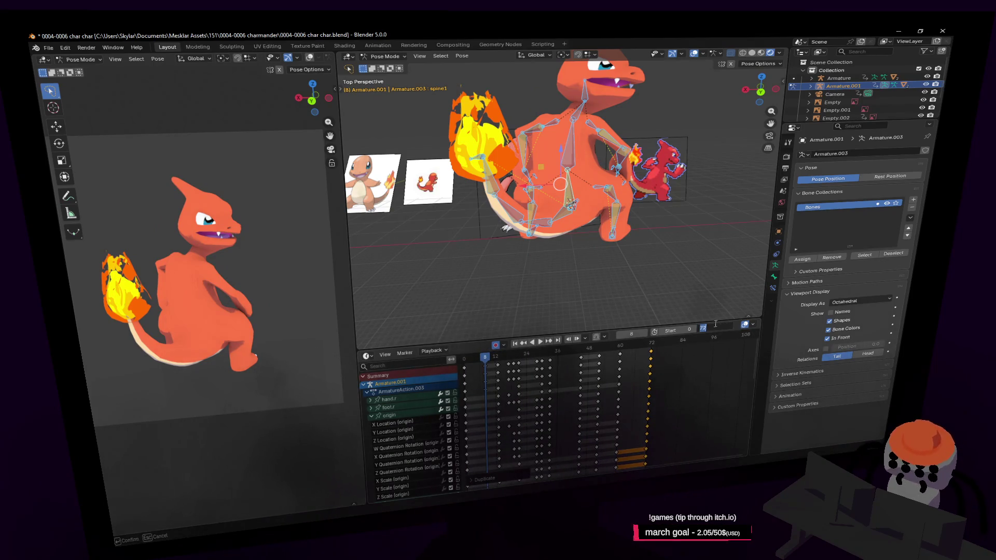
# - Set the scene end to frame 96, move the closing key column out to 96 and play back
pyautogui.press('Return')
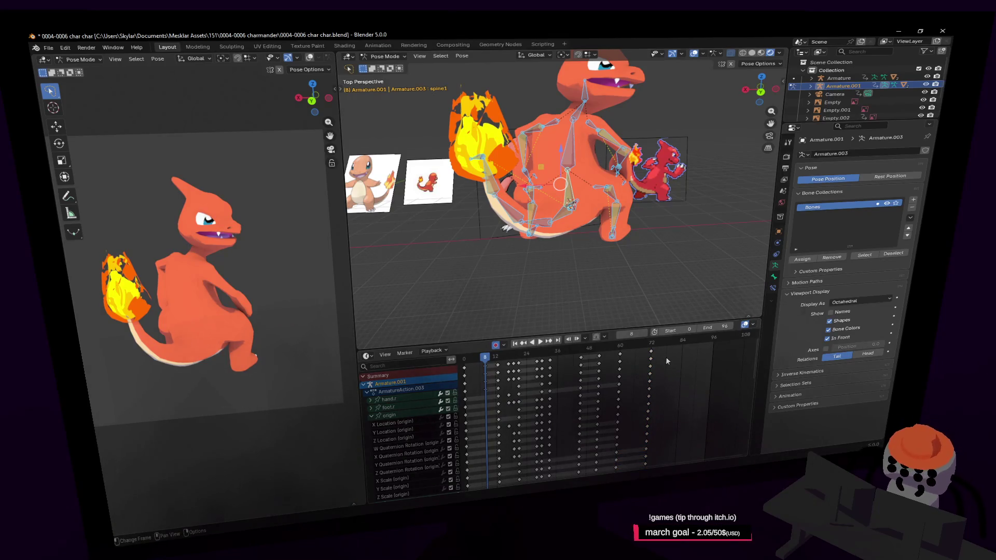
pyautogui.press('g')
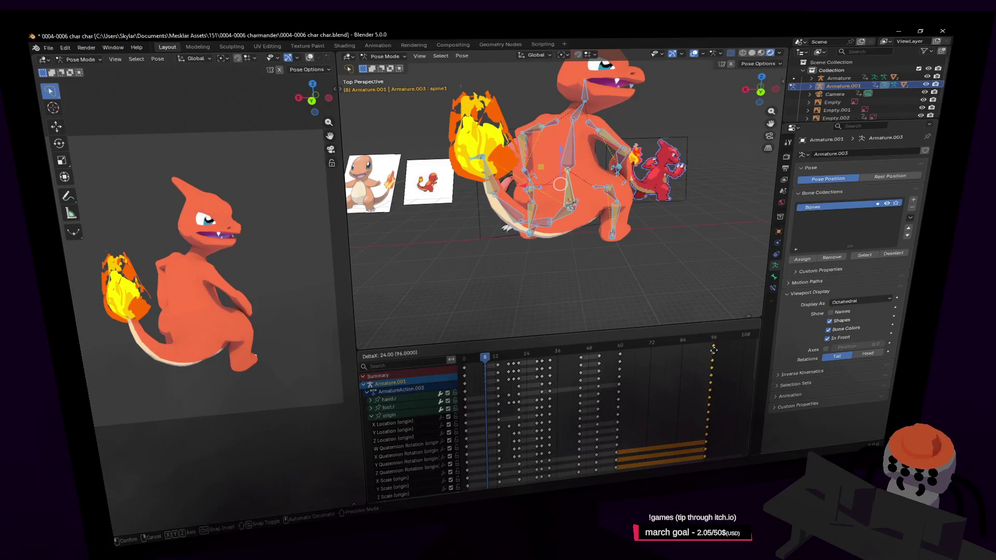
pyautogui.click(714, 350)
pyautogui.keyDown('alt'); pyautogui.click(623, 354); pyautogui.keyUp('alt')
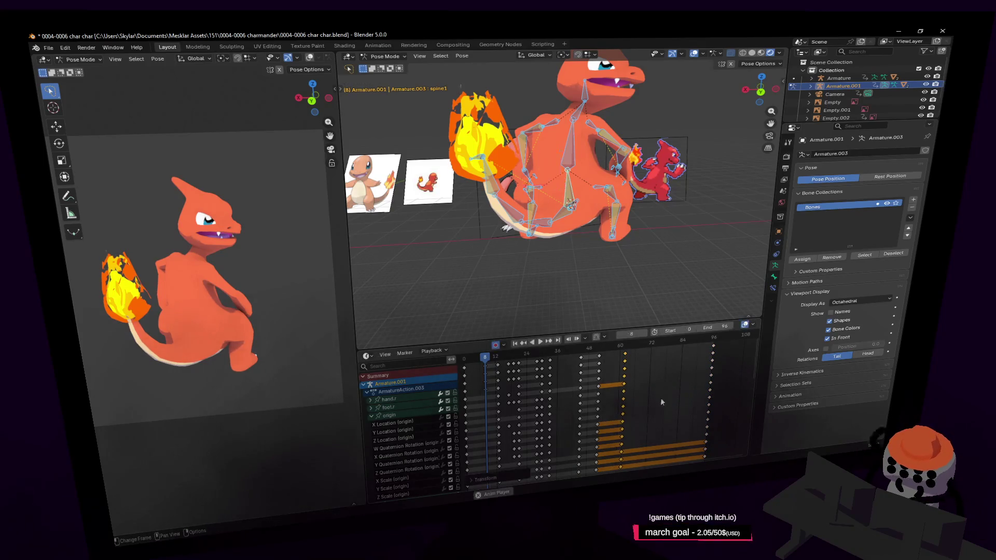
pyautogui.press('space')
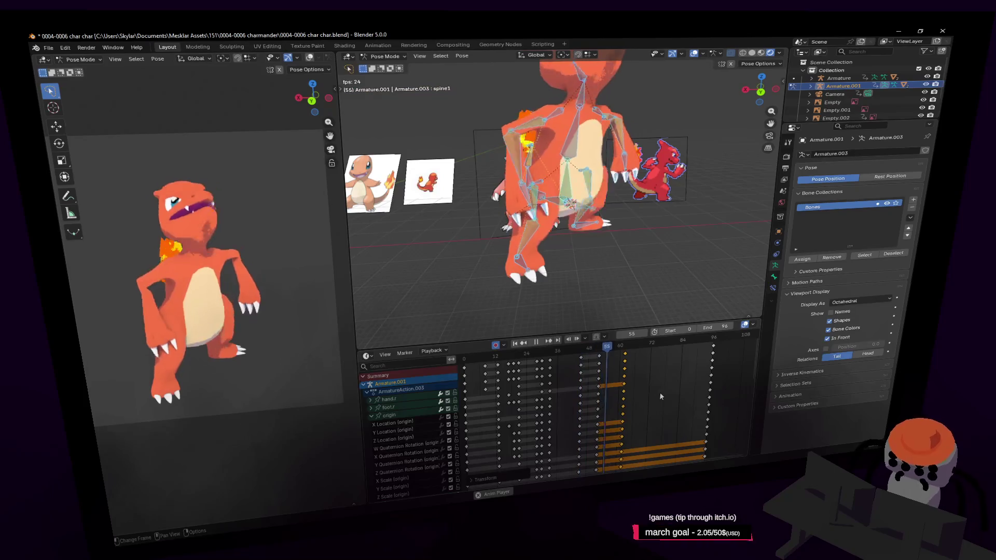
pyautogui.press('space')
# - Reselect a key column, jump to frame 0 and play the animation from the start
pyautogui.click(630, 354)
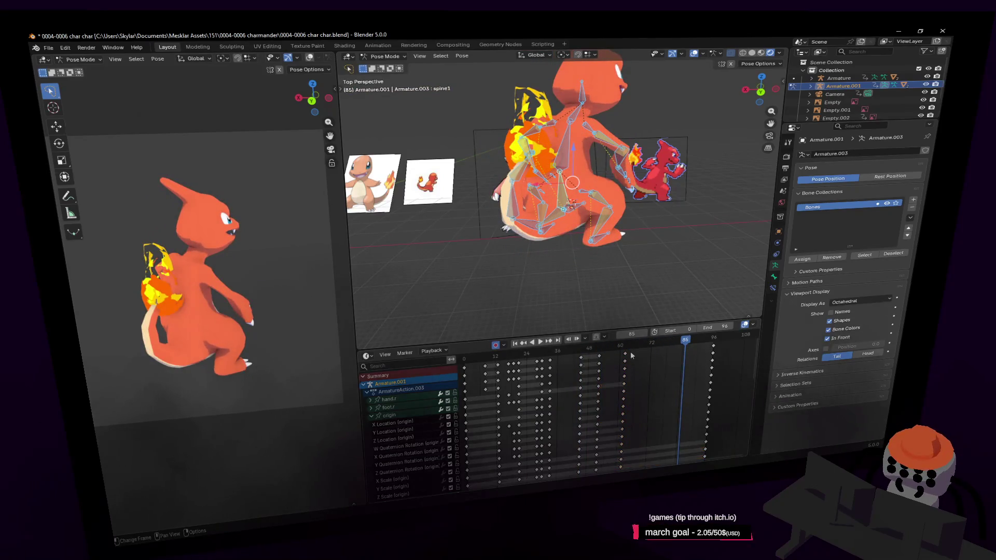
pyautogui.keyDown('alt'); pyautogui.click(627, 359); pyautogui.keyUp('alt')
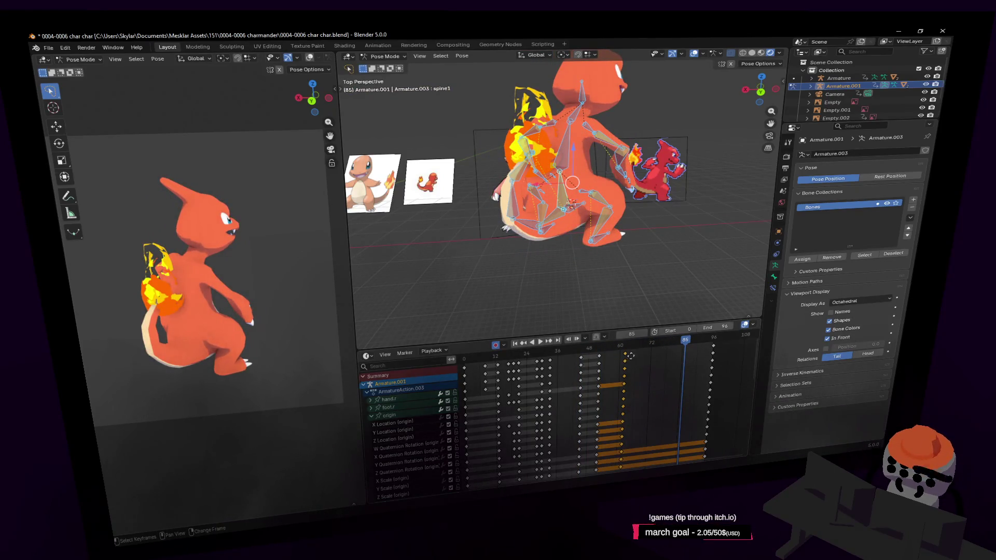
pyautogui.hotkey('shift', 'Left')
pyautogui.press('space')
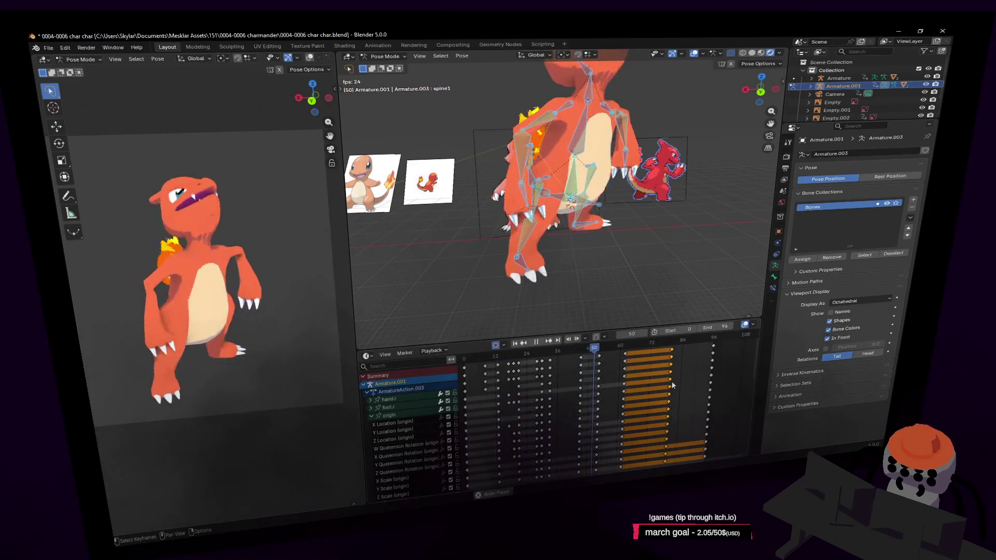
# - Box-select the last key block, slide it later and replay from frame 0 to check
pyautogui.press('space')
pyautogui.keyDown('ctrl'); pyautogui.hscroll(2, 659, 361); pyautogui.keyUp('ctrl')
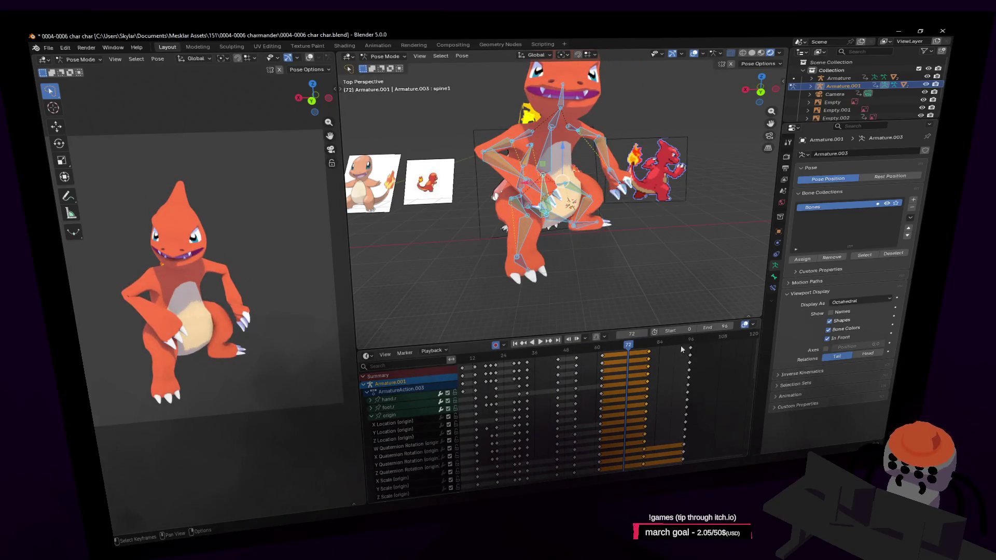
pyautogui.moveTo(652, 352); pyautogui.dragTo(577, 360)
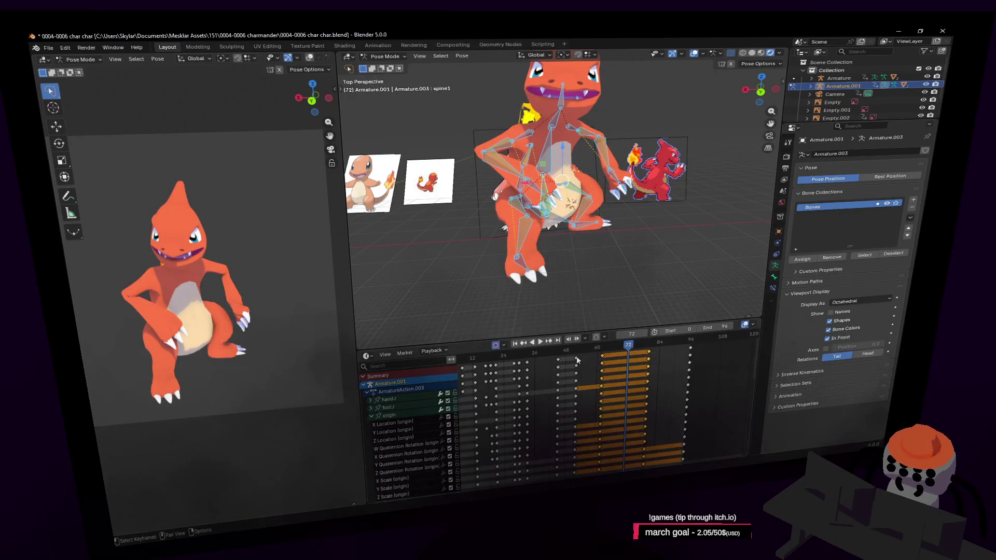
pyautogui.press('g')
pyautogui.click(599, 361)
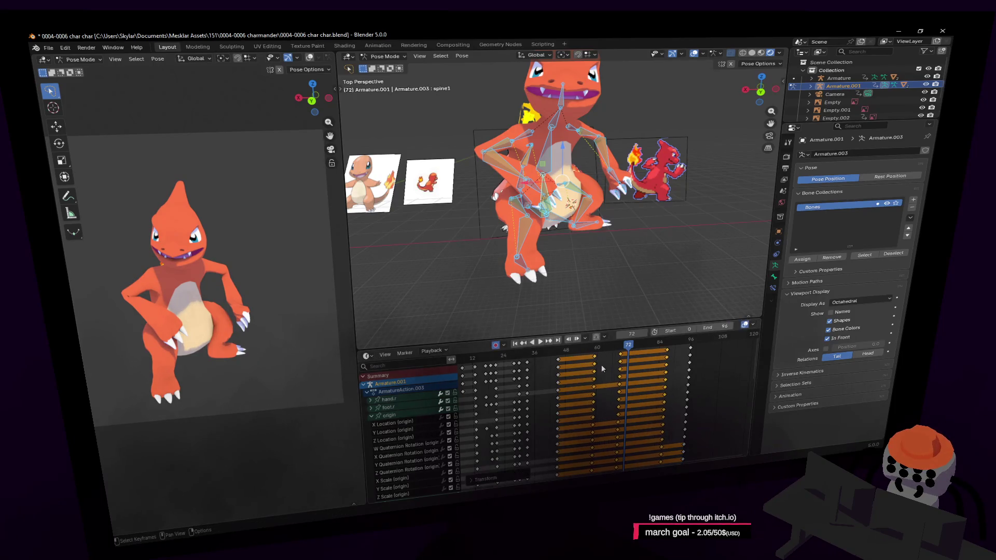
pyautogui.hotkey('shift', 'Left')
pyautogui.press('space')
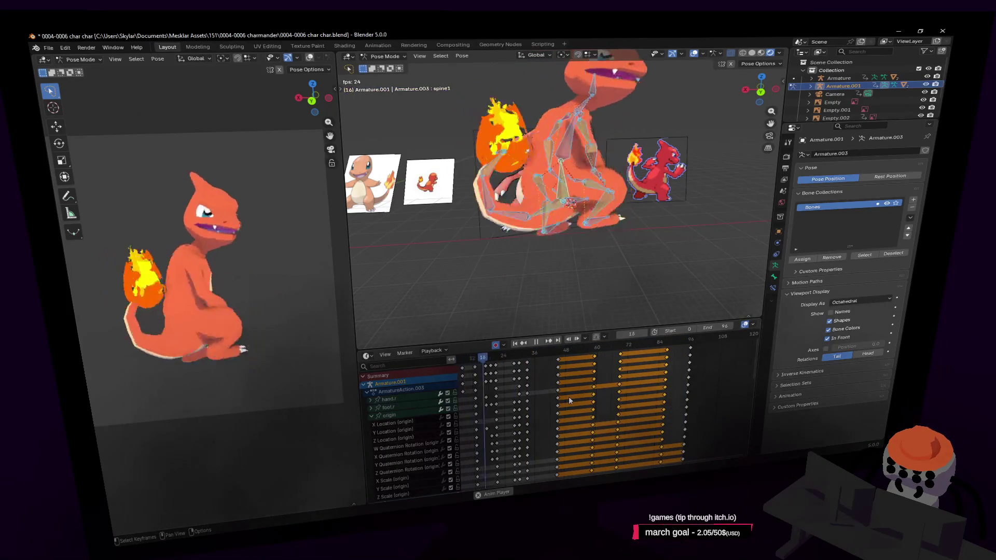
pyautogui.press('space')
# - Try shifting the key blocks earlier around frame 89, then undo the shift back to frame 90
pyautogui.moveTo(697, 354); pyautogui.dragTo(610, 356, button='middle')
pyautogui.click(609, 351)
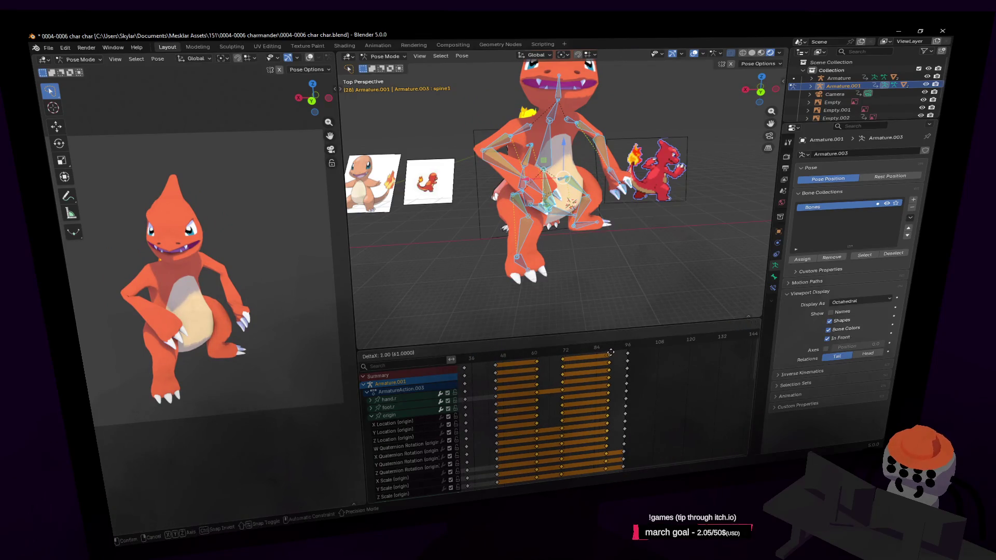
pyautogui.press('space')
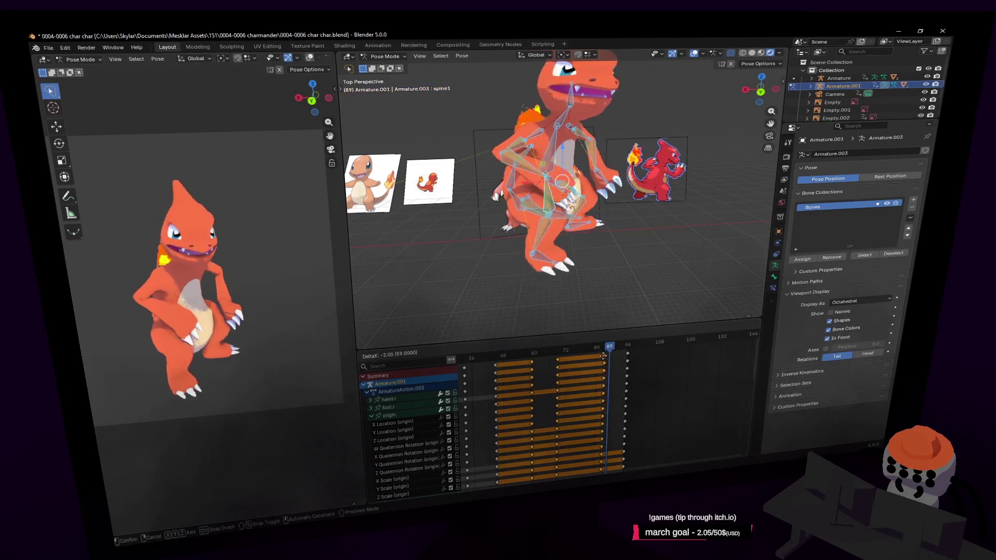
pyautogui.press('g')
pyautogui.click(503, 377)
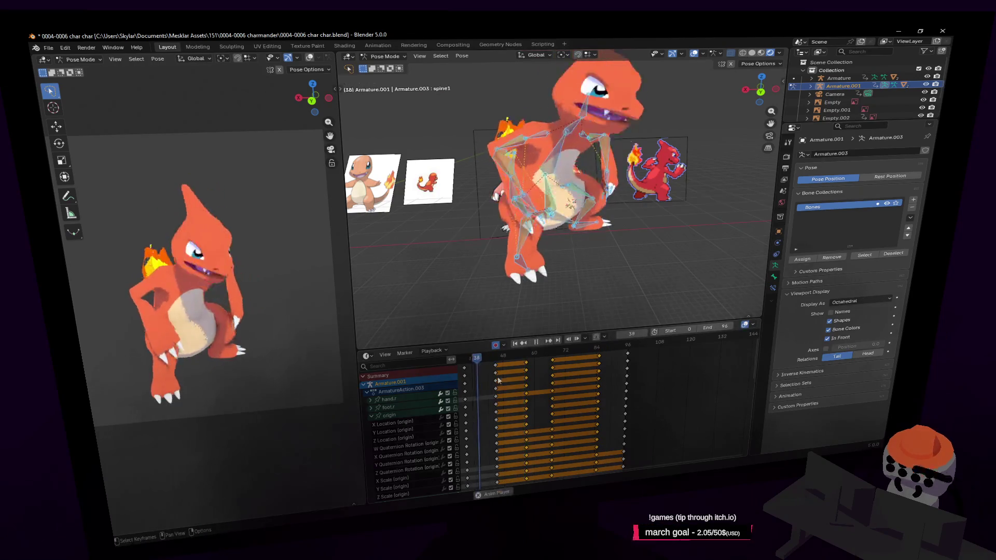
pyautogui.press('space')
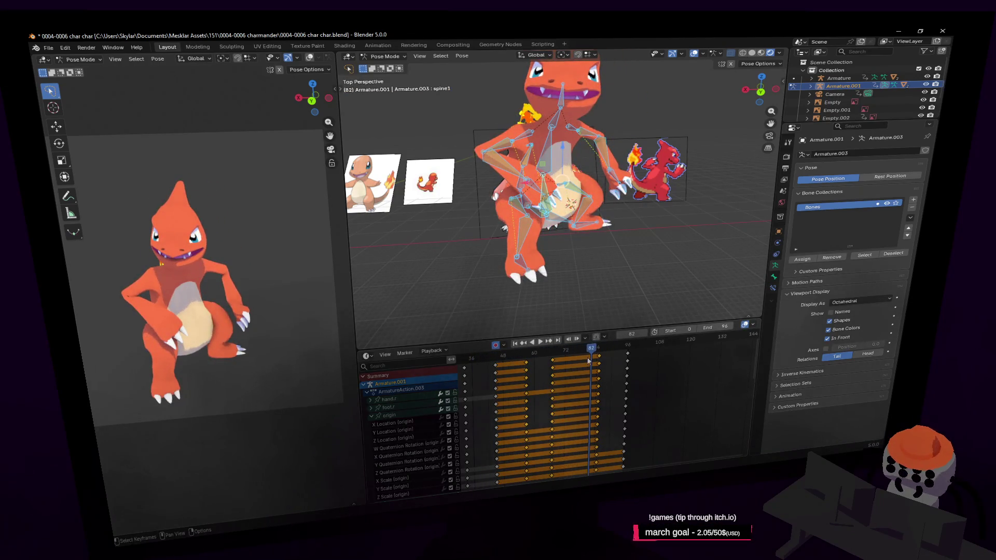
pyautogui.click(613, 354)
pyautogui.hotkey('ctrl', 'z')
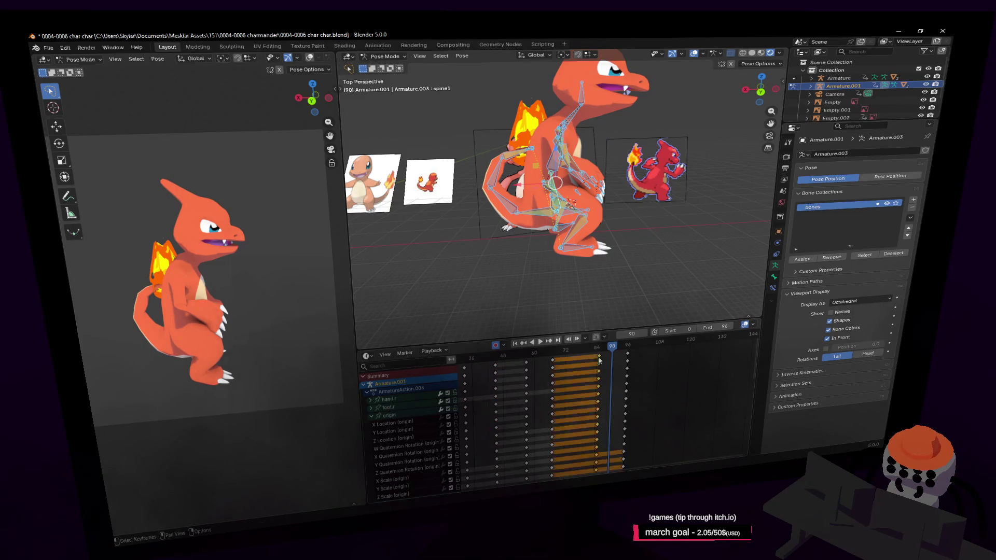
pyautogui.hotkey('ctrl', 'z')
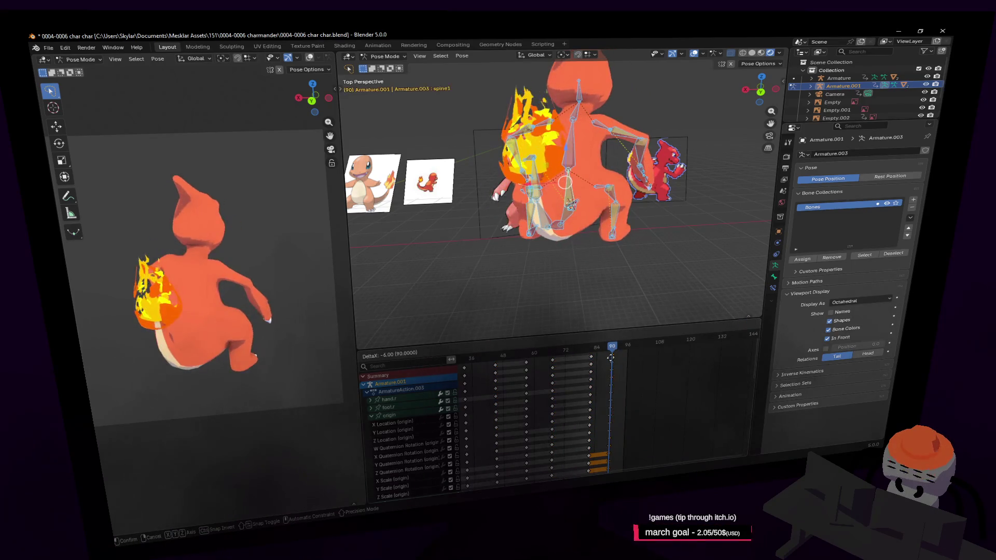
# - Slide the selected keys later from frame 79 and resume playback around frame 85
pyautogui.click(584, 357)
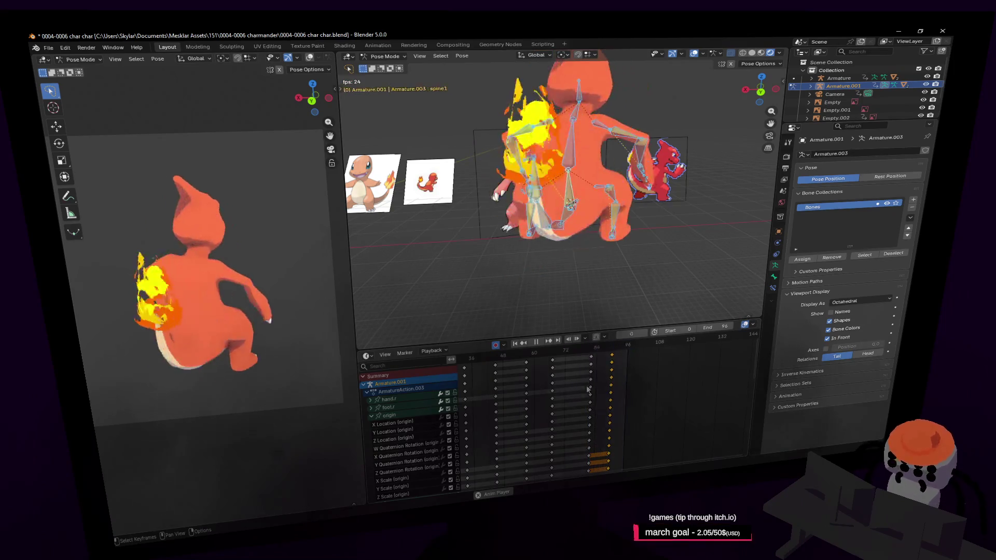
pyautogui.moveTo(585, 357); pyautogui.dragTo(645, 355, button='middle')
pyautogui.press('space')
pyautogui.press('space')
pyautogui.click(643, 347)
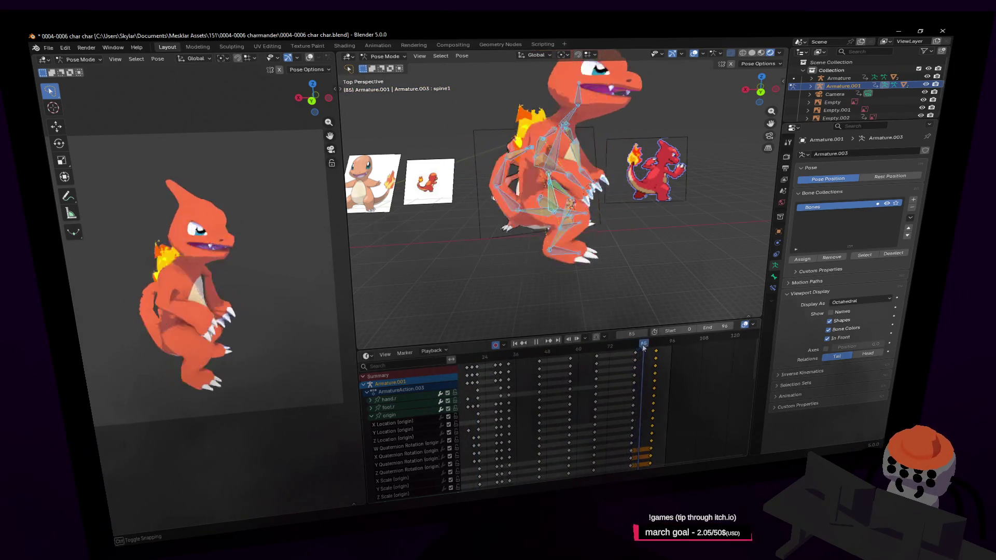
pyautogui.press('space')
# - Move the last keys six frames later, set the end frame to 120 and play from frame 83 to 91
pyautogui.press('g')
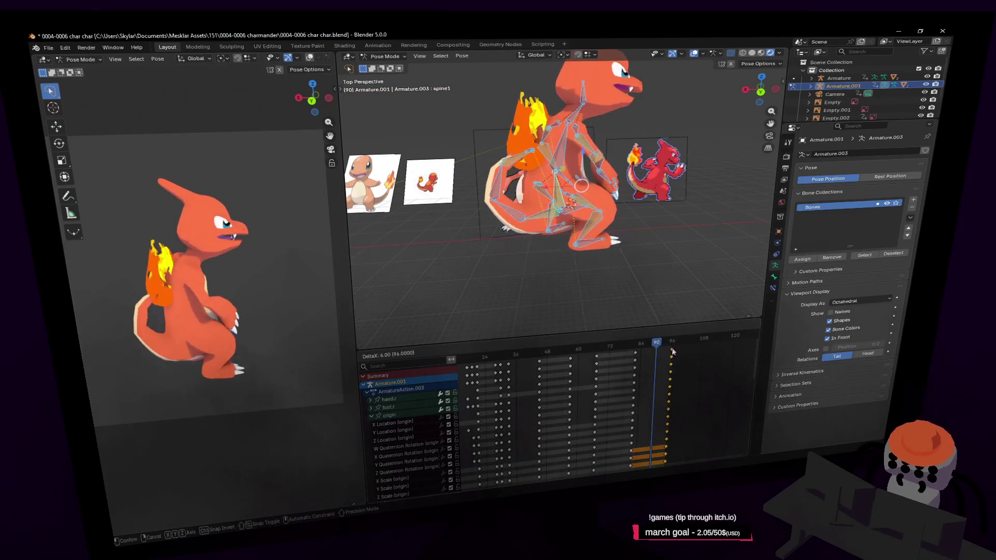
pyautogui.click(695, 370)
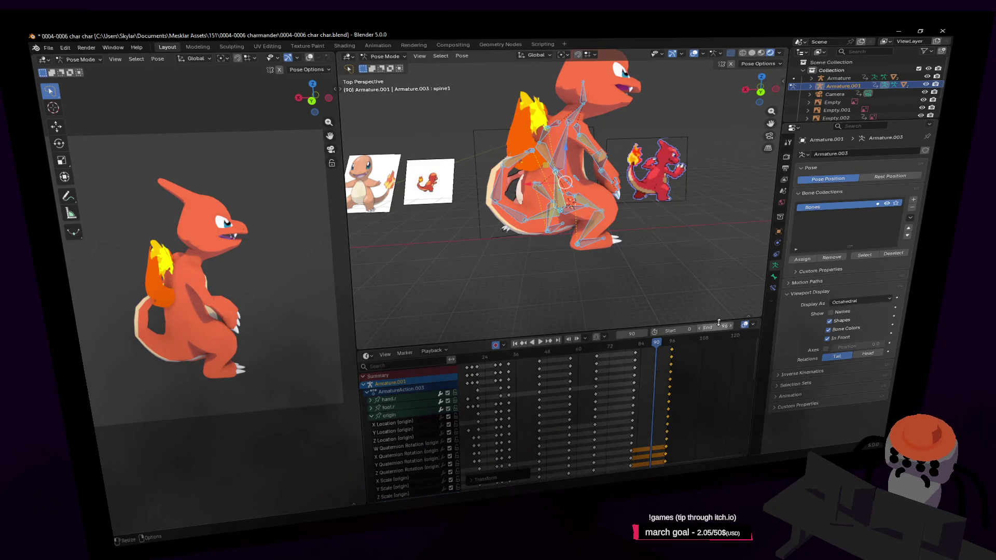
pyautogui.moveTo(719, 322); pyautogui.dragTo(716, 330)
pyautogui.write('120')
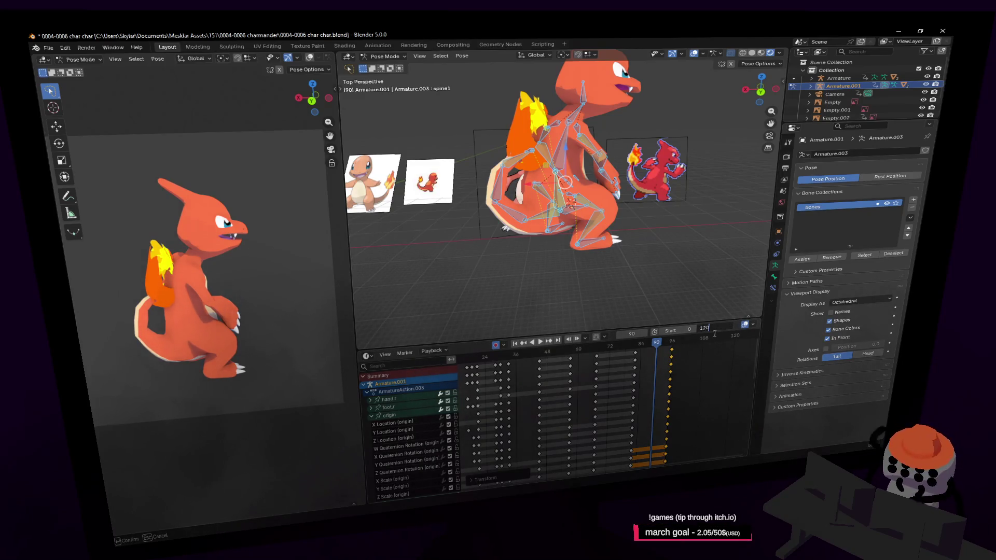
pyautogui.press('Return')
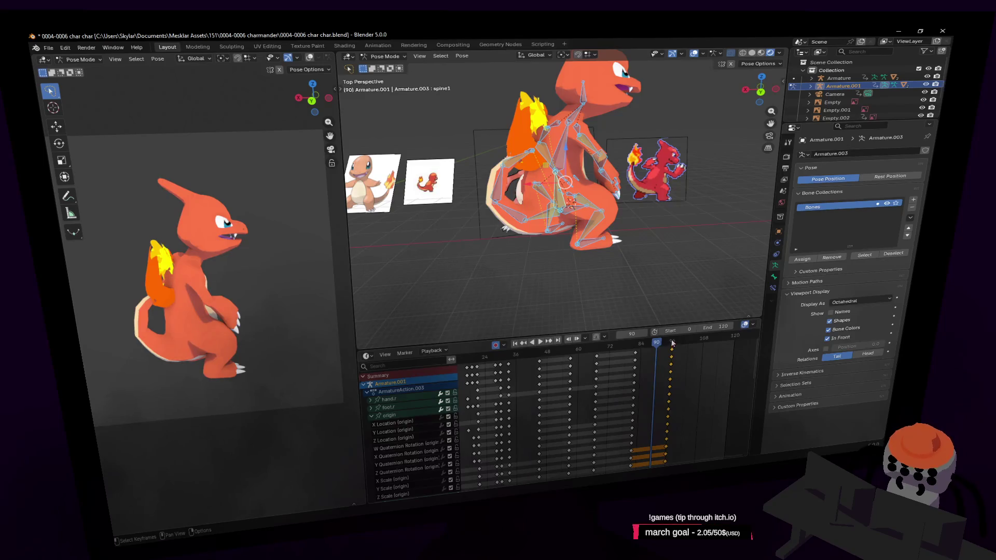
pyautogui.moveTo(672, 343); pyautogui.dragTo(633, 348)
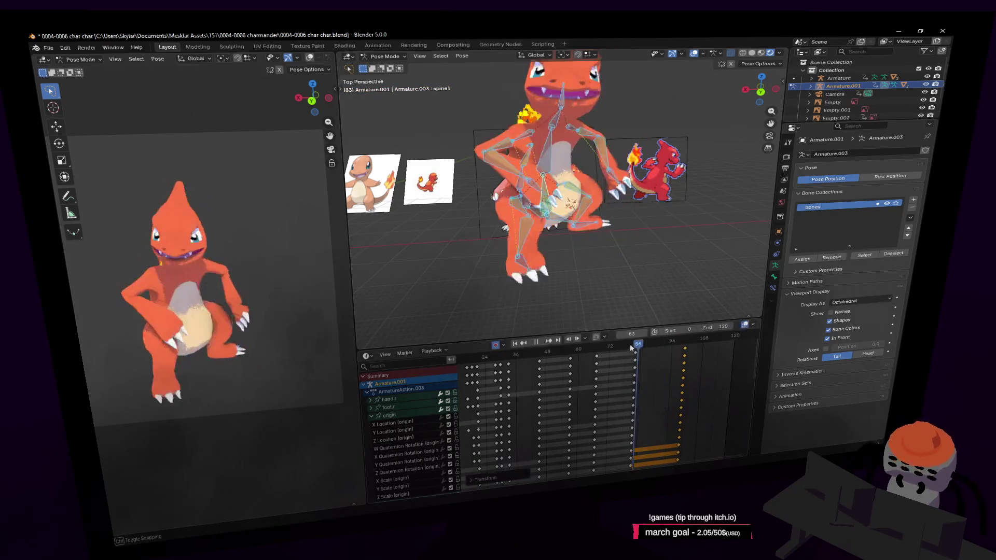
pyautogui.press('space')
pyautogui.press('space')
pyautogui.moveTo(682, 356); pyautogui.dragTo(659, 348)
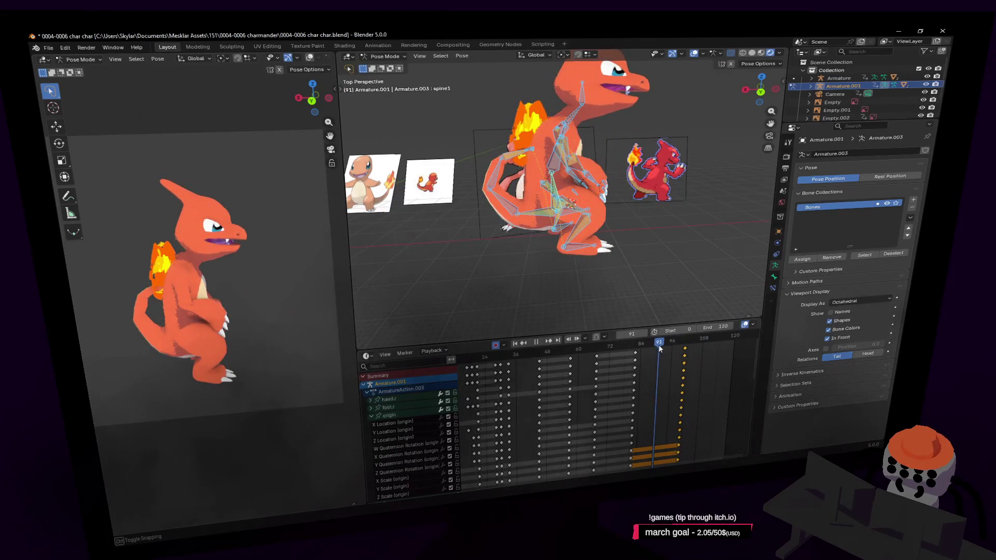
# - Select the right foot bone at frame 91, shift it and turn it around Z so the pose is keyed
pyautogui.click(584, 256)
pyautogui.hotkey('shift', '`')
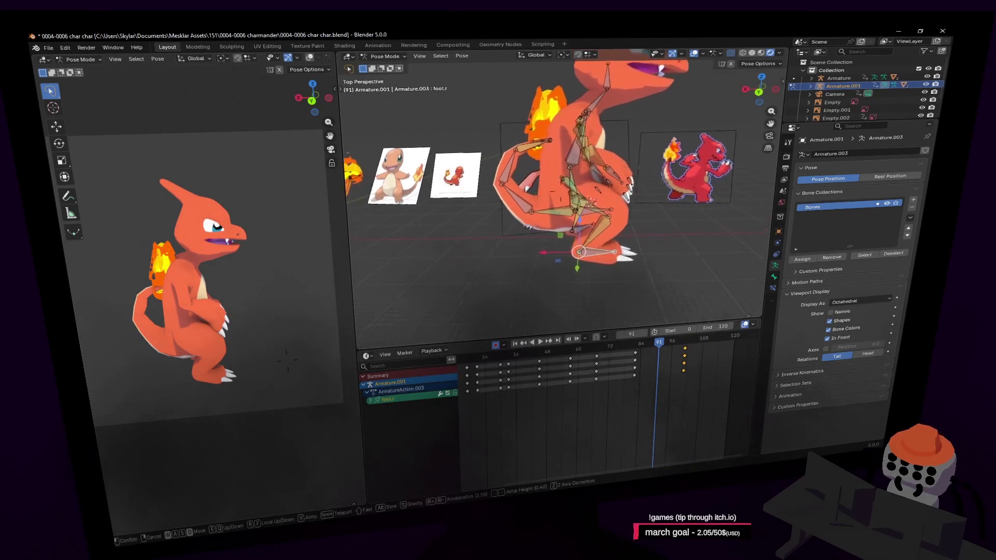
pyautogui.click(591, 248)
pyautogui.press('.')
pyautogui.press('Escape')
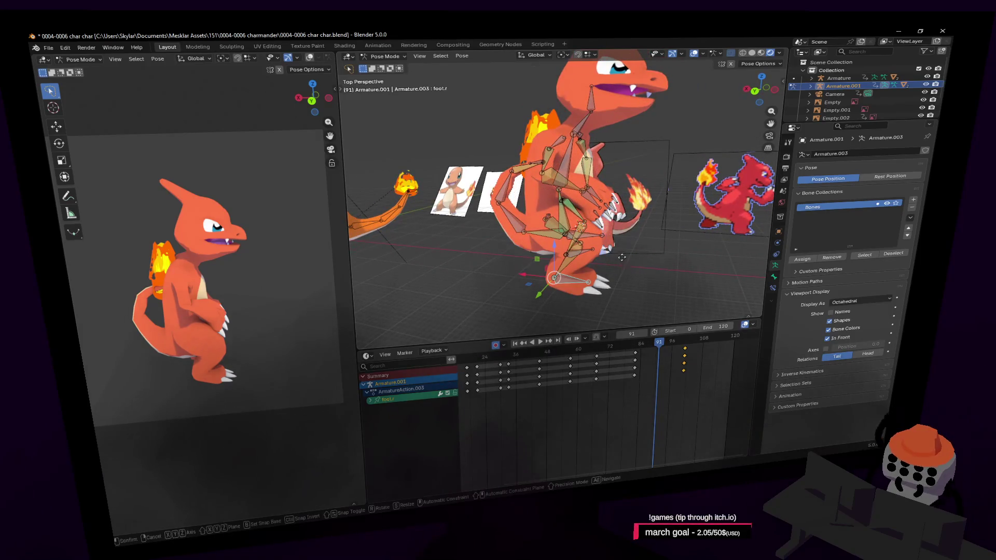
pyautogui.press('g')
pyautogui.click(638, 245)
pyautogui.press('r')
pyautogui.press('Return')
pyautogui.hotkey('shift', '`')
pyautogui.press('Return')
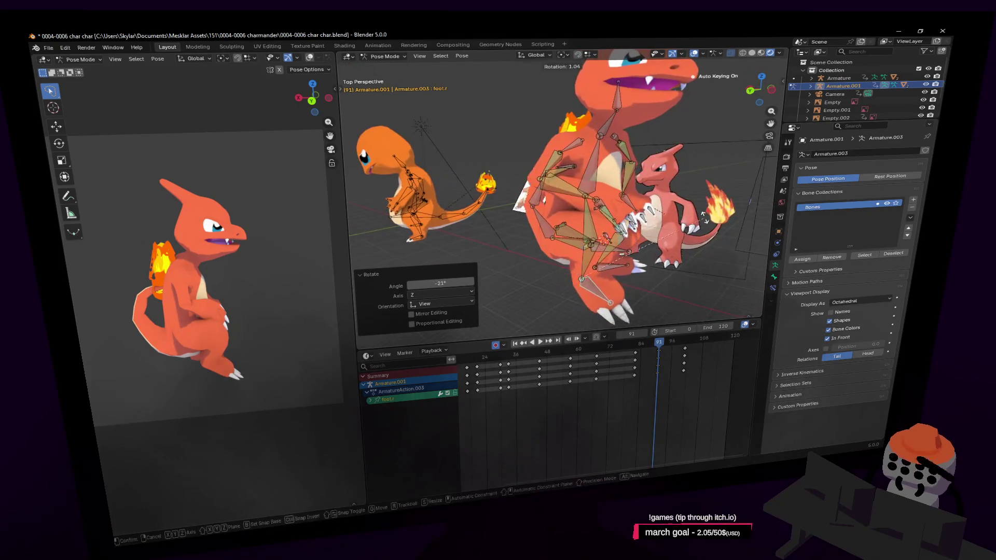
# - Scrub back to frame 84, fly the view toward the rig and play the animation
pyautogui.moveTo(659, 344)
pyautogui.mouseDown()
pyautogui.moveTo(630, 349)
pyautogui.moveTo(685, 355)
pyautogui.mouseUp()
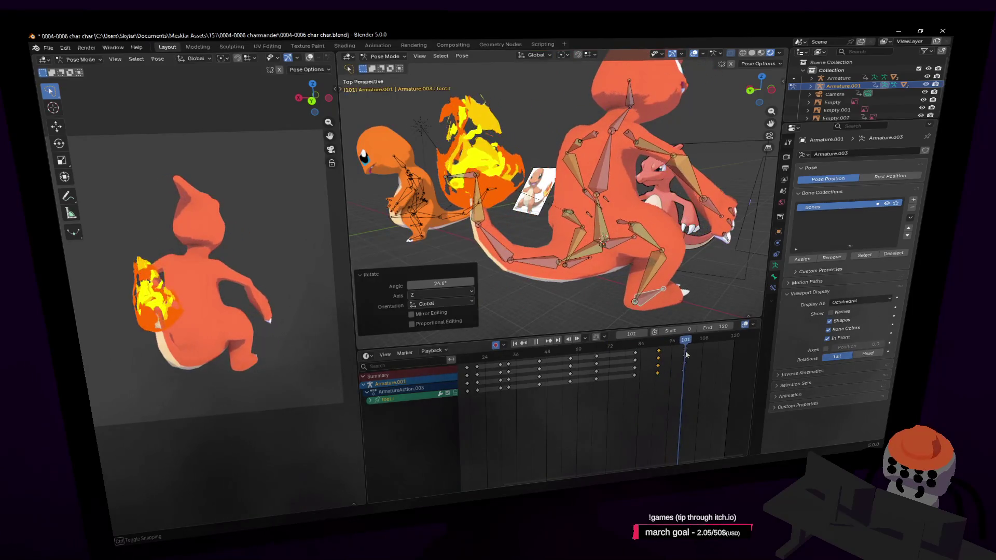
pyautogui.hotkey('shift', '`')
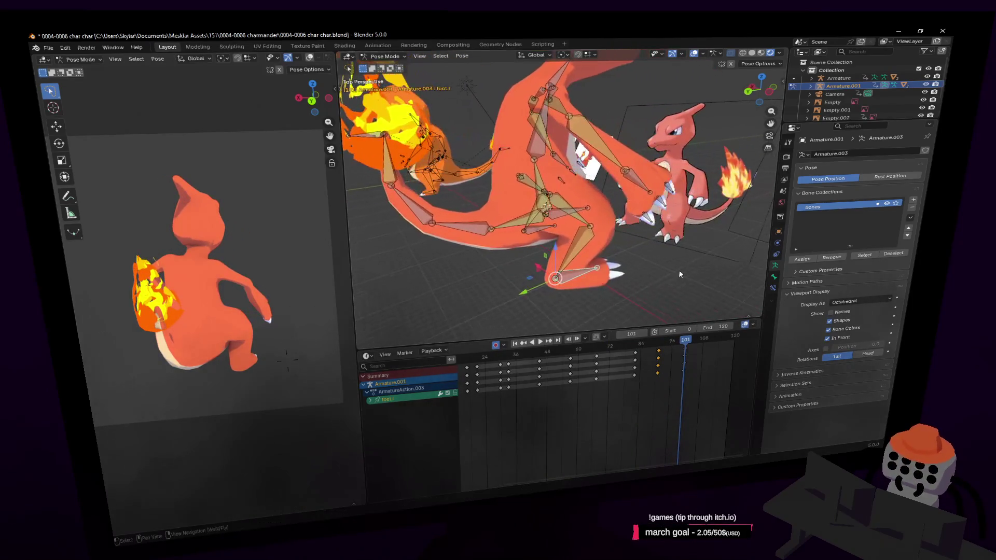
pyautogui.click(659, 249)
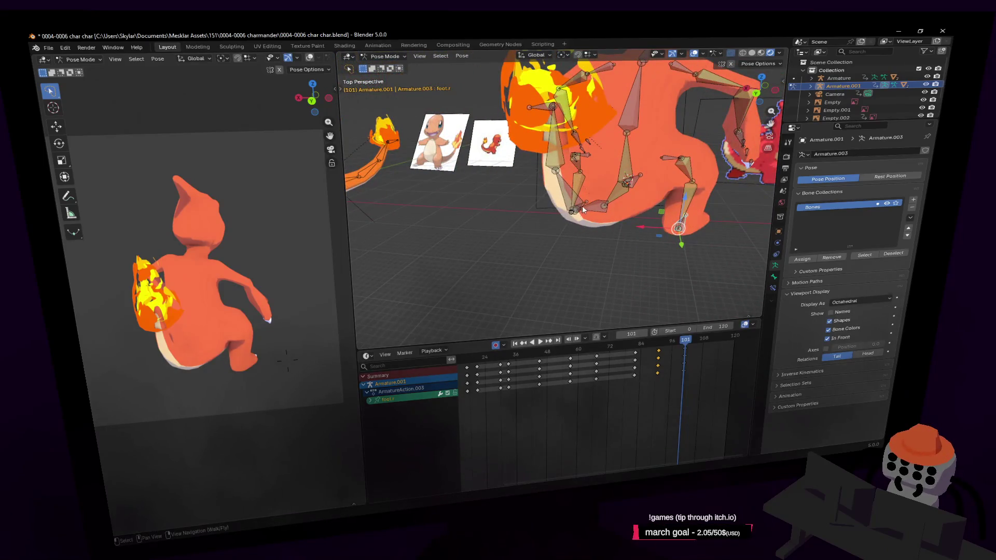
pyautogui.moveTo(581, 211); pyautogui.dragTo(564, 192, button='middle')
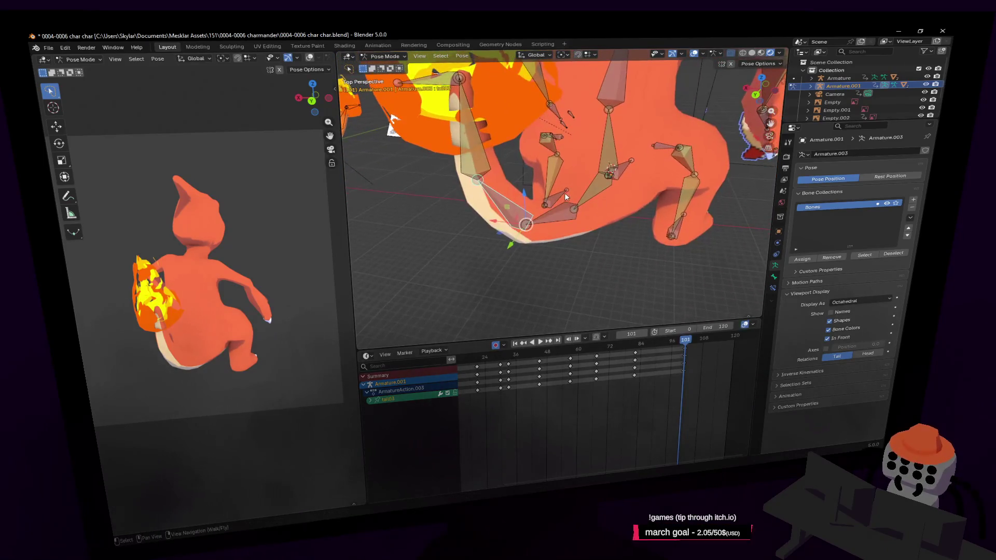
pyautogui.press('space')
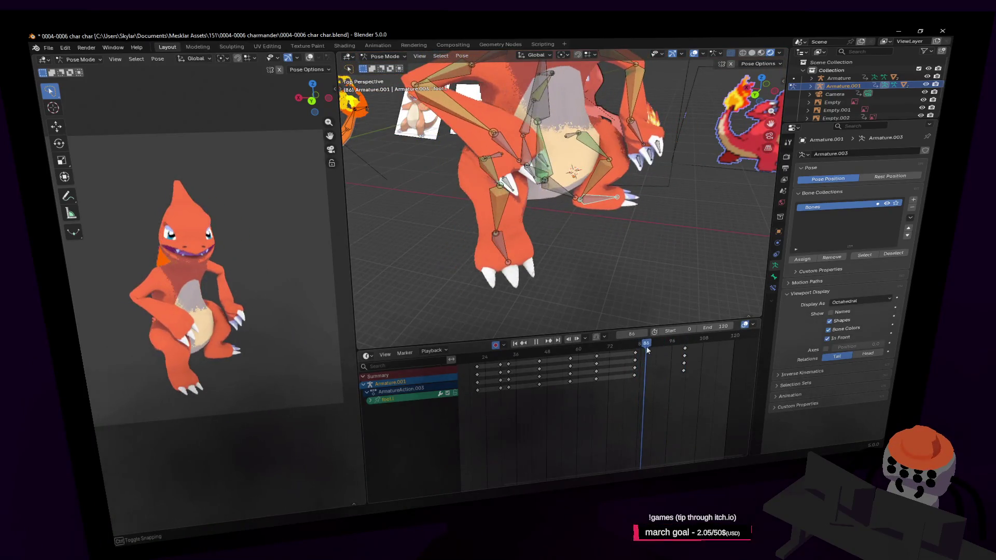
# - Select the foot bone, go to frame 90 and move it about 1.17 m X / 0.53 m Y, auto-keyed
pyautogui.moveTo(647, 351); pyautogui.dragTo(636, 360)
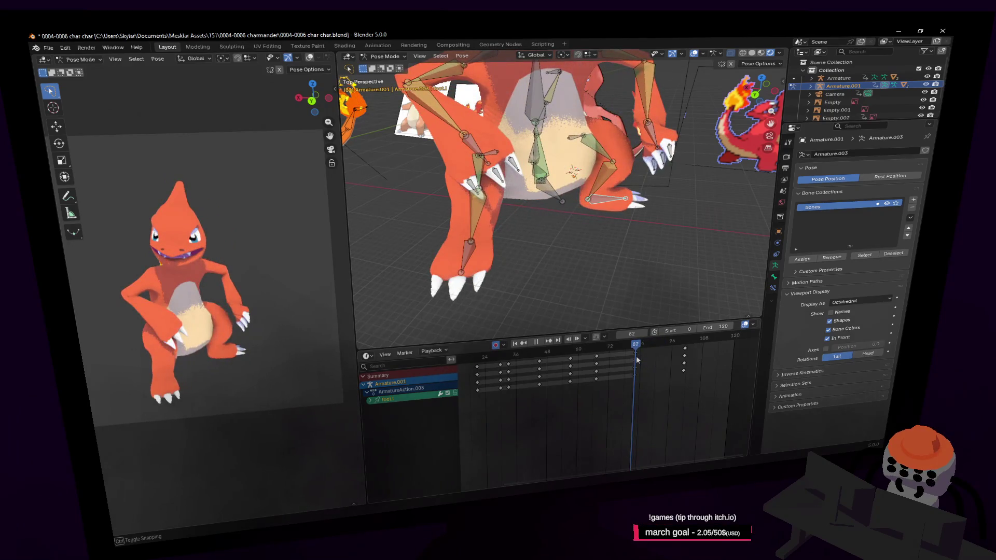
pyautogui.click(467, 260)
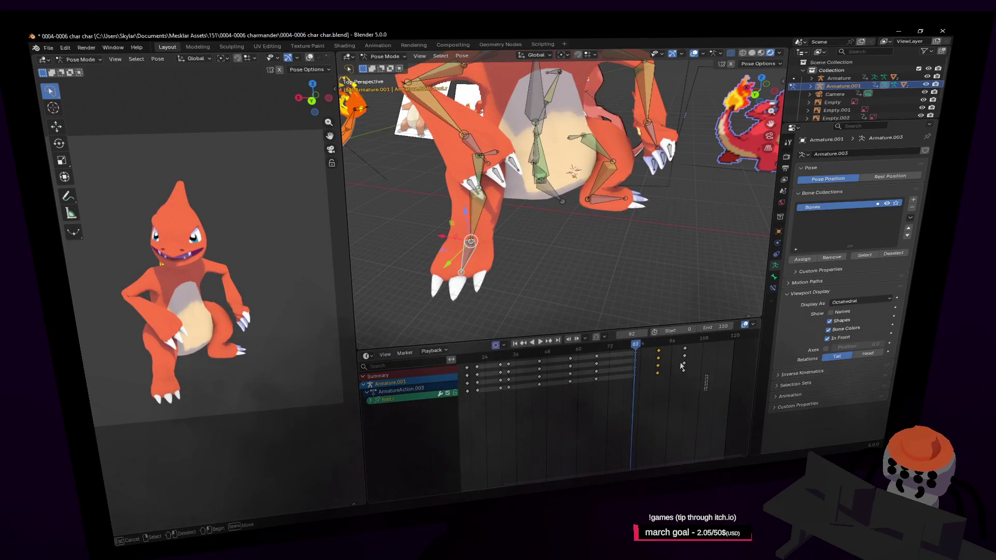
pyautogui.click(644, 347)
pyautogui.moveTo(644, 347); pyautogui.dragTo(633, 356)
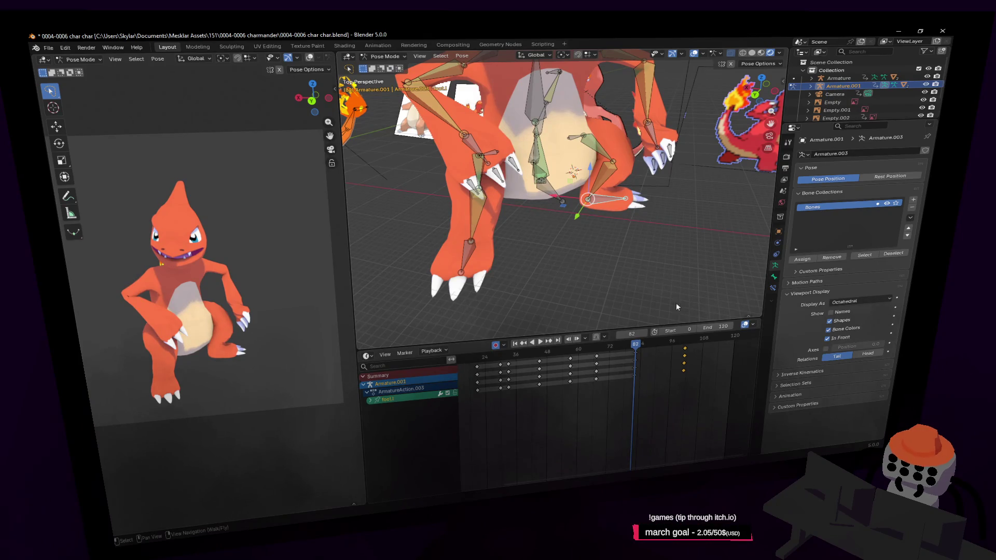
pyautogui.click(655, 349)
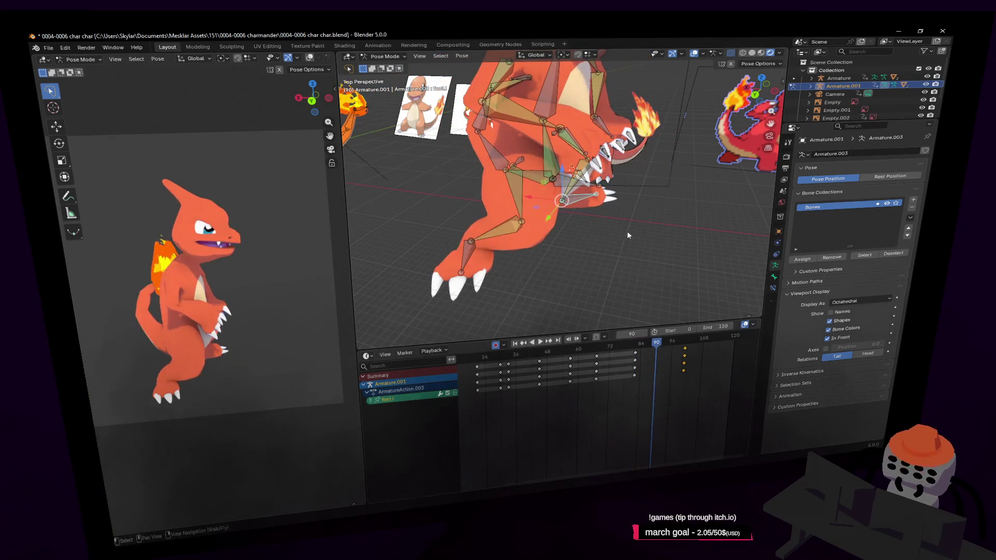
pyautogui.press('g')
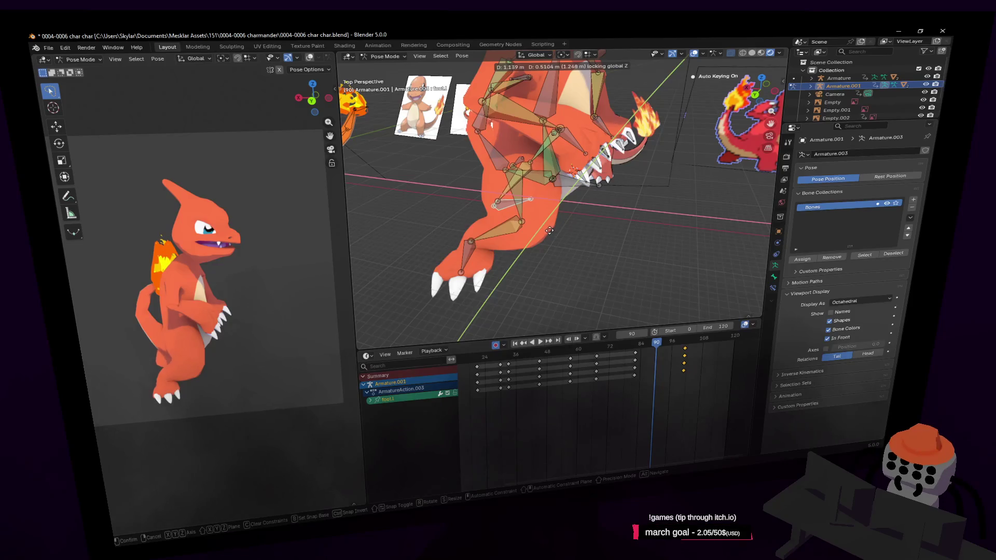
pyautogui.click(575, 214)
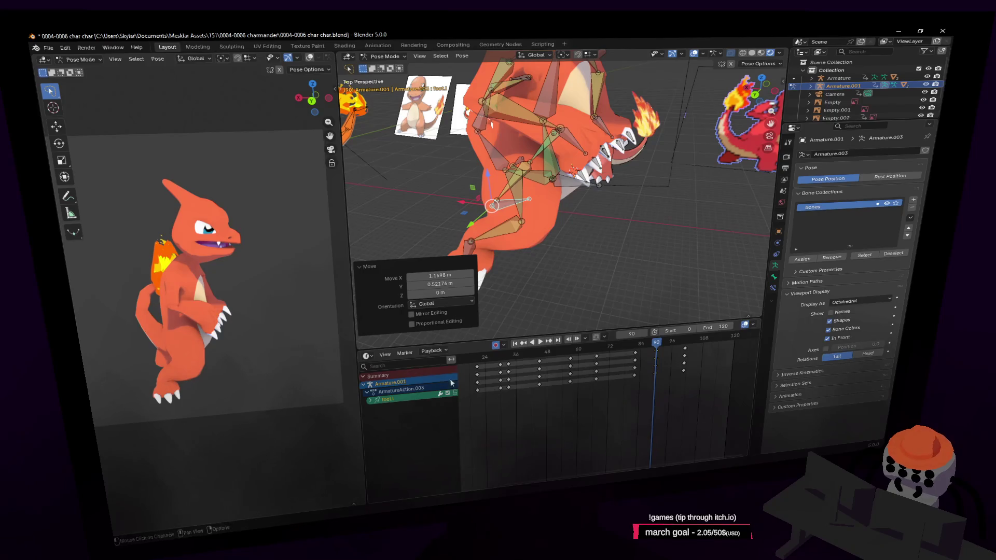
pyautogui.keyDown('ctrl'); pyautogui.scroll(3, 466, 373); pyautogui.keyUp('ctrl')
# - Place the copied opening keys at frames 90–96 and scrub back to frame 87
pyautogui.hotkey('ctrl', 'z')
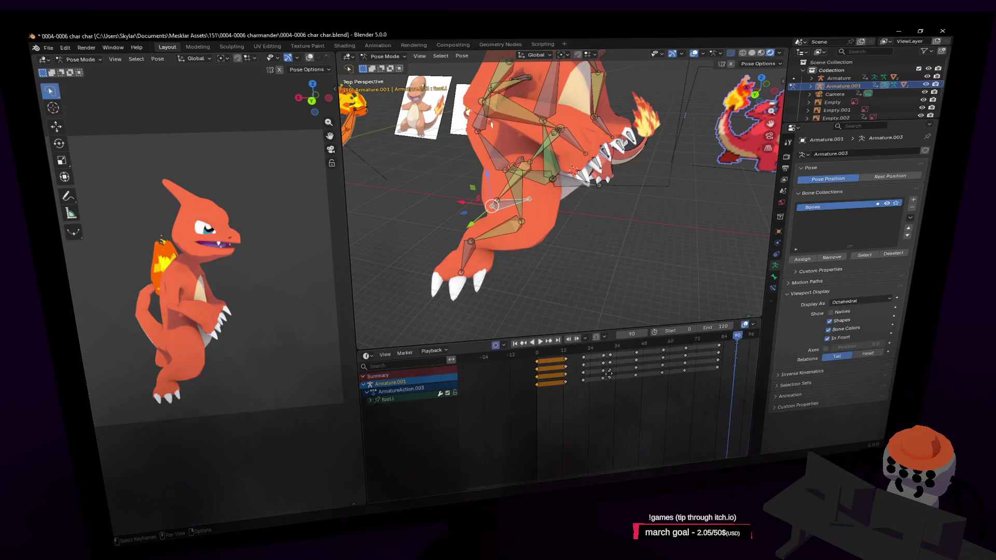
pyautogui.press('g')
pyautogui.click(749, 367)
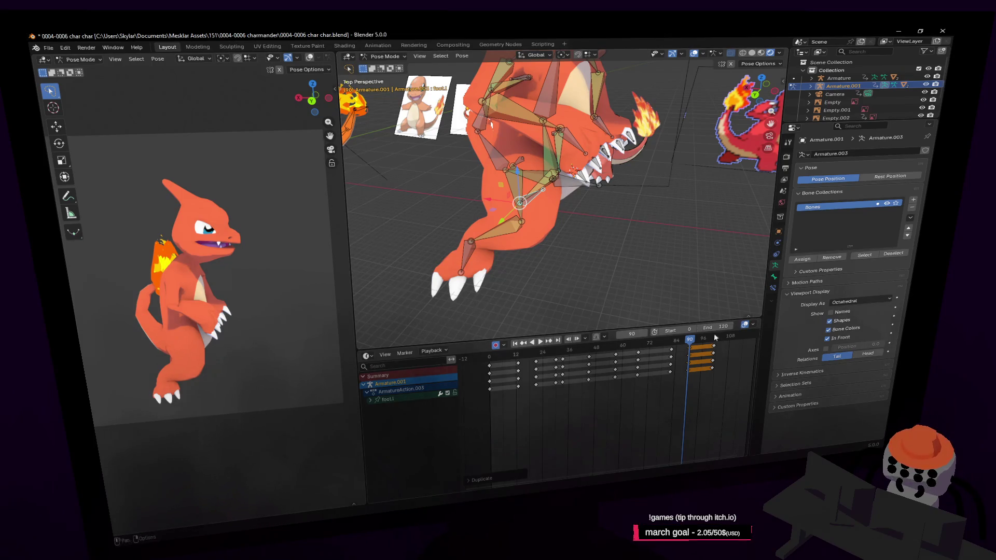
pyautogui.moveTo(693, 343); pyautogui.dragTo(681, 356)
# - Move the selected bone vertically along Z and rotate it to key a new pose
pyautogui.press('g')
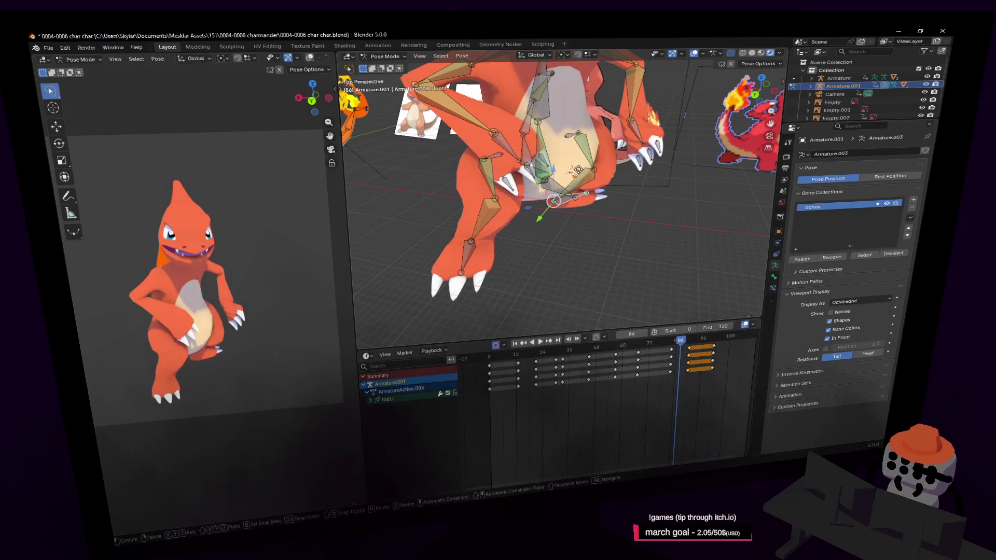
pyautogui.press('z')
pyautogui.press('Return')
pyautogui.press('r')
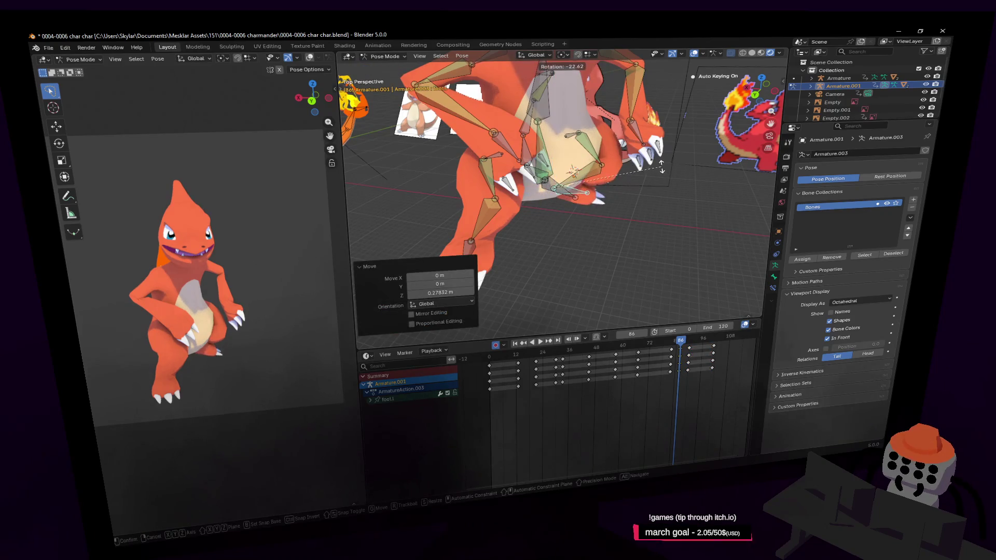
pyautogui.click(632, 237)
# - Play through to frame 93, select the foot bone and scrub back through frames 87 to 79
pyautogui.press('space')
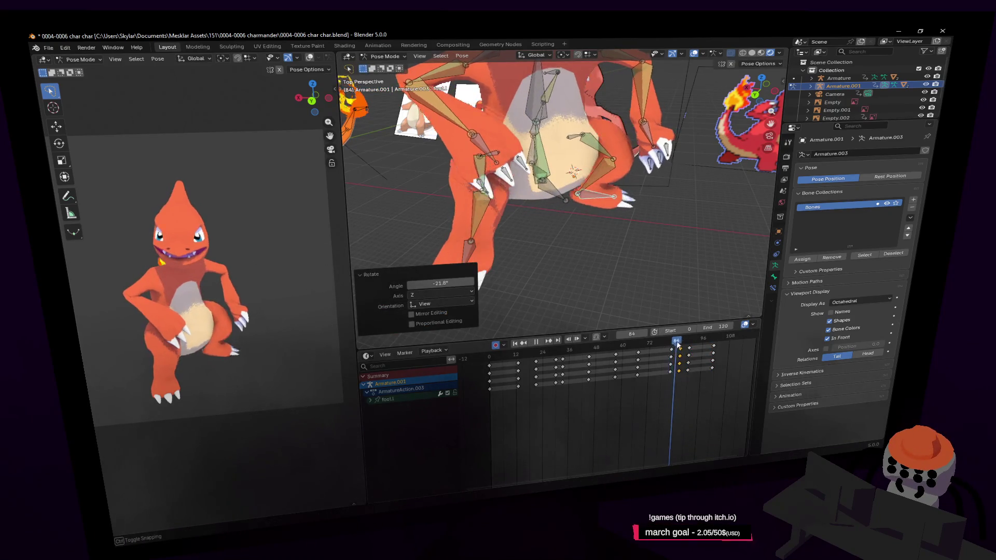
pyautogui.moveTo(688, 345); pyautogui.dragTo(697, 347)
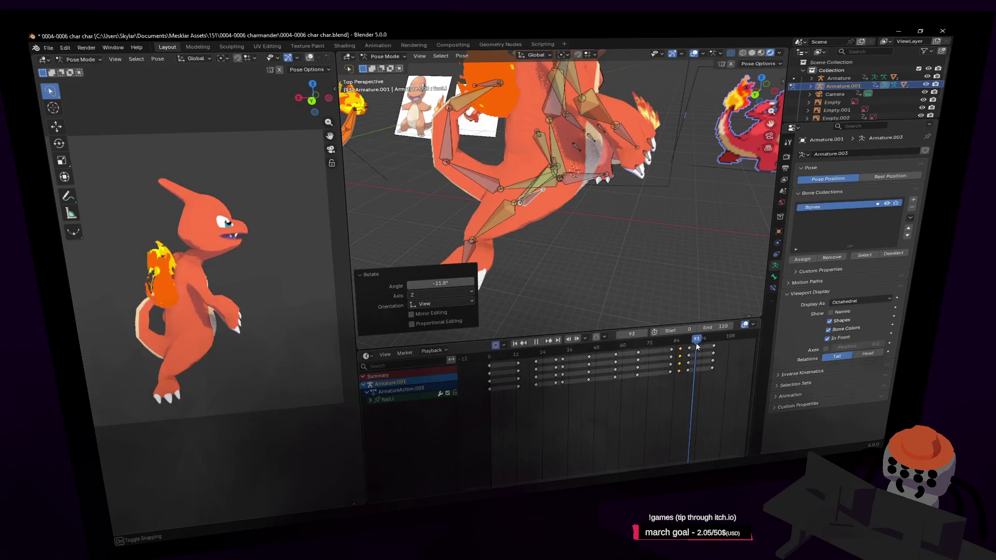
pyautogui.press('space')
pyautogui.click(467, 268)
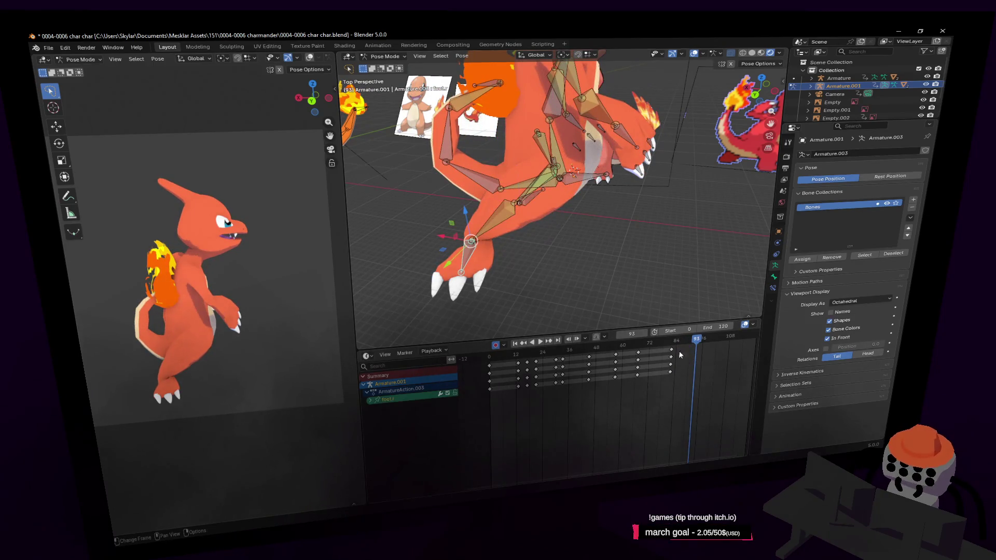
pyautogui.moveTo(699, 346); pyautogui.dragTo(684, 348)
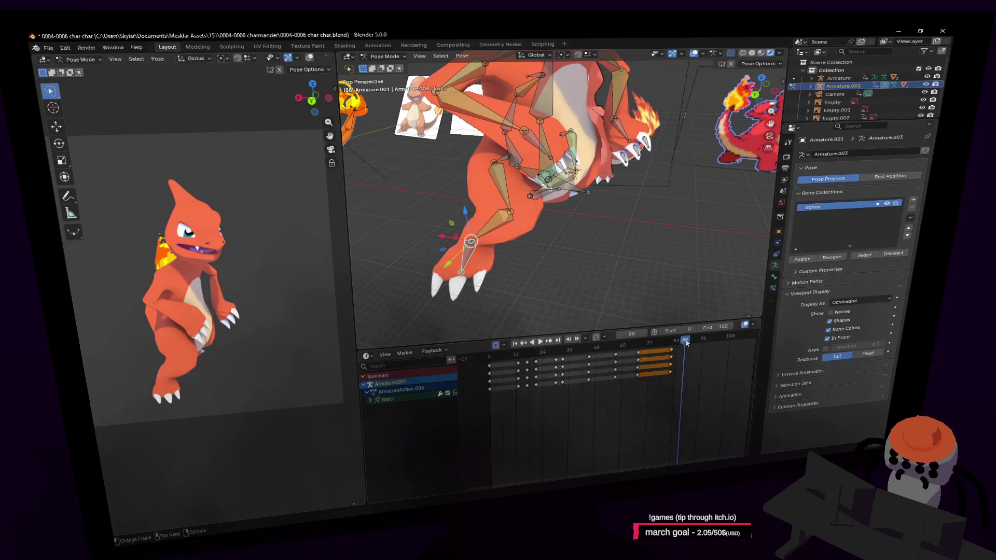
pyautogui.moveTo(677, 351)
pyautogui.mouseDown()
pyautogui.moveTo(663, 346)
pyautogui.moveTo(698, 351)
pyautogui.moveTo(656, 372)
pyautogui.mouseUp()
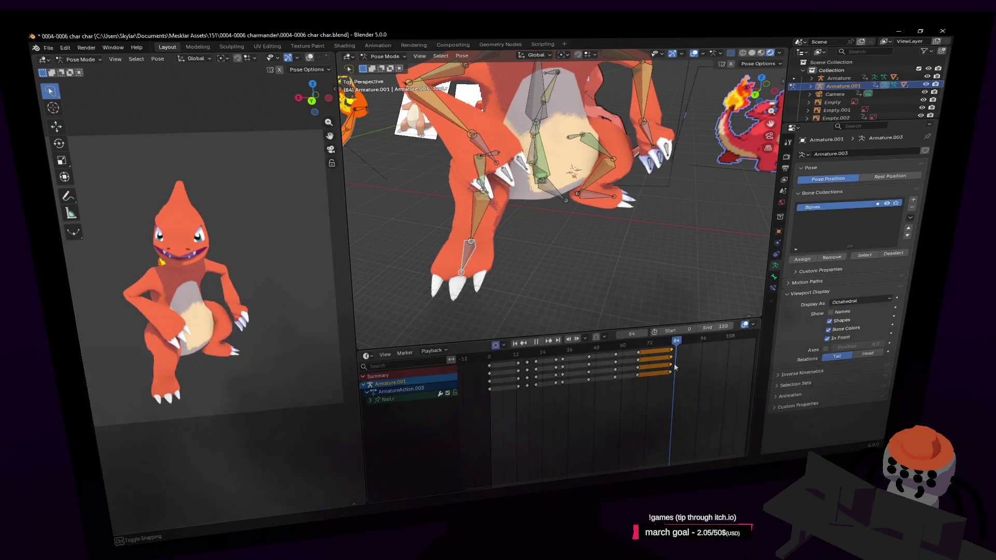
# - Play and scrub the leg motion between frames 82 and 92 to review it
pyautogui.moveTo(667, 370); pyautogui.dragTo(669, 345)
pyautogui.press('space')
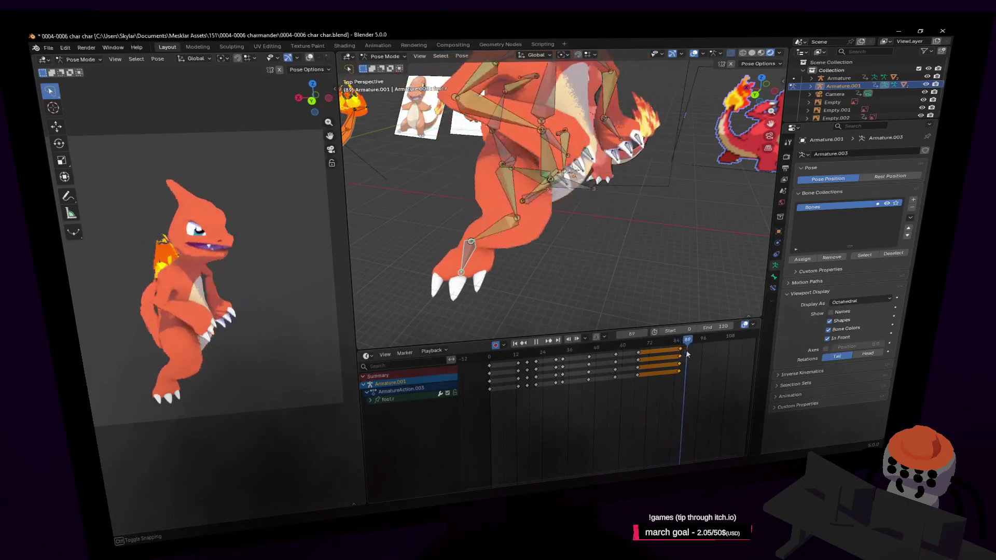
pyautogui.press('space')
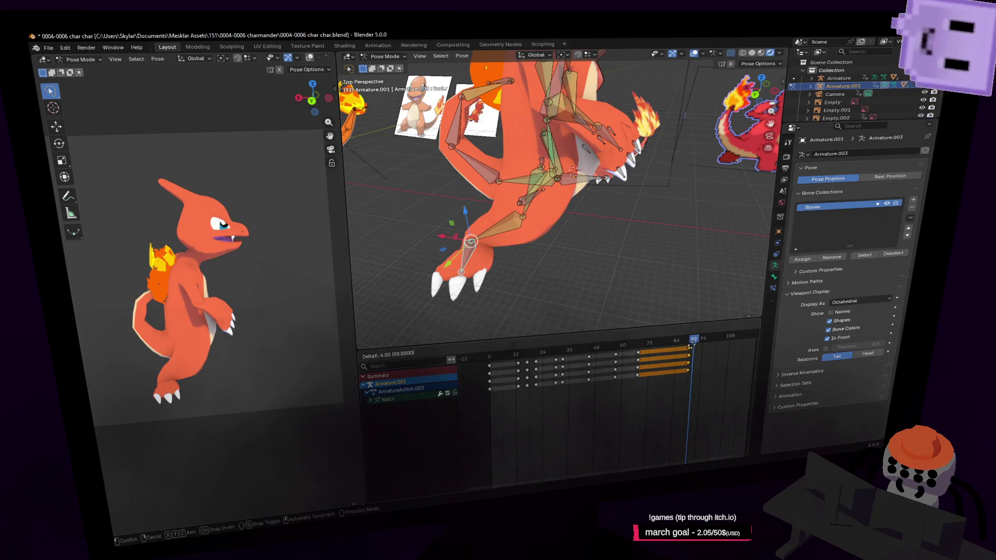
pyautogui.moveTo(671, 348); pyautogui.dragTo(648, 352)
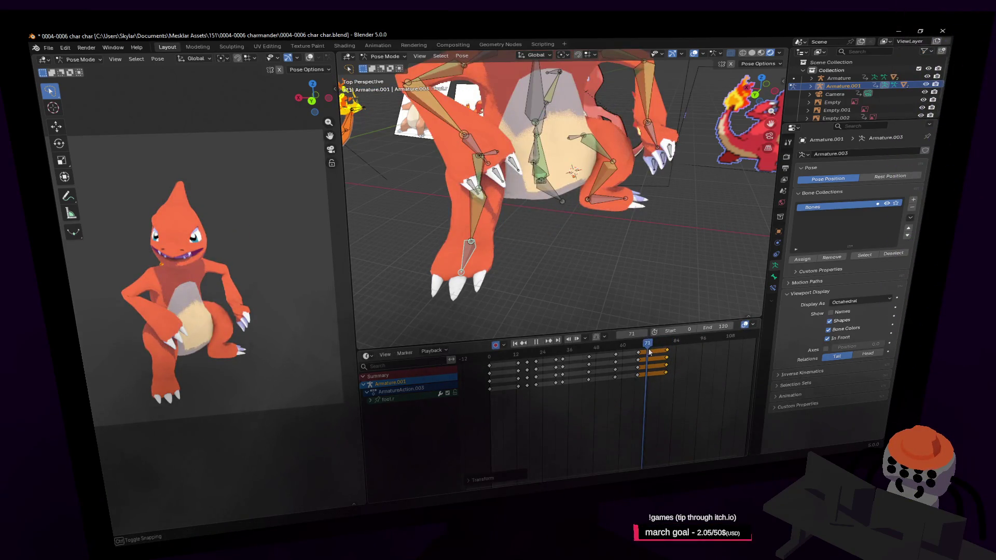
pyautogui.moveTo(671, 346); pyautogui.dragTo(684, 348)
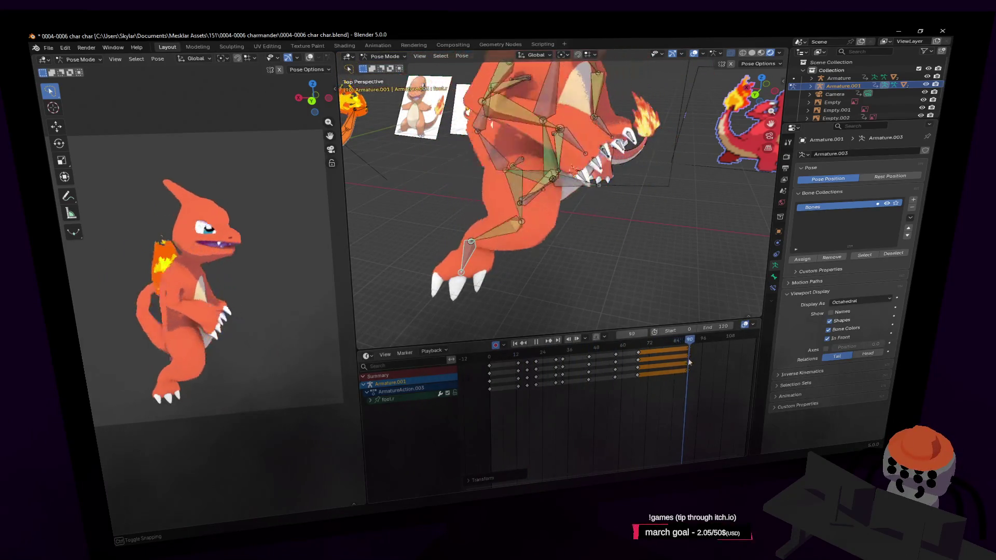
pyautogui.press('space')
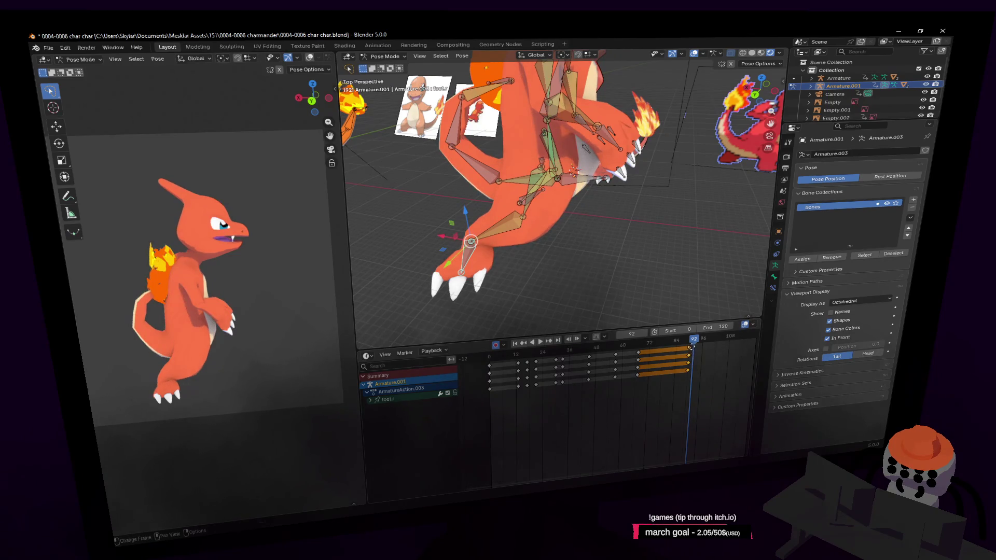
# - Shift the final key block three frames later and go to frame 97
pyautogui.click(697, 348)
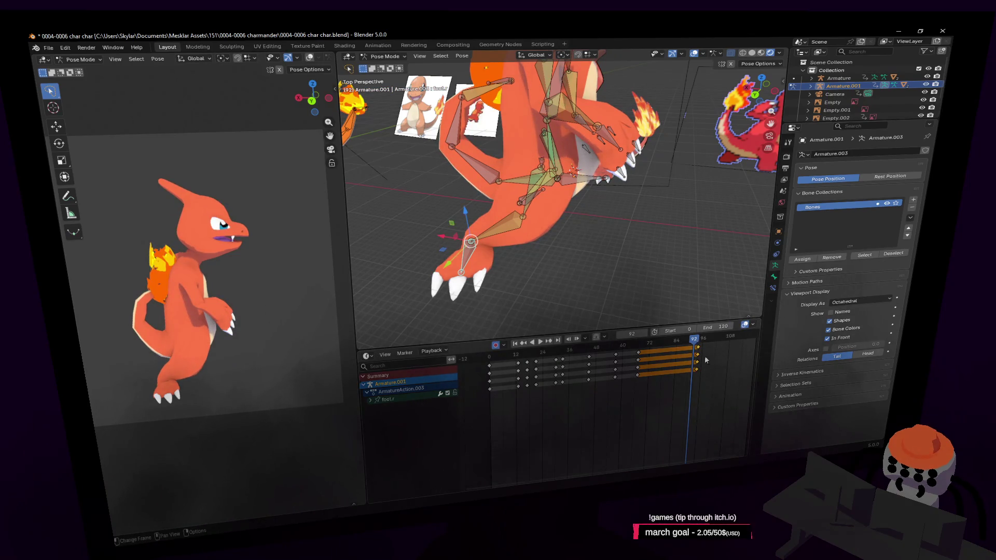
pyautogui.moveTo(703, 356); pyautogui.dragTo(610, 396, button='middle')
pyautogui.moveTo(603, 348); pyautogui.dragTo(614, 349)
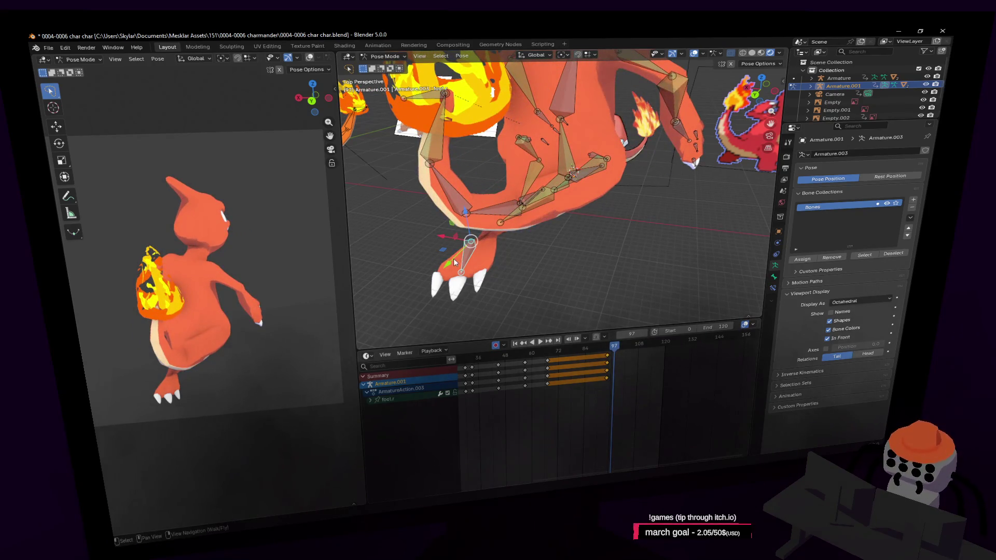
# - Move the foot bone and rotate it 117° around Z at frame 97, then play and scrub back to frame 79
pyautogui.press('g')
pyautogui.click(646, 195)
pyautogui.press('r')
pyautogui.press('z')
pyautogui.click(533, 193)
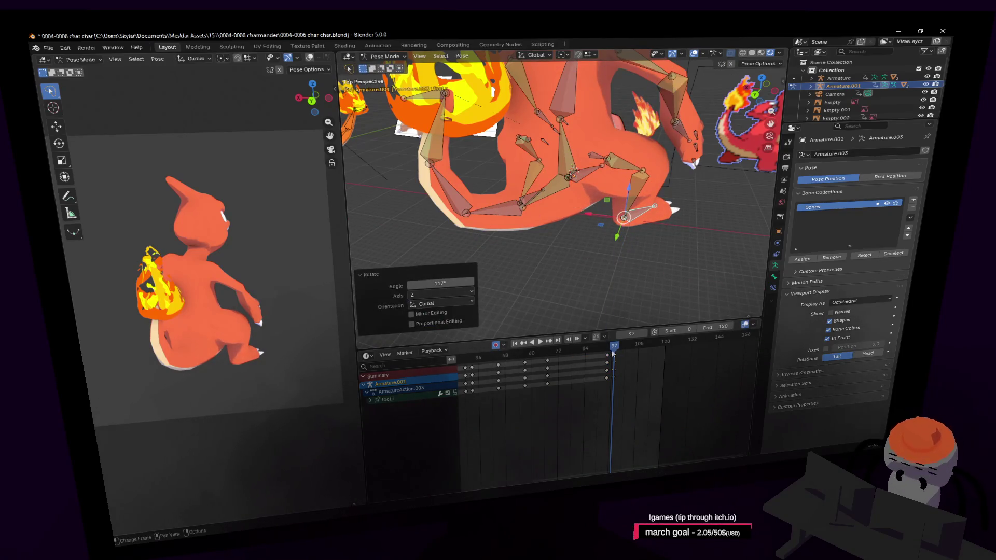
pyautogui.press('space')
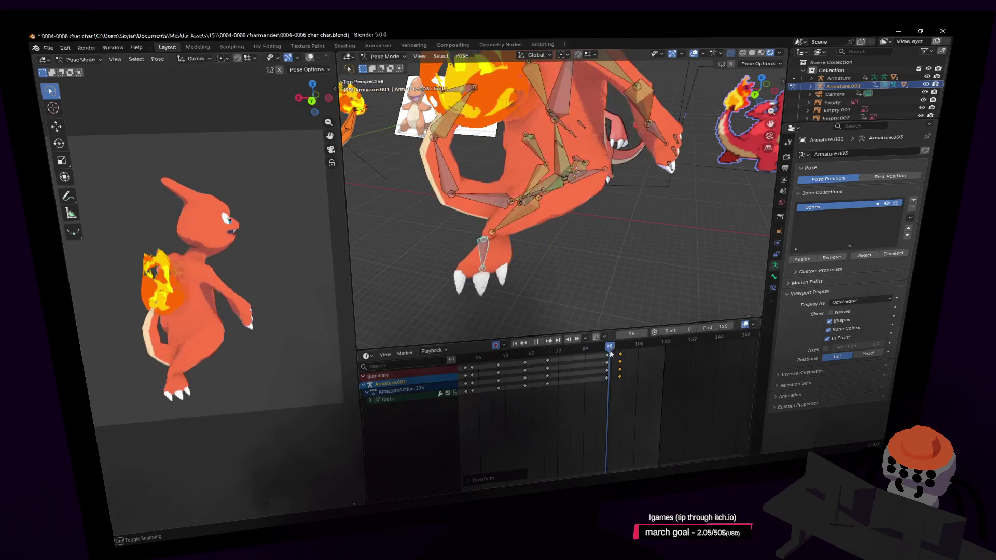
pyautogui.moveTo(617, 354); pyautogui.dragTo(588, 357)
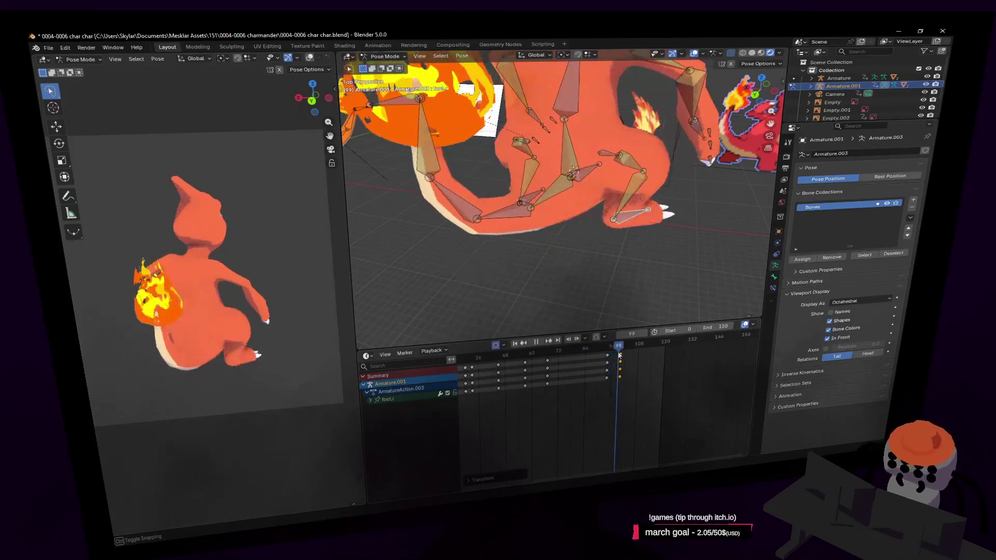
pyautogui.moveTo(588, 356); pyautogui.dragTo(568, 365)
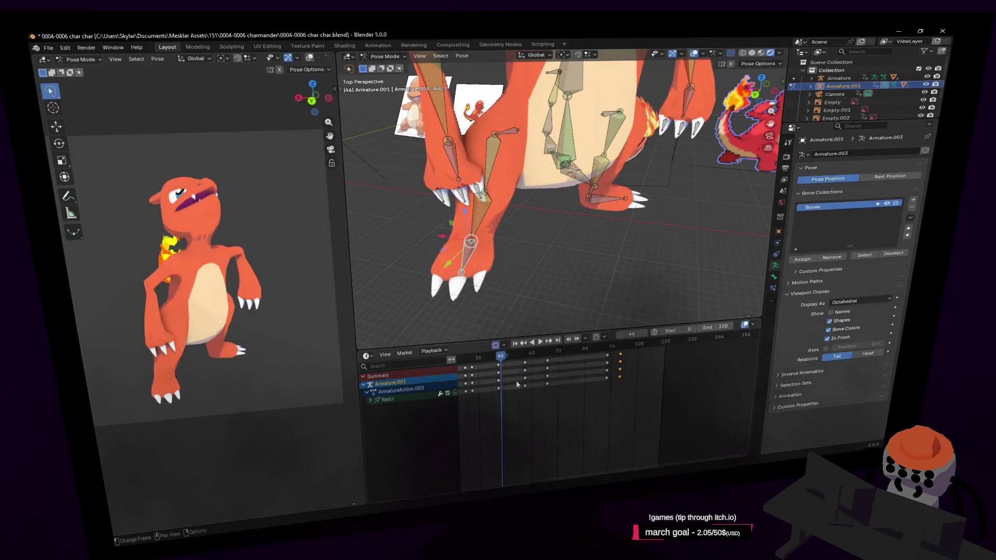
# - Jump to frame 0, frame the timeline start and play a short preview
pyautogui.hotkey('shift', 'Left')
pyautogui.press('Home')
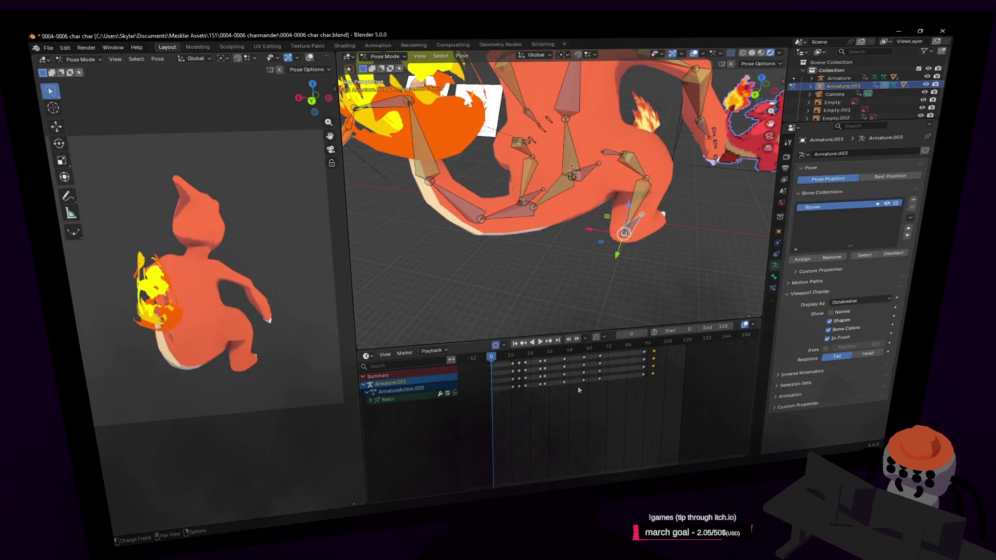
pyautogui.press('space')
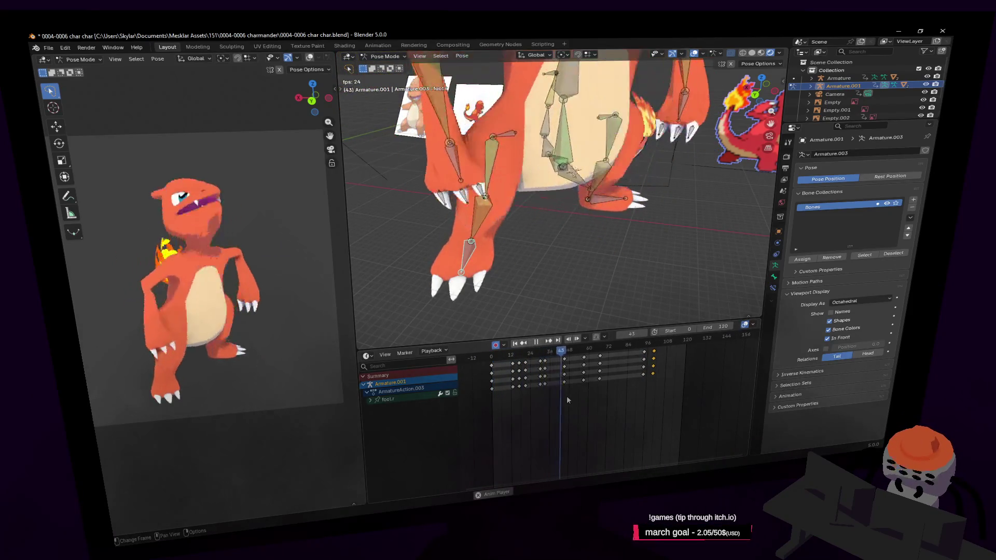
pyautogui.press('space')
pyautogui.moveTo(607, 399)
pyautogui.mouseDown(button='middle')
pyautogui.moveTo(578, 402)
pyautogui.moveTo(598, 394)
pyautogui.mouseUp(button='middle')
# - Replay the whole animation from frame 0 to 109, then scrub back to frame 91
pyautogui.hotkey('shift', 'Left')
pyautogui.press('space')
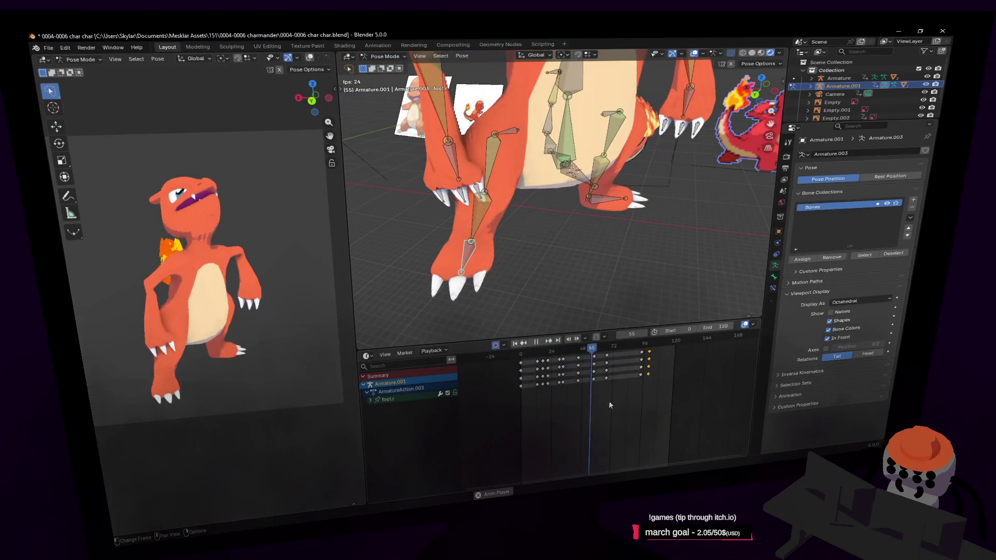
pyautogui.press('space')
pyautogui.press('space')
pyautogui.moveTo(647, 344)
pyautogui.mouseDown()
pyautogui.moveTo(637, 355)
pyautogui.moveTo(649, 353)
pyautogui.mouseUp()
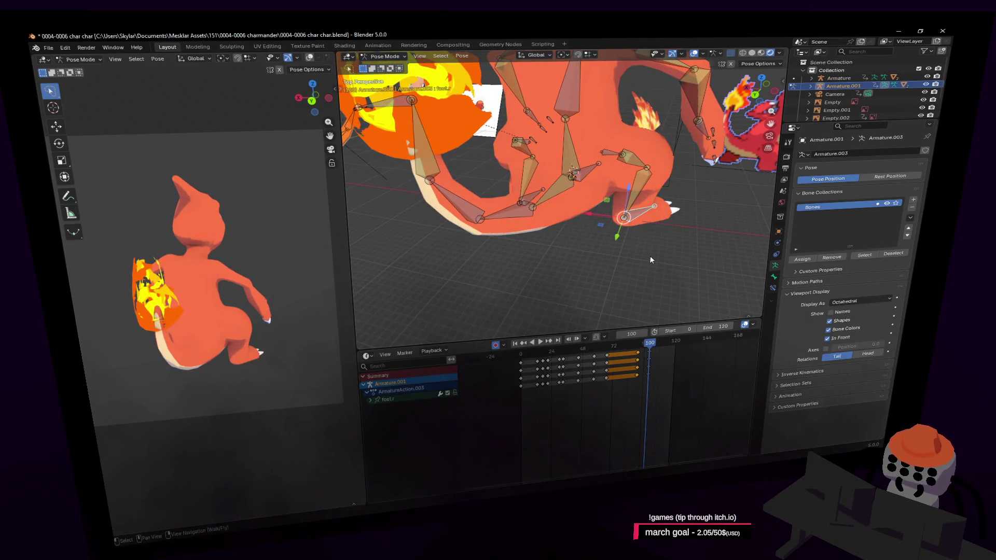
# - Duplicate Charmeleon's selected keyframes 100 frames later and play back to verify the loop
pyautogui.moveTo(525, 365); pyautogui.dragTo(648, 378)
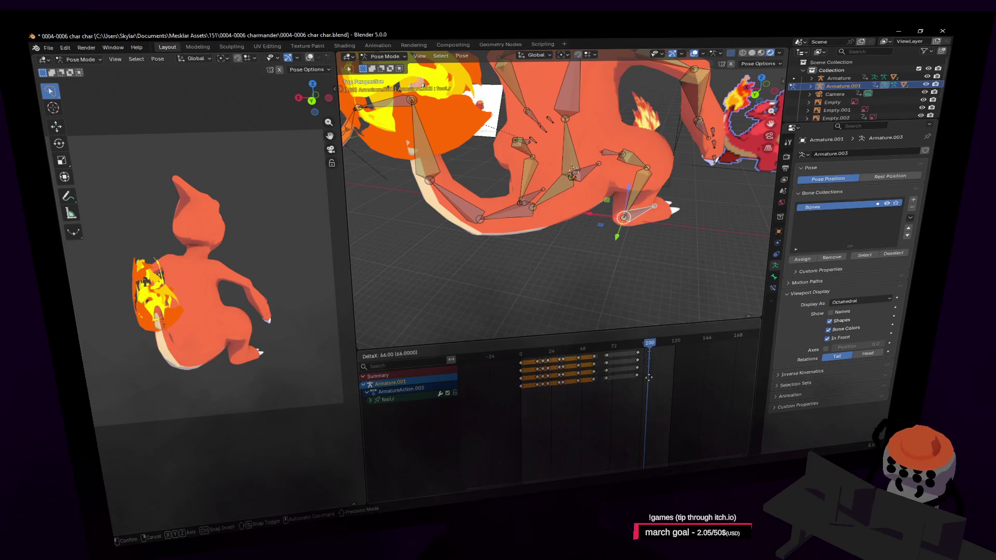
pyautogui.click(685, 355)
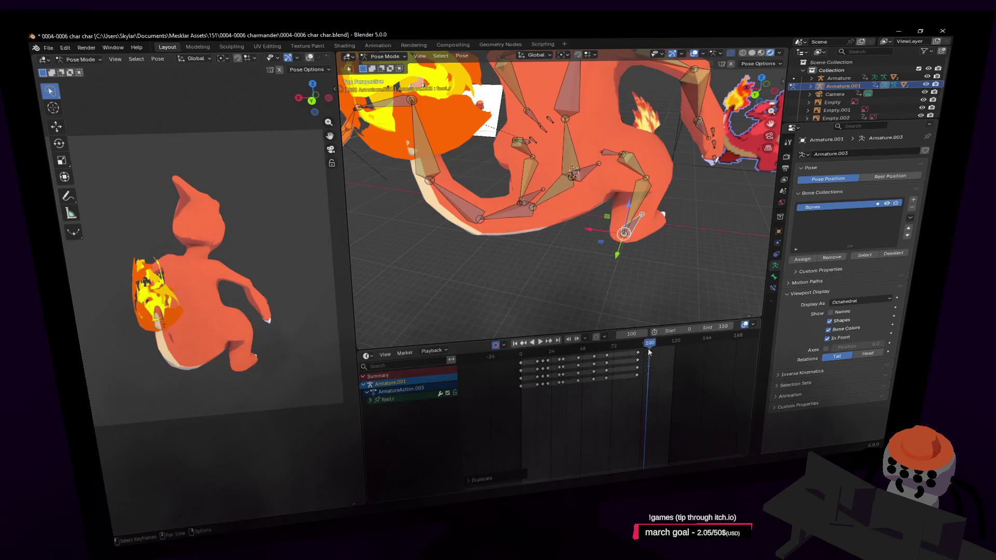
pyautogui.press('space')
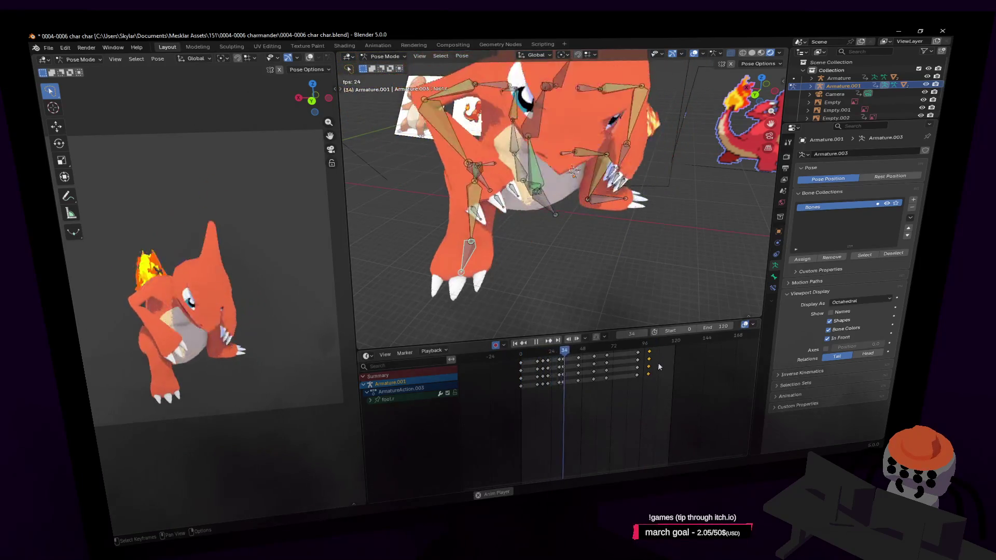
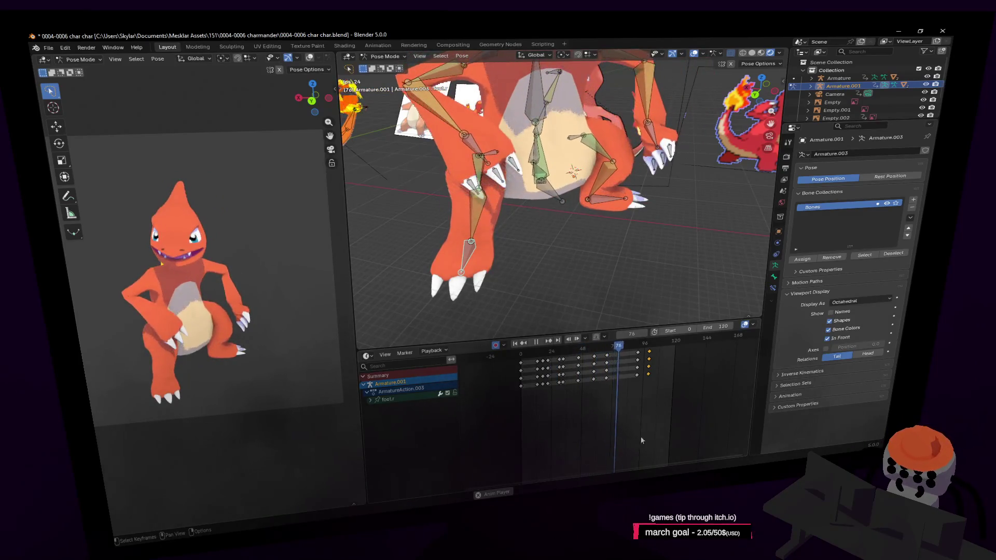
# - Stop playback, return to frame 89 and move the tail-flame bone to a new position
pyautogui.press('space')
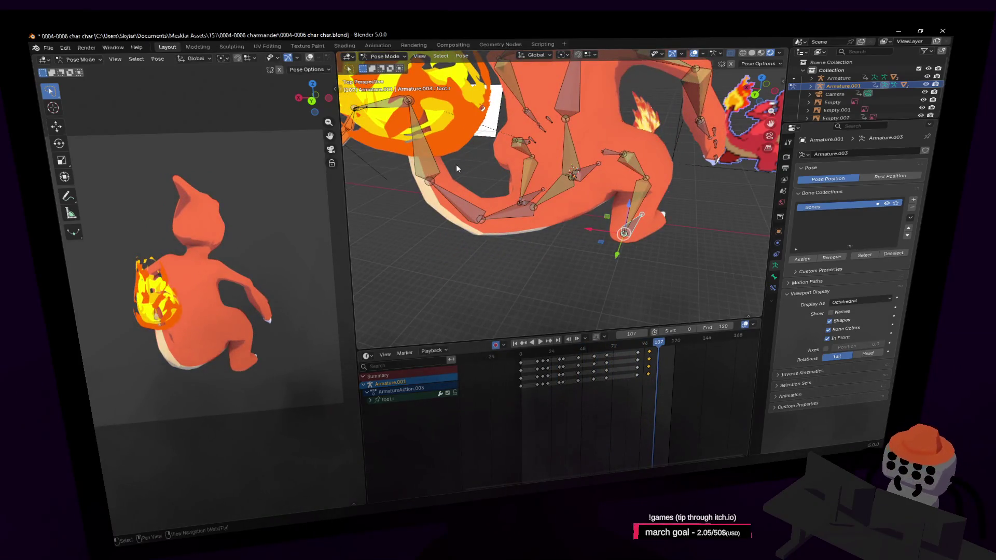
pyautogui.moveTo(658, 354); pyautogui.dragTo(636, 355)
pyautogui.hotkey('shift', '`')
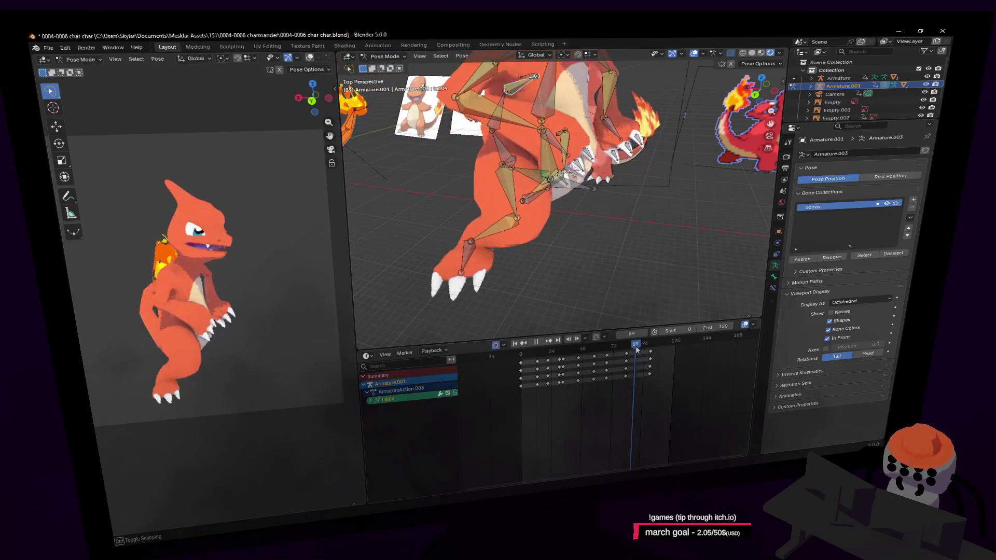
pyautogui.click(584, 139)
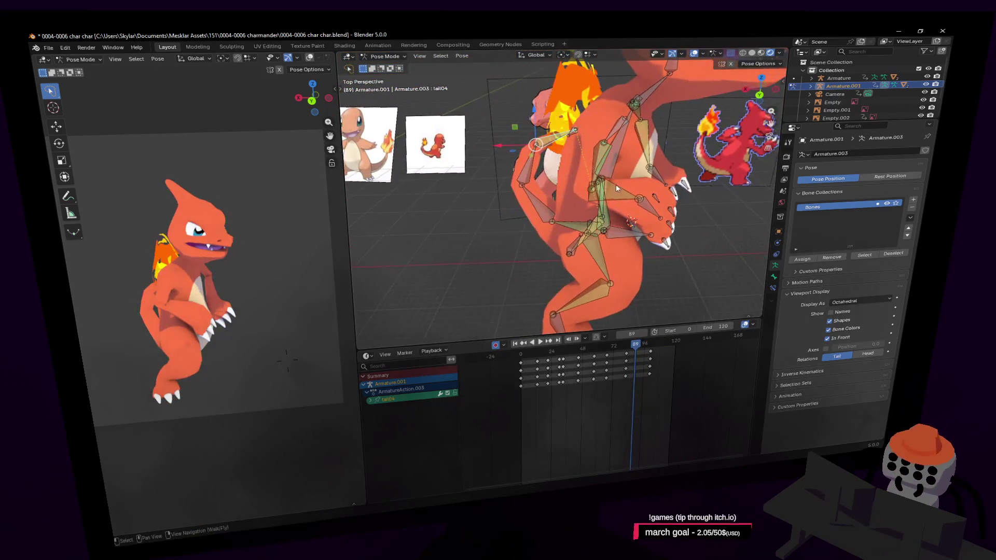
pyautogui.keyDown('shift'); pyautogui.moveTo(545, 148); pyautogui.dragTo(584, 139, button='middle'); pyautogui.keyUp('shift')
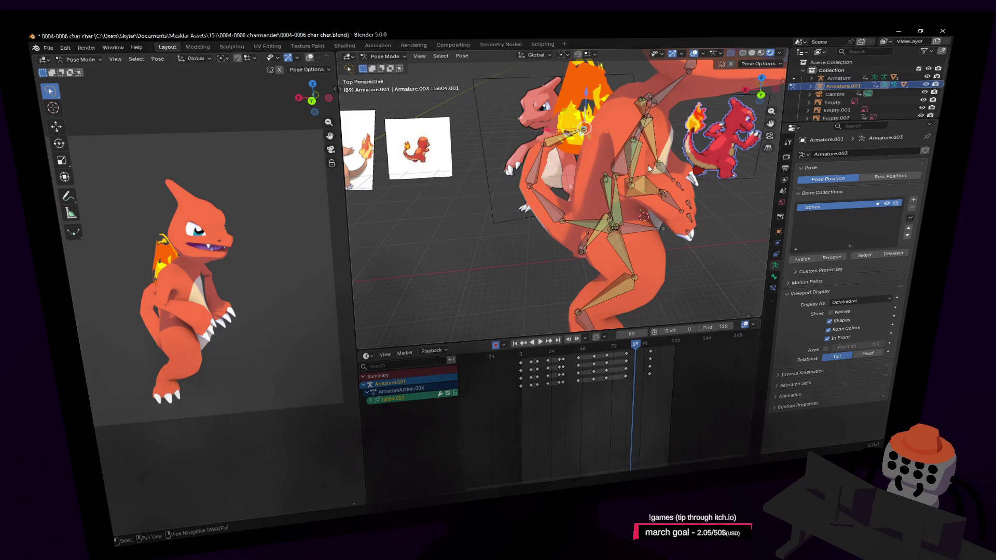
pyautogui.press('g')
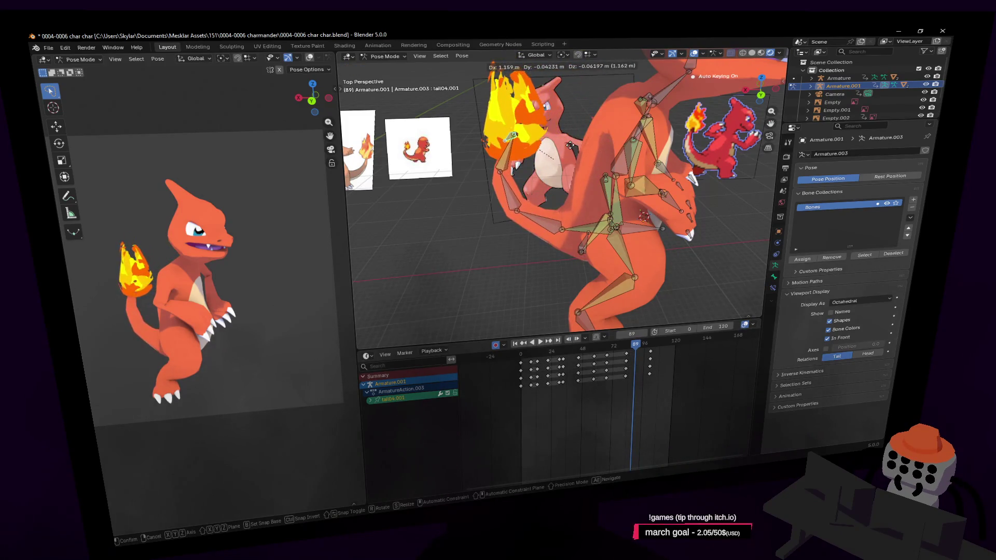
pyautogui.click(571, 145)
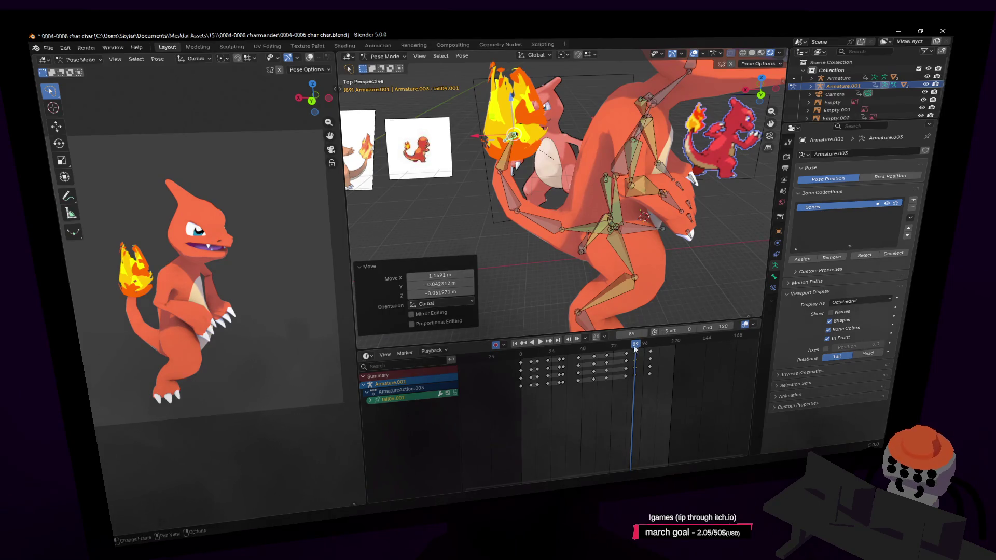
# - Replay to check, then nudge the tail-flame bone again at frame 89
pyautogui.press('space')
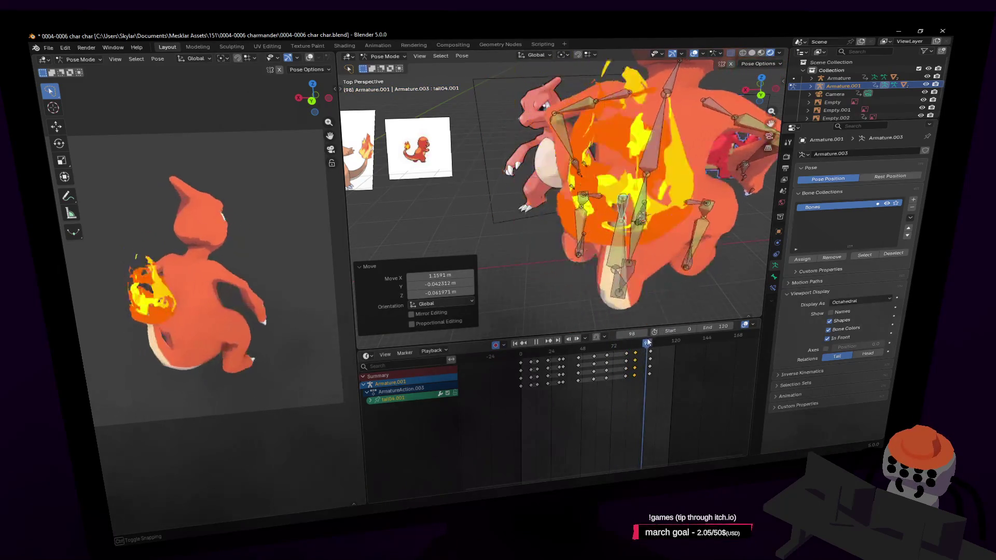
pyautogui.press('Escape')
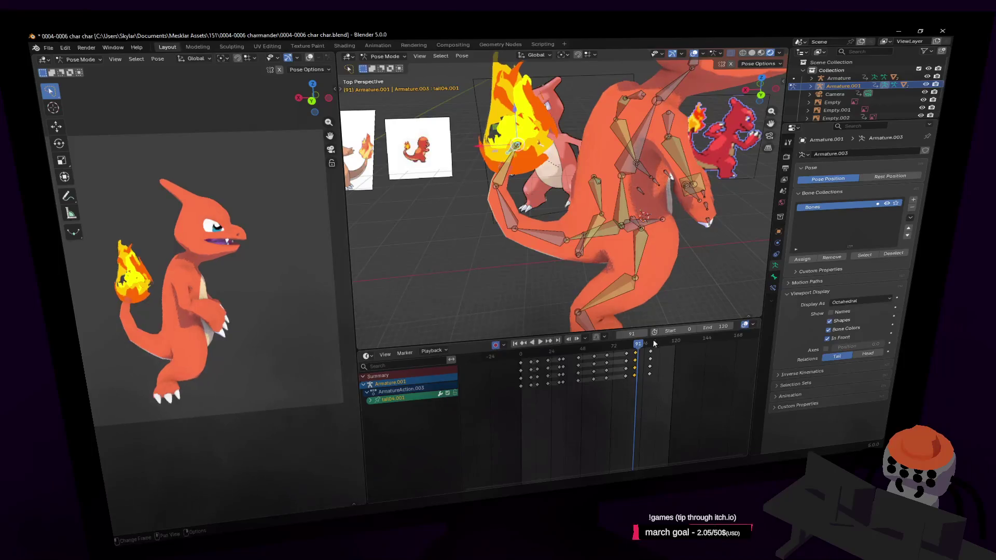
pyautogui.press('Left')
pyautogui.press('Left')
pyautogui.hotkey('shift', '`')
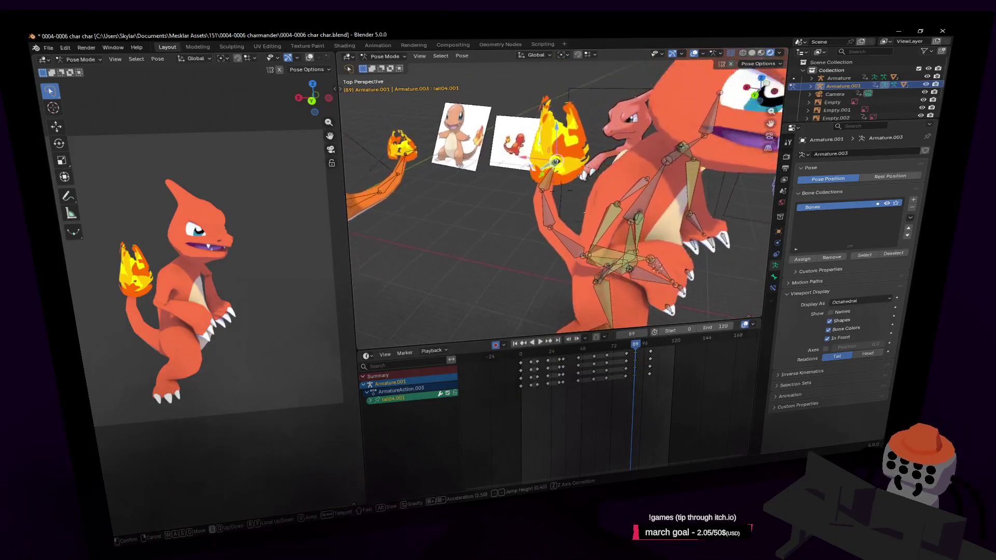
pyautogui.click(491, 230)
pyautogui.press('g')
pyautogui.click(556, 186)
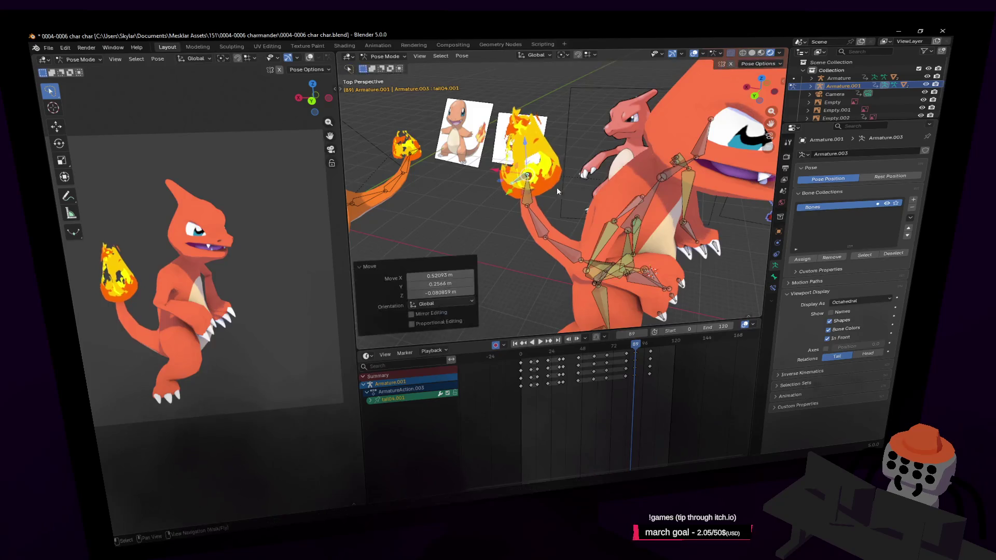
# - Select the keyframes at frame 107, shift them later in time and replay the result
pyautogui.moveTo(628, 346); pyautogui.dragTo(658, 348)
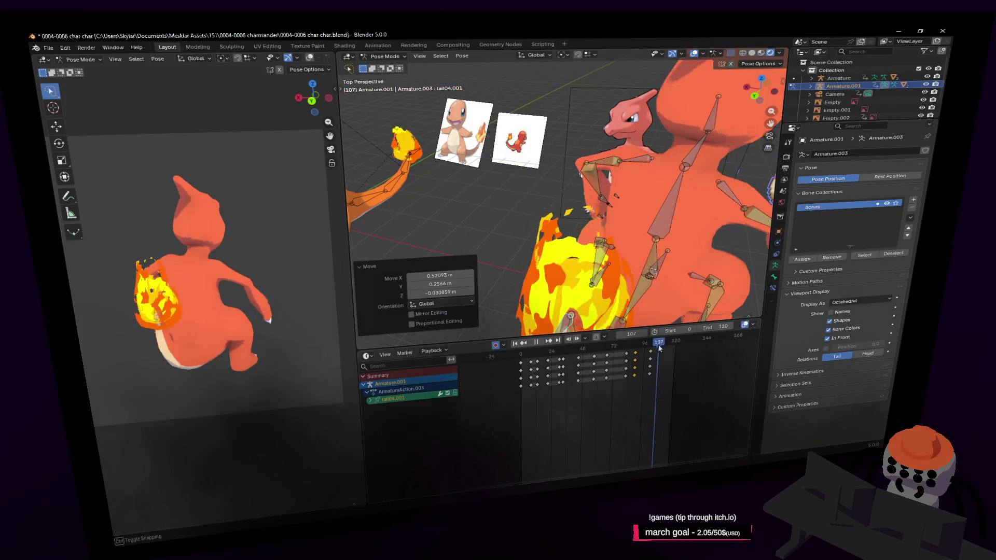
pyautogui.moveTo(662, 303); pyautogui.dragTo(680, 215, button='middle')
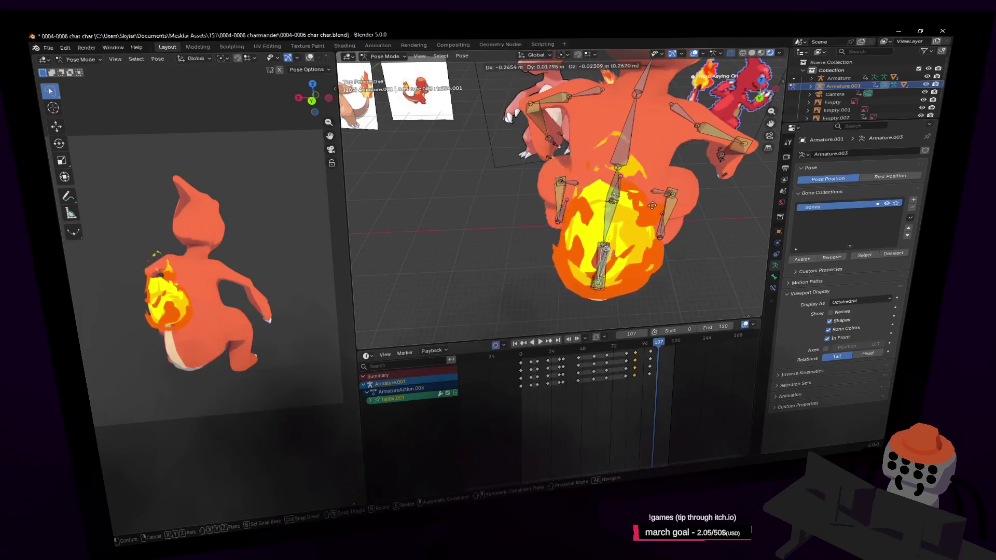
pyautogui.press('i')
pyautogui.press('g')
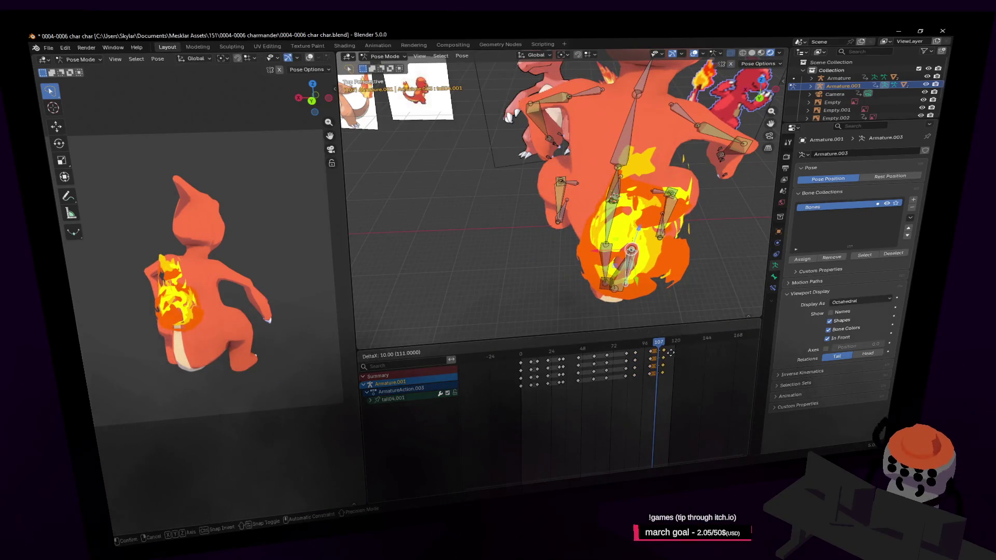
pyautogui.press('space')
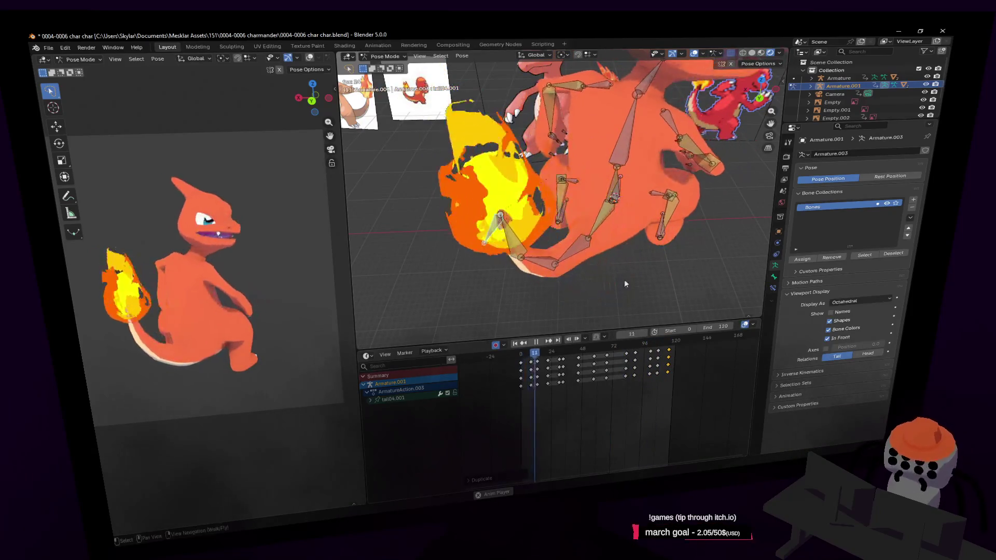
# - Fly around the character, then enlarge the Outliner so Empty.003 and Light show and select Light
pyautogui.hotkey('shift', '`')
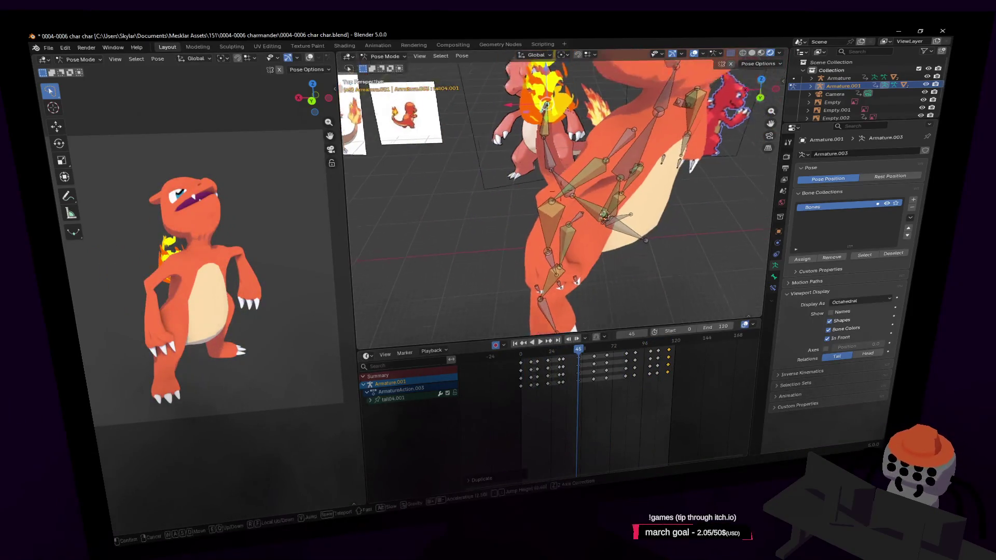
pyautogui.press('w')
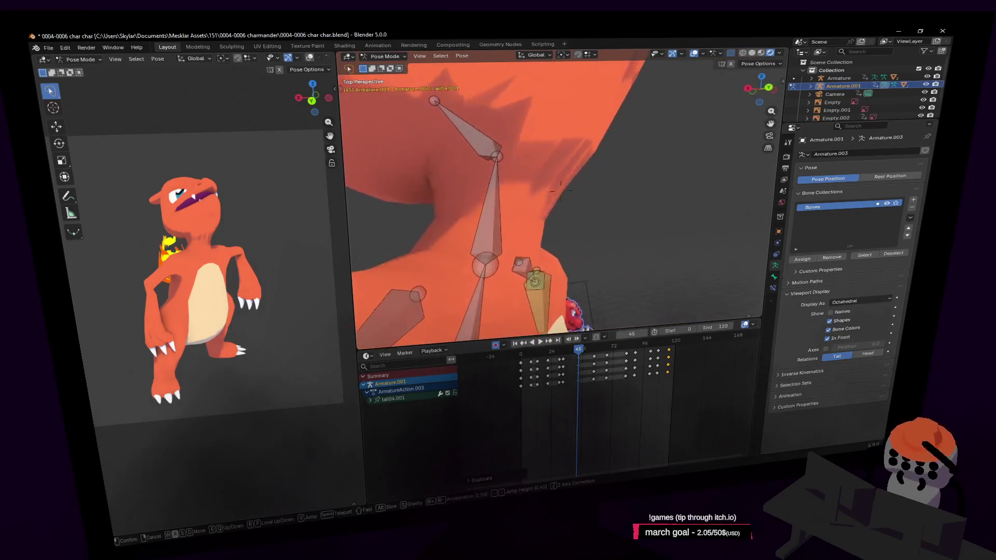
pyautogui.press('s')
pyautogui.click(610, 238)
pyautogui.hotkey('shift', '`')
pyautogui.press('w')
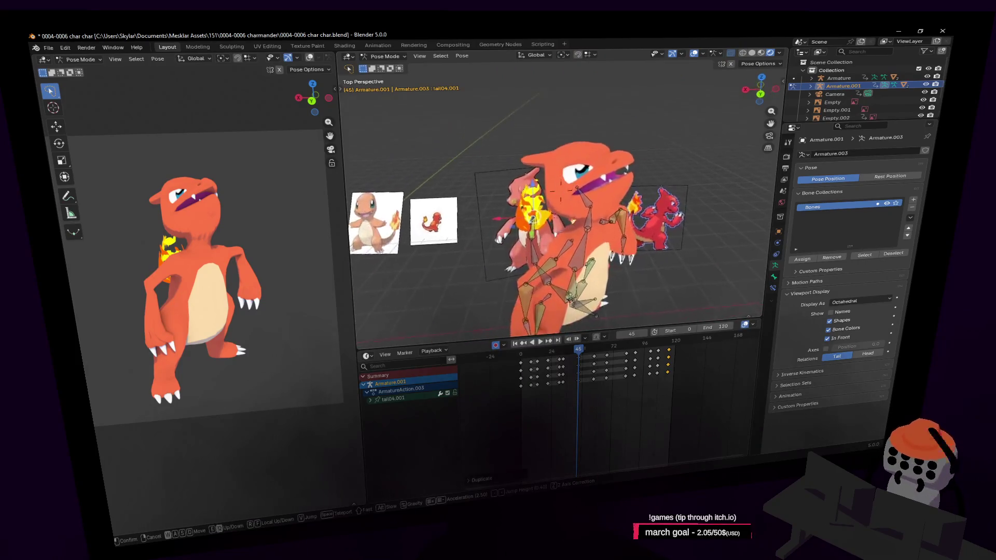
pyautogui.moveTo(820, 121); pyautogui.dragTo(821, 192)
pyautogui.click(827, 134)
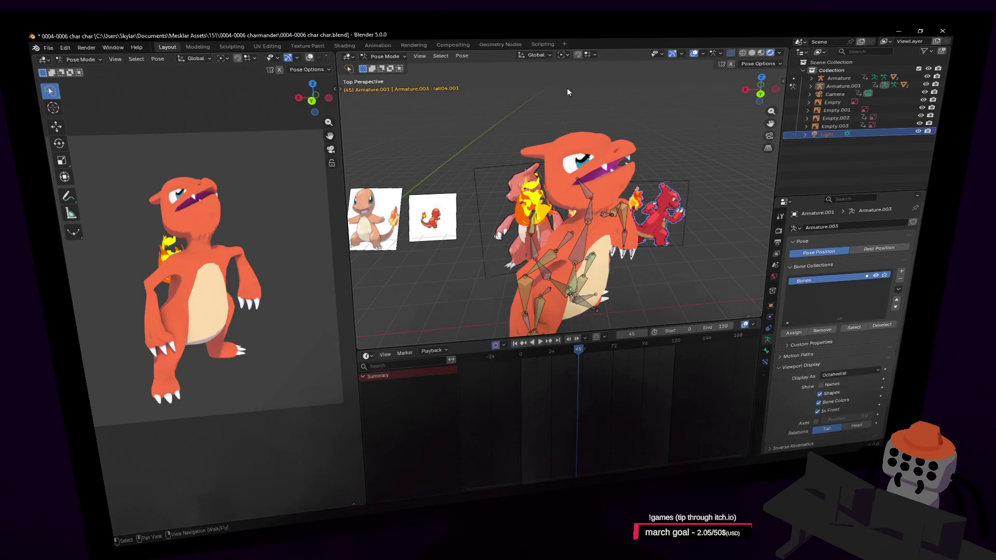
pyautogui.scroll(-5, 475, 205)
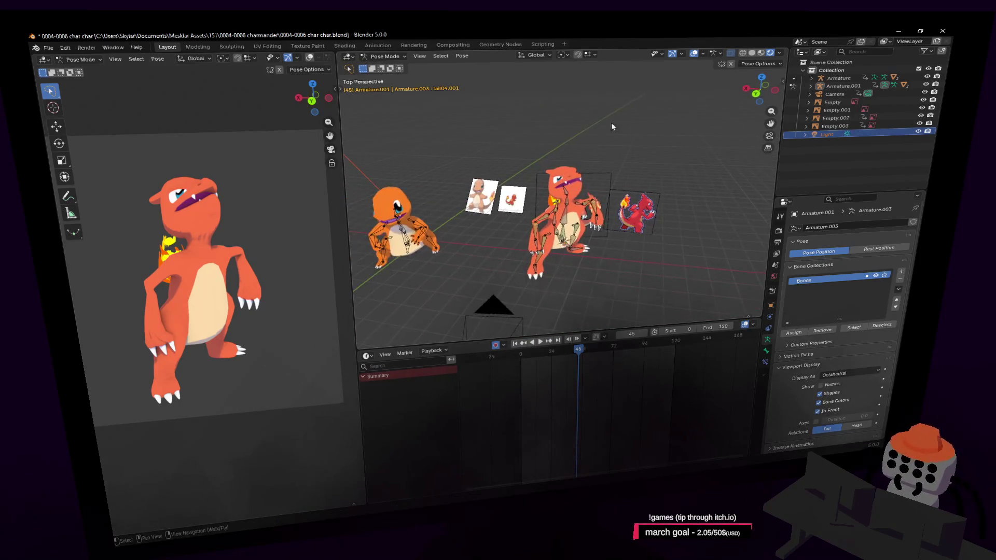
# - In Object Mode, rotate Armature.001 by −32.1° about Z
pyautogui.click(770, 307)
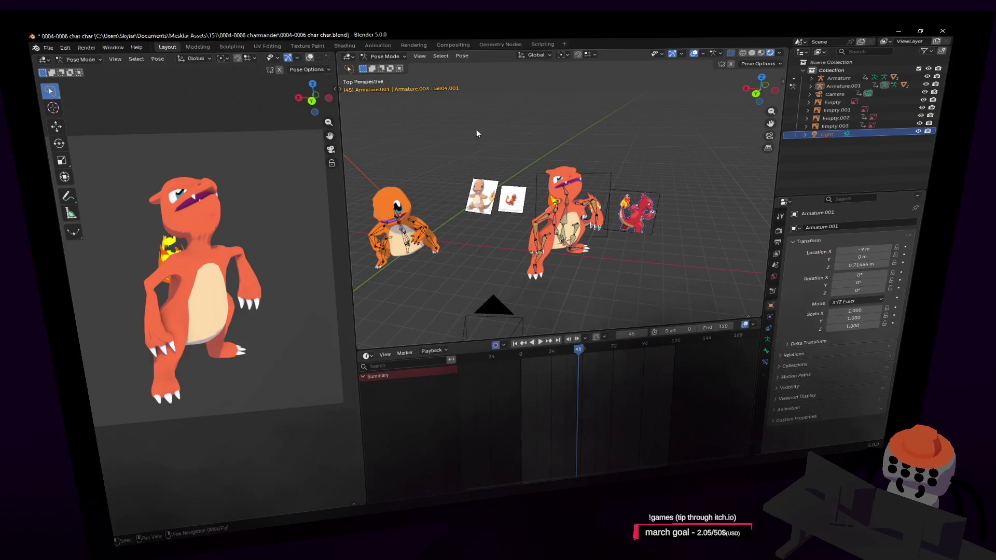
pyautogui.click(391, 59)
pyautogui.click(385, 68)
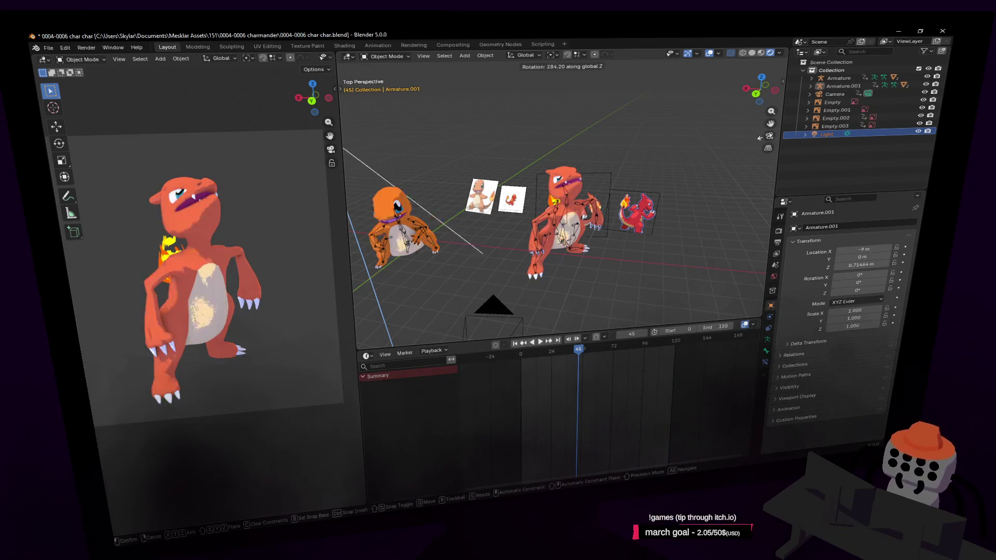
pyautogui.click(606, 249)
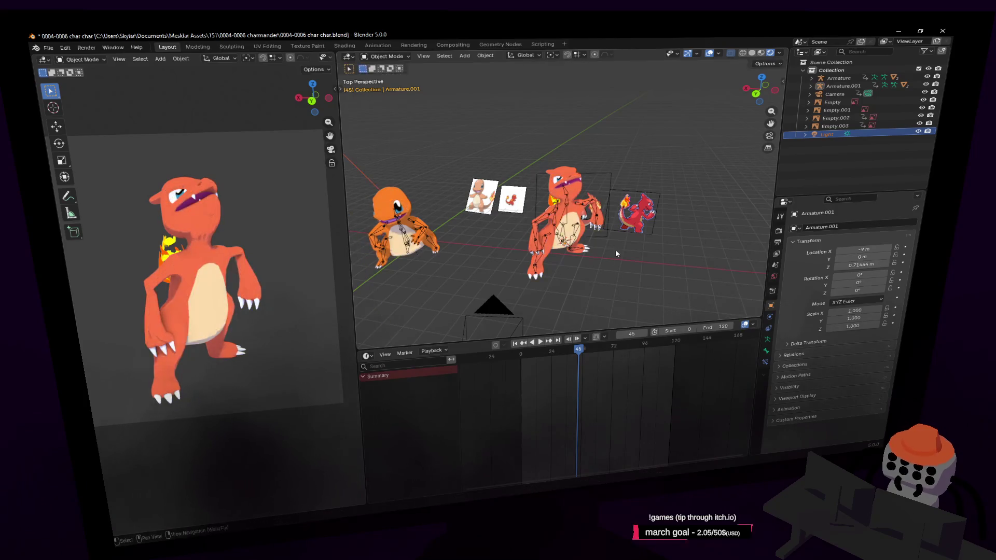
pyautogui.press('r')
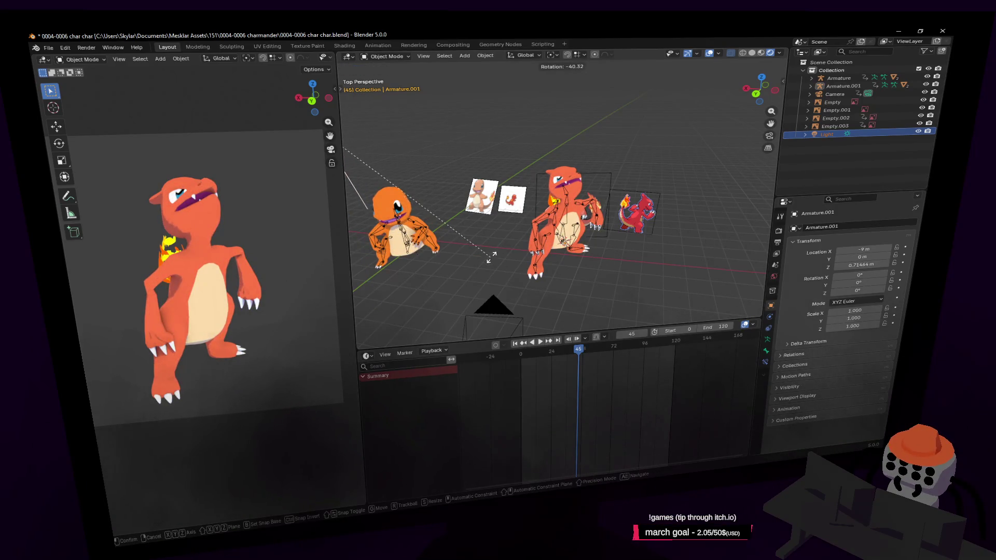
pyautogui.click(549, 255)
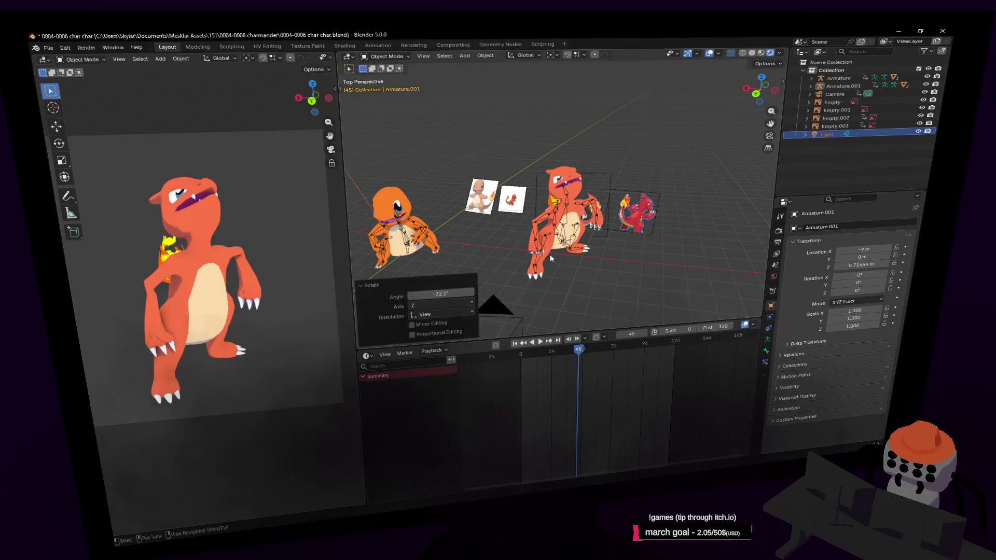
# - Scrub the timeline back to frame 0 and select the Cube.001 mesh
pyautogui.moveTo(572, 352); pyautogui.dragTo(600, 354)
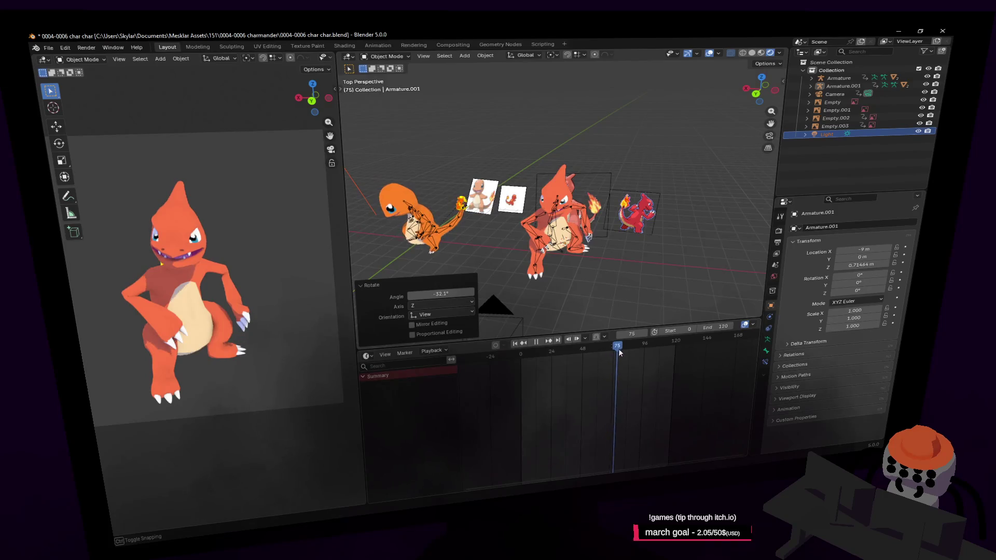
pyautogui.moveTo(600, 354); pyautogui.dragTo(528, 361)
pyautogui.click(519, 365)
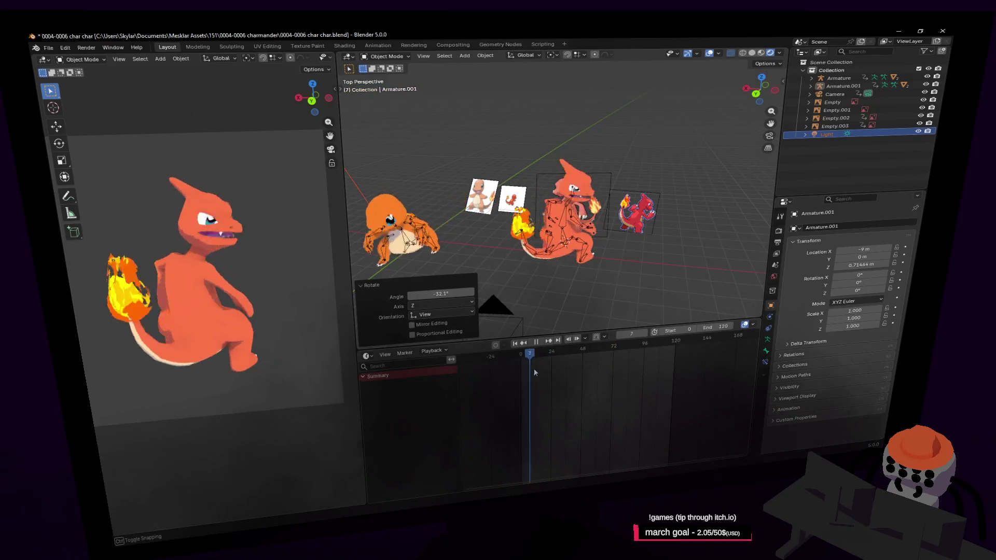
pyautogui.press('space')
pyautogui.hotkey('shift', '`')
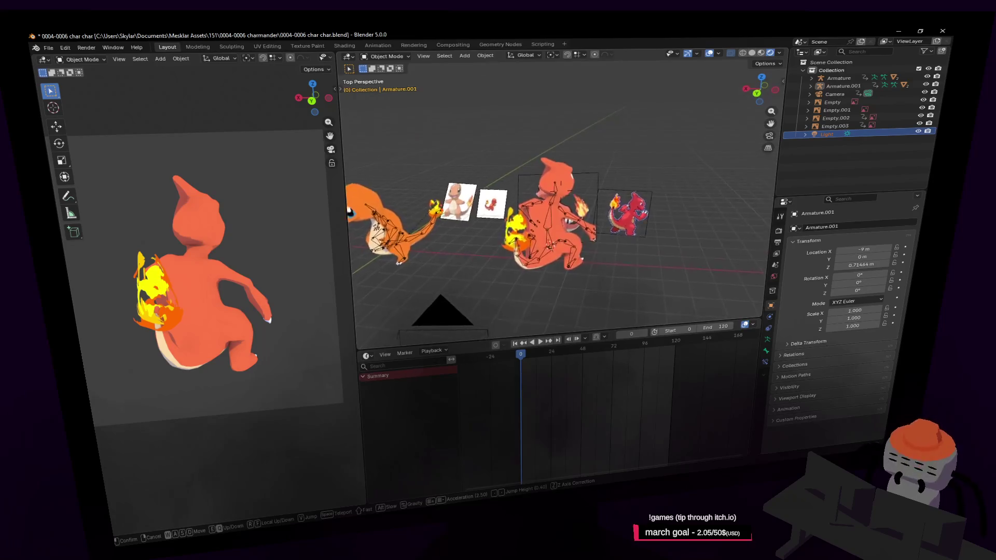
pyautogui.click(596, 173)
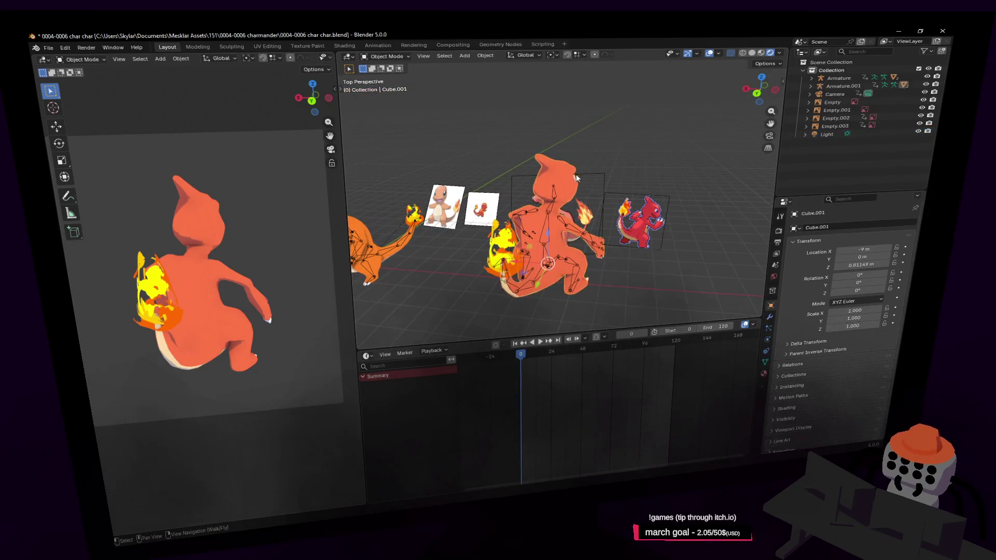
# - Briefly enter and leave mesh editing on Cube.001, ending in object mode viewed close up
pyautogui.press('Tab')
pyautogui.press('a')
pyautogui.hotkey('shift', '`')
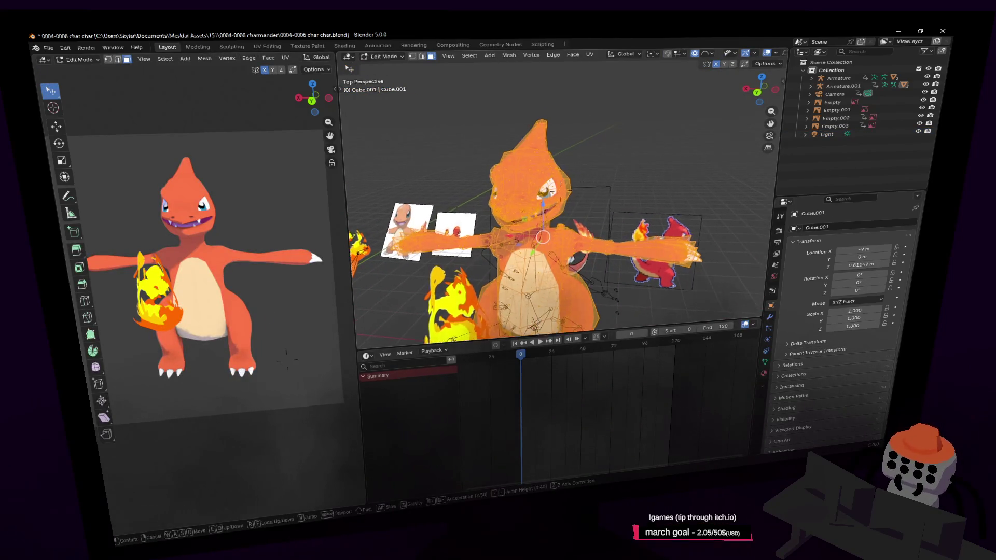
pyautogui.press('w')
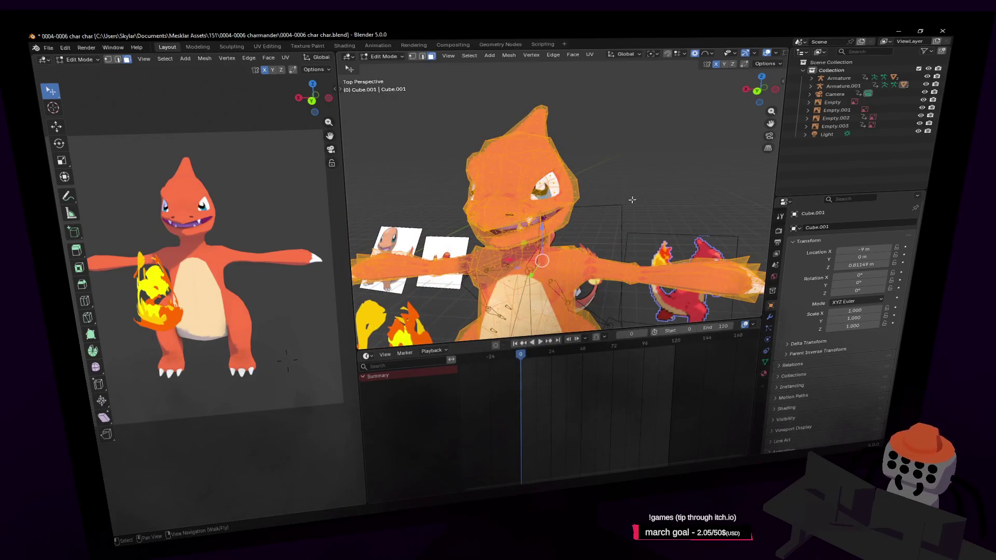
pyautogui.press('Tab')
pyautogui.press('w')
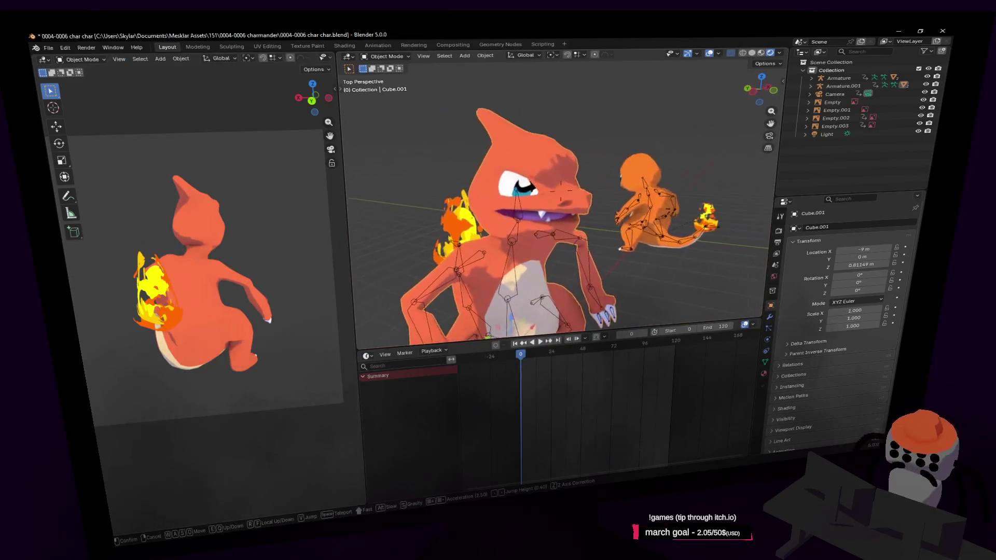
pyautogui.click(639, 258)
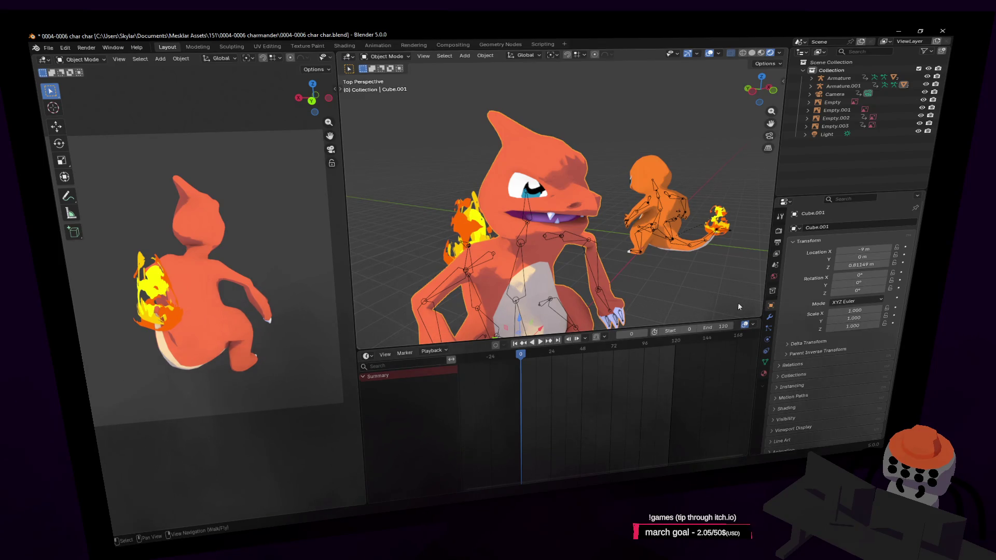
# - Toggle the Subdivision modifier's viewport preview off and on for Cube.001, leaving it enabled
pyautogui.click(771, 323)
pyautogui.scroll(2, 601, 258)
pyautogui.scroll(2, 596, 246)
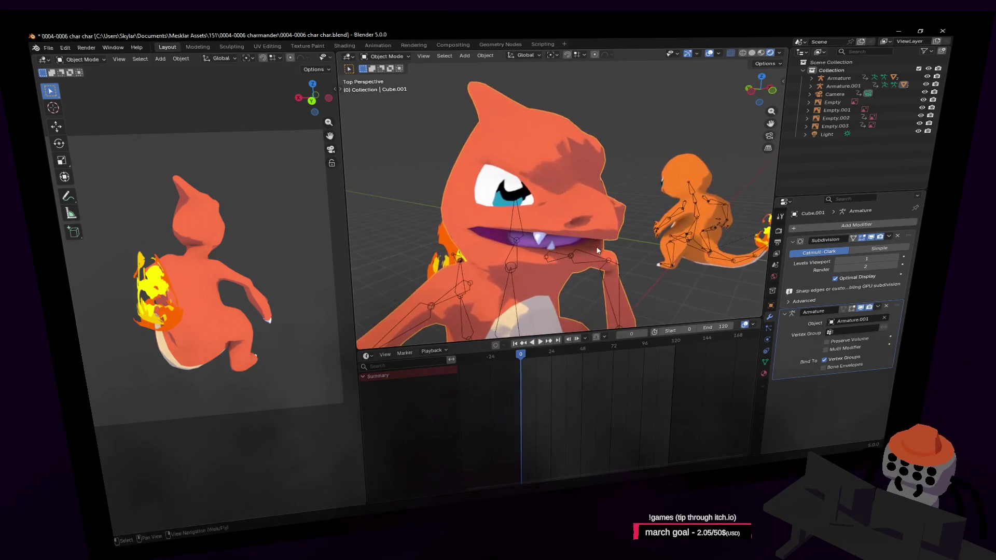
pyautogui.click(871, 238)
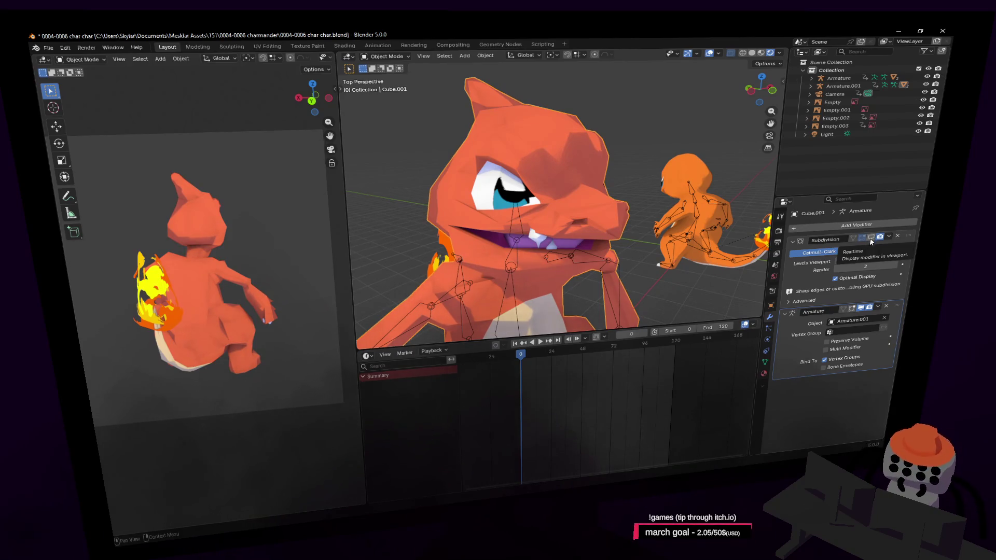
pyautogui.click(871, 237)
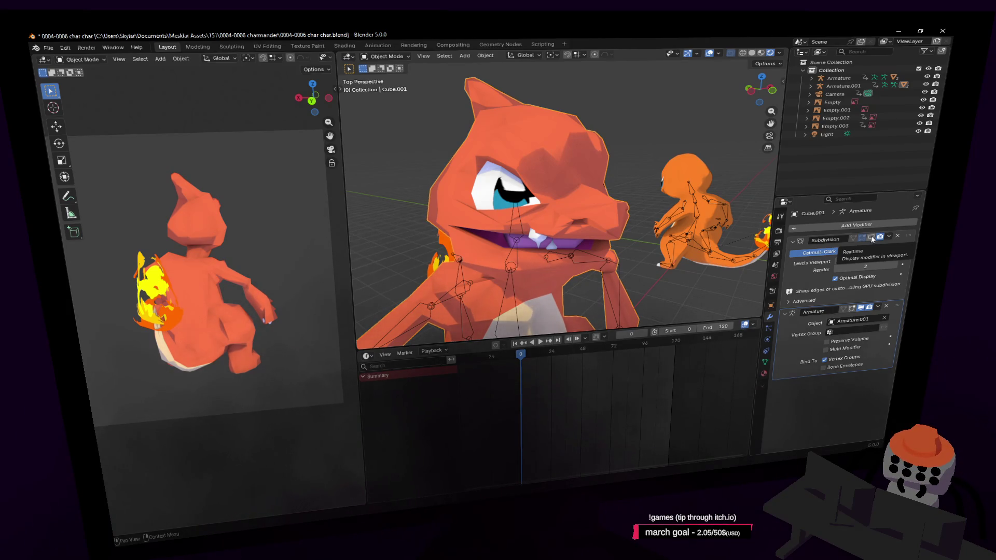
pyautogui.click(871, 238)
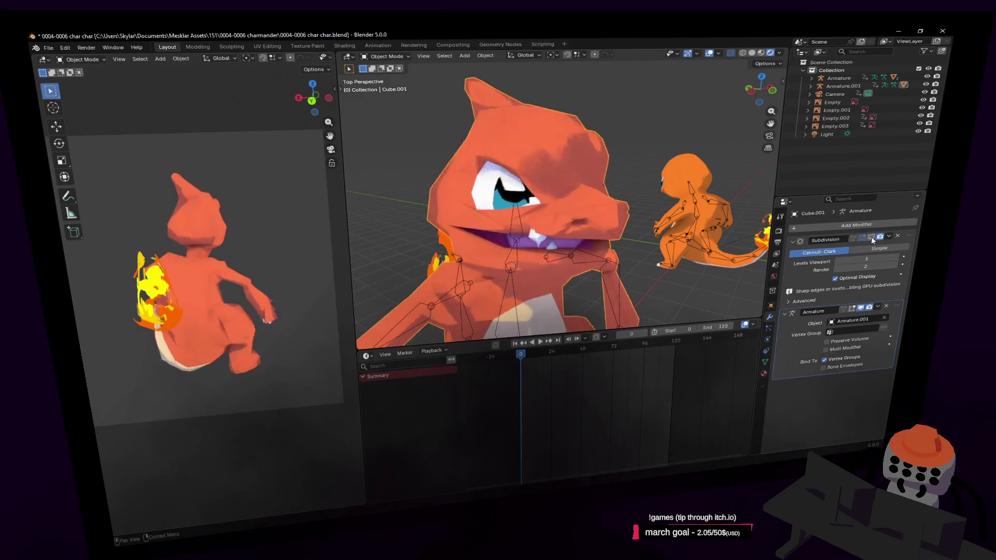
pyautogui.moveTo(427, 239); pyautogui.dragTo(432, 240, button='middle')
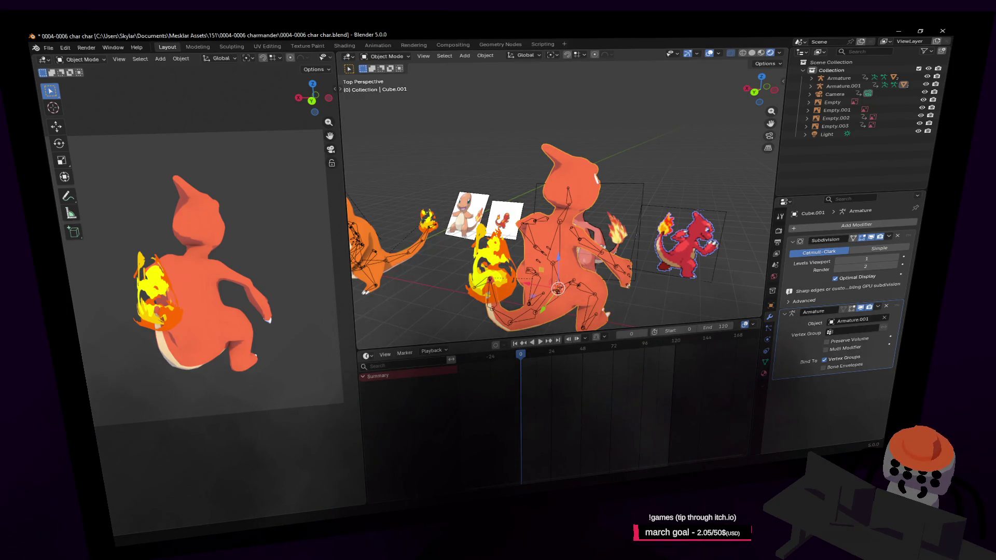
# - Play the spin animation twice and stop around frame 52
pyautogui.moveTo(622, 265); pyautogui.dragTo(675, 266, button='middle')
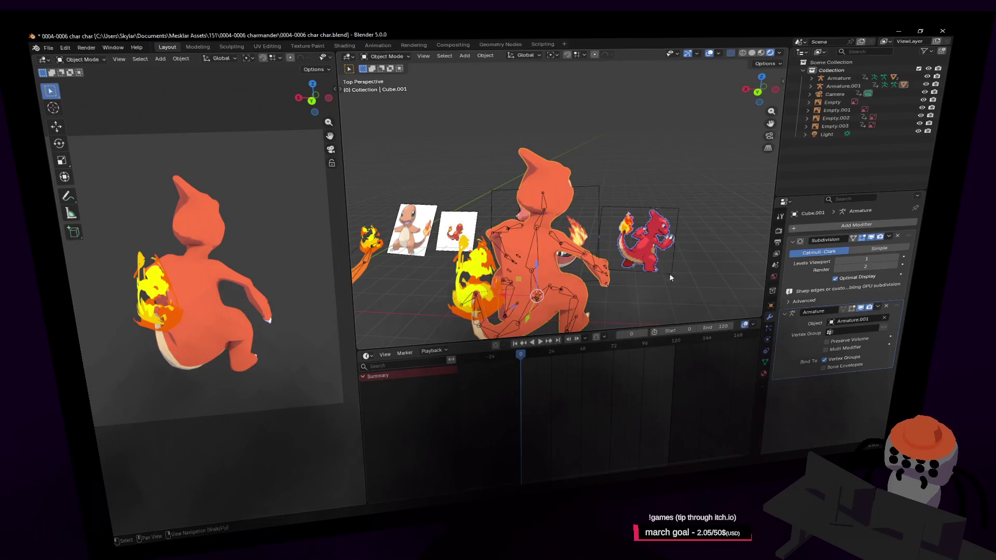
pyautogui.press('space')
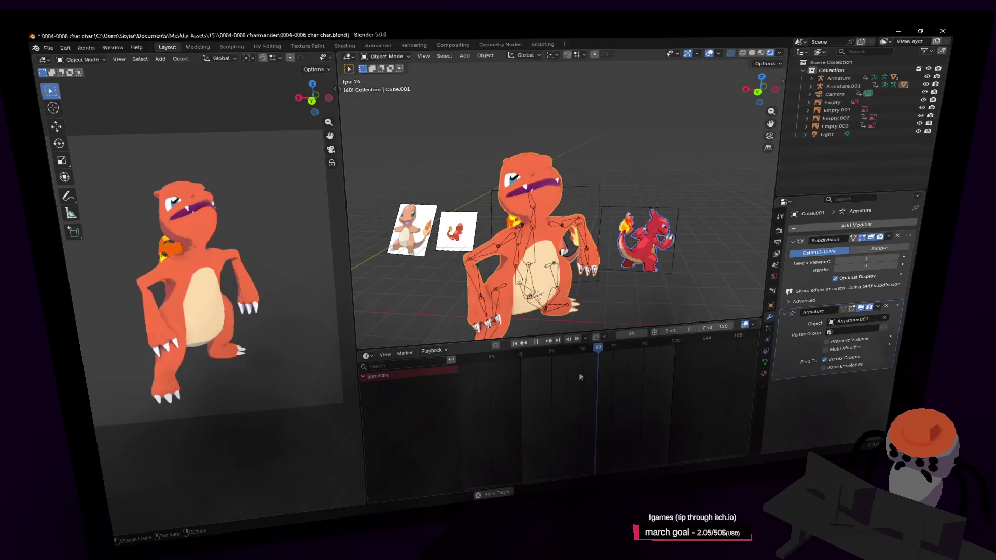
pyautogui.press('Escape')
pyautogui.press('space')
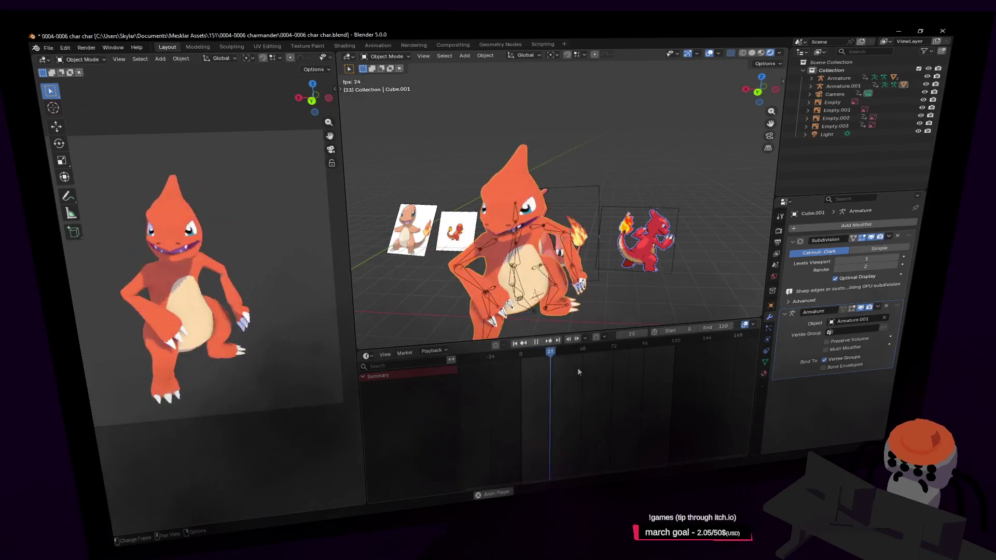
pyautogui.press('space')
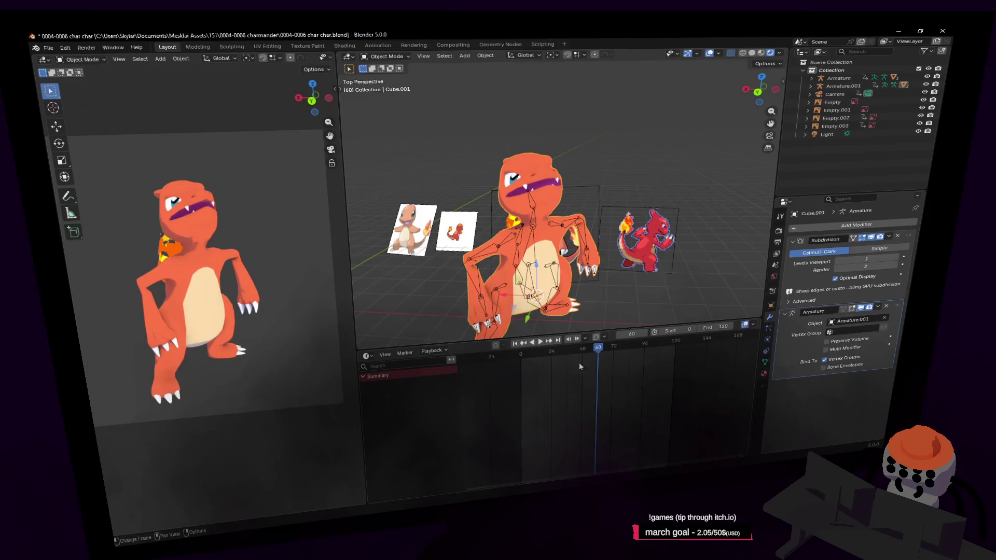
pyautogui.moveTo(594, 349); pyautogui.dragTo(587, 351)
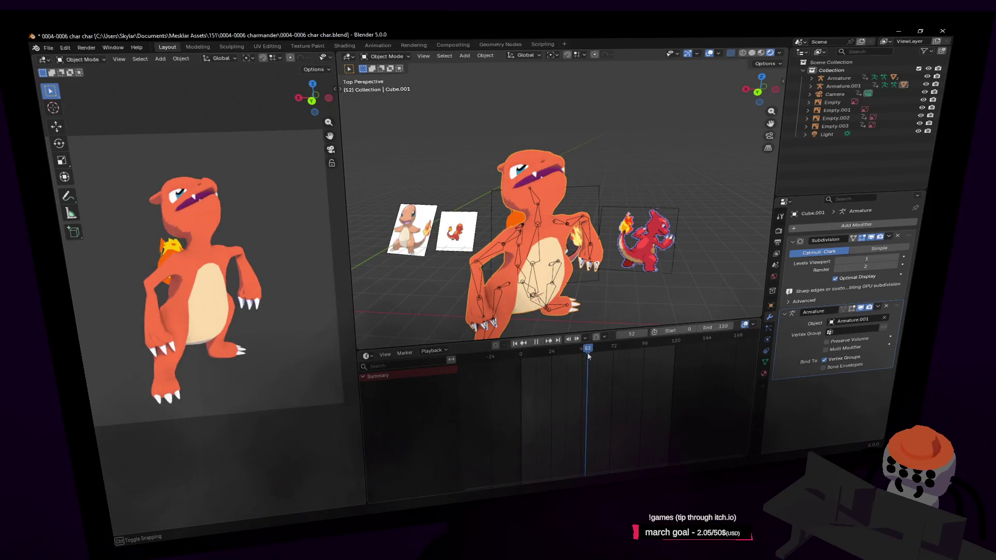
# - Select Armature.001, switch it to Pose Mode and select the origin bone to show its keyframes
pyautogui.hotkey('shift', '`')
pyautogui.press('w')
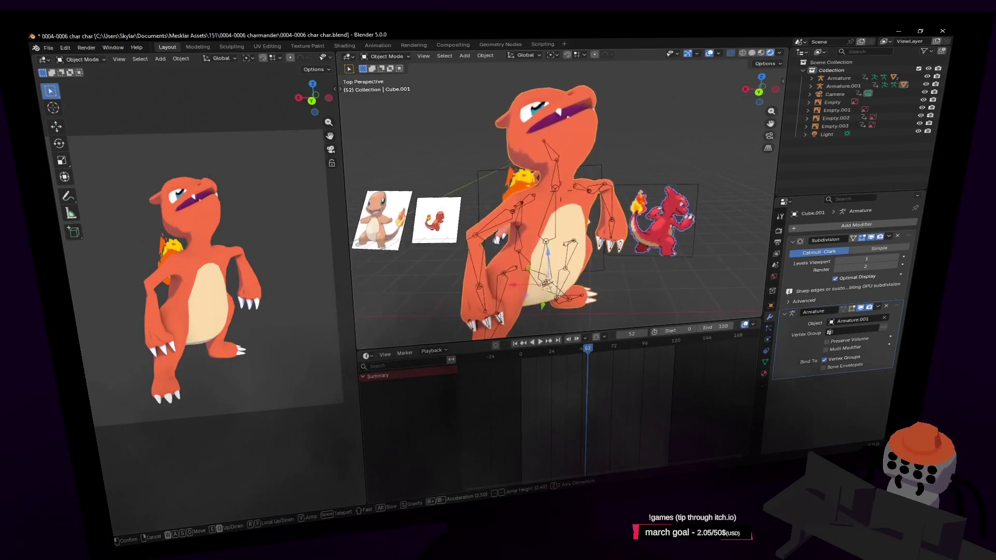
pyautogui.click(561, 256)
pyautogui.click(562, 255)
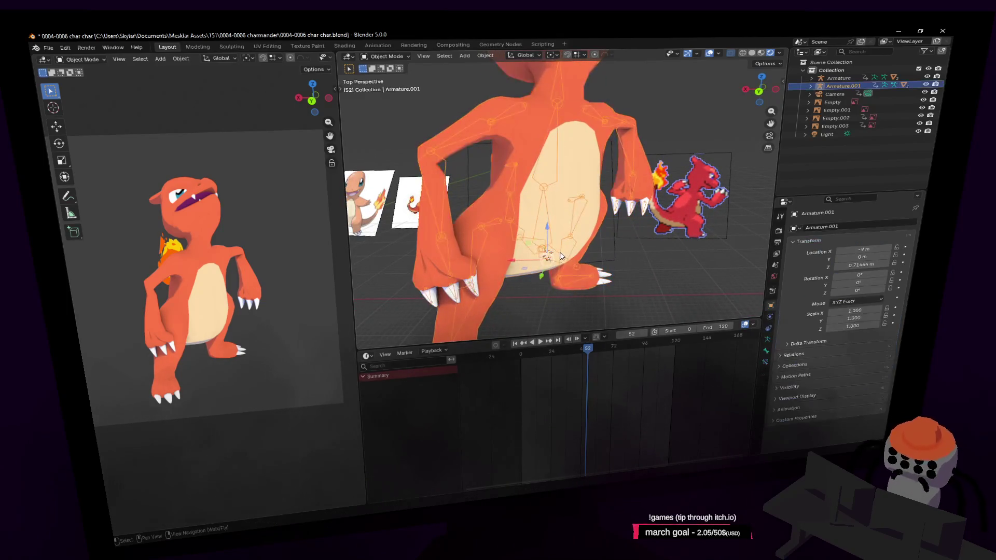
pyautogui.click(388, 54)
pyautogui.click(386, 79)
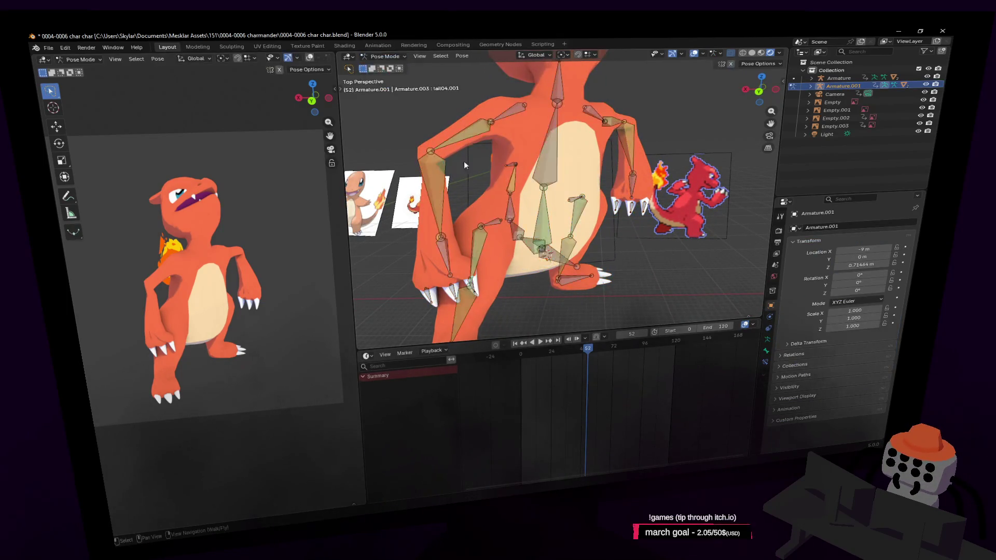
pyautogui.click(556, 258)
# - Jump back to the keyframe at 45, view the rig from farther back and scrub to frame 9
pyautogui.hotkey('shift', '`')
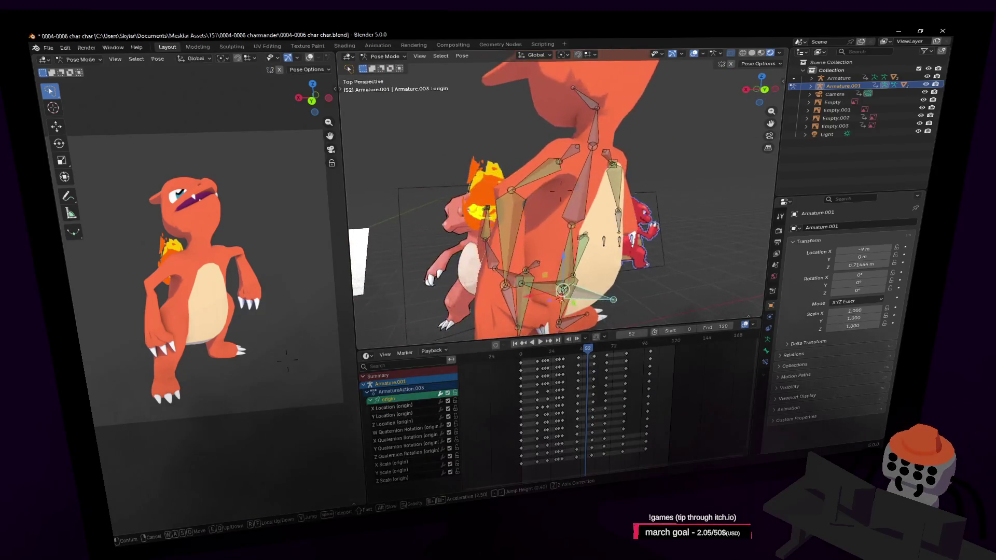
pyautogui.click(612, 145)
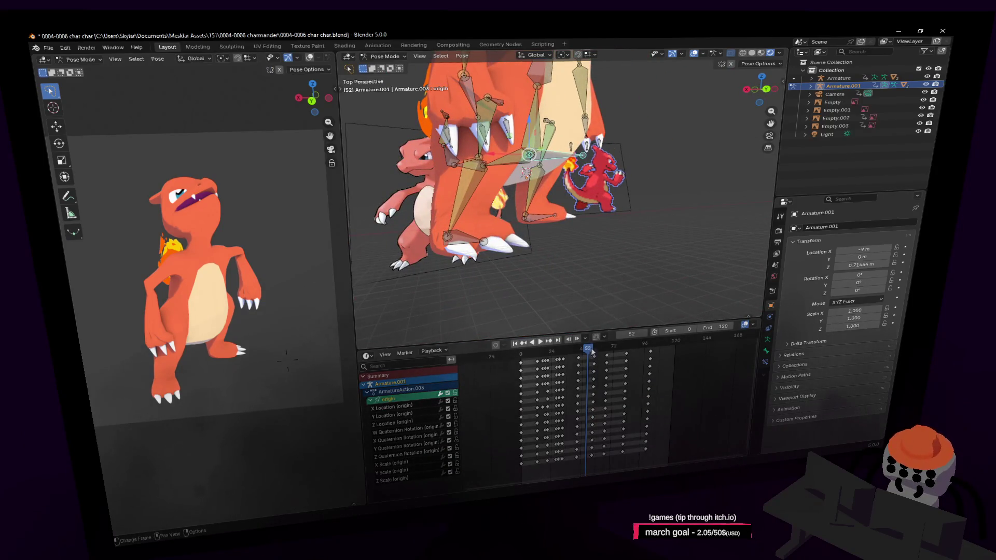
pyautogui.press('Down')
pyautogui.hotkey('shift', '`')
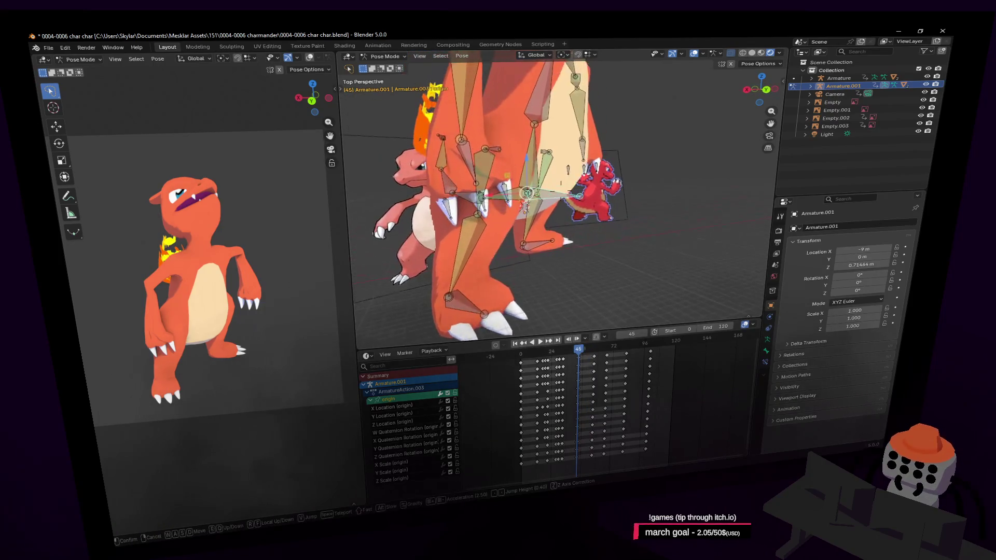
pyautogui.press('s')
pyautogui.click(644, 322)
pyautogui.press('space')
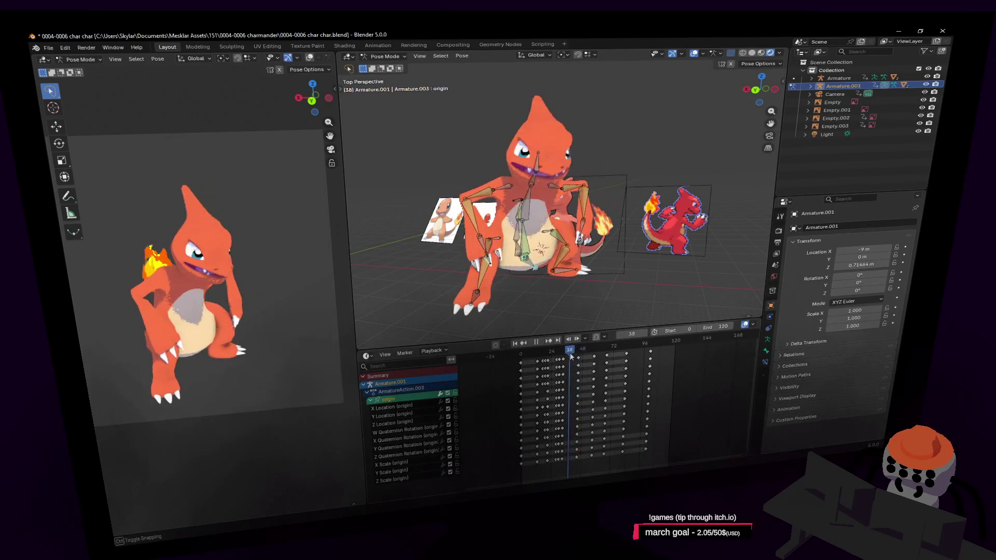
pyautogui.moveTo(578, 348); pyautogui.dragTo(531, 366)
# - Replay the animation and return the playhead to frame 0
pyautogui.press('space')
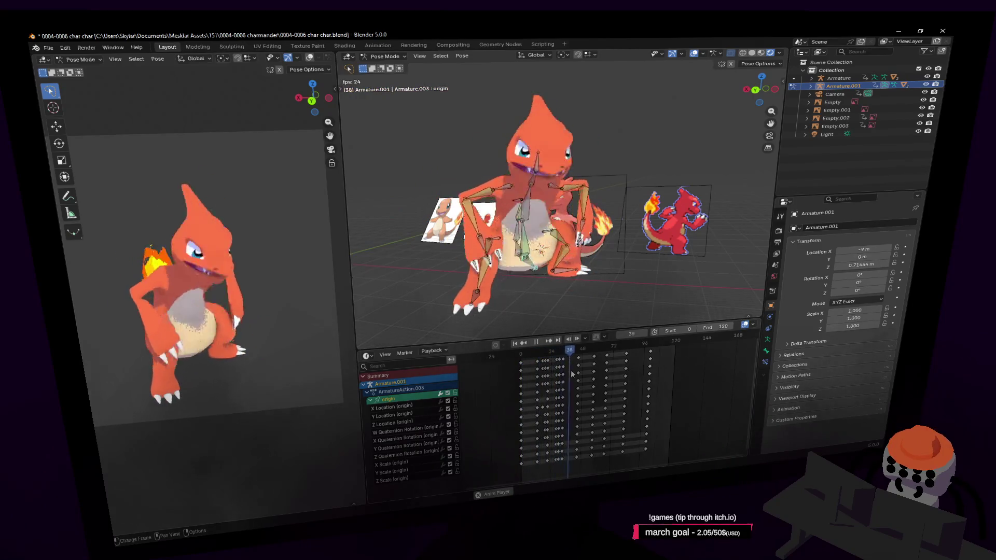
pyautogui.press('space')
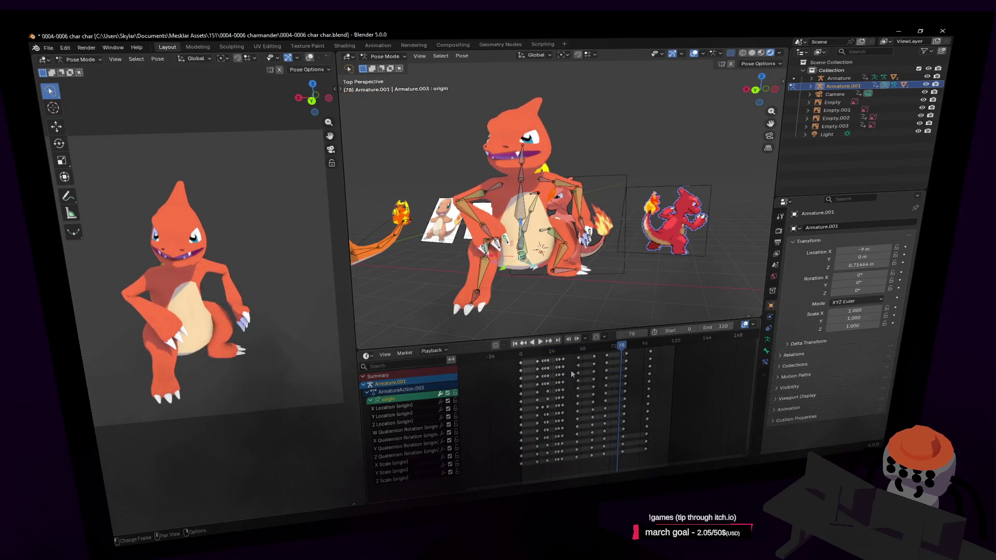
pyautogui.hotkey('shift', 'Left')
pyautogui.hotkey('shift', '`')
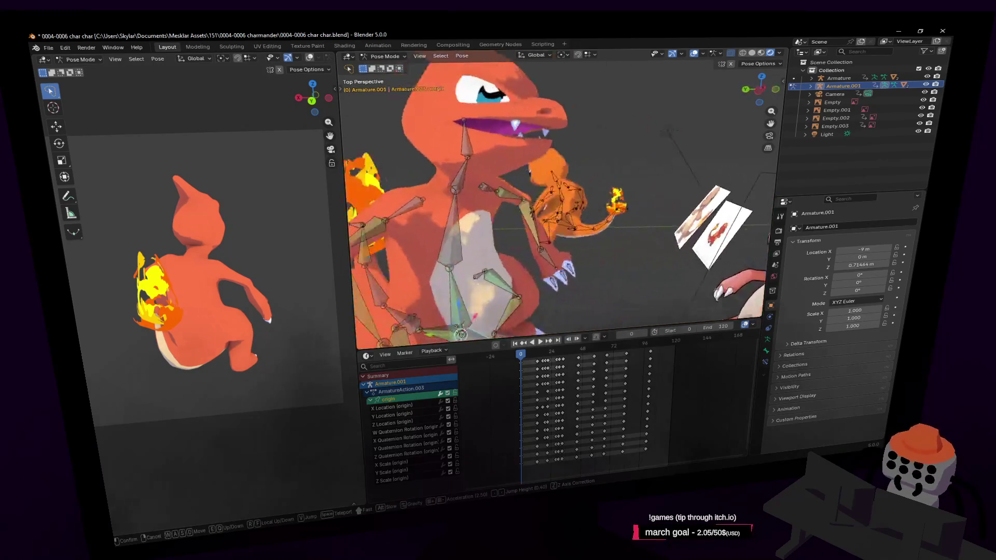
pyautogui.click(478, 139)
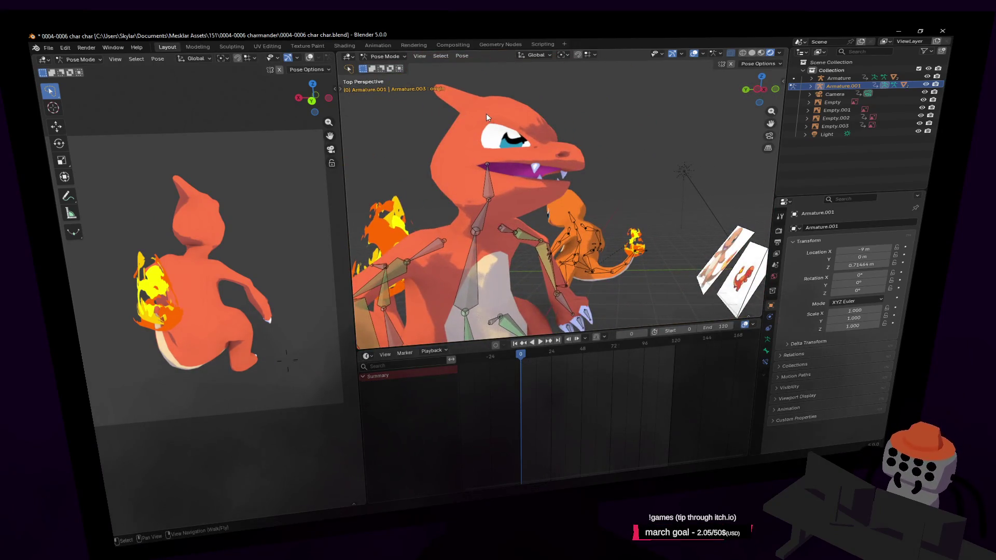
pyautogui.moveTo(486, 113); pyautogui.dragTo(454, 34, button='middle')
# - Return to Object Mode, select the large Charmander mesh and show its vertex groups and shape keys
pyautogui.click(387, 56)
pyautogui.click(405, 72)
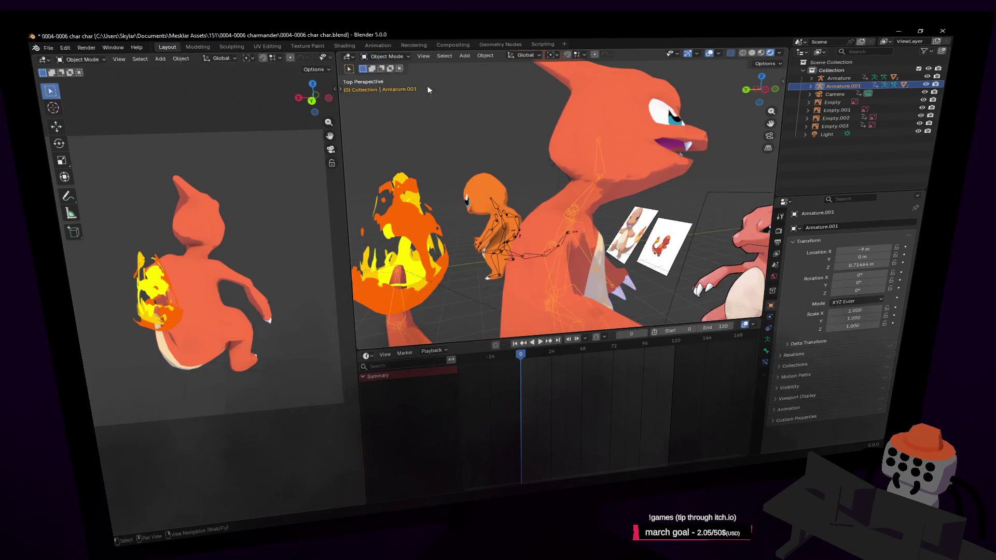
pyautogui.moveTo(681, 161); pyautogui.dragTo(682, 147, button='middle')
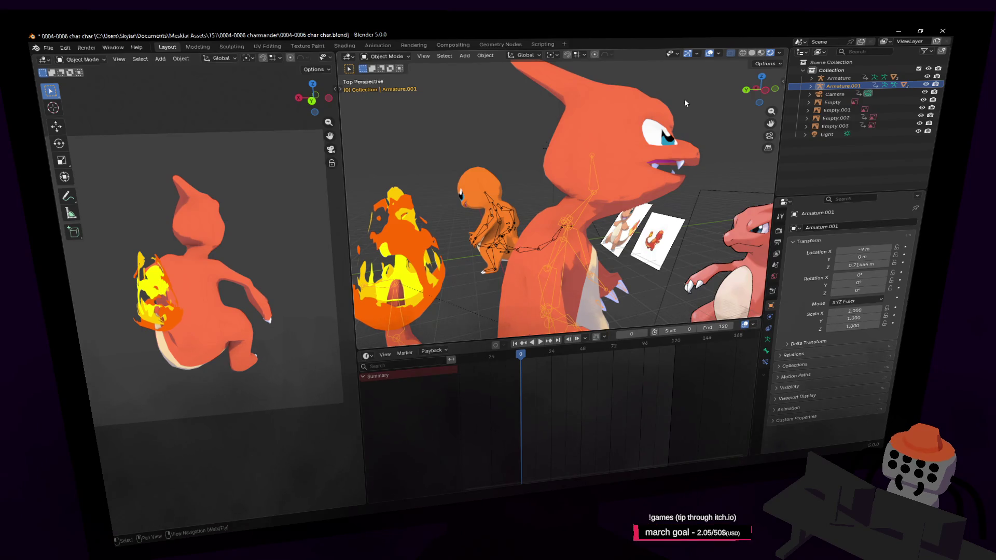
pyautogui.click(643, 103)
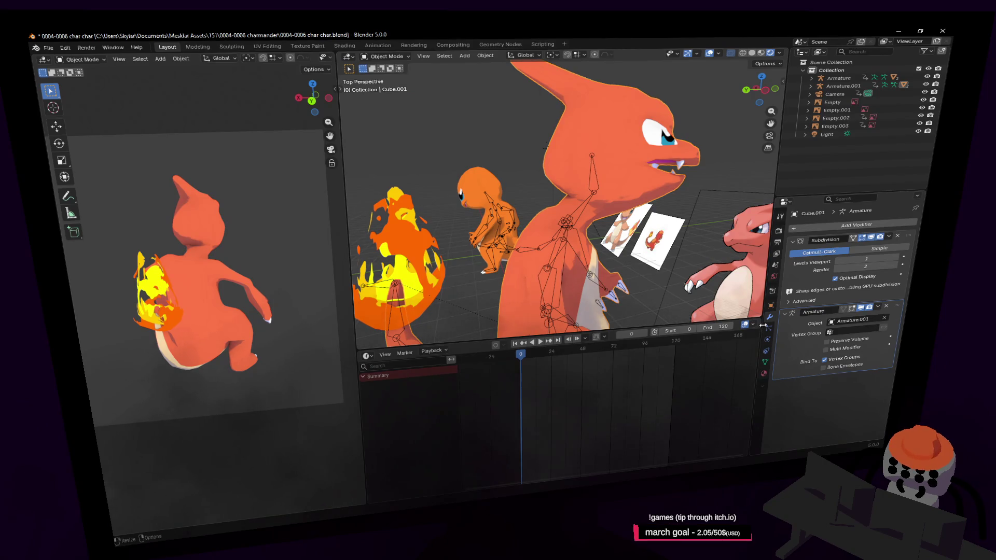
pyautogui.moveTo(747, 297); pyautogui.dragTo(532, 97, button='middle')
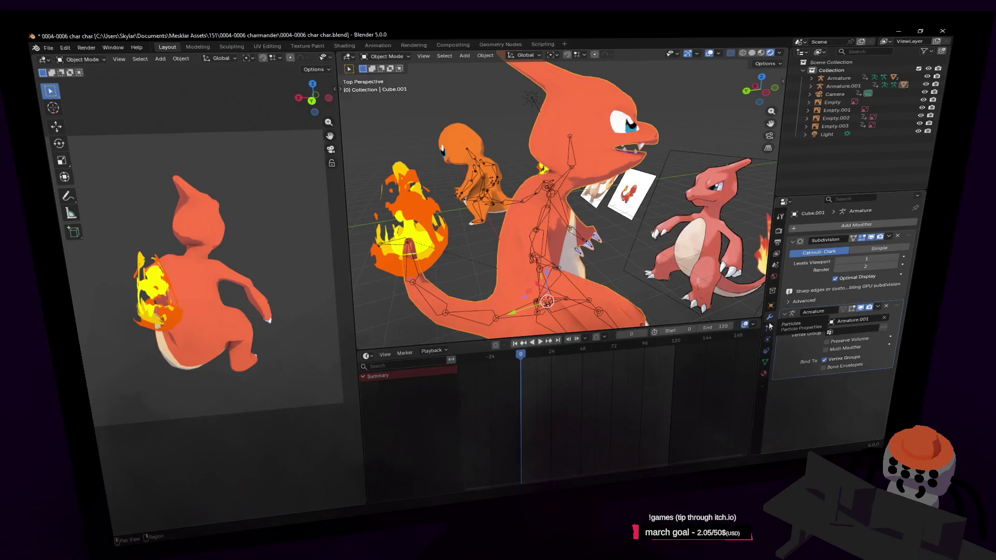
pyautogui.click(764, 362)
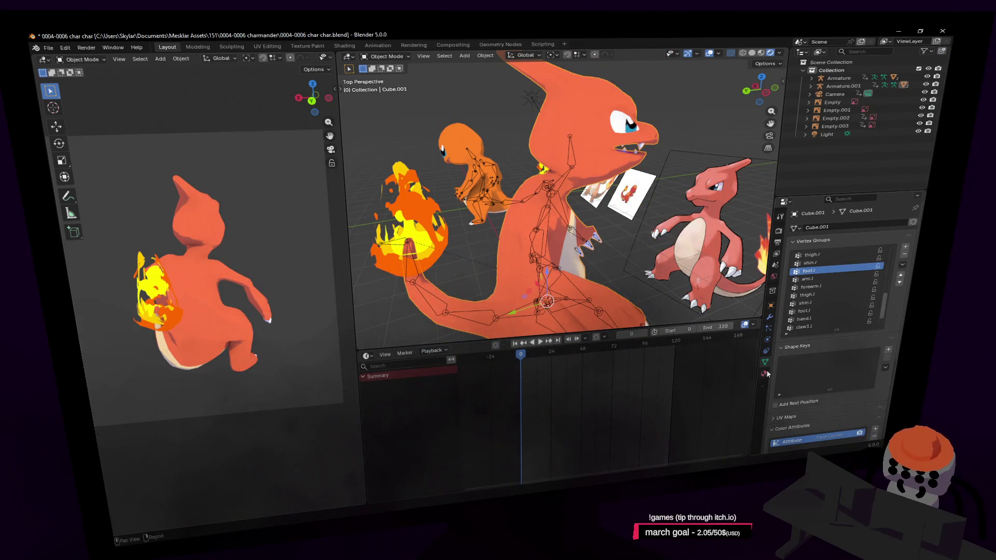
# - Check Cube.001's armature modifier, then return to its mesh data properties
pyautogui.moveTo(701, 256); pyautogui.dragTo(639, 176, button='middle')
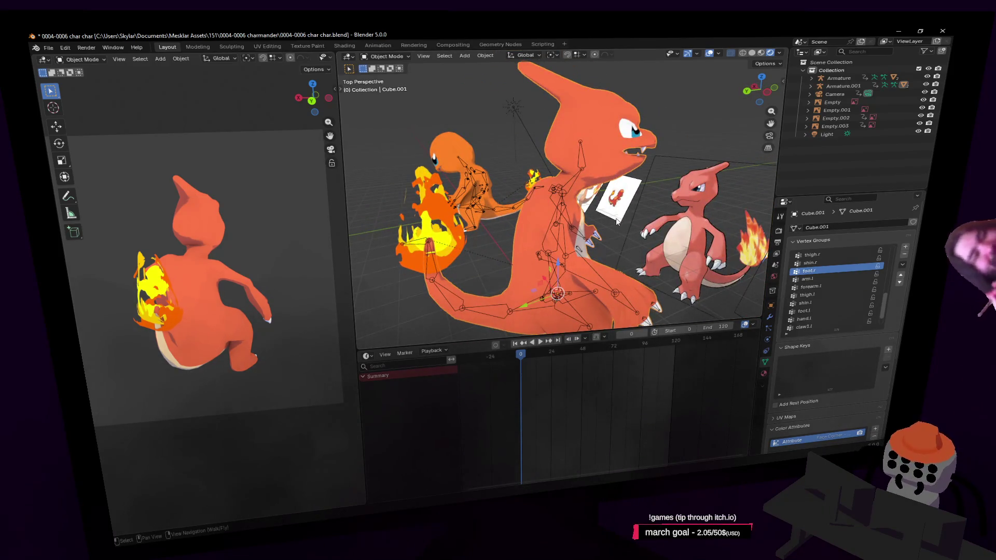
pyautogui.hotkey('shift', '`')
pyautogui.click(617, 208)
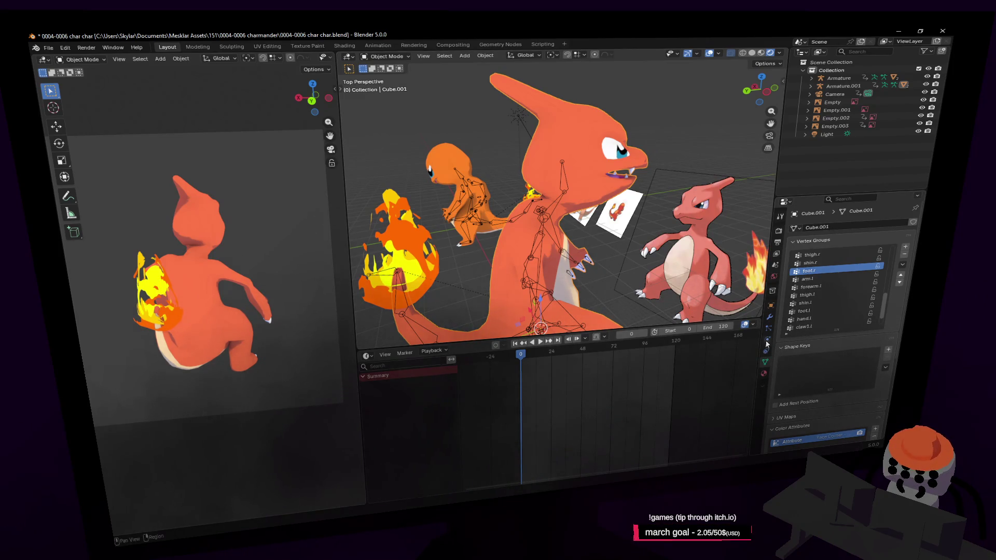
pyautogui.click(770, 316)
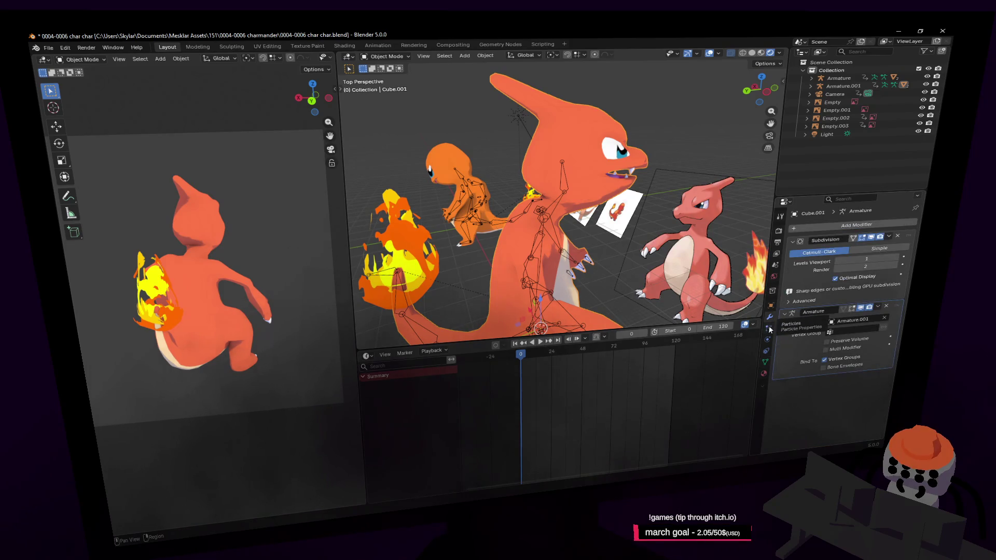
pyautogui.click(766, 361)
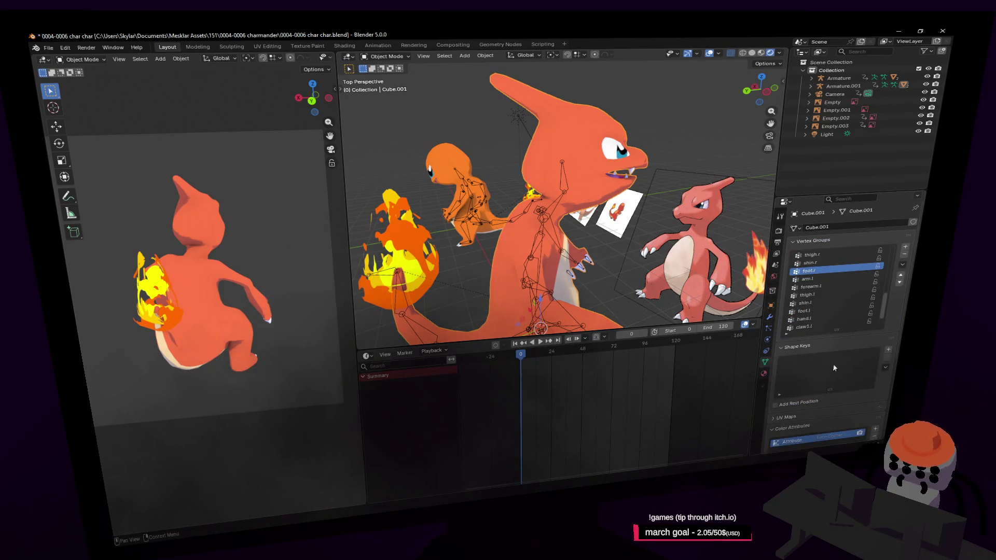
# - Add Basis and Key 1 shape keys to Cube.001 and enter Edit Mode on Key 1 near the mouth
pyautogui.click(890, 351)
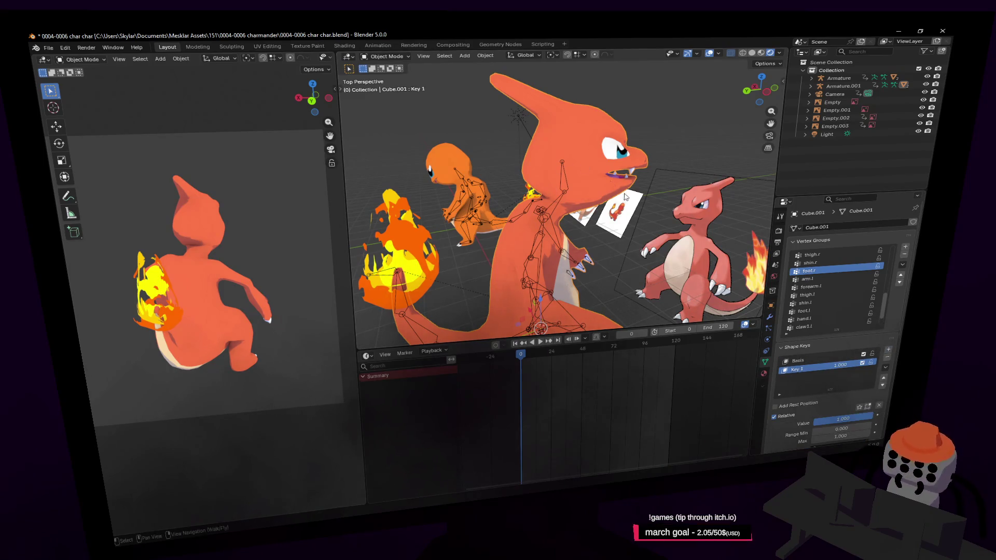
pyautogui.click(820, 362)
pyautogui.press('Tab')
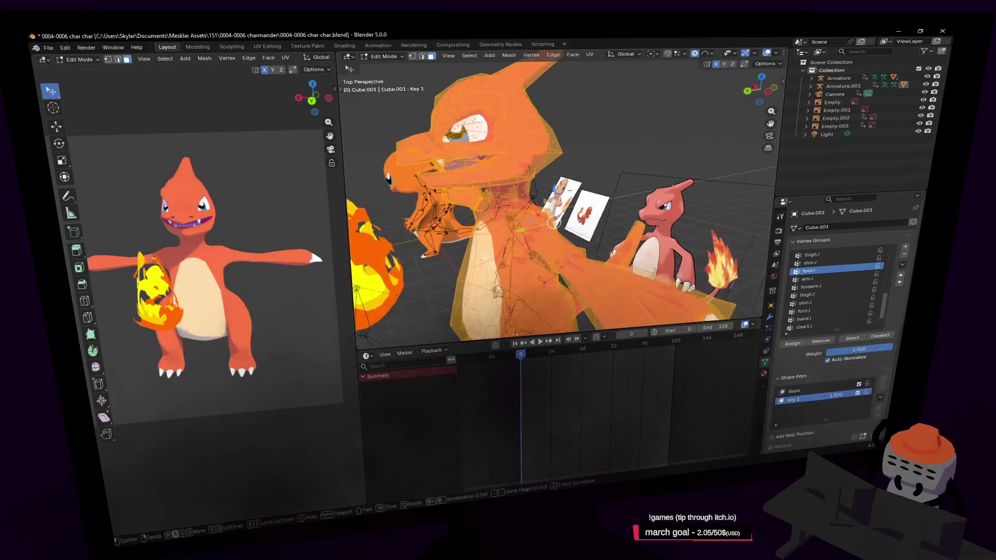
pyautogui.press('KP_Decimal')
pyautogui.press('w')
pyautogui.click(572, 212)
# - With see-through display off, select the whole connected jaw piece inside the mouth
pyautogui.click(584, 197)
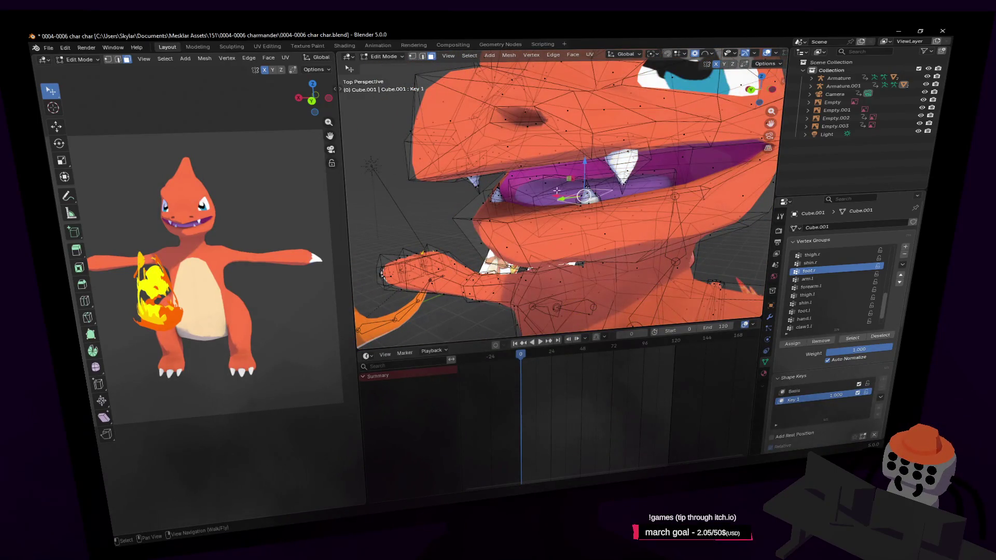
pyautogui.hotkey('alt', 'z')
pyautogui.click(537, 185)
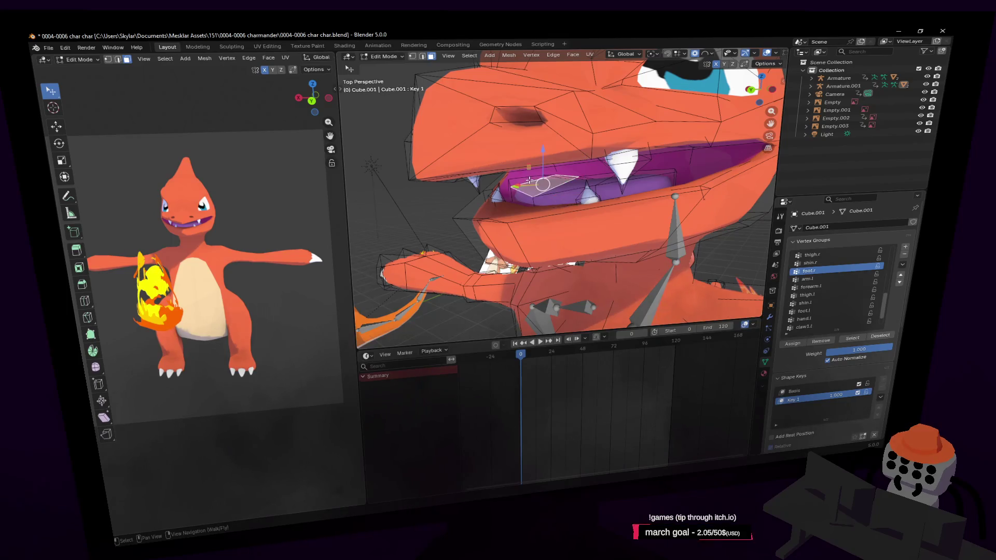
pyautogui.press('l')
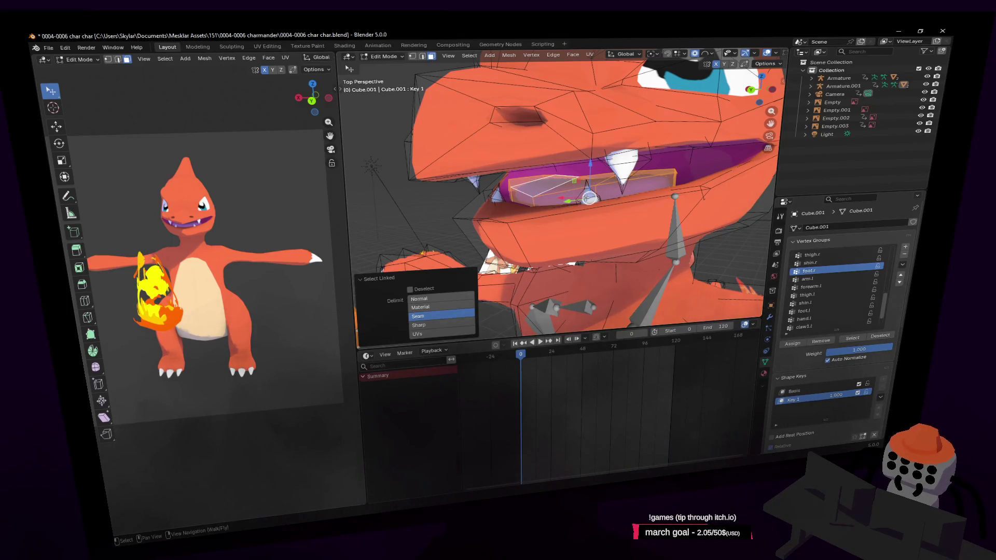
pyautogui.press('l')
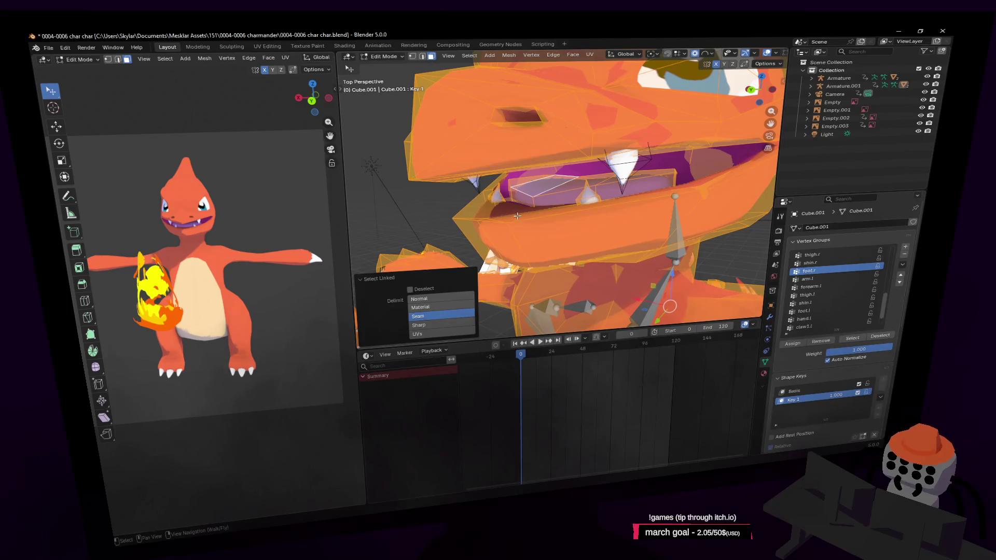
pyautogui.hotkey('ctrl', 'z')
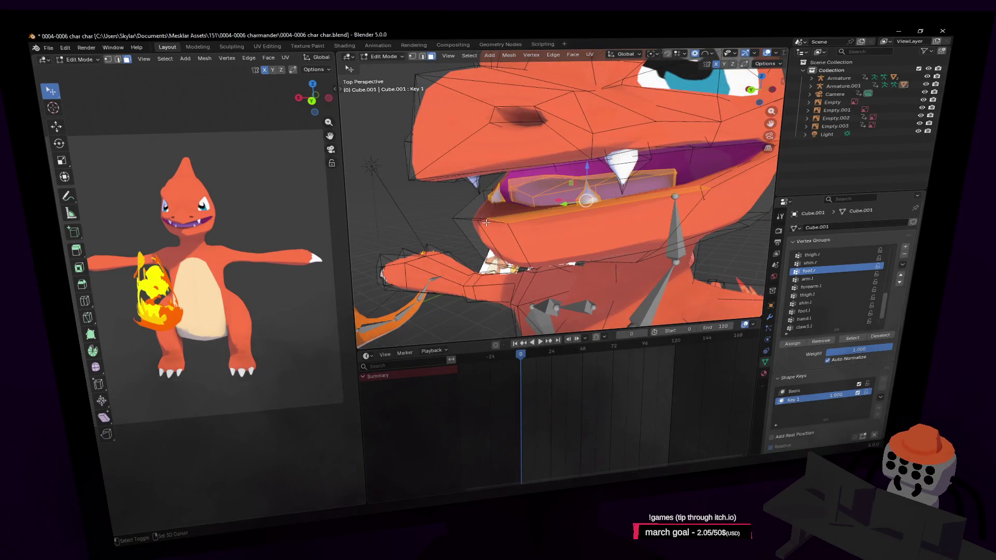
# - Inspect the jaw from below and begin moving the jaw piece along Z
pyautogui.hotkey('shift', '`')
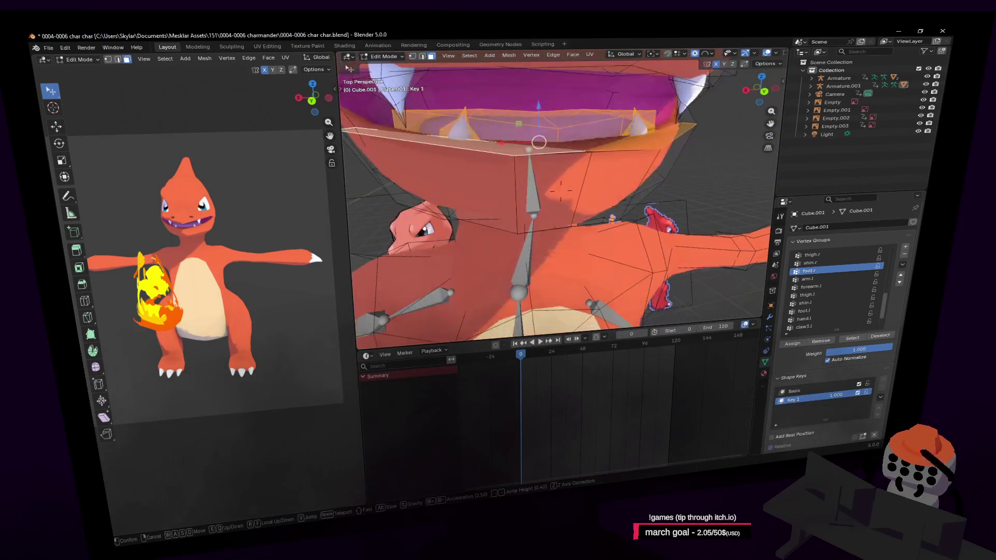
pyautogui.click(552, 155)
pyautogui.hotkey('shift', '`')
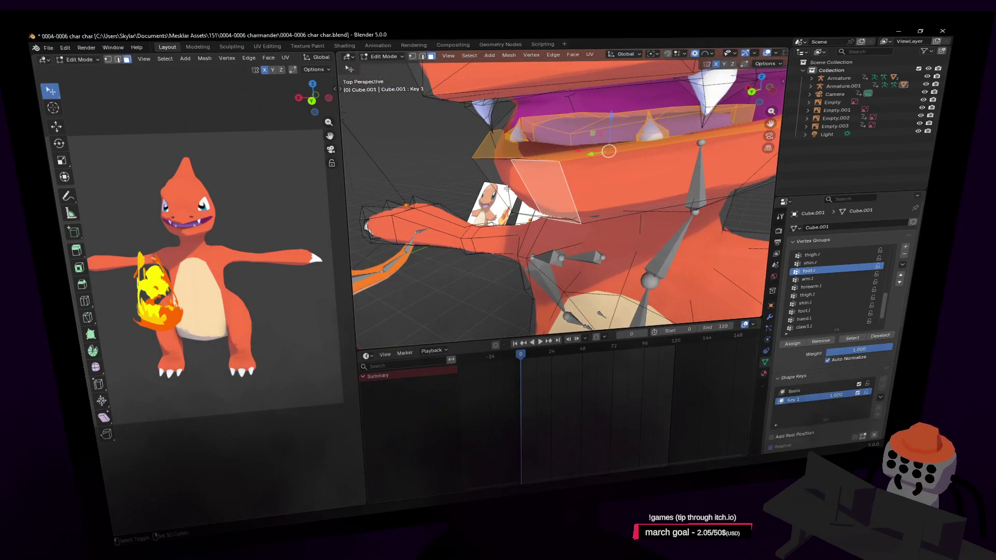
pyautogui.press('s')
pyautogui.click(554, 157)
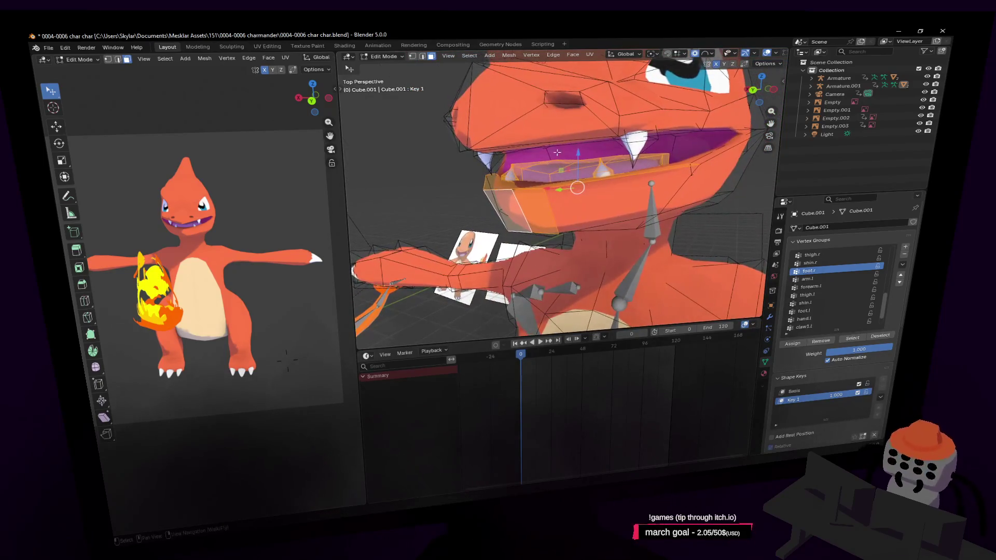
pyautogui.press('g')
pyautogui.press('z')
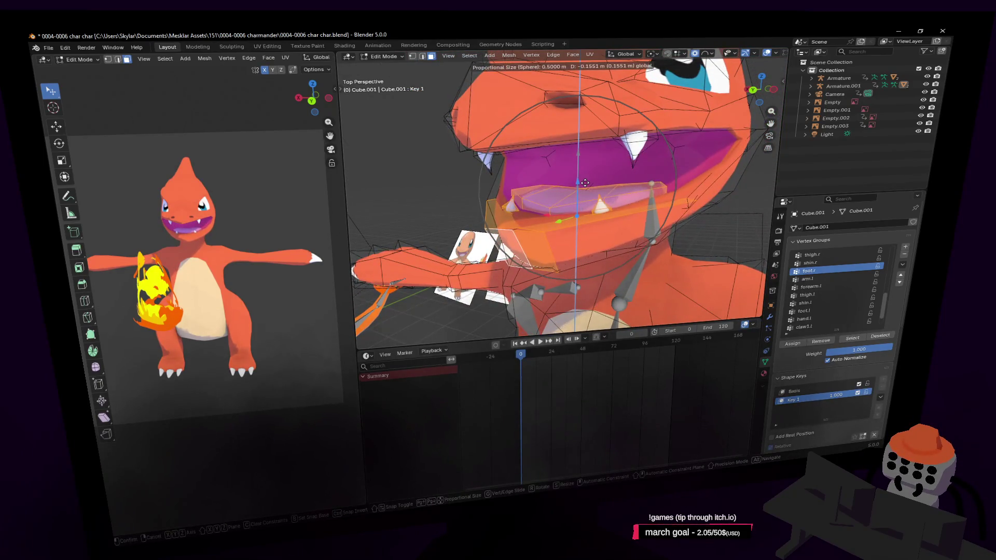
# - Lower the jaw along Z and tilt it open about the X axis in alternating passes
pyautogui.click(584, 191)
pyautogui.moveTo(585, 191); pyautogui.dragTo(547, 230, button='middle')
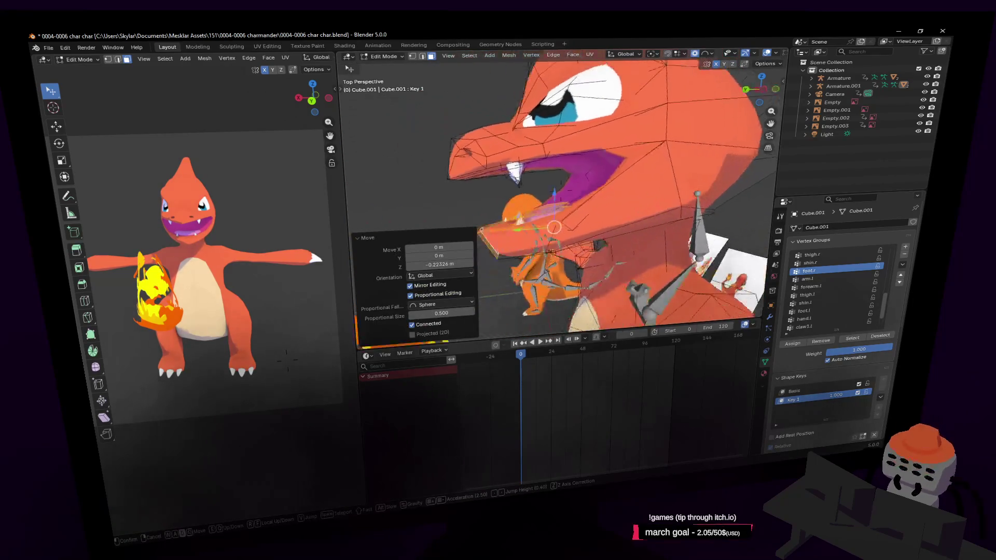
pyautogui.click(668, 146)
pyautogui.moveTo(669, 147); pyautogui.dragTo(672, 139, button='middle')
pyautogui.press('r')
pyautogui.press('x')
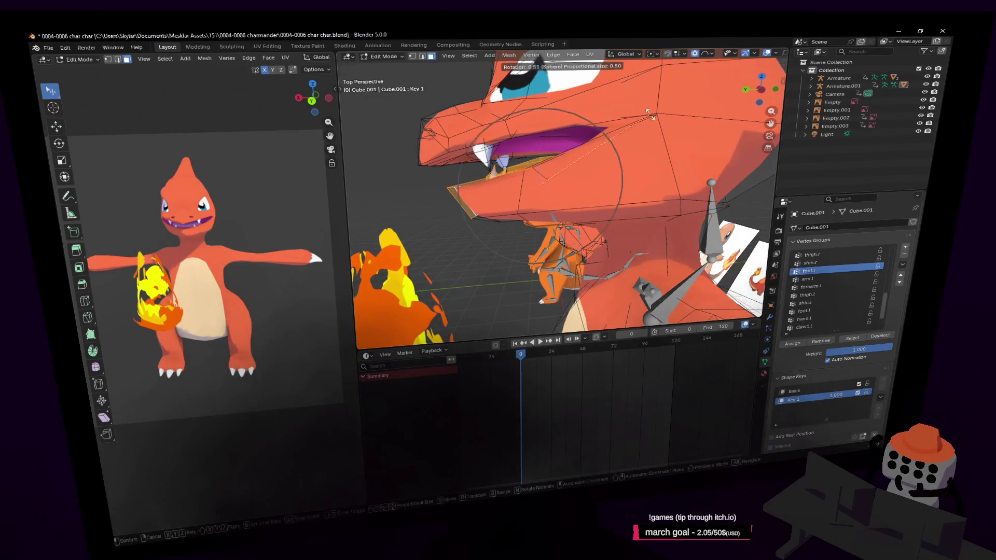
pyautogui.click(595, 116)
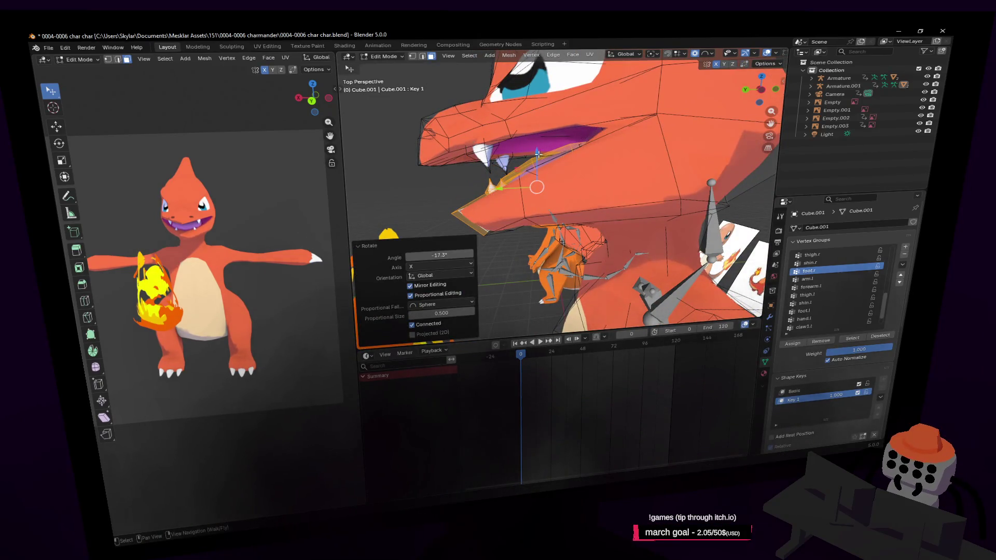
pyautogui.press('g')
pyautogui.press('z')
pyautogui.click(552, 190)
pyautogui.press('r')
pyautogui.press('x')
pyautogui.click(579, 140)
pyautogui.scroll(3, 544, 179)
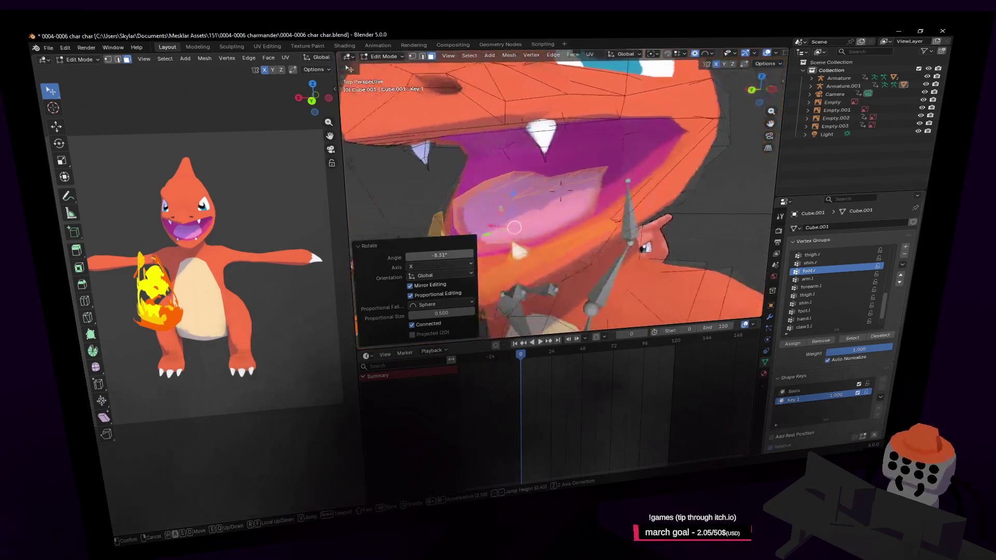
# - Raise and rotate a face inside the mouth, checking it by flying the view through
pyautogui.moveTo(560, 195)
pyautogui.mouseDown(button='middle')
pyautogui.moveTo(576, 187)
pyautogui.moveTo(550, 140)
pyautogui.mouseUp(button='middle')
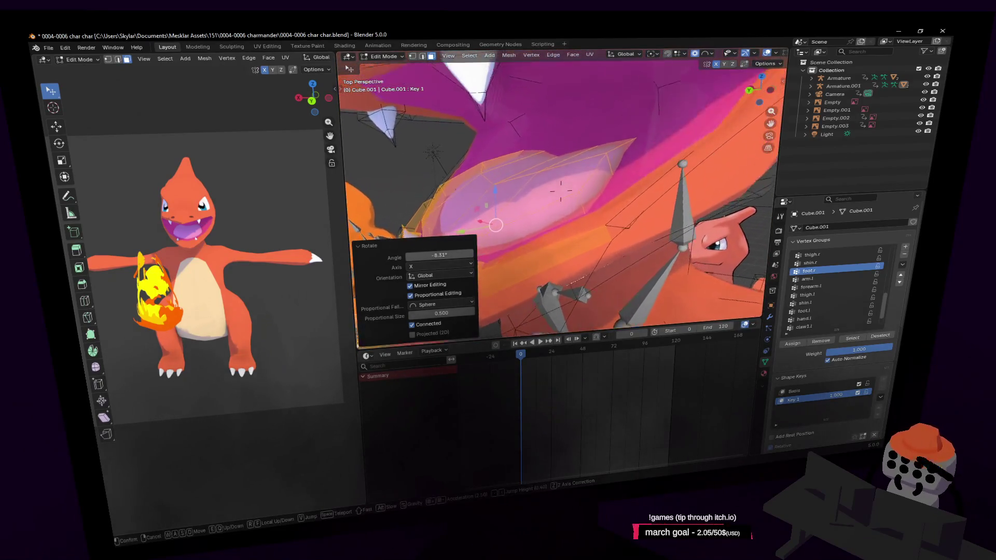
pyautogui.click(550, 138)
pyautogui.moveTo(549, 120); pyautogui.dragTo(549, 113)
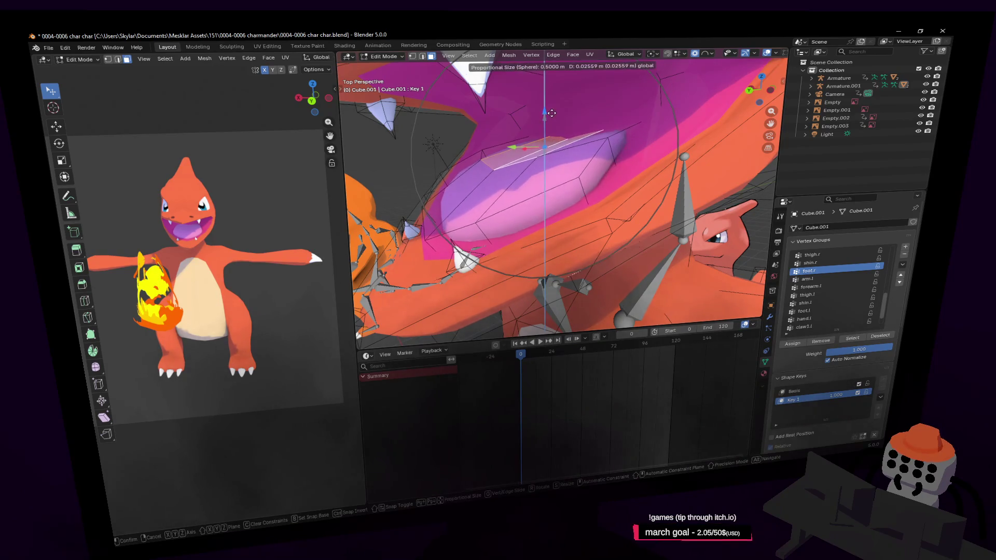
pyautogui.moveTo(550, 113); pyautogui.dragTo(596, 136, button='middle')
pyautogui.hotkey('shift', '`')
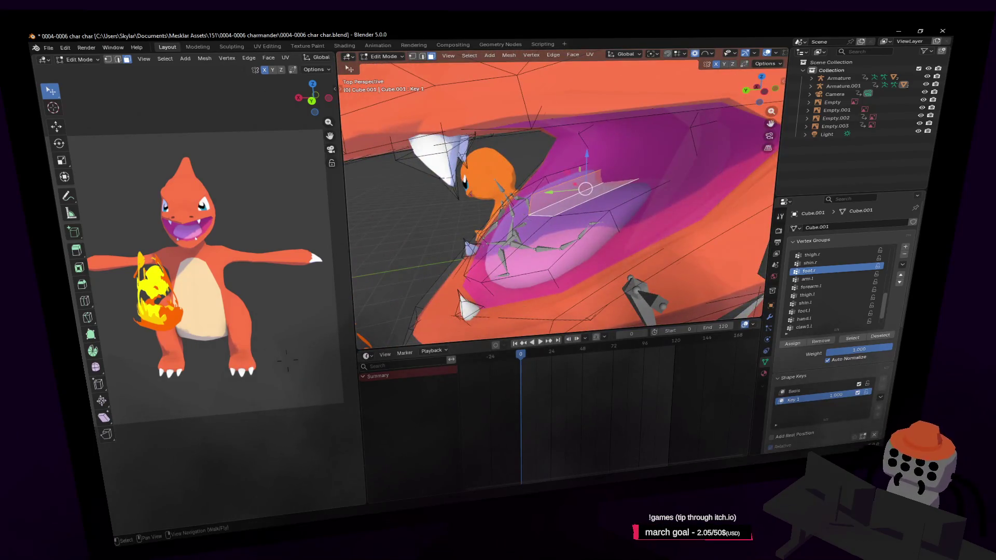
pyautogui.press('Escape')
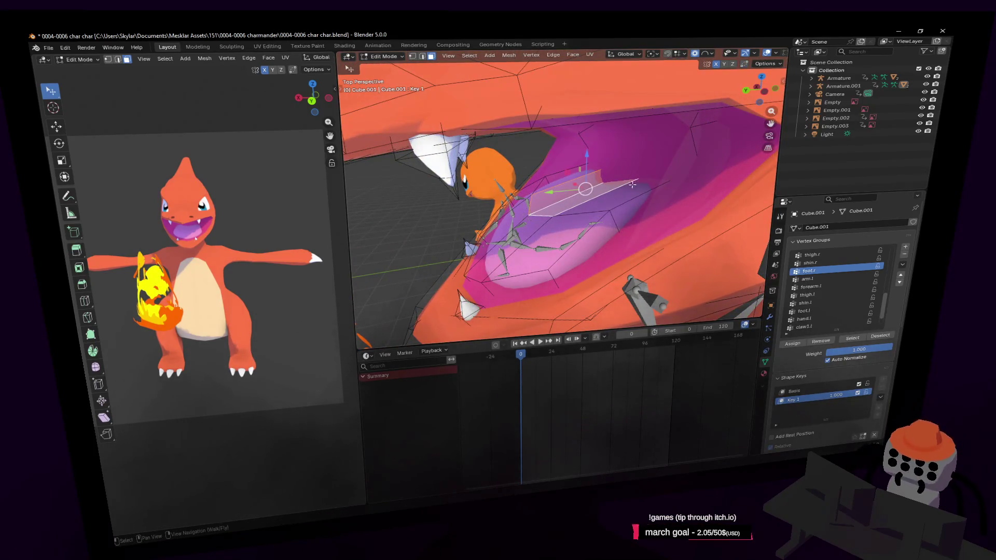
pyautogui.press('r')
pyautogui.press('x')
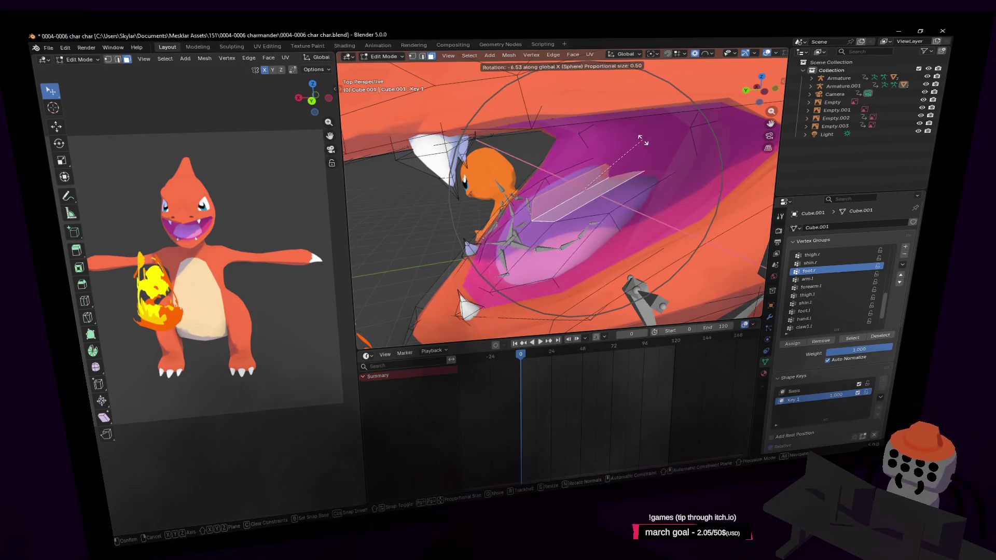
pyautogui.click(651, 143)
pyautogui.press('g')
pyautogui.click(605, 148)
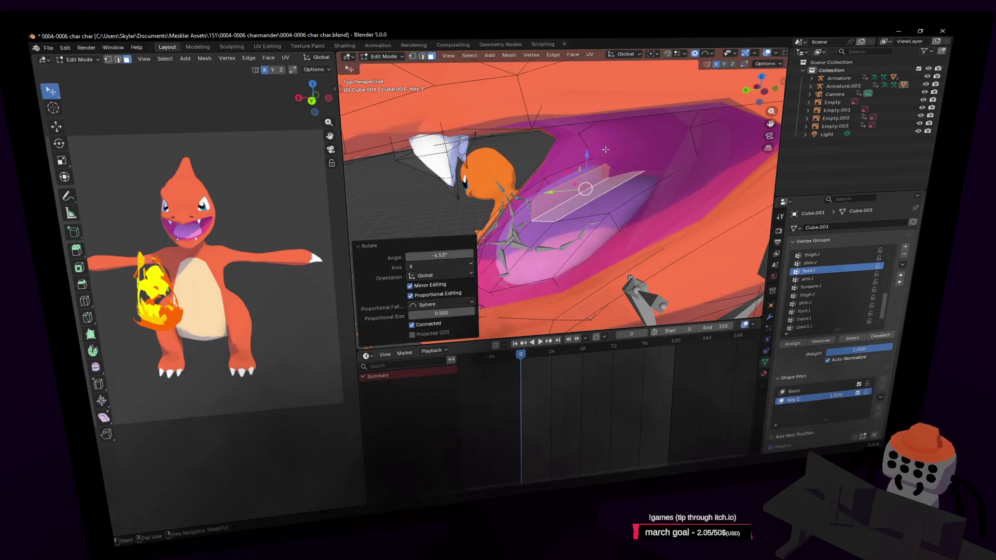
# - Shift the mouth face along Y, rotate it slightly on X, then inspect the head from below
pyautogui.press('g')
pyautogui.press('y')
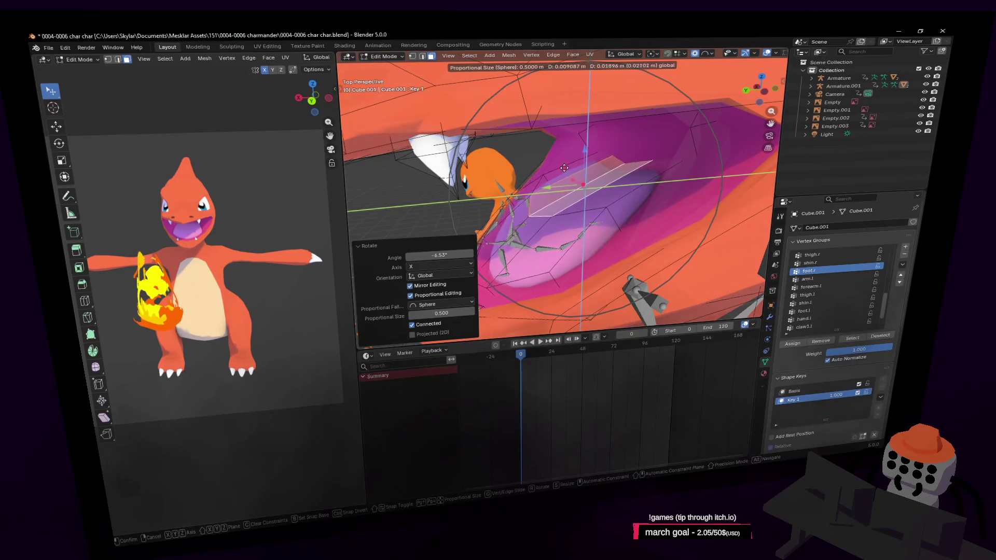
pyautogui.click(567, 166)
pyautogui.press('r')
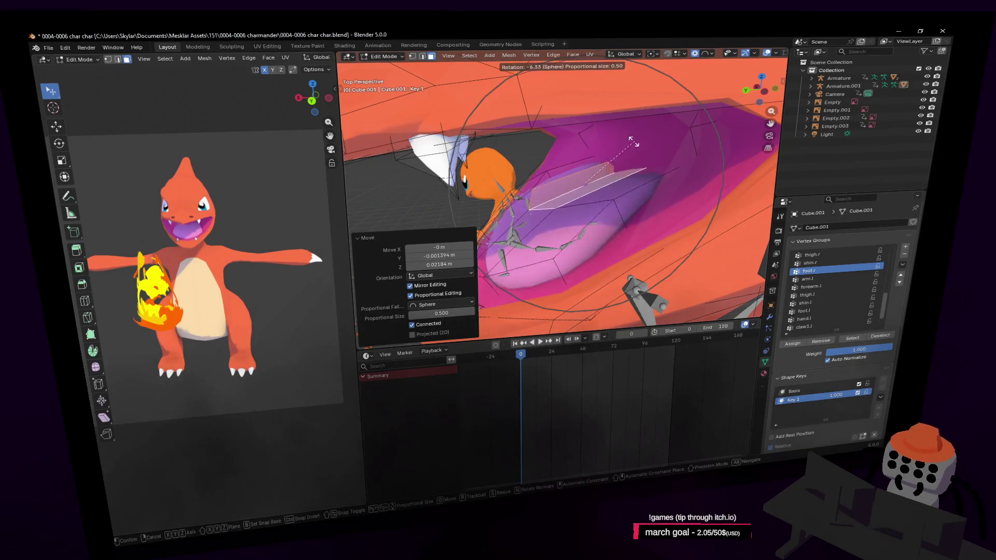
pyautogui.press('x')
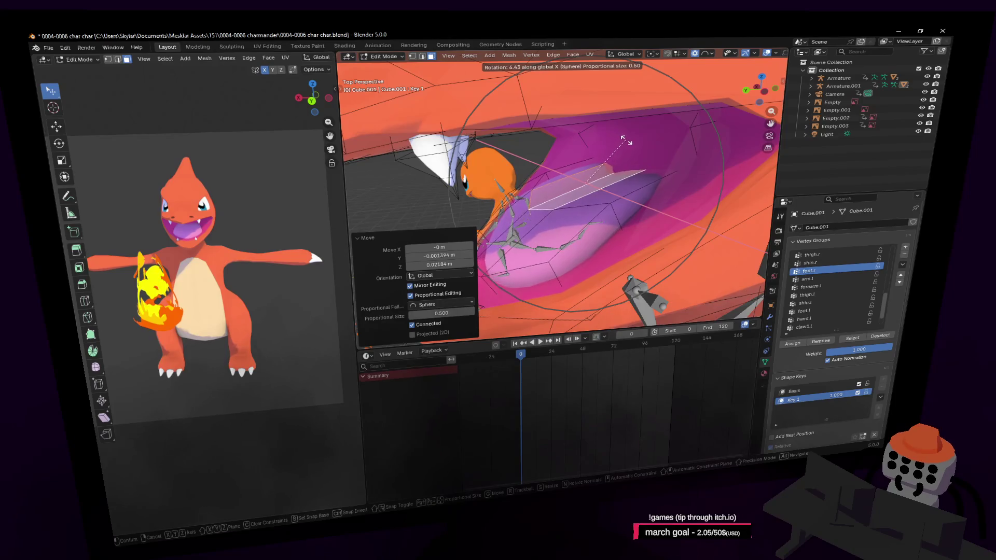
pyautogui.click(617, 141)
pyautogui.scroll(-3, 617, 141)
pyautogui.scroll(-2, 617, 142)
pyautogui.moveTo(560, 195); pyautogui.dragTo(576, 171, button='middle')
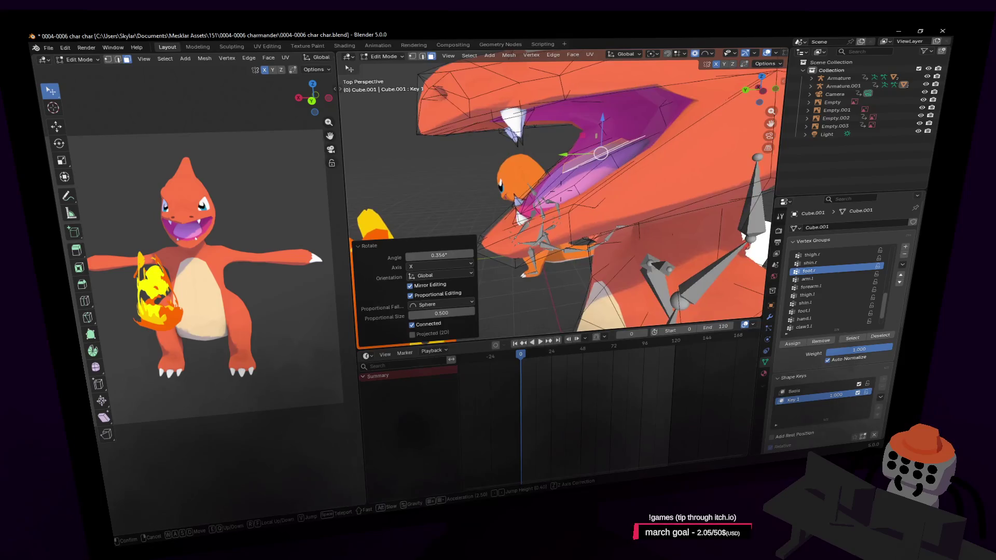
pyautogui.click(613, 163)
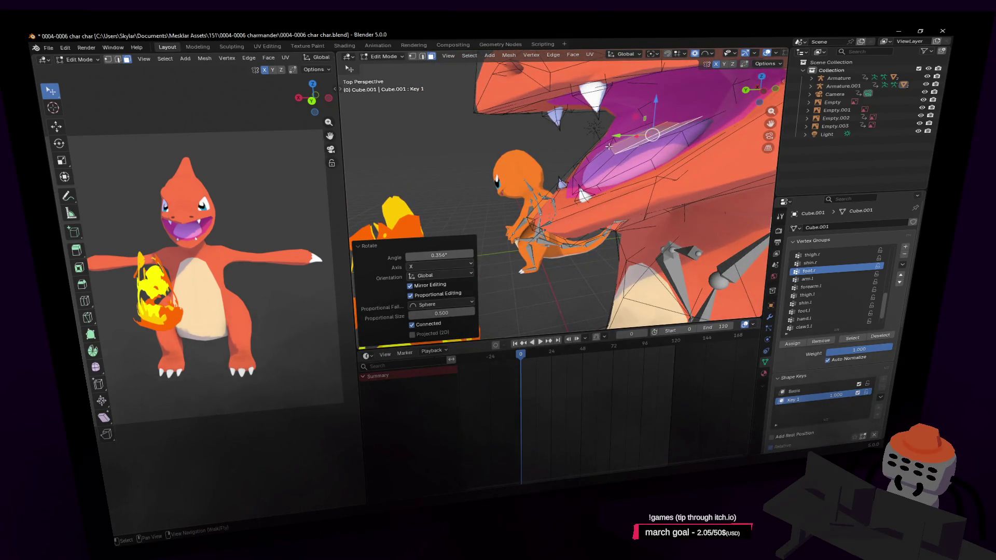
pyautogui.hotkey('shift', '`')
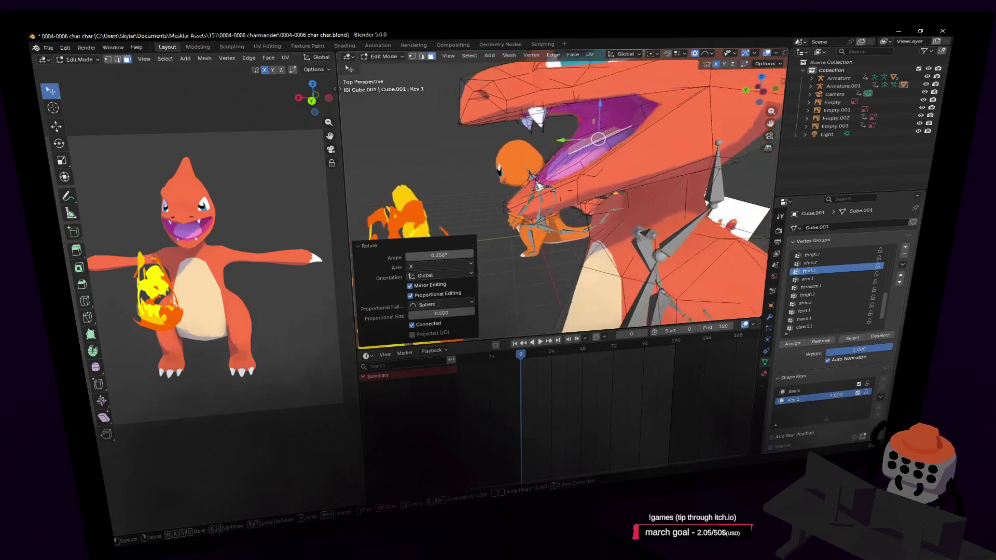
pyautogui.press('q')
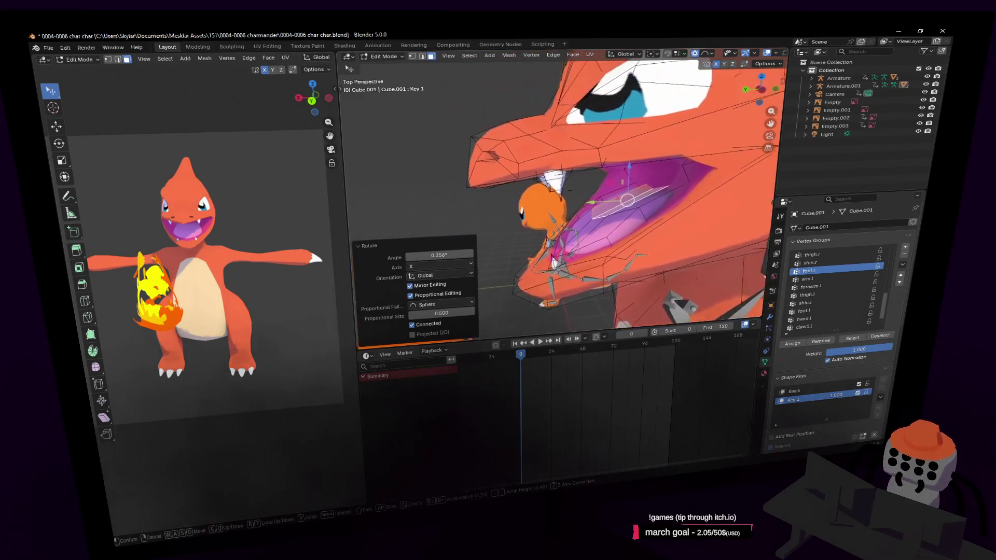
pyautogui.press('q')
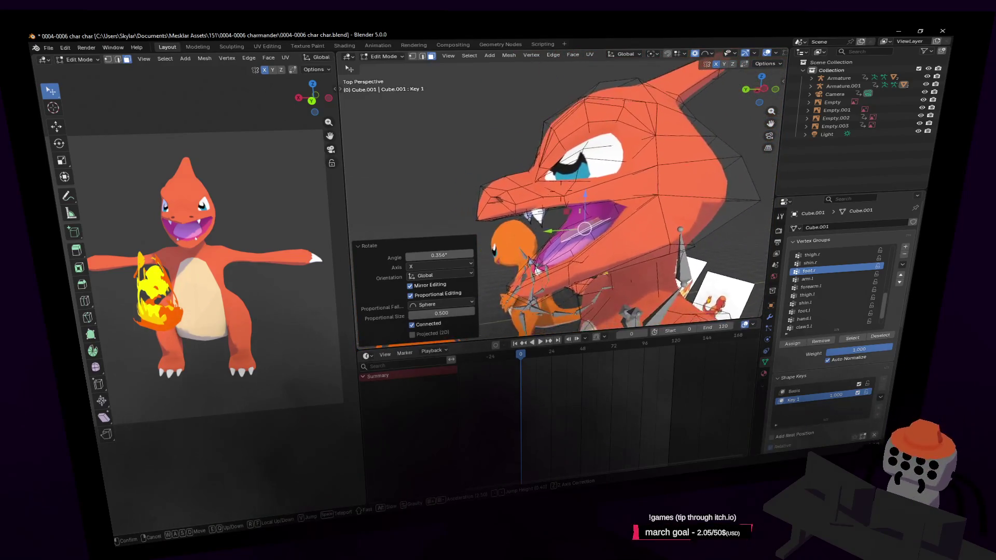
pyautogui.click(642, 150)
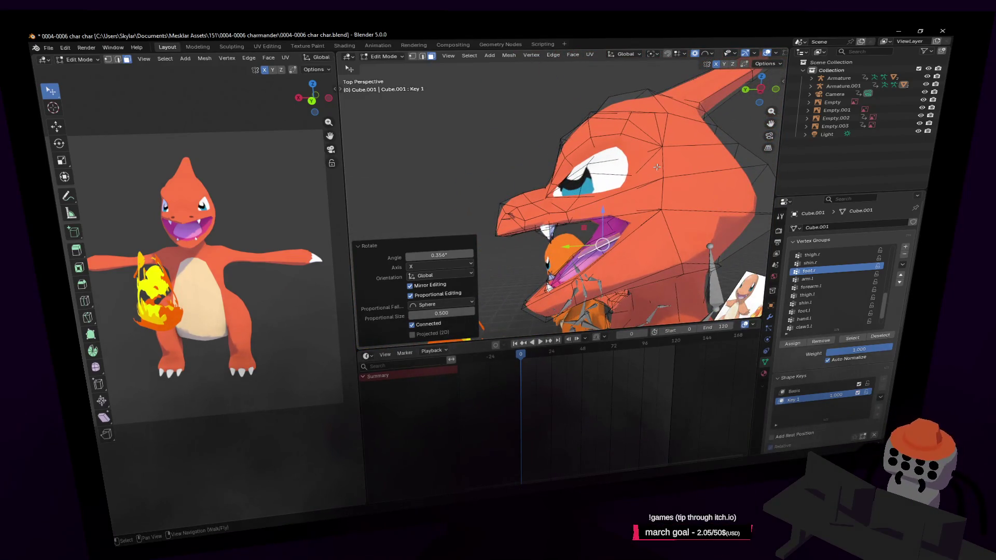
pyautogui.hotkey('shift', '`')
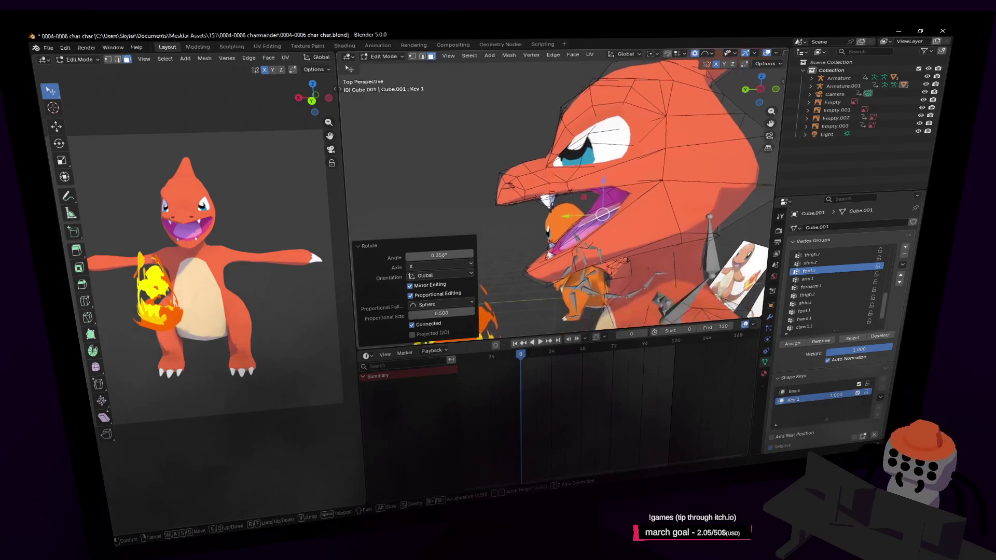
# - Undo the last two mouth edits, select the whole mesh in X-ray and grab the snout-tip vertices
pyautogui.hotkey('ctrl', 'z')
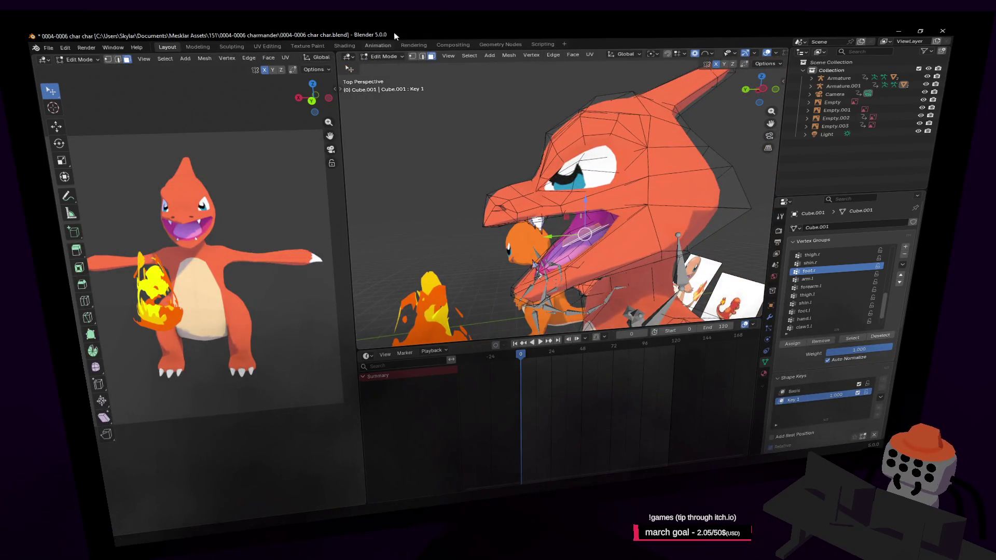
pyautogui.hotkey('ctrl', 'z')
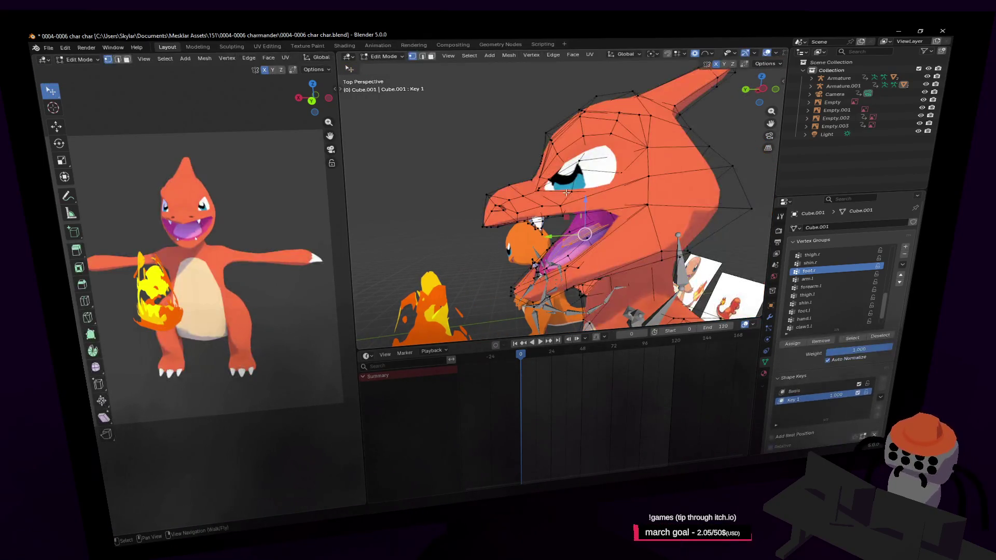
pyautogui.press('a')
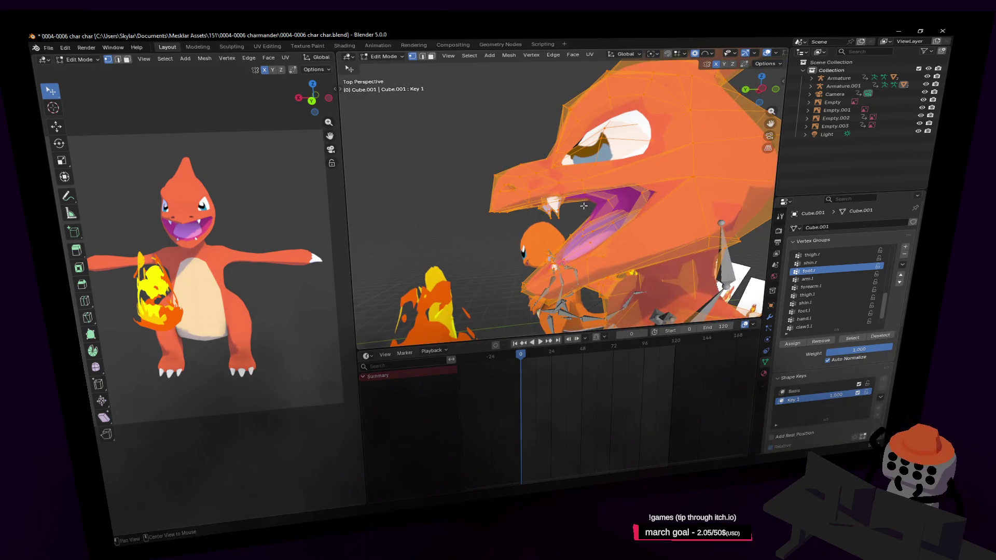
pyautogui.hotkey('alt', 'z')
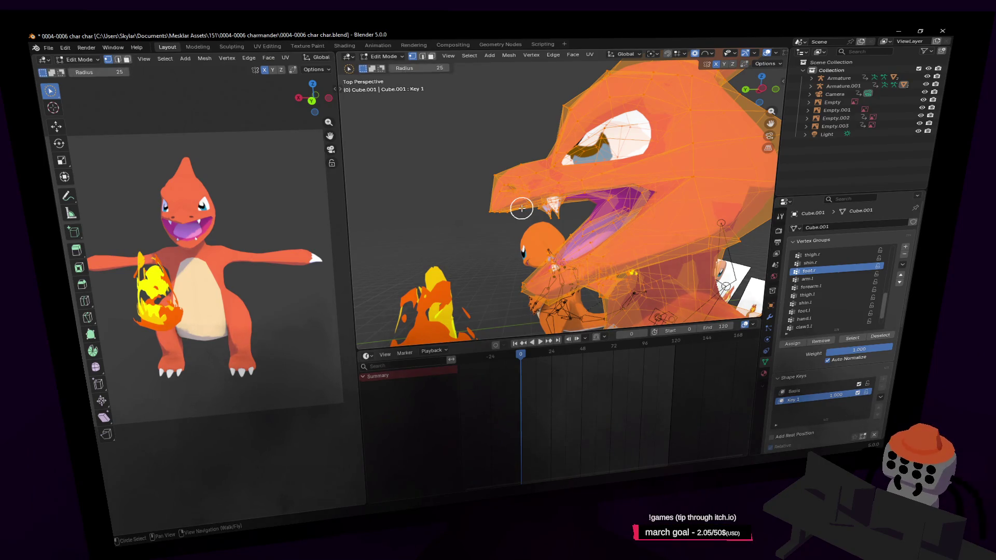
pyautogui.moveTo(570, 213); pyautogui.dragTo(537, 220)
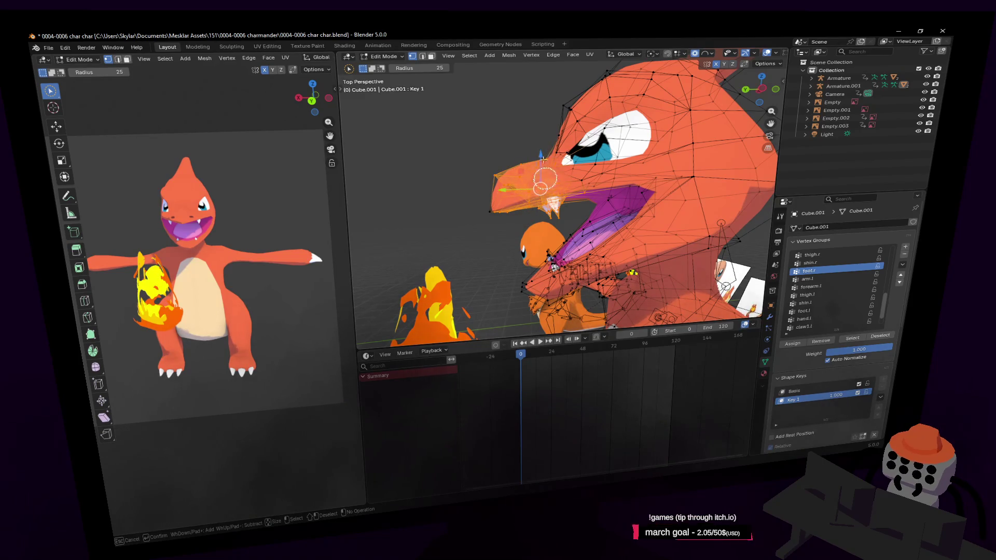
# - Tilt the snout on X and lift it with proportional falloff, then return to Object Mode
pyautogui.moveTo(565, 109); pyautogui.dragTo(634, 102, button='middle')
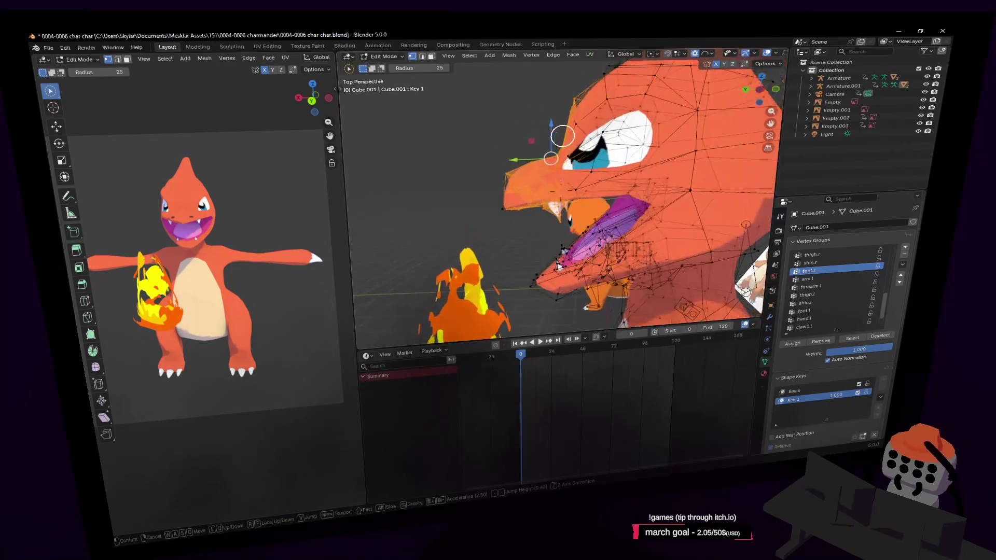
pyautogui.press('r')
pyautogui.press('x')
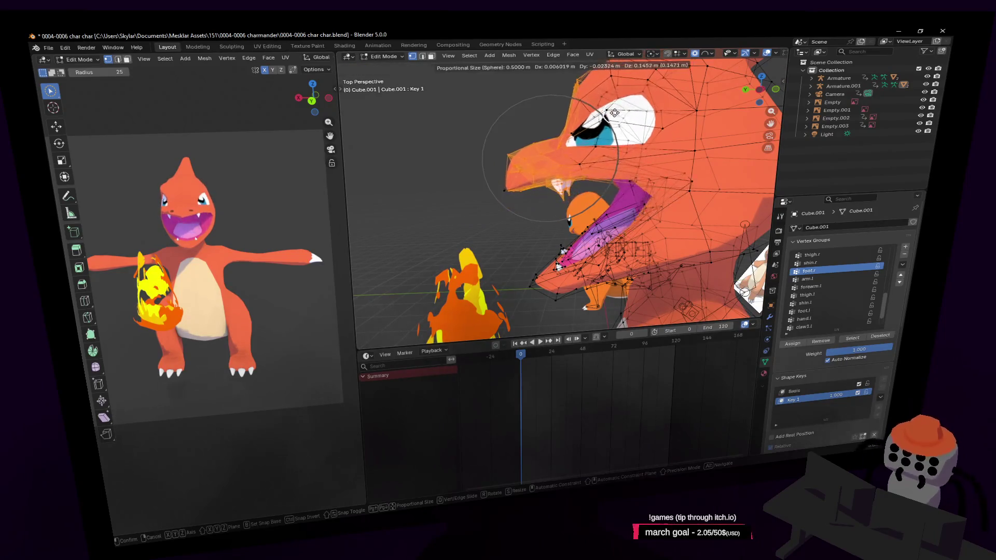
pyautogui.click(545, 89)
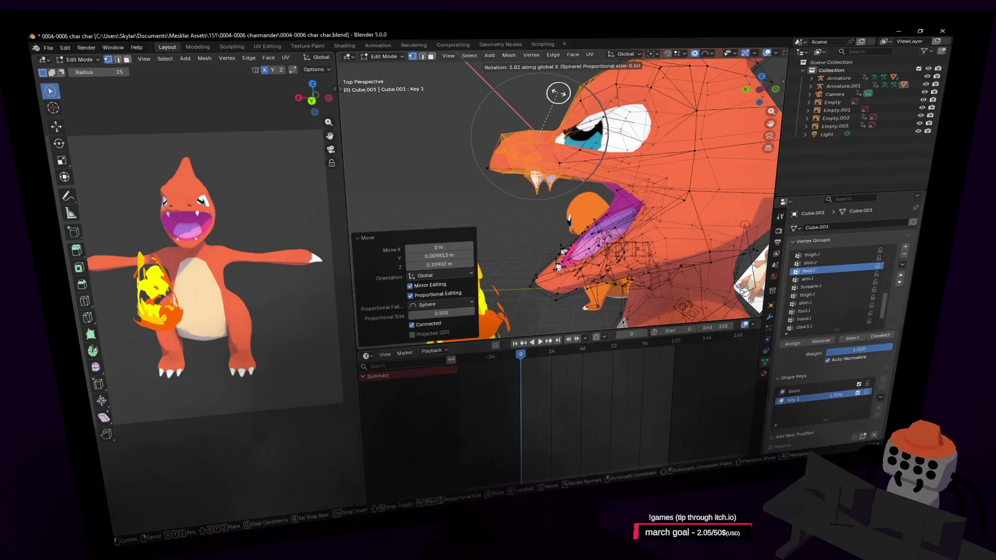
pyautogui.scroll(3, 561, 155)
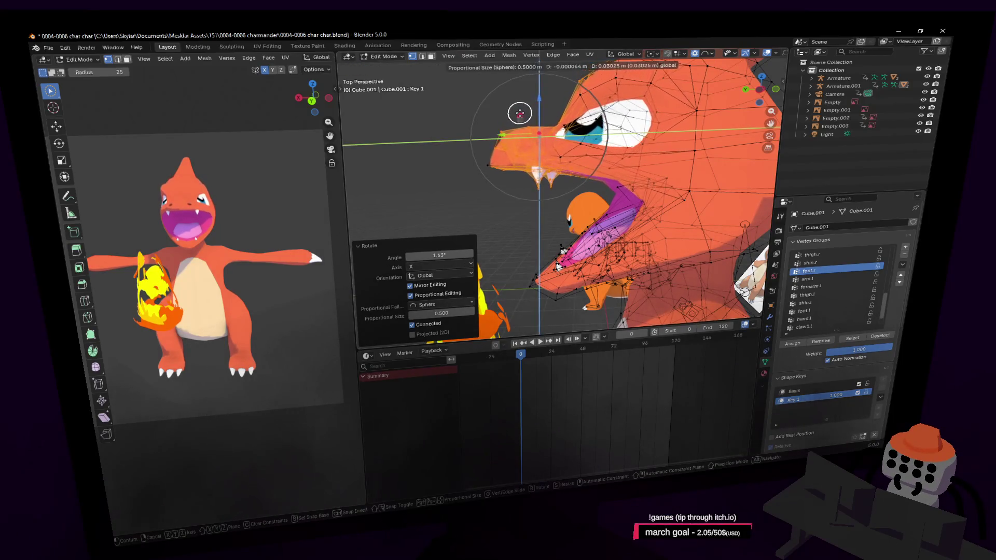
pyautogui.press('g')
pyautogui.click(579, 137)
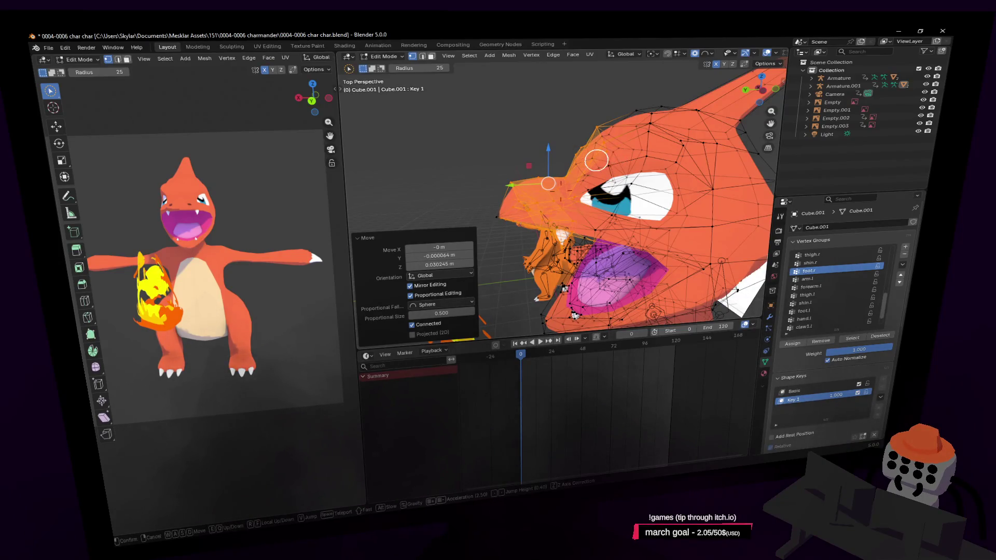
pyautogui.press('Tab')
pyautogui.hotkey('shift', '`')
pyautogui.press('w')
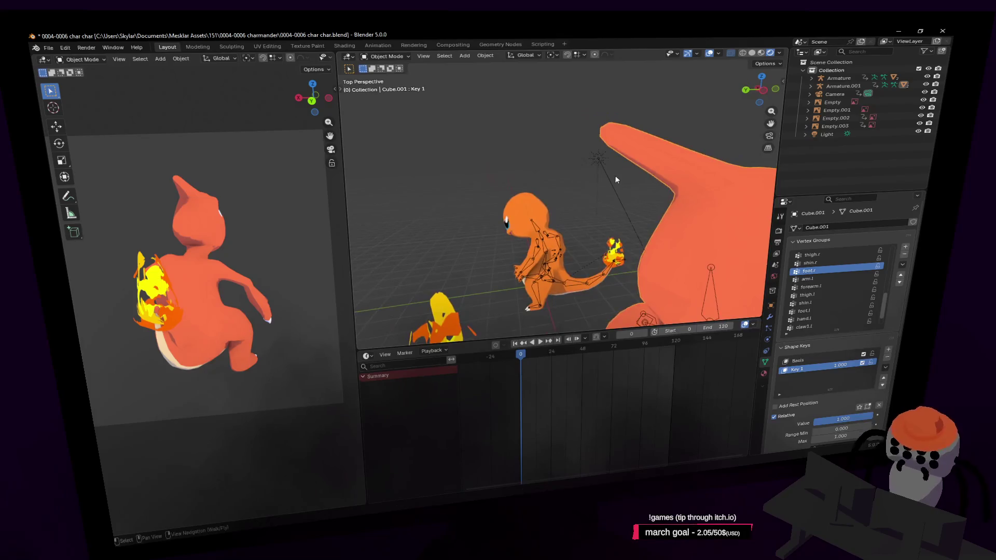
# - Nudge the selected mouth vertices once more in Edit Mode and leave mesh editing
pyautogui.click(561, 191)
pyautogui.press('Tab')
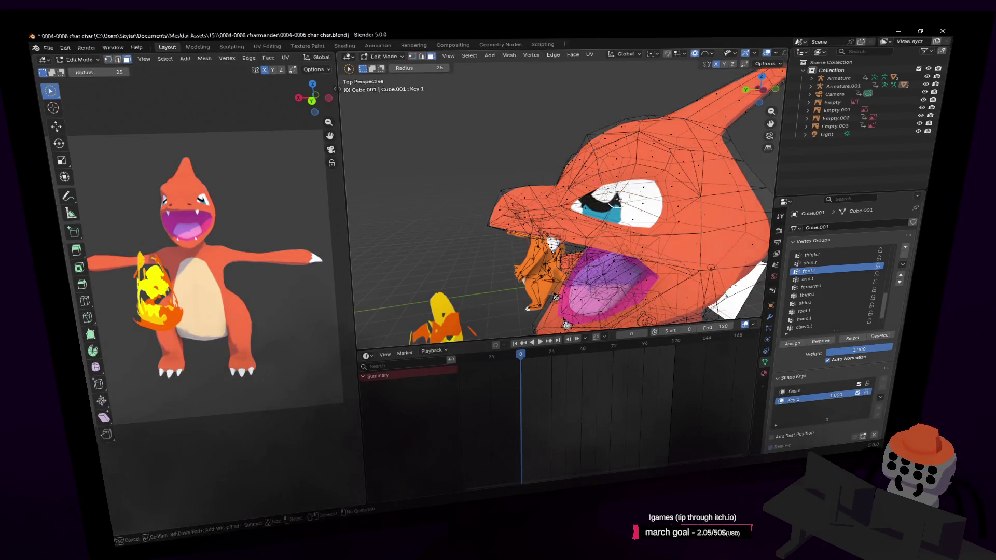
pyautogui.moveTo(614, 205); pyautogui.dragTo(636, 193, button='middle')
pyautogui.press('g')
pyautogui.click(637, 192)
pyautogui.hotkey('shift', '`')
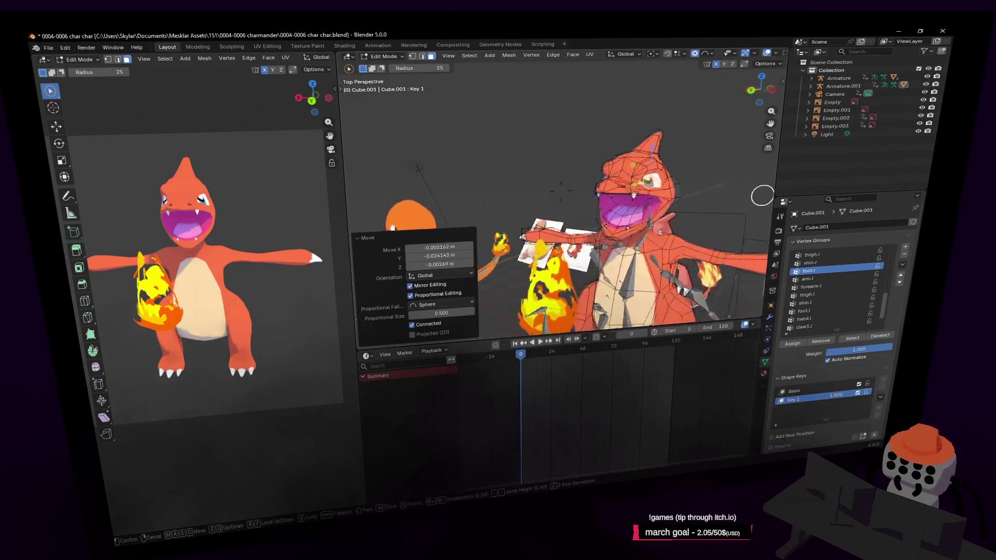
pyautogui.press('Tab')
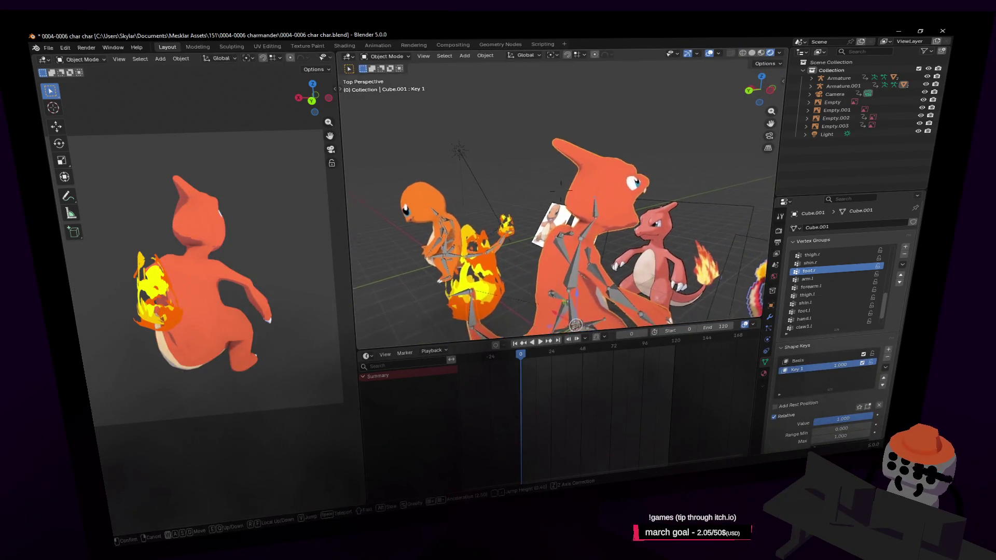
pyautogui.press('w')
pyautogui.press('Return')
# - Drag the Key 1 shape value down to 0.000 so the mouth closes
pyautogui.moveTo(846, 369); pyautogui.dragTo(810, 368)
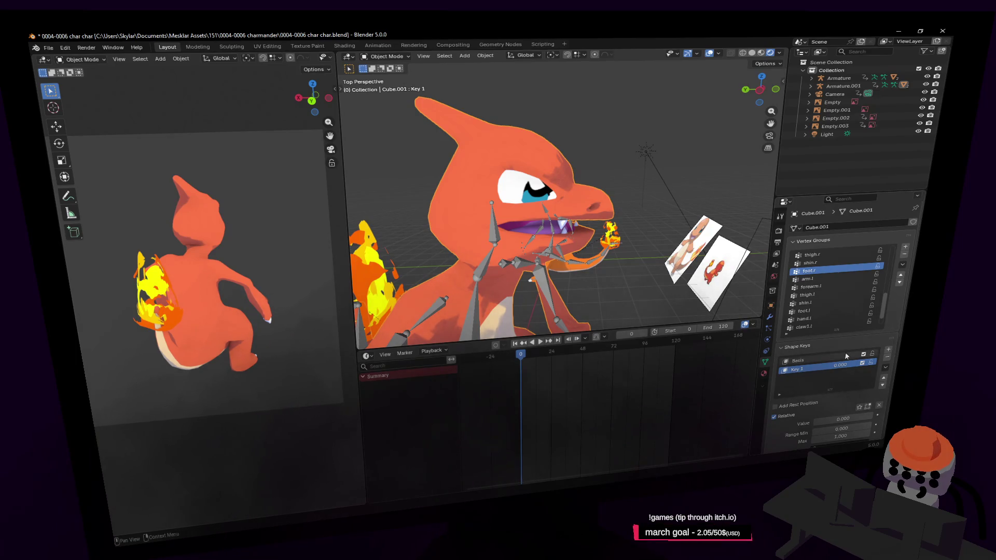
# - Play the animation from a new viewing angle, stop it and set the playhead to frame 40
pyautogui.moveTo(560, 234); pyautogui.dragTo(670, 249, button='middle')
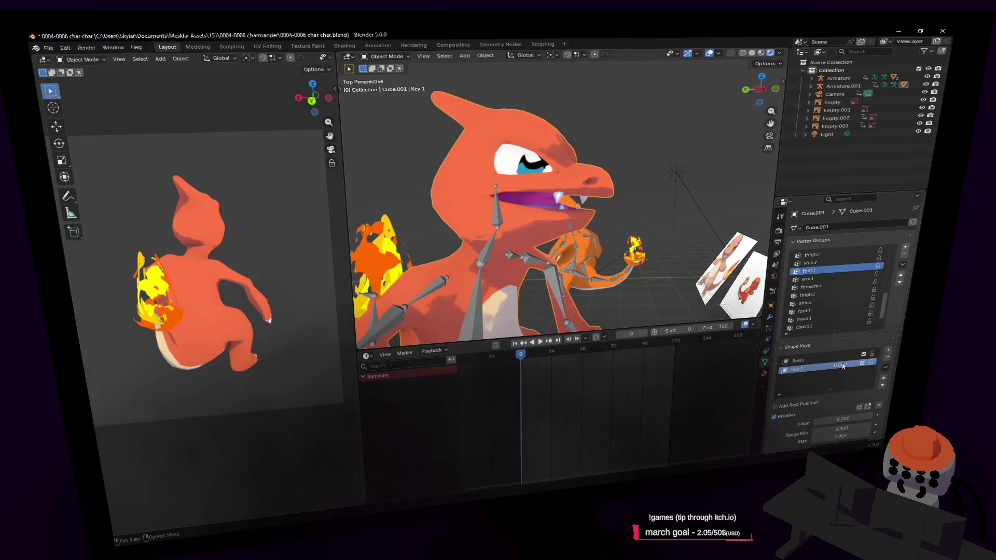
pyautogui.moveTo(542, 178); pyautogui.dragTo(848, 329, button='middle')
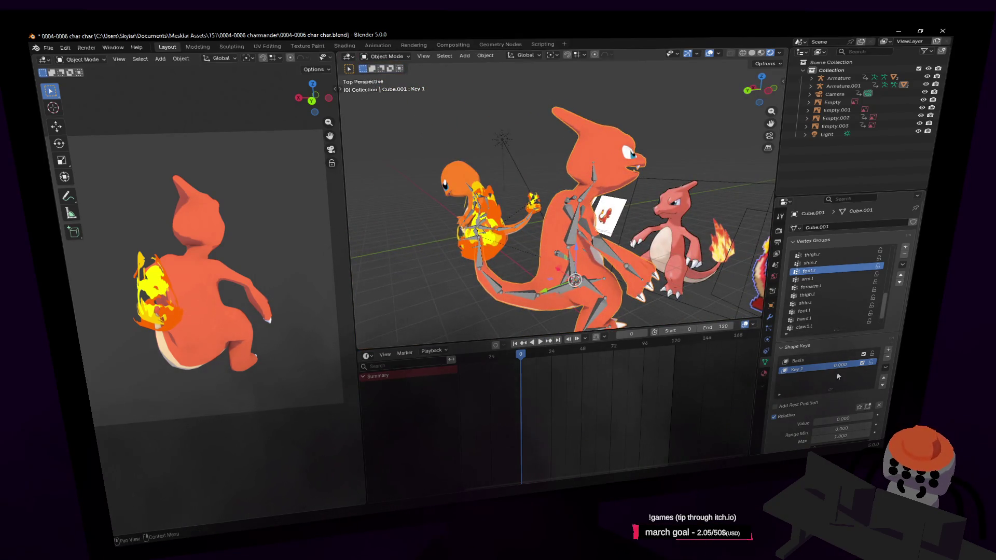
pyautogui.hotkey('shift', '`')
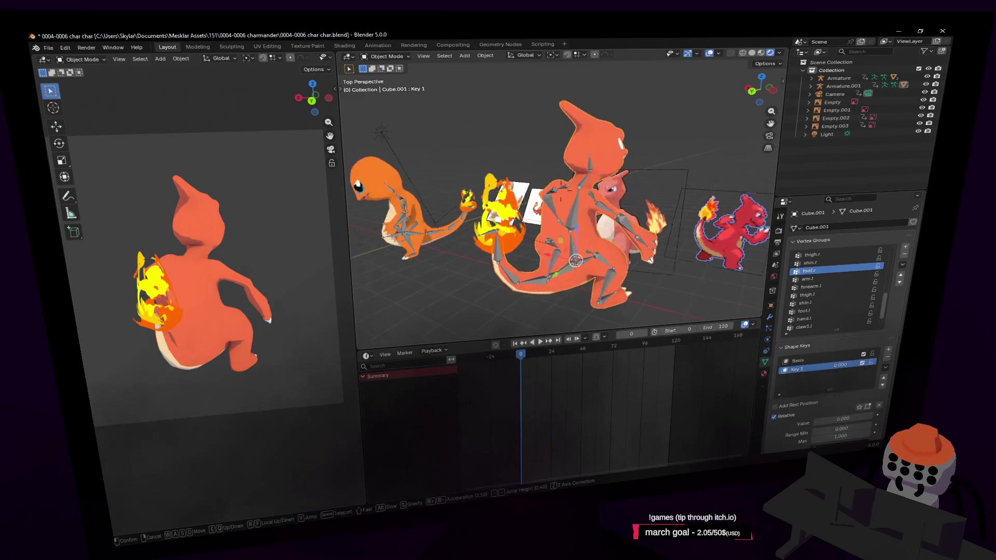
pyautogui.press('space')
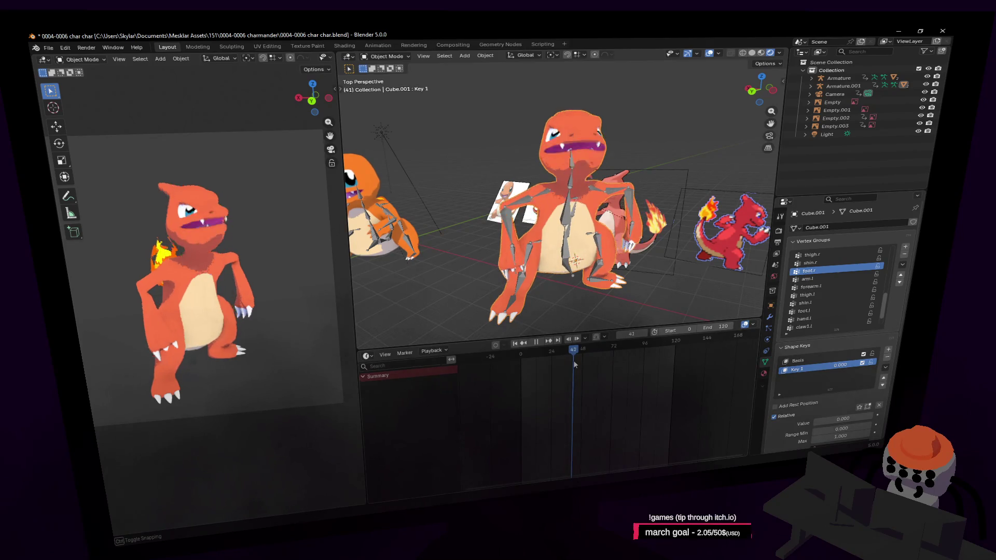
pyautogui.press('Left')
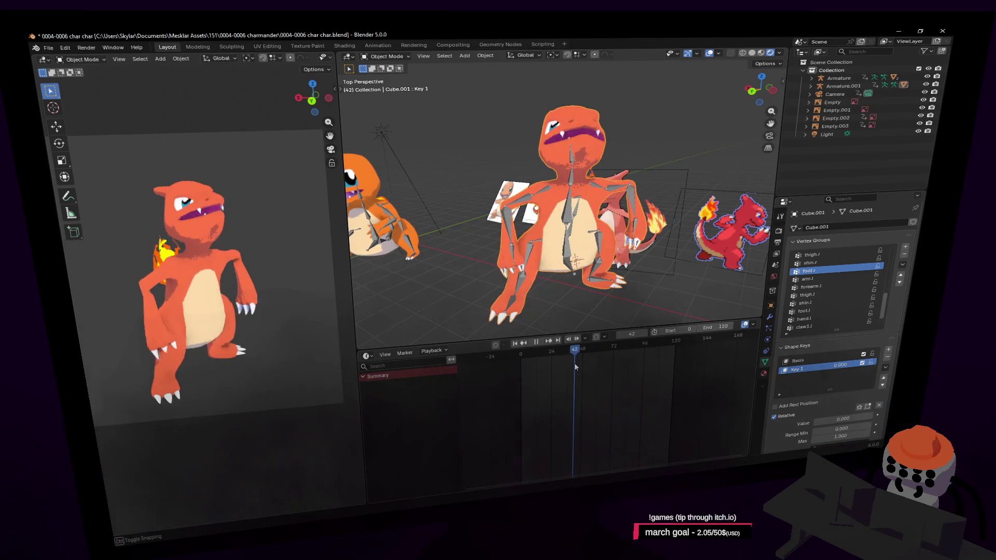
pyautogui.press('space')
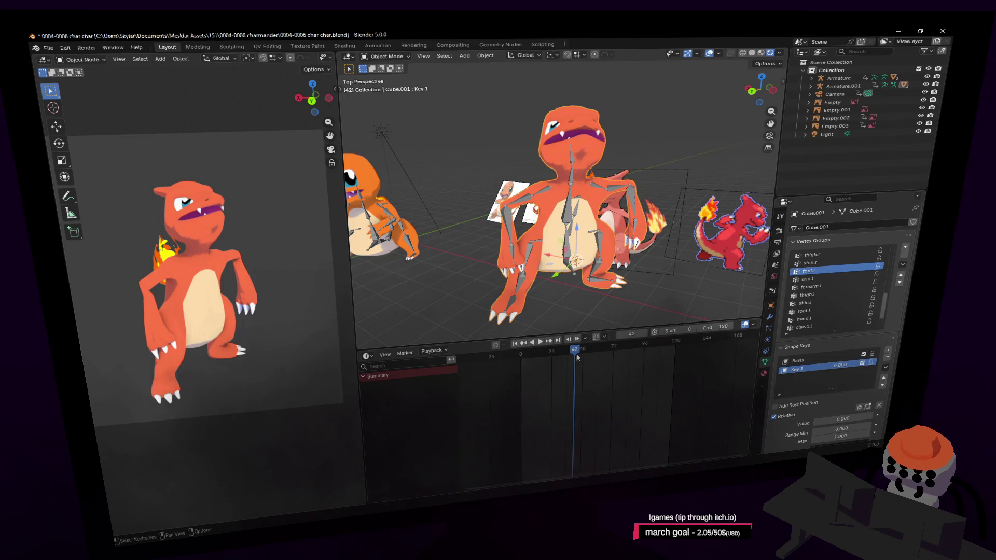
pyautogui.moveTo(577, 358); pyautogui.dragTo(573, 353)
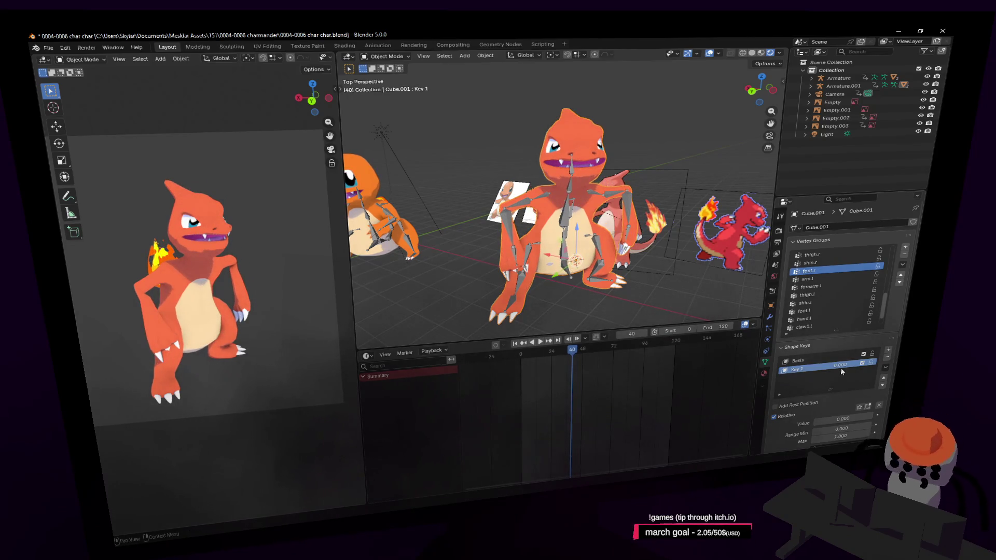
# - Keyframe Key 1 at frame 40, set it to 1.000 at frame 44 and duplicate the keys later in time
pyautogui.press('i')
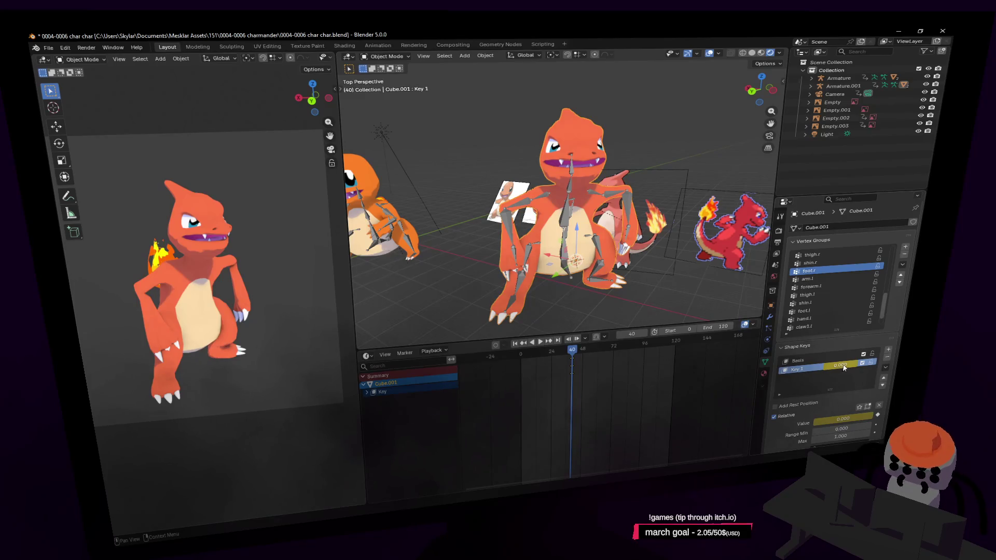
pyautogui.press('space')
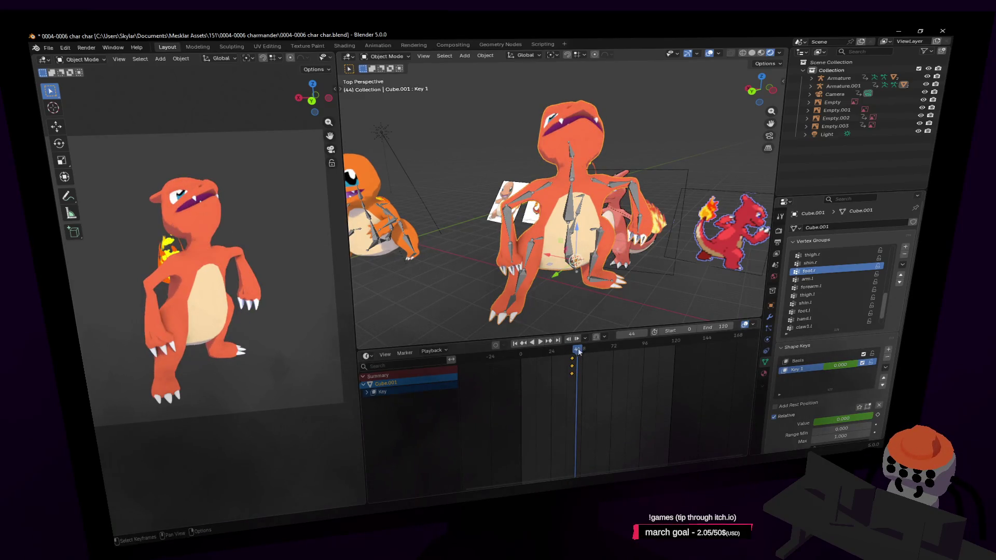
pyautogui.press('space')
pyautogui.press('space')
pyautogui.click(577, 355)
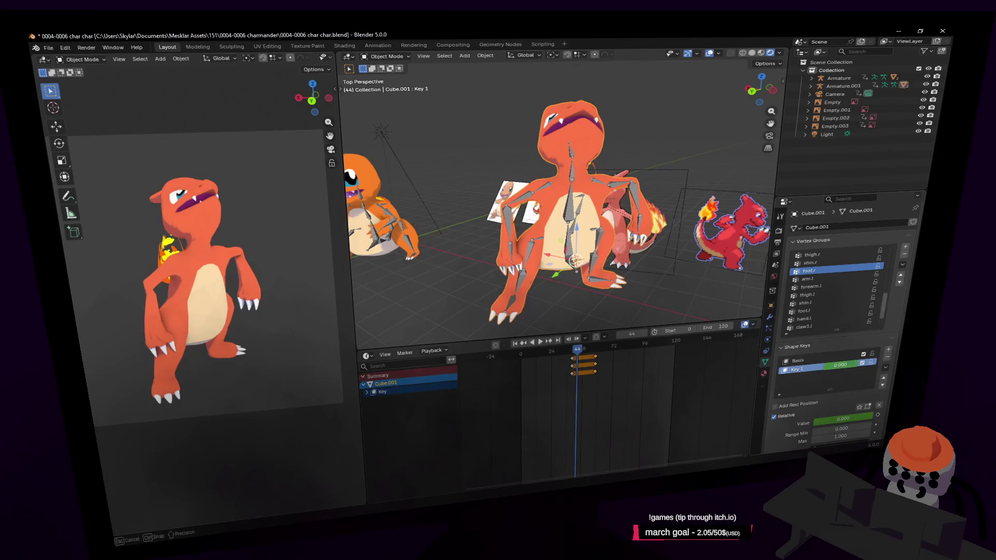
pyautogui.moveTo(825, 366); pyautogui.dragTo(856, 365)
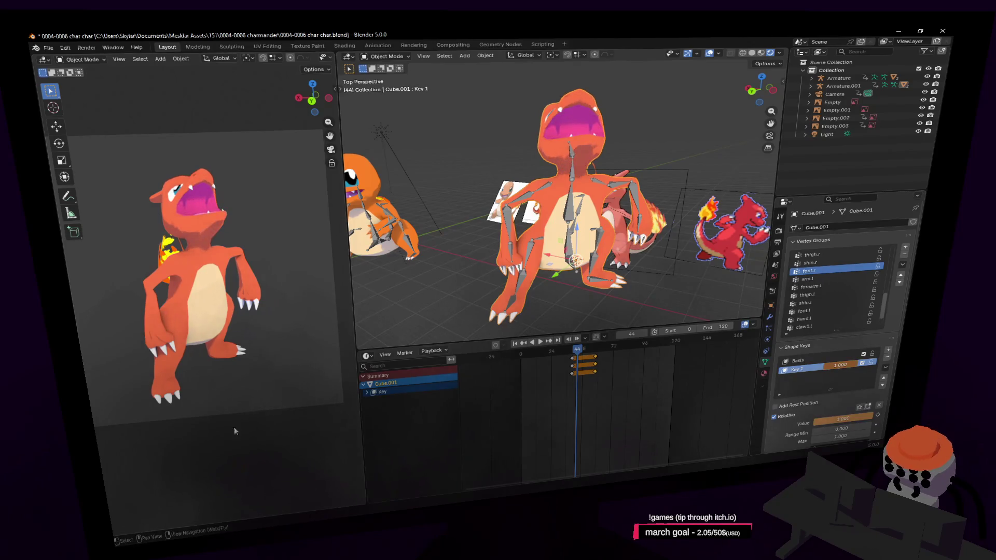
pyautogui.hotkey('shift', 'd')
pyautogui.click(593, 358)
# - Replay the animation from the start to check the mouth, stop at frame 0 and look around
pyautogui.press('space')
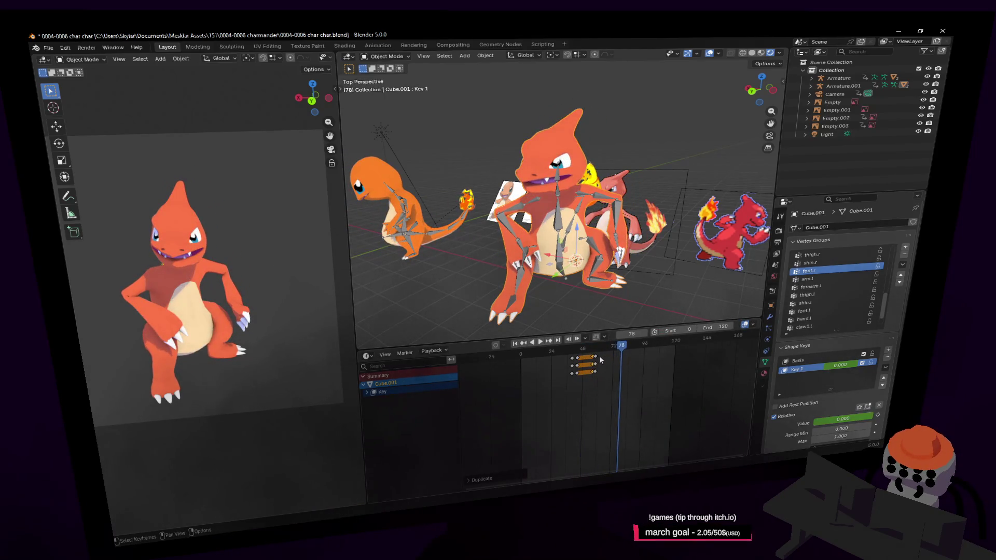
pyautogui.hotkey('shift', 'Left')
pyautogui.press('space')
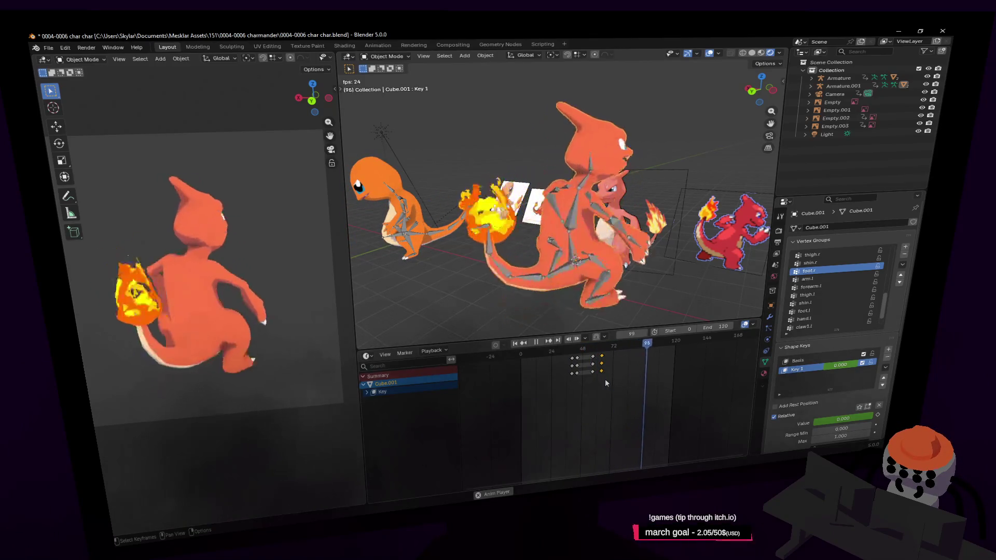
pyautogui.hotkey('shift', 'Left')
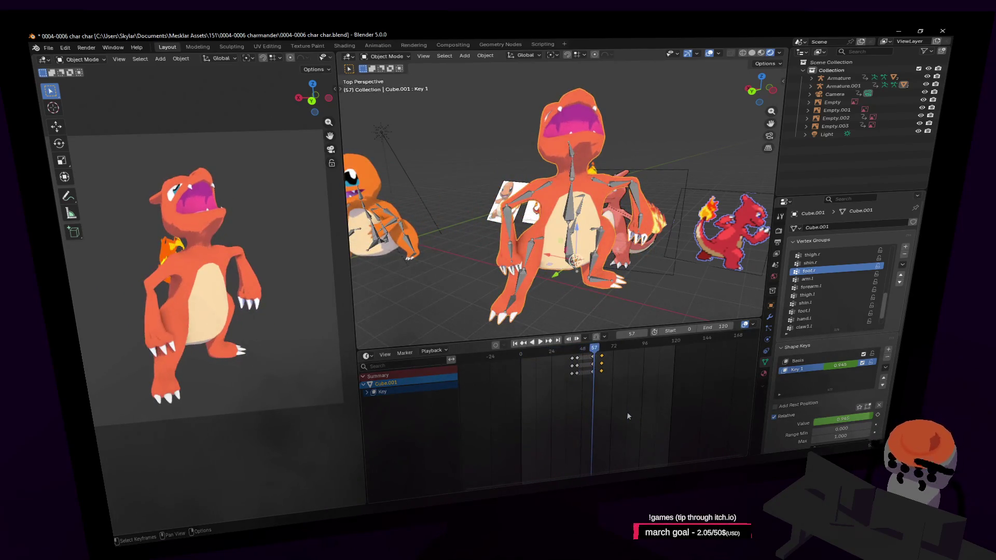
pyautogui.press('Escape')
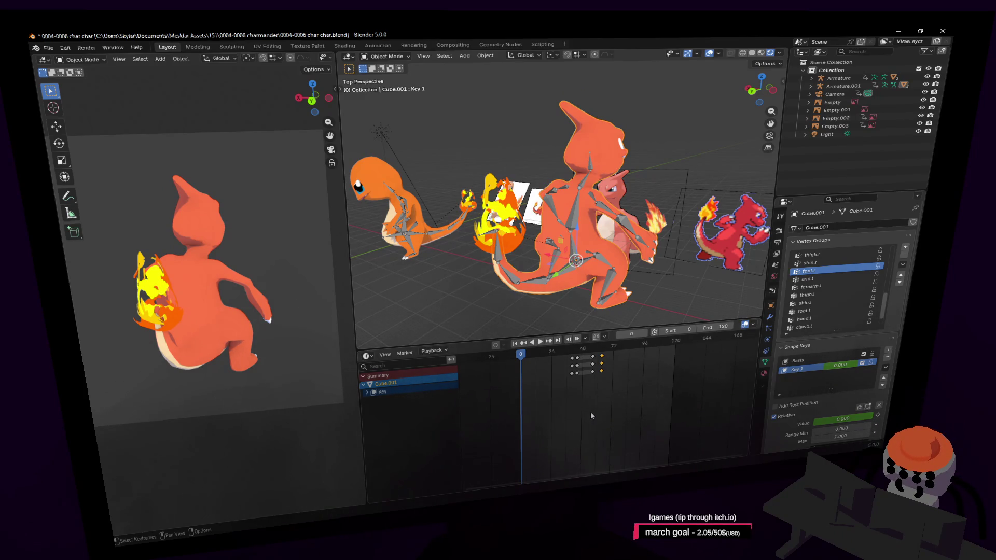
pyautogui.hotkey('shift', '`')
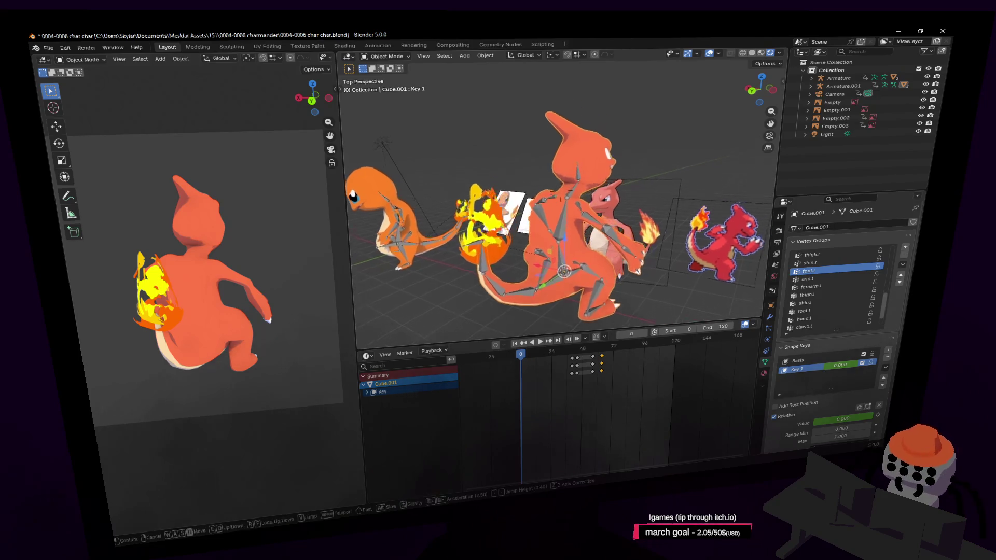
pyautogui.press('a')
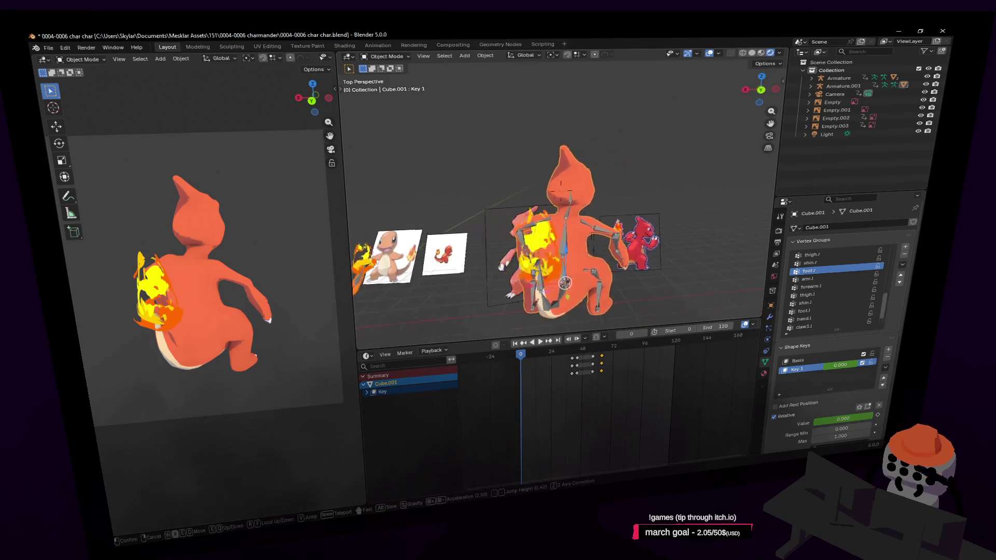
# - Duplicate the flame object and place the copy about 2.47 m straight above the original
pyautogui.click(577, 296)
pyautogui.click(541, 229)
pyautogui.hotkey('shift', '`')
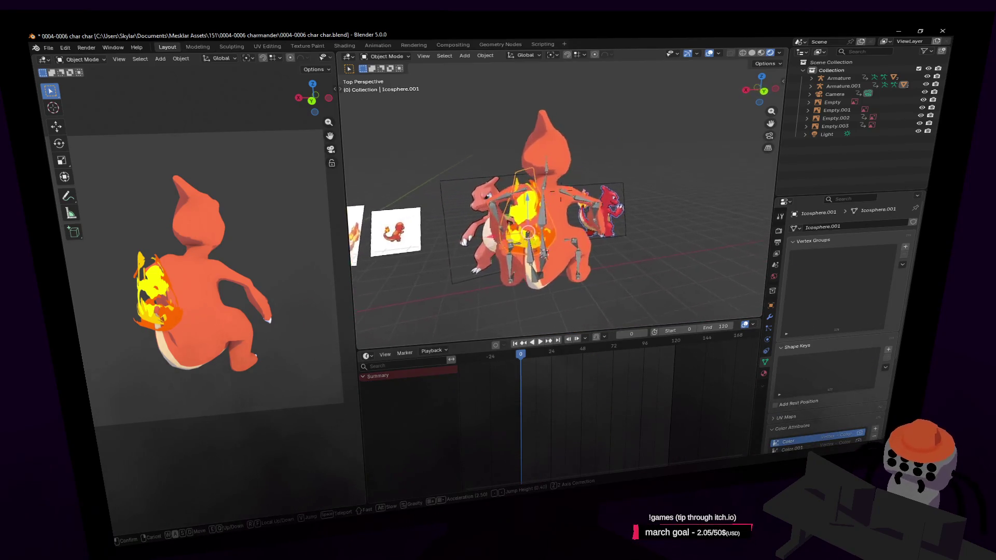
pyautogui.hotkey('shift', 'd')
pyautogui.press('z')
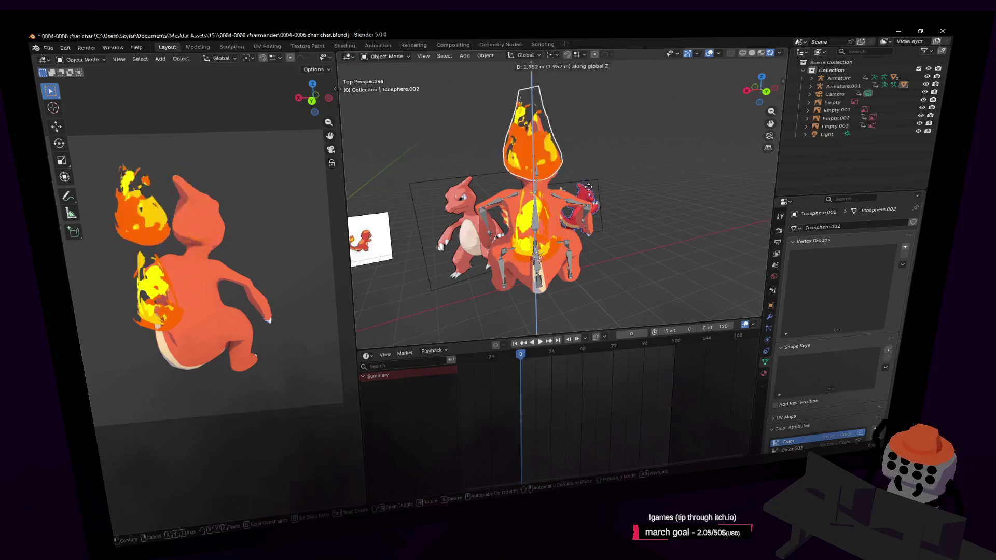
pyautogui.click(532, 132)
pyautogui.click(528, 178)
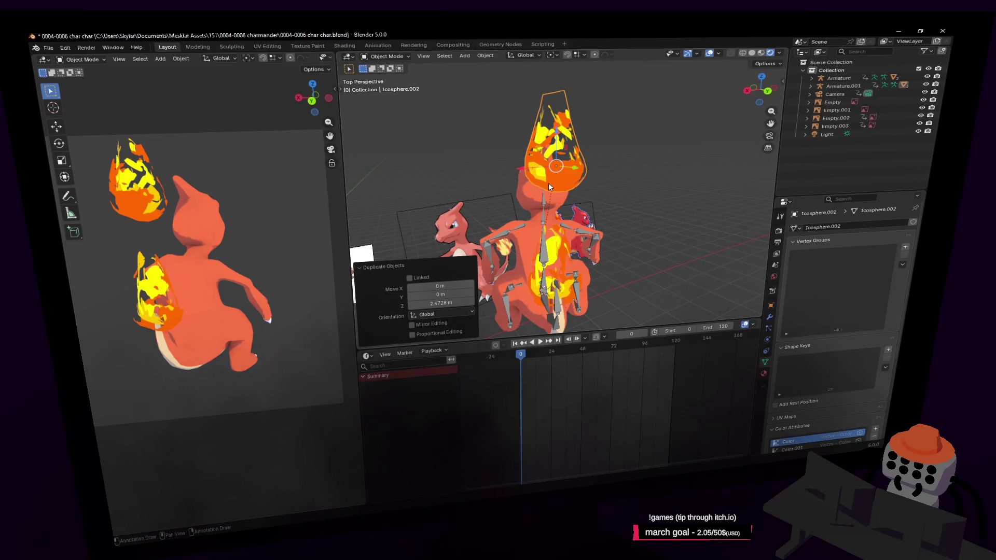
pyautogui.moveTo(558, 158)
pyautogui.mouseDown(button='middle')
pyautogui.moveTo(556, 148)
pyautogui.moveTo(548, 336)
pyautogui.mouseUp(button='middle')
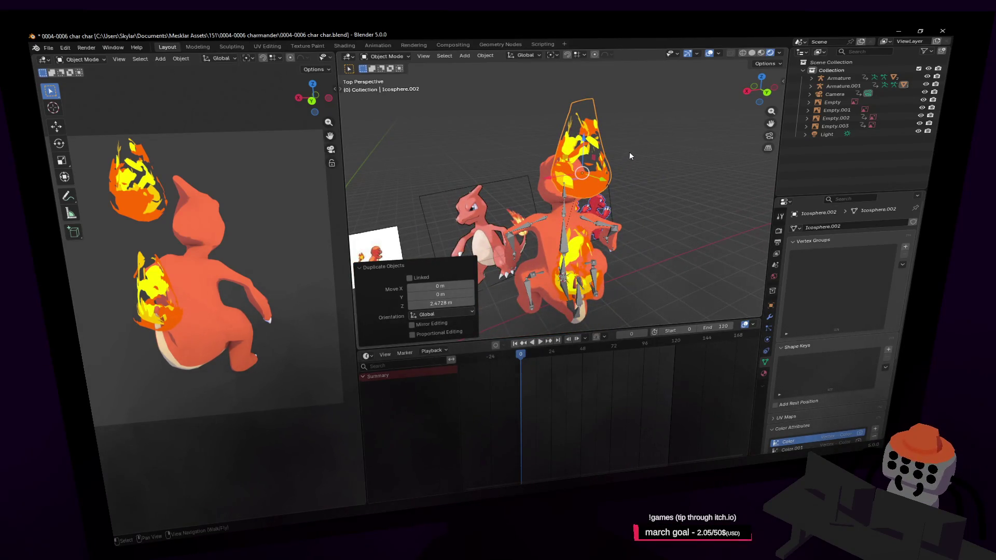
pyautogui.hotkey('alt', 'p')
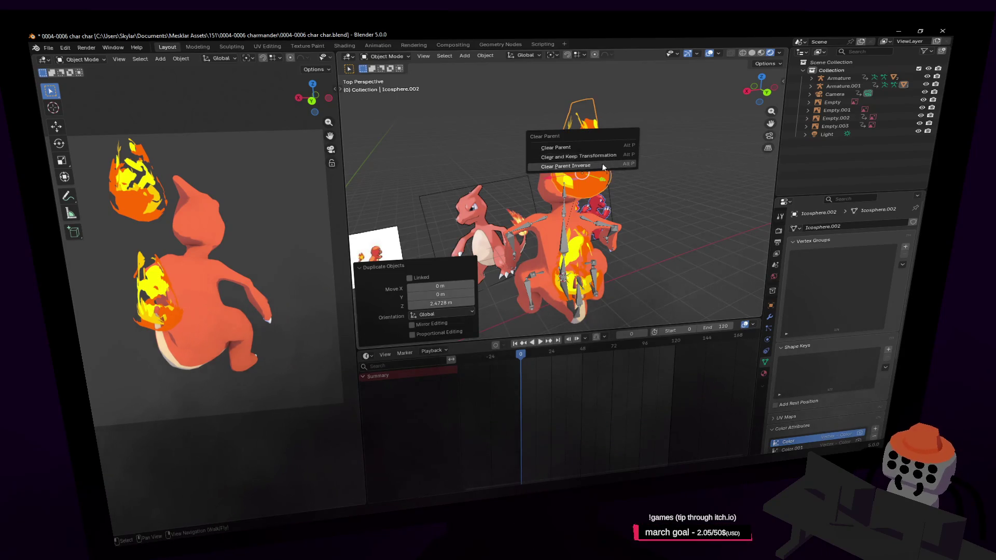
# - Clear the copy's parent, move it 2.38 m along Y to the mouth and rotate it sideways
pyautogui.click(602, 147)
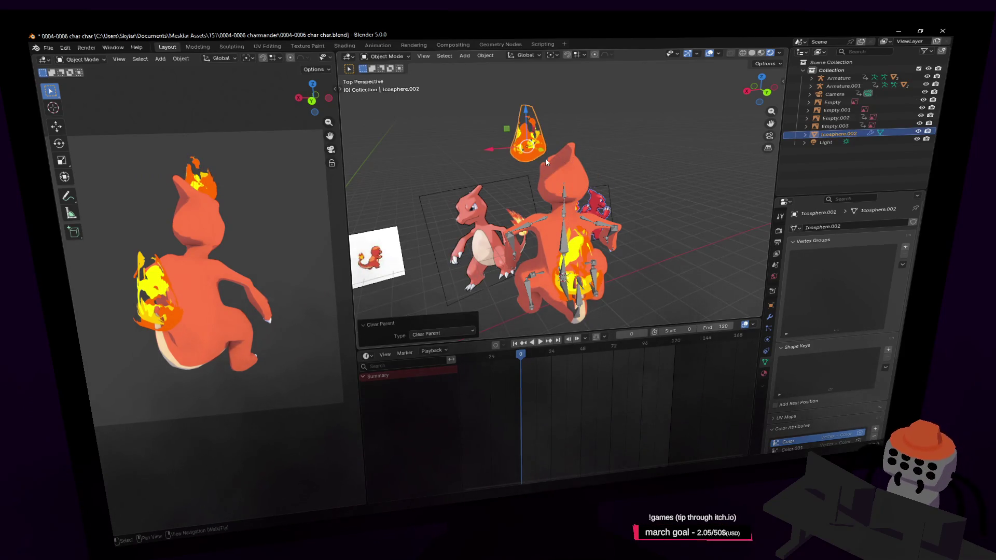
pyautogui.press('g')
pyautogui.press('y')
pyautogui.click(541, 390)
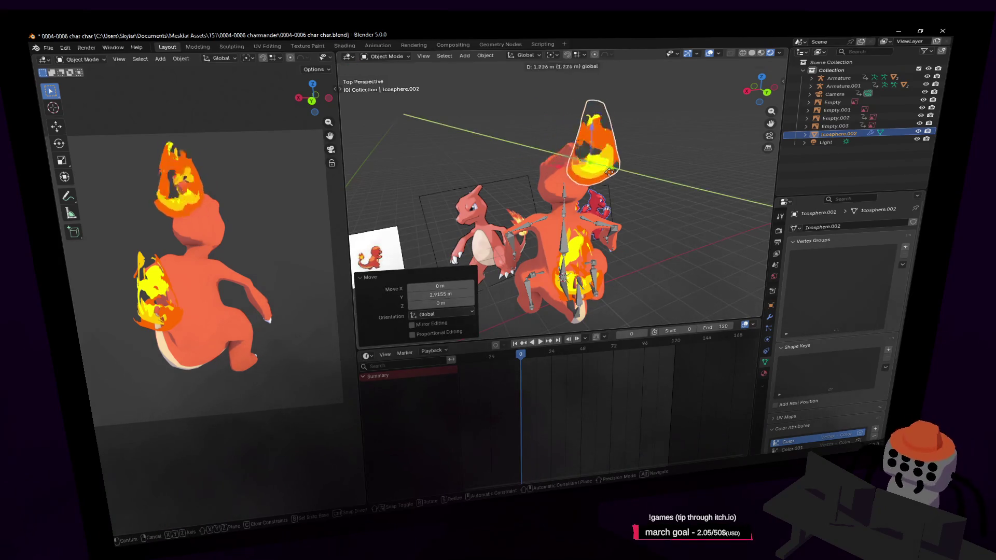
pyautogui.press('space')
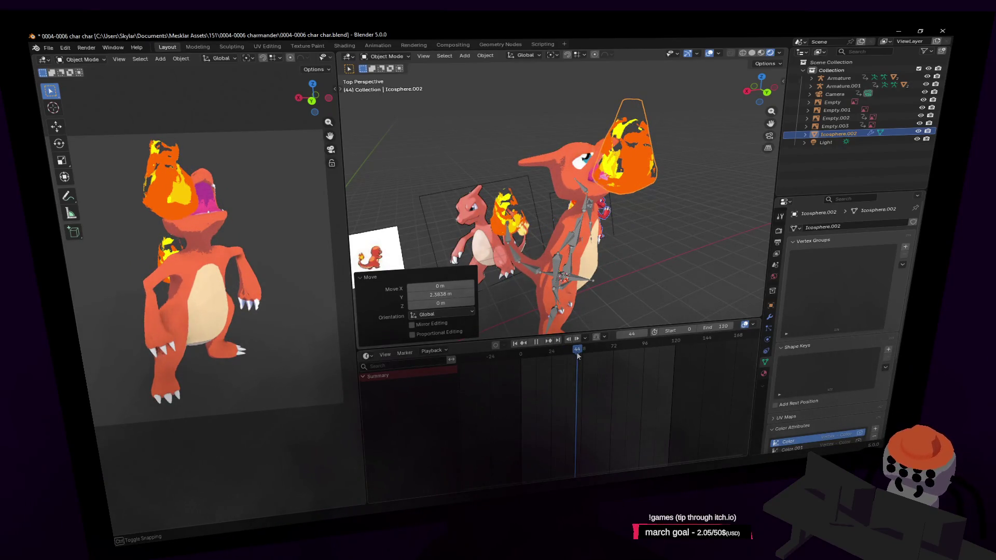
pyautogui.press('space')
pyautogui.scroll(3, 622, 183)
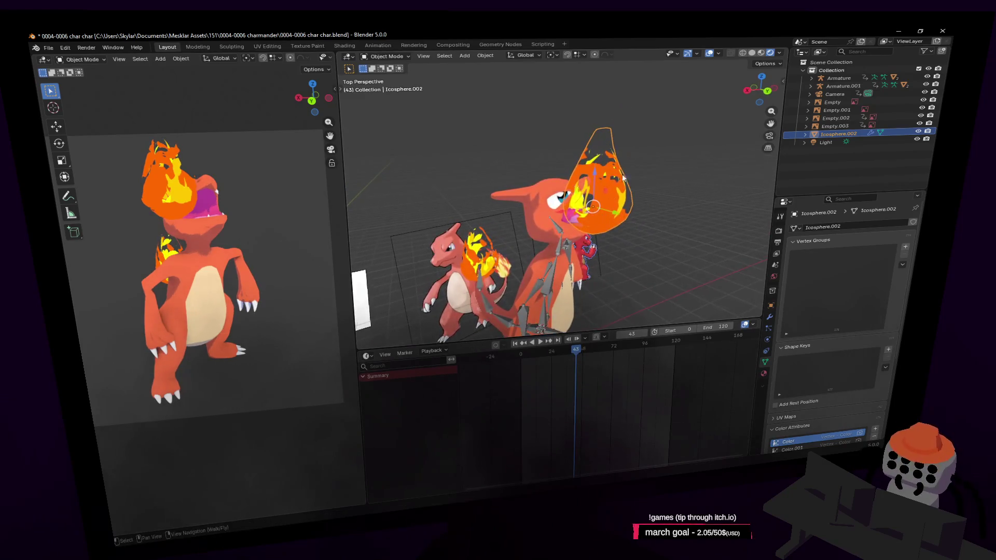
pyautogui.press('r')
pyautogui.click(651, 212)
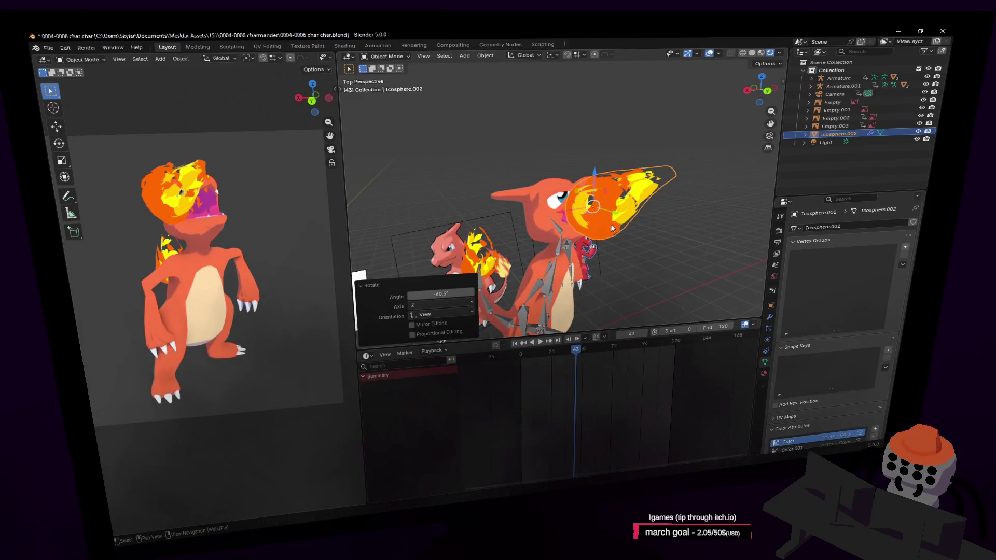
# - In X-ray Edit Mode, stretch the flame tip vertices upward along Z in two passes
pyautogui.press('r')
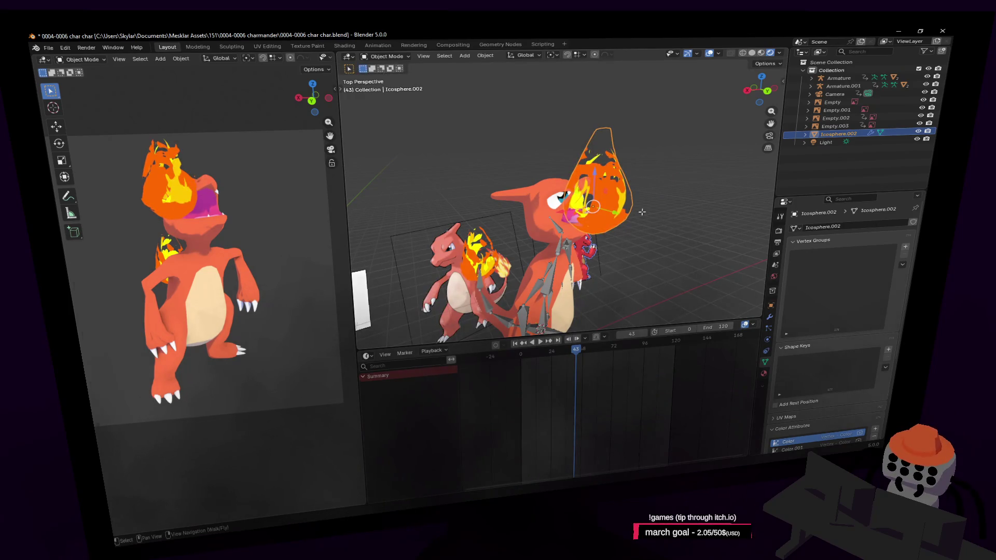
pyautogui.press('Tab')
pyautogui.scroll(-2, 638, 158)
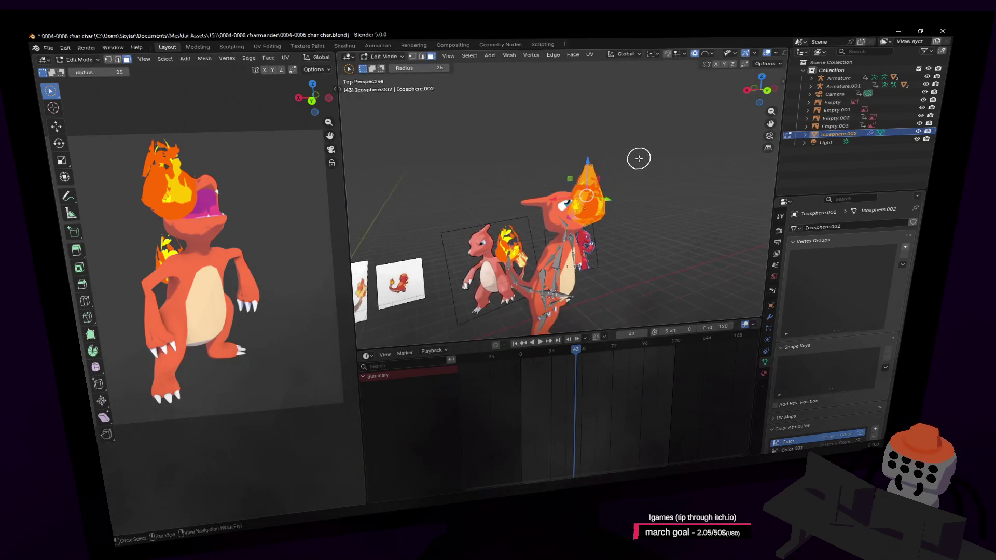
pyautogui.hotkey('alt', 'a')
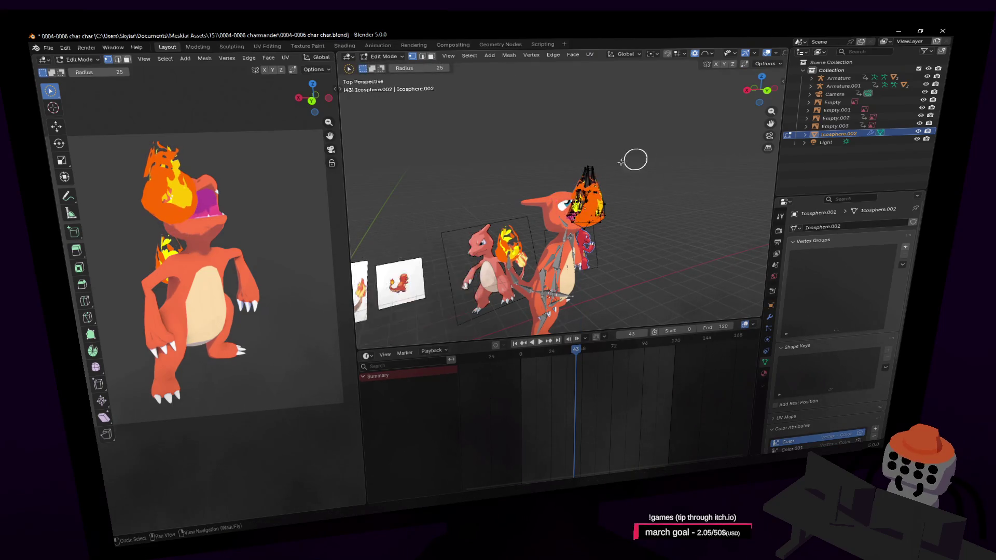
pyautogui.hotkey('alt', 'a')
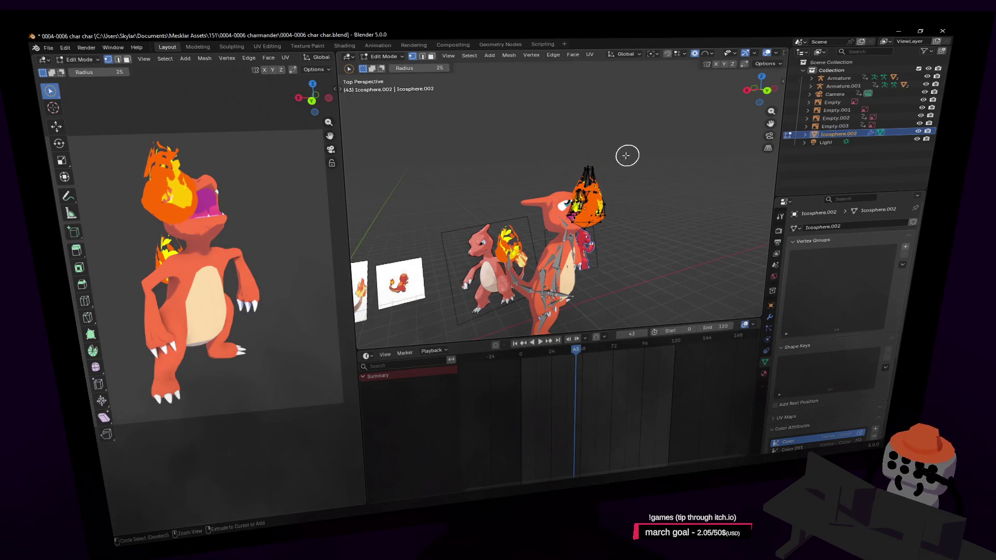
pyautogui.hotkey('alt', 'z')
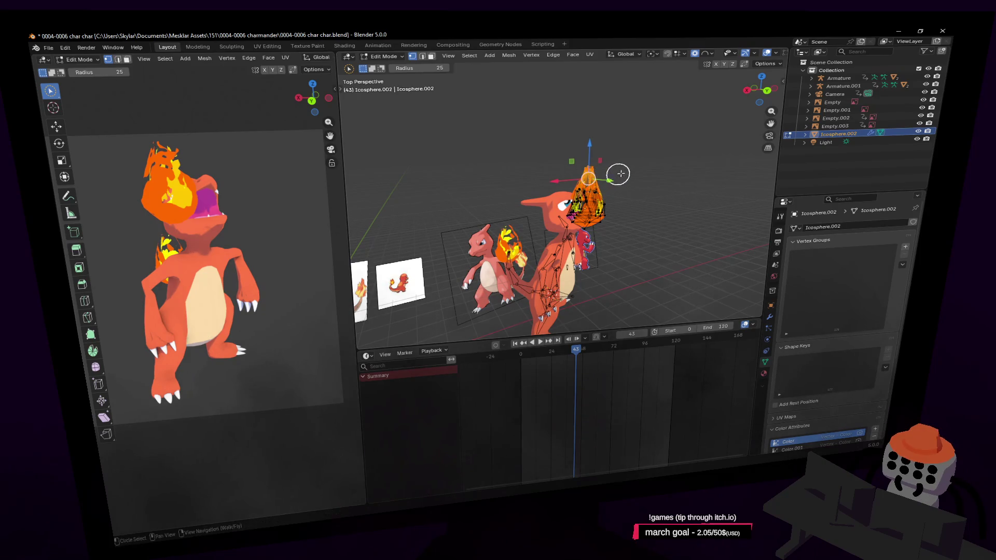
pyautogui.press('g')
pyautogui.press('z')
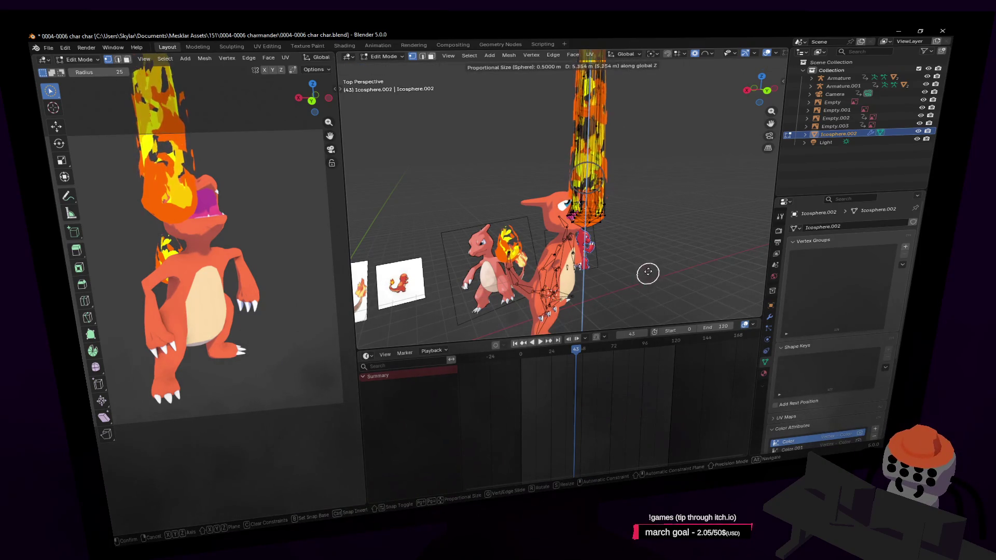
pyautogui.click(650, 251)
pyautogui.press('g')
pyautogui.press('z')
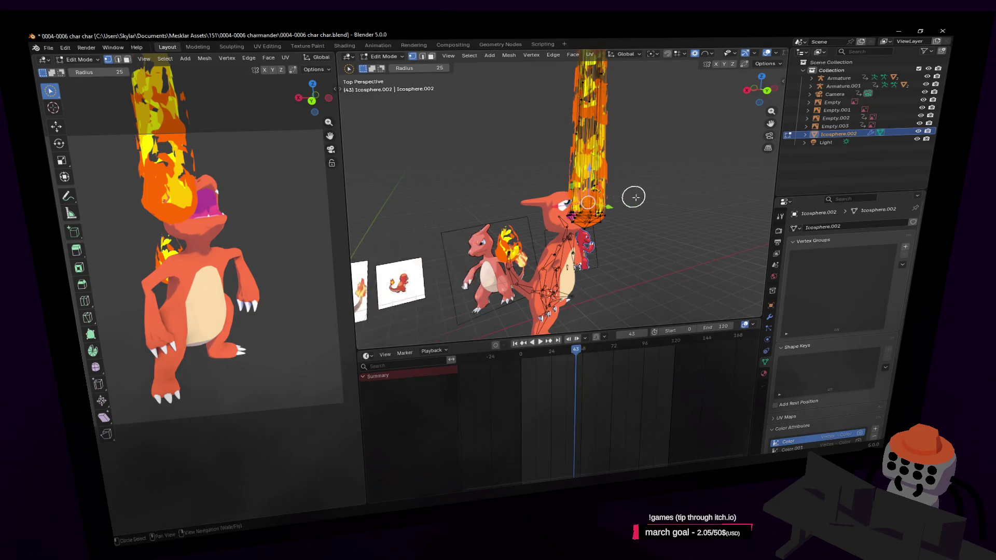
pyautogui.click(630, 179)
# - Rotate the whole flame object to a new tilt and go back into mesh editing
pyautogui.moveTo(627, 216)
pyautogui.mouseDown(button='middle')
pyautogui.moveTo(569, 199)
pyautogui.moveTo(633, 228)
pyautogui.mouseUp(button='middle')
pyautogui.press('Tab')
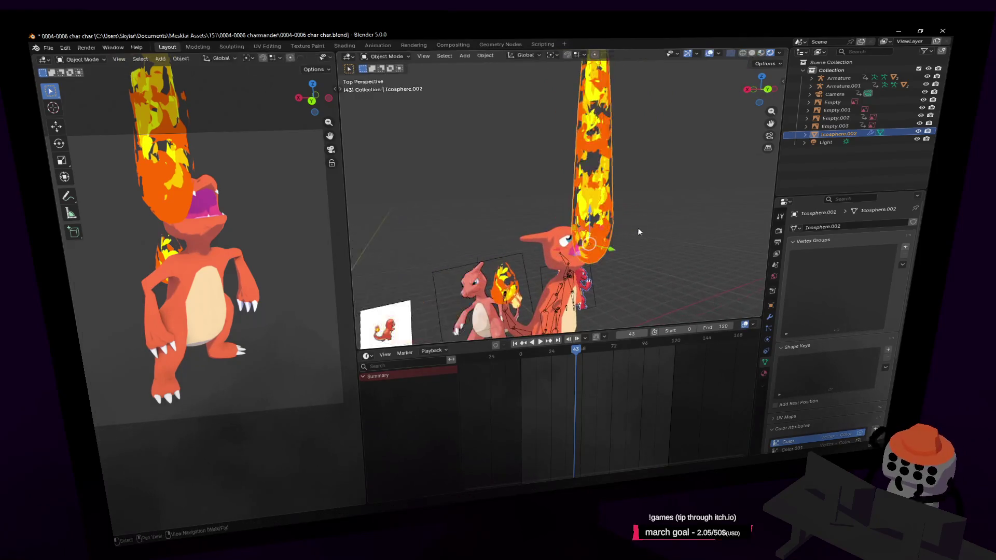
pyautogui.press('r')
pyautogui.click(639, 128)
pyautogui.press('Tab')
pyautogui.moveTo(545, 233)
pyautogui.mouseDown(button='middle')
pyautogui.moveTo(542, 266)
pyautogui.moveTo(558, 171)
pyautogui.moveTo(550, 189)
pyautogui.mouseUp(button='middle')
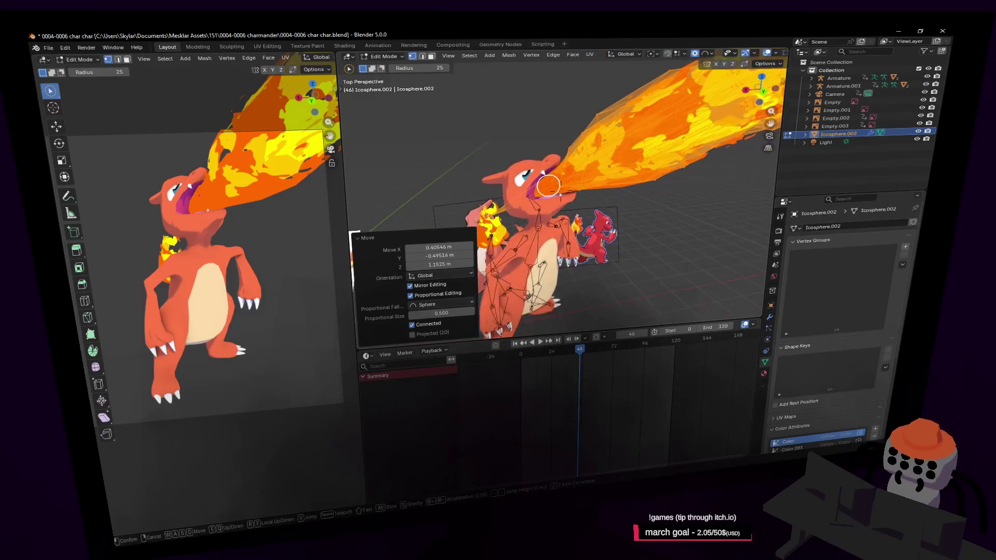
# - From a tilted top-down view, bend the flame plume's vertices sideways
pyautogui.hotkey('shift', '`')
pyautogui.press('w')
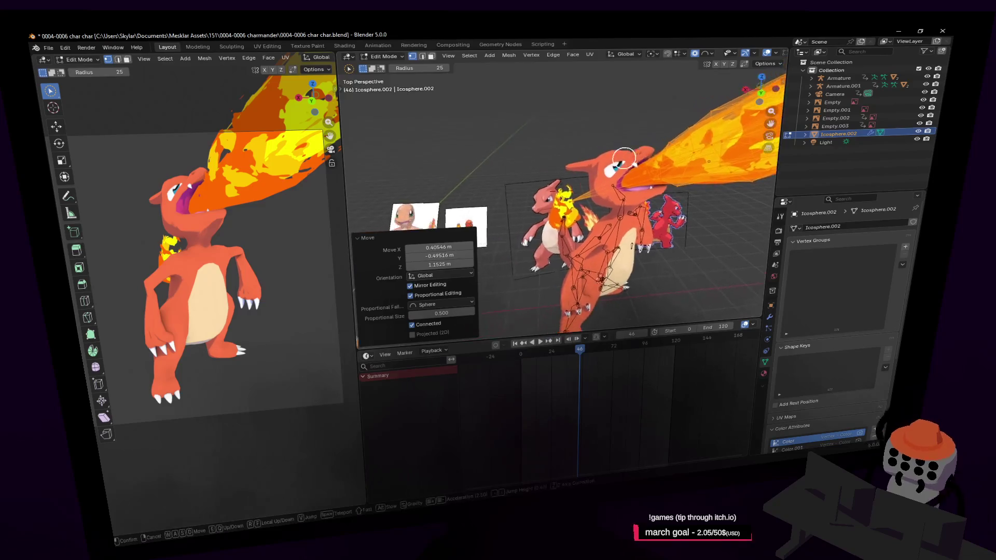
pyautogui.click(635, 151)
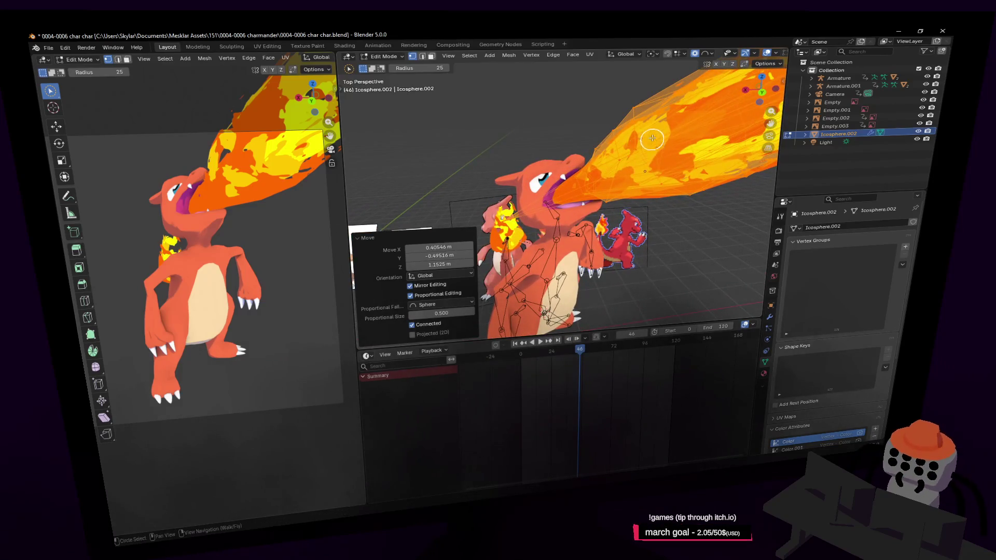
pyautogui.moveTo(588, 122); pyautogui.dragTo(589, 123, button='middle')
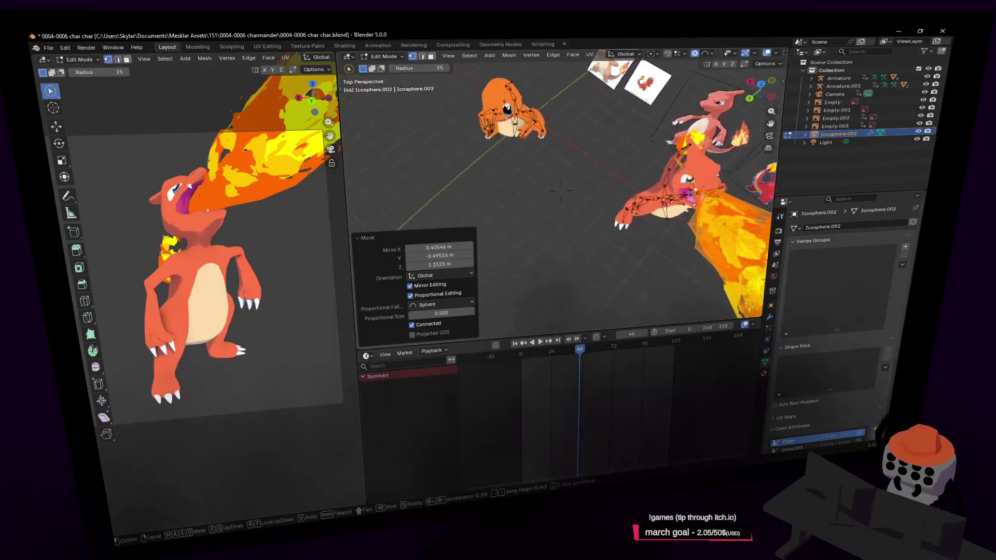
pyautogui.press('g')
pyautogui.press('z')
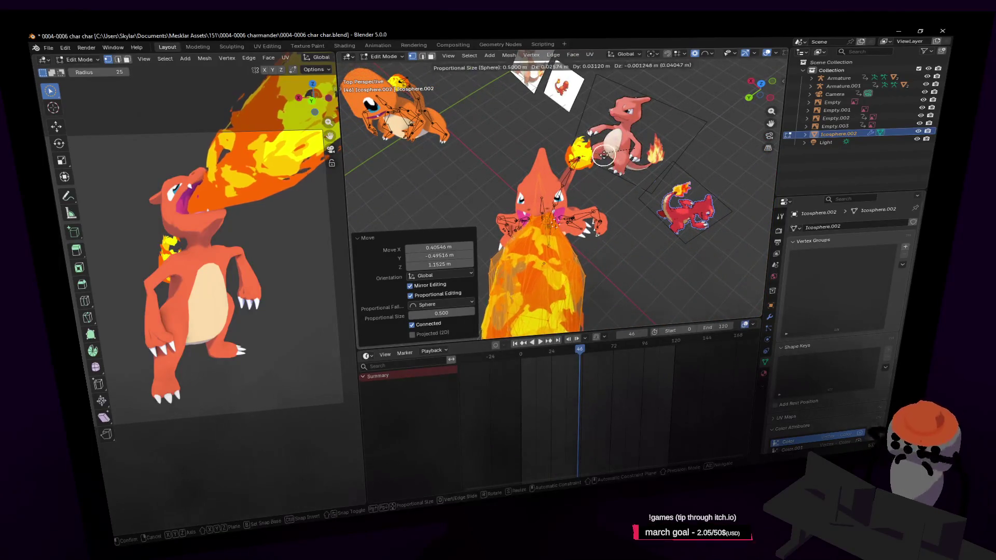
pyautogui.click(603, 153)
pyautogui.hotkey('shift', '`')
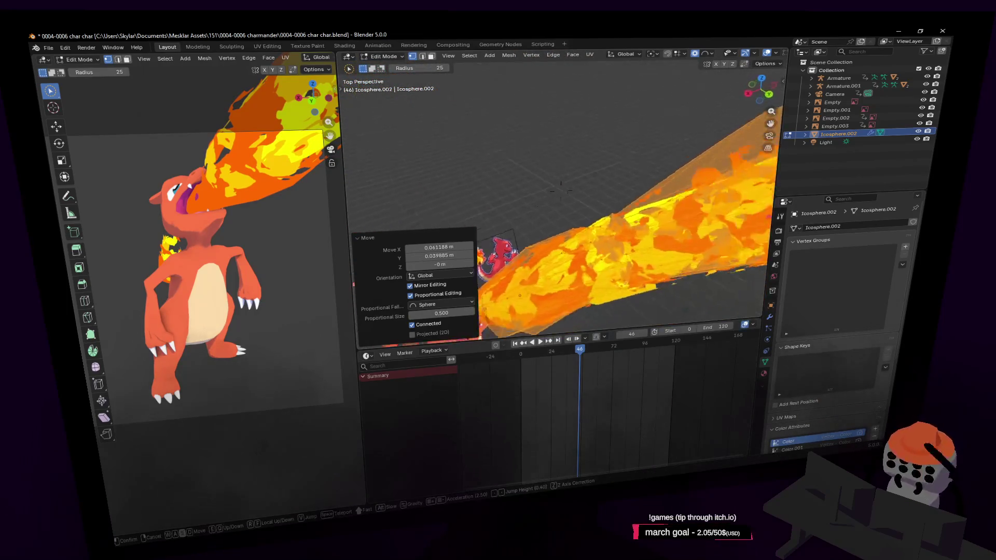
pyautogui.click(589, 166)
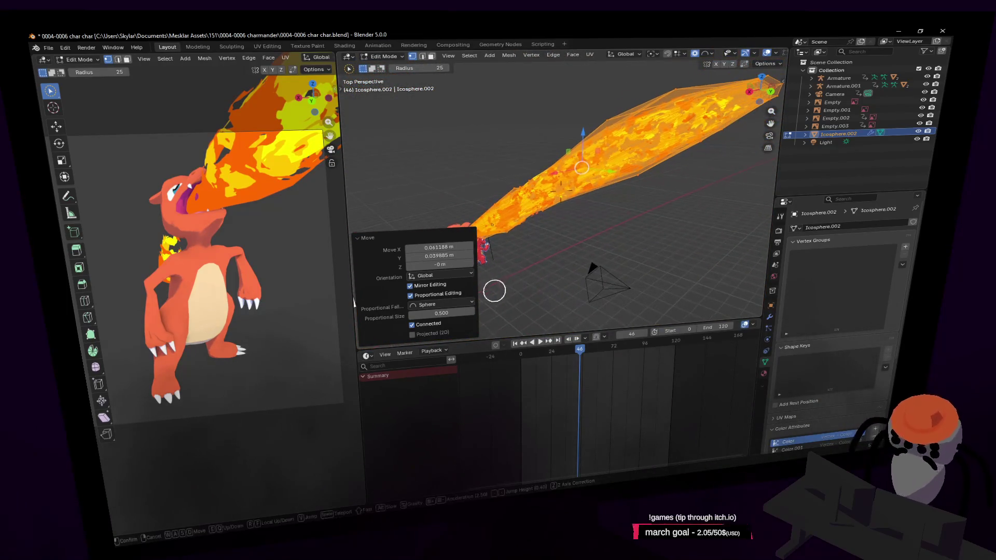
pyautogui.moveTo(589, 166); pyautogui.dragTo(459, 263, button='middle')
# - Walk the camera shot back so both characters and the flame show, toggling undo to compare the flame edit
pyautogui.hotkey('shift', '`')
pyautogui.press('s')
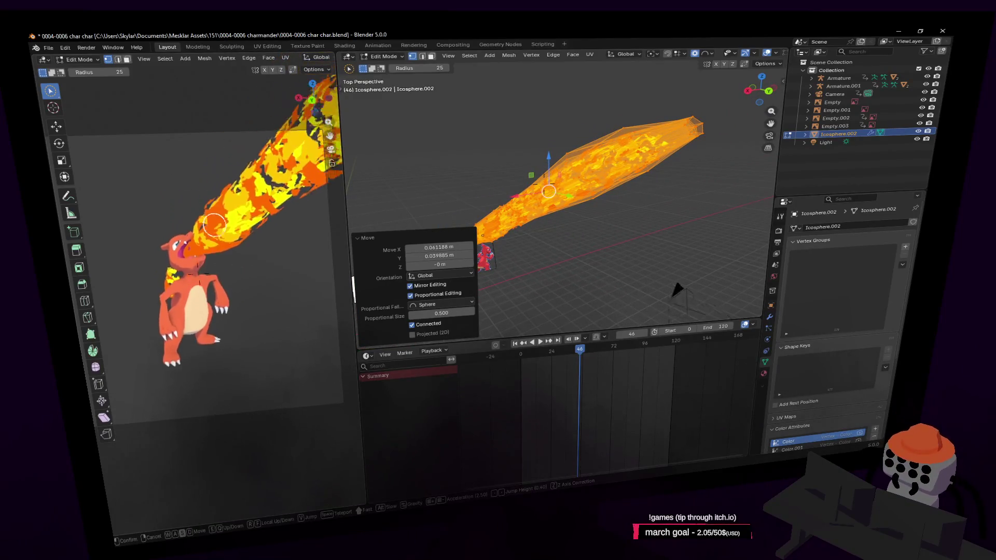
pyautogui.press('s')
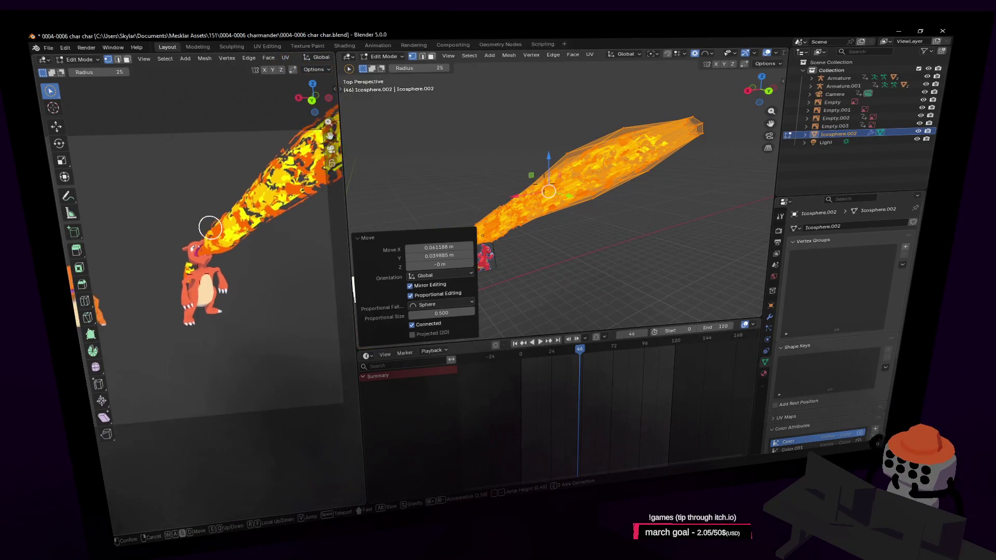
pyautogui.click(243, 285)
pyautogui.hotkey('shift', '`')
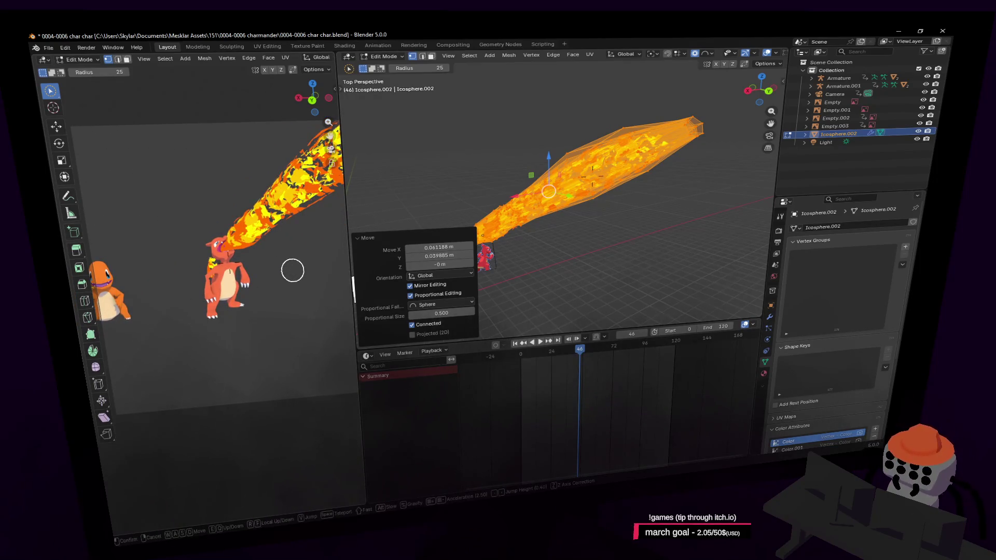
pyautogui.press('w')
pyautogui.press('s')
pyautogui.click(289, 271)
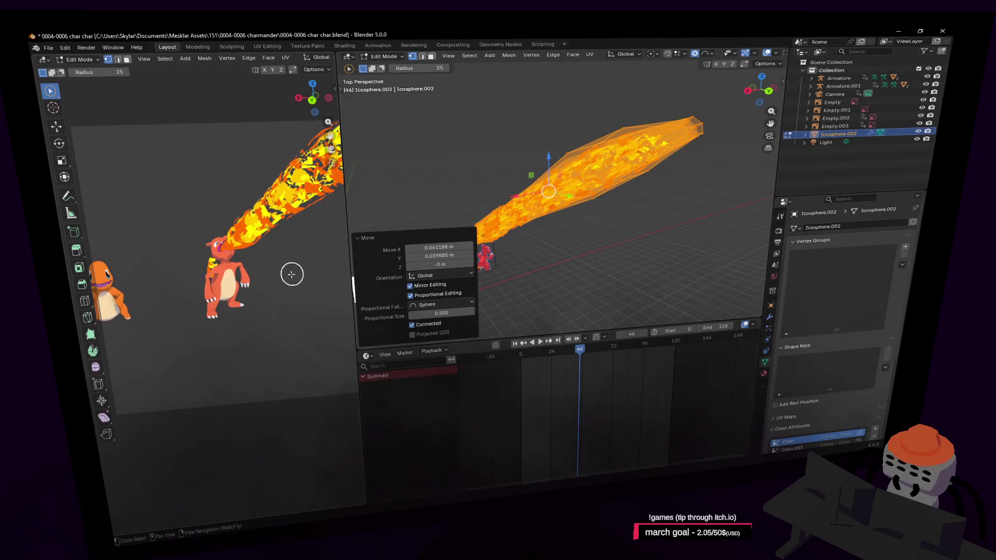
pyautogui.hotkey('ctrl', 'z')
pyautogui.hotkey('ctrl', 'z')
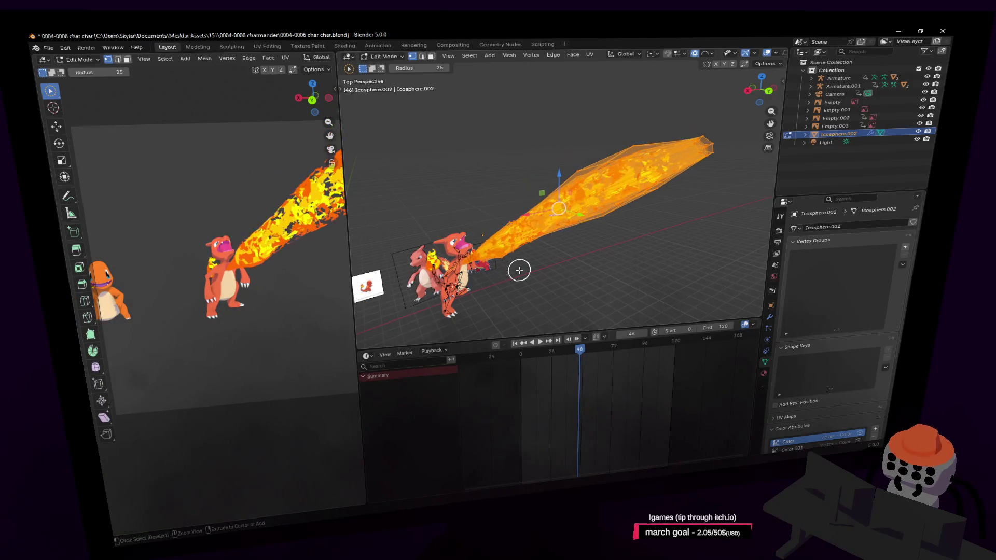
pyautogui.hotkey('ctrl', 'z')
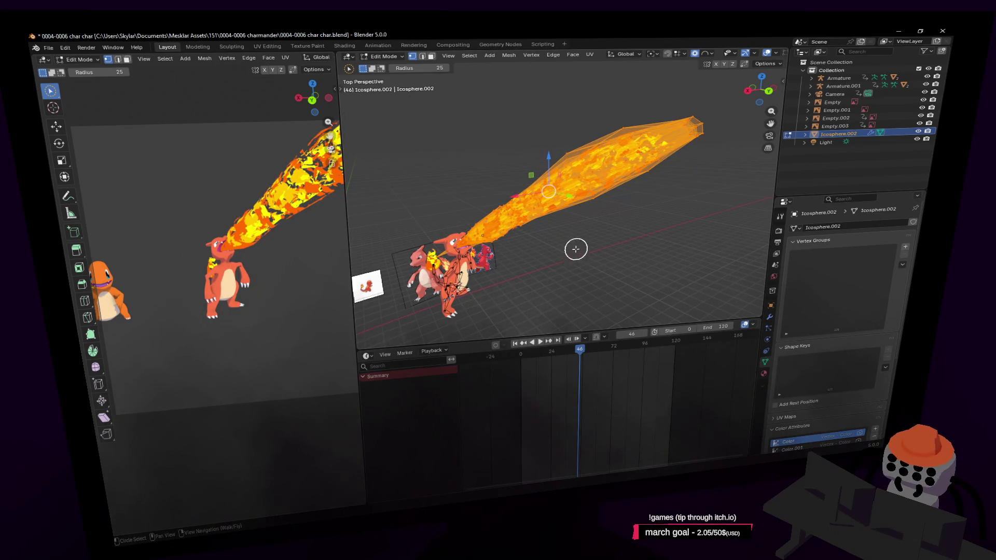
pyautogui.hotkey('ctrl', 'z')
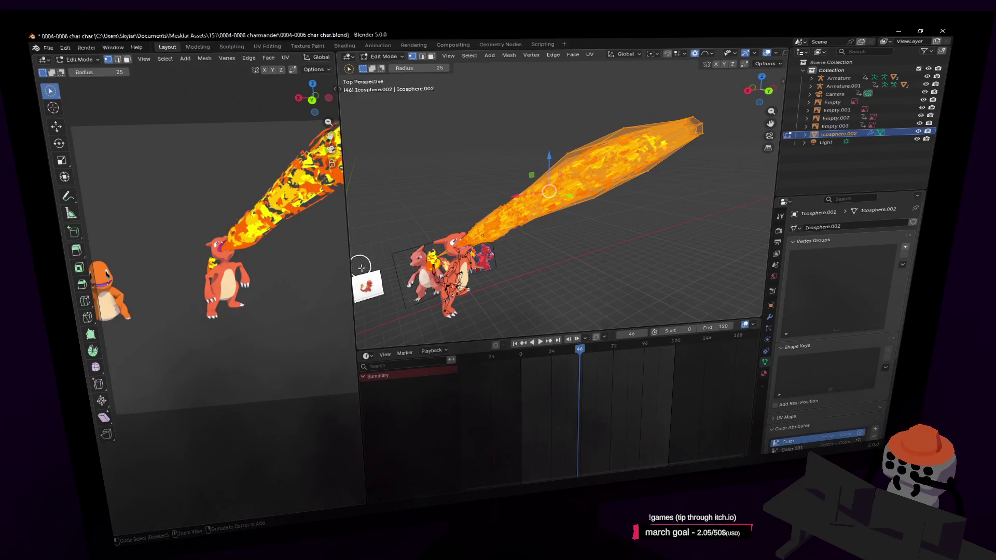
pyautogui.hotkey('ctrl', 'z')
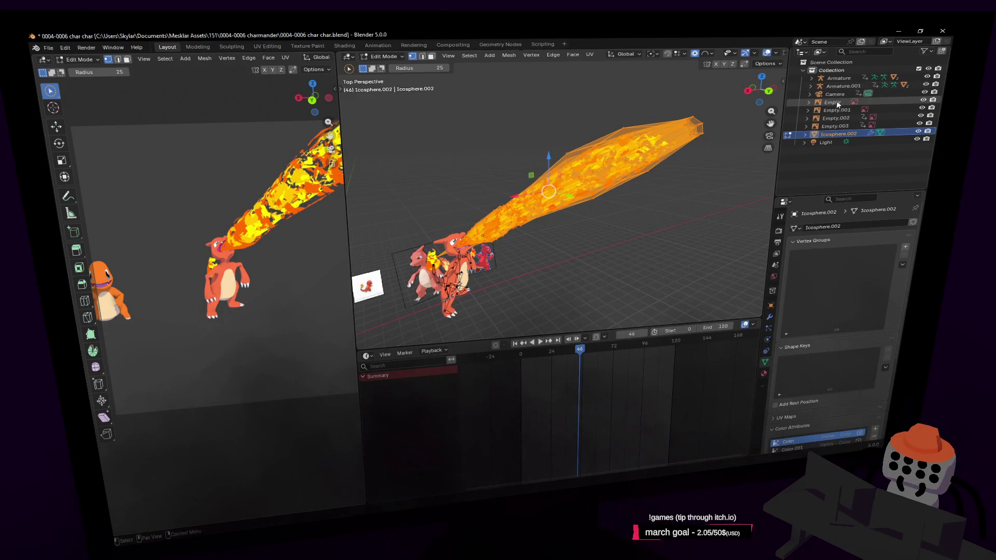
# - Select the Camera and fly it in closer to the fire-breathing character
pyautogui.click(839, 96)
pyautogui.hotkey('shift', '`')
pyautogui.press('w')
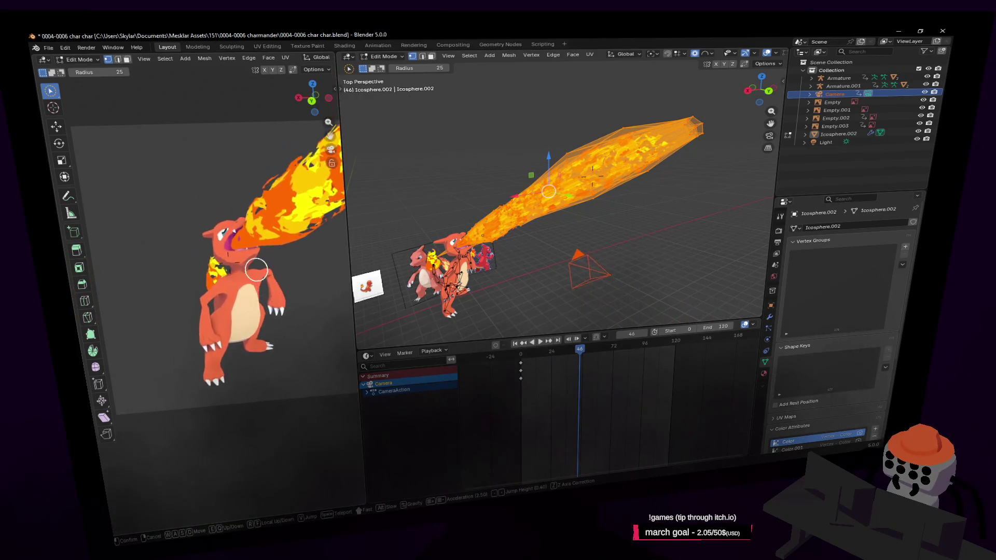
pyautogui.click(258, 278)
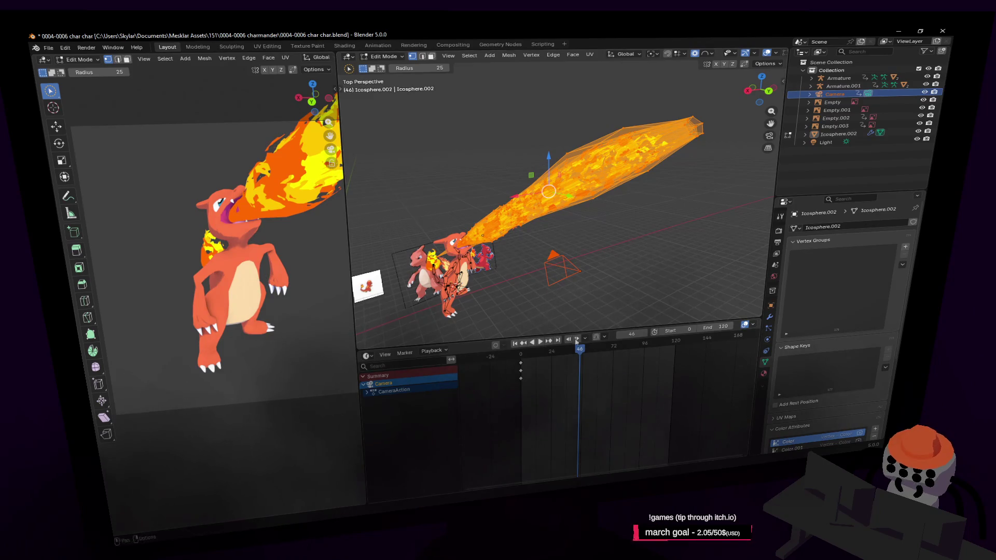
# - Rewind to frame 0 and play the camera animation once, stopping back at frame 0
pyautogui.moveTo(541, 361); pyautogui.dragTo(513, 345)
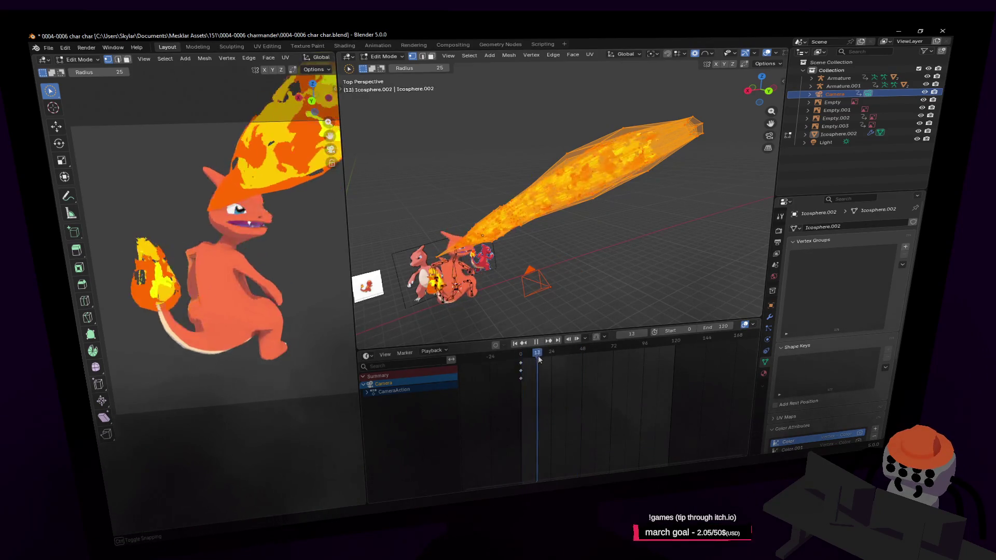
pyautogui.hotkey('shift', '`')
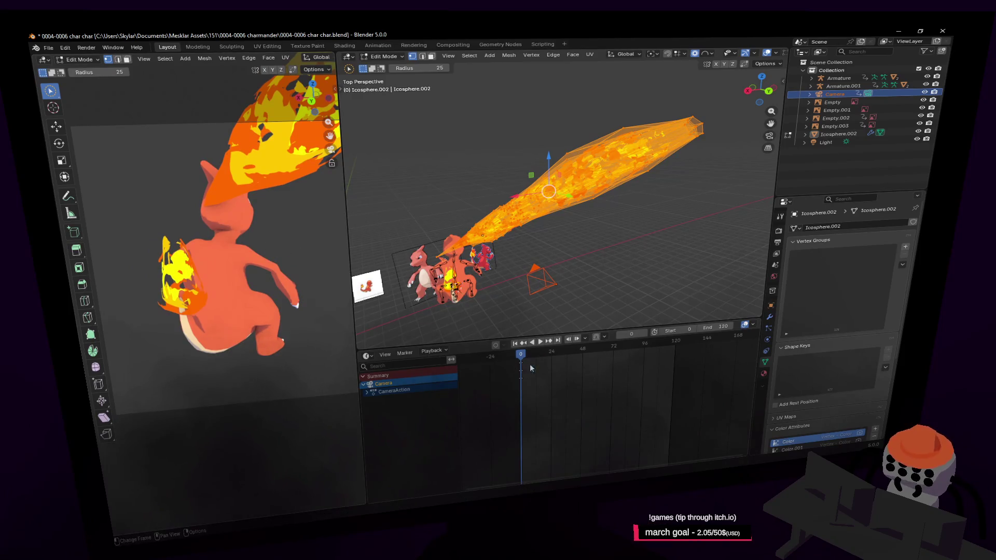
pyautogui.press('space')
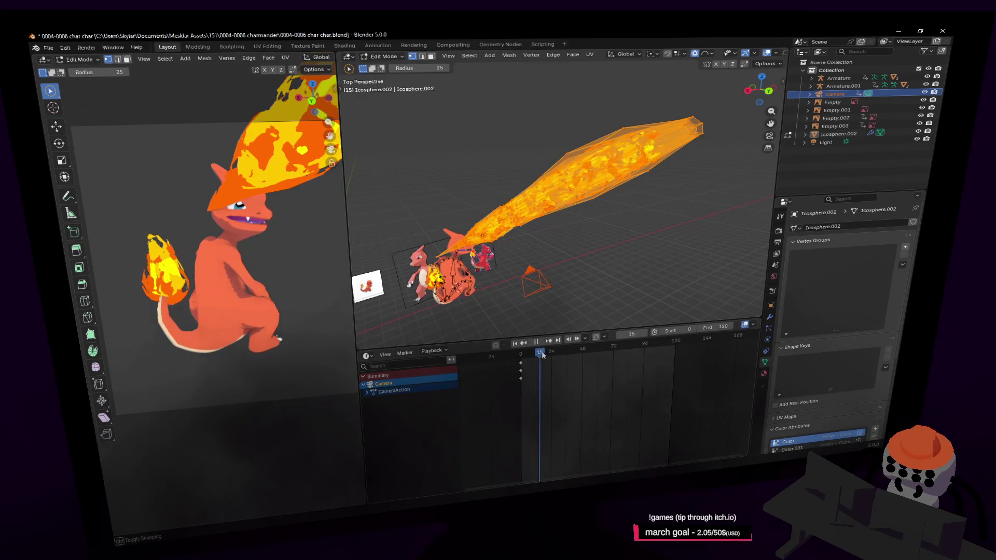
pyautogui.press('Escape')
# - Fly out and back in on the characters, replay the animation and scrub to frame 46
pyautogui.hotkey('shift', '`')
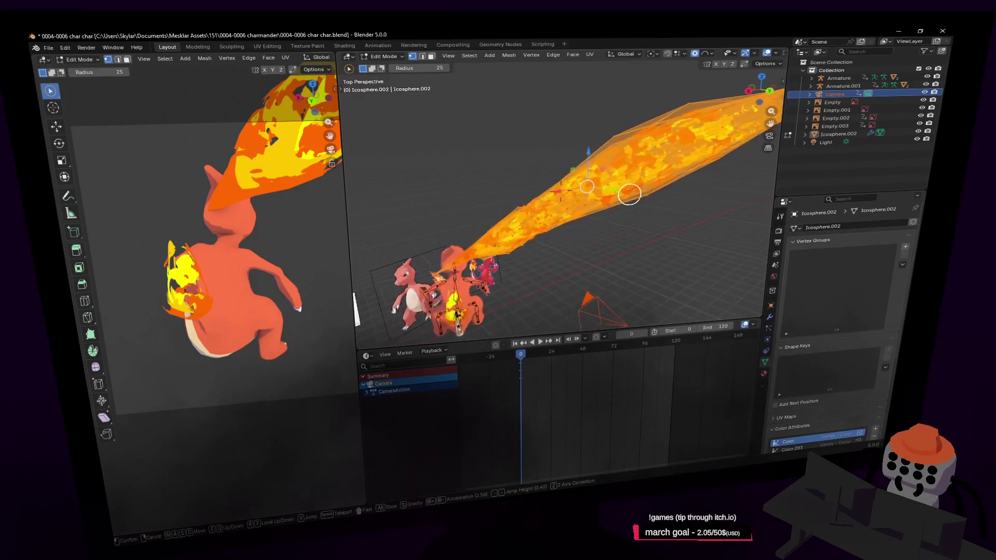
pyautogui.press('s')
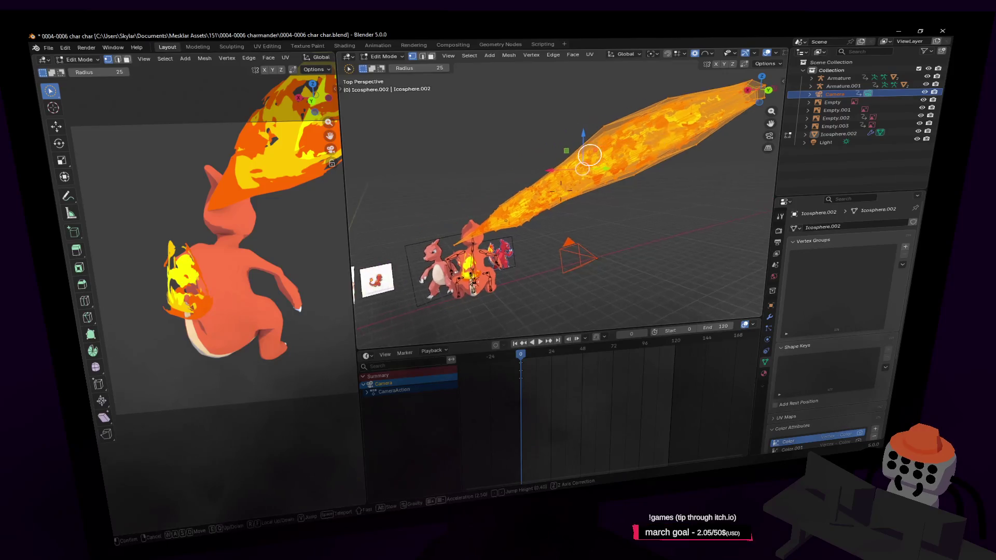
pyautogui.press('w')
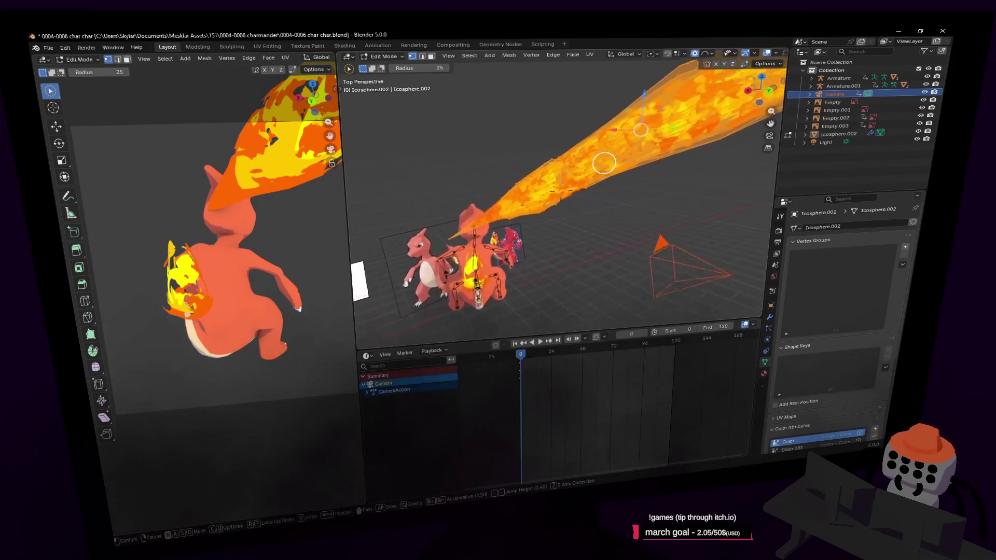
pyautogui.click(605, 149)
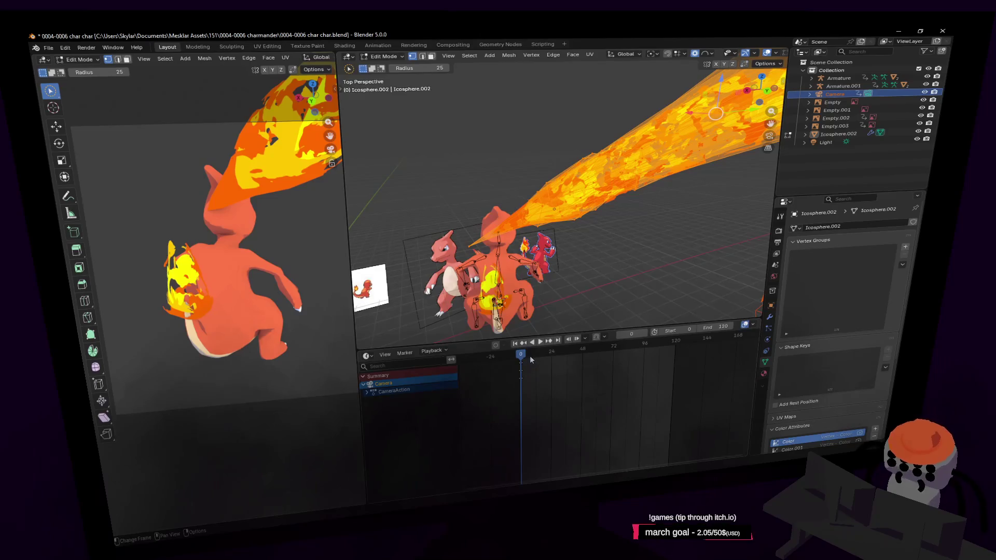
pyautogui.press('space')
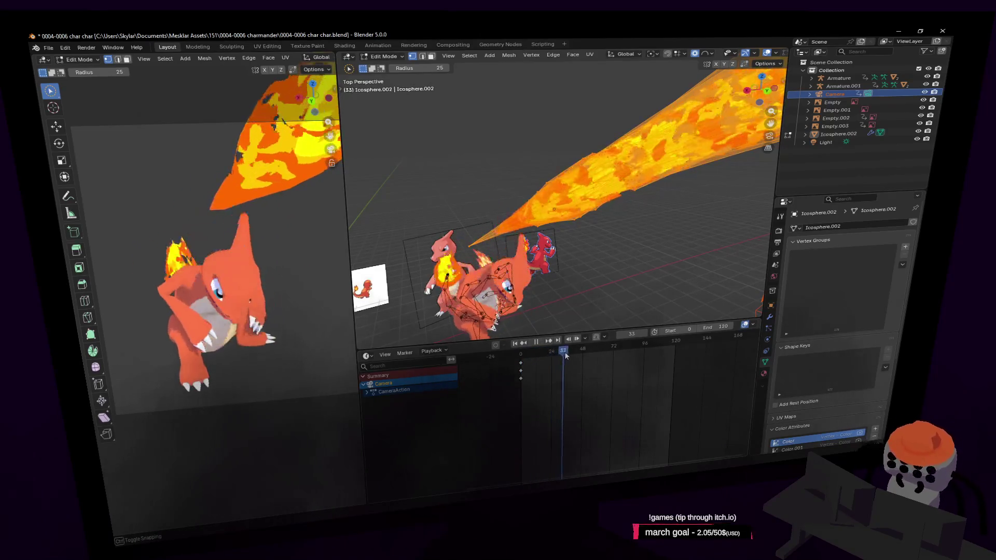
pyautogui.moveTo(565, 356); pyautogui.dragTo(576, 352)
# - Fly into the character's mouth to inspect where the flame meets it
pyautogui.hotkey('shift', '`')
pyautogui.press('w')
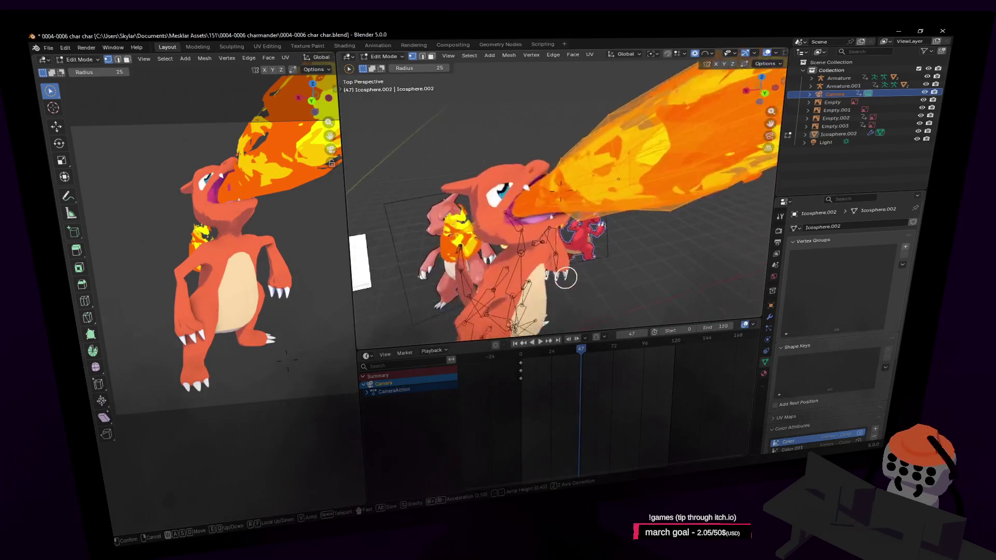
pyautogui.click(544, 270)
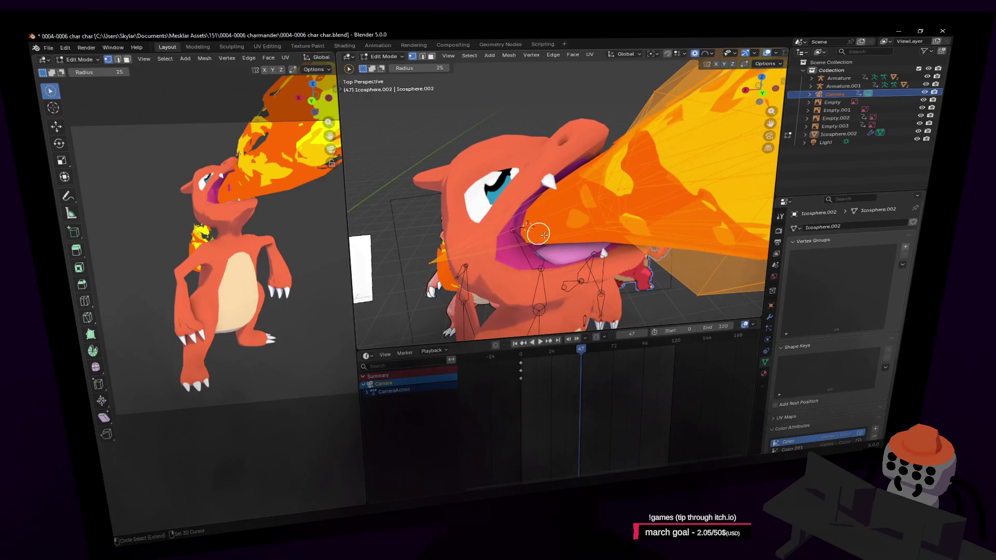
pyautogui.hotkey('shift', '`')
pyautogui.press('w')
pyautogui.press('Escape')
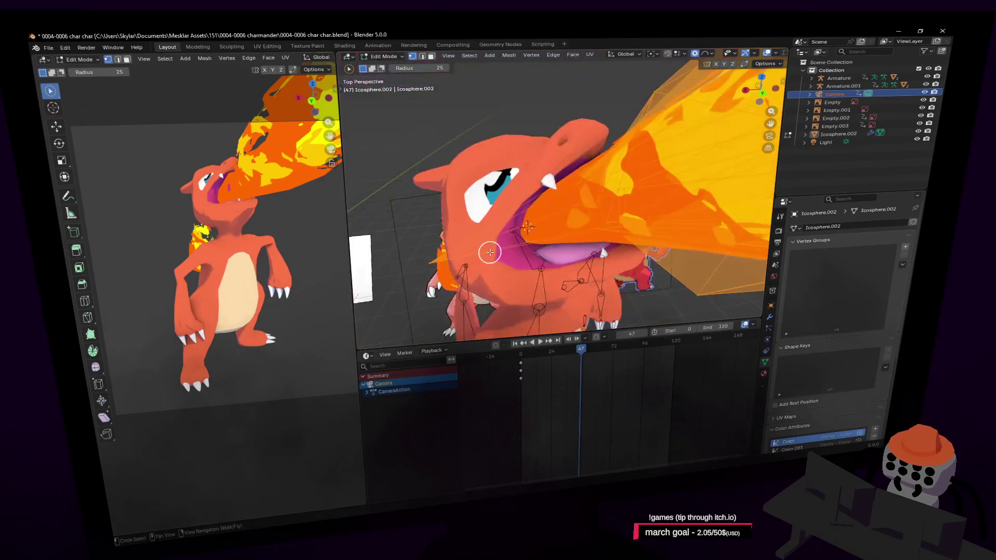
pyautogui.hotkey('shift', '`')
pyautogui.press('w')
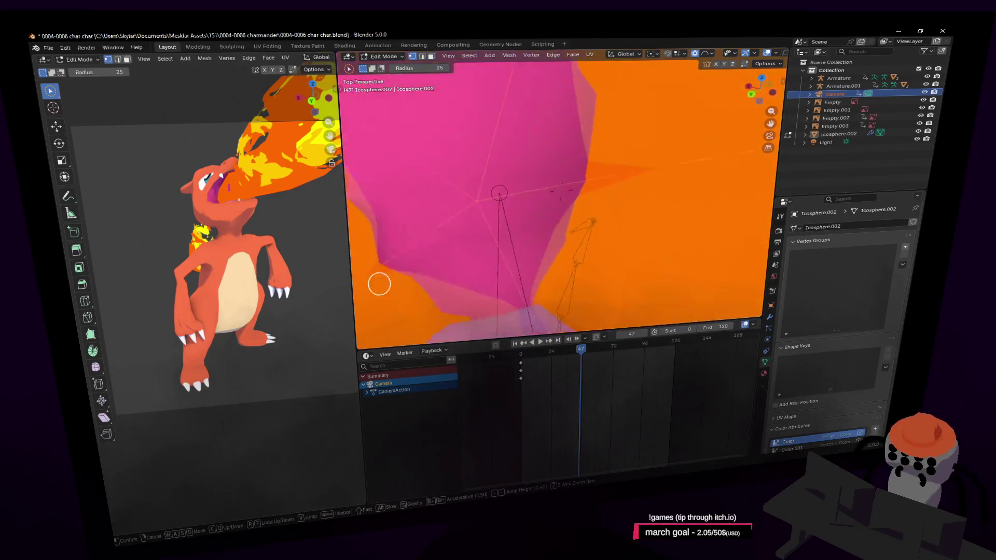
pyautogui.click(508, 246)
# - Fly back out around the flame until both characters are in view
pyautogui.hotkey('shift', '`')
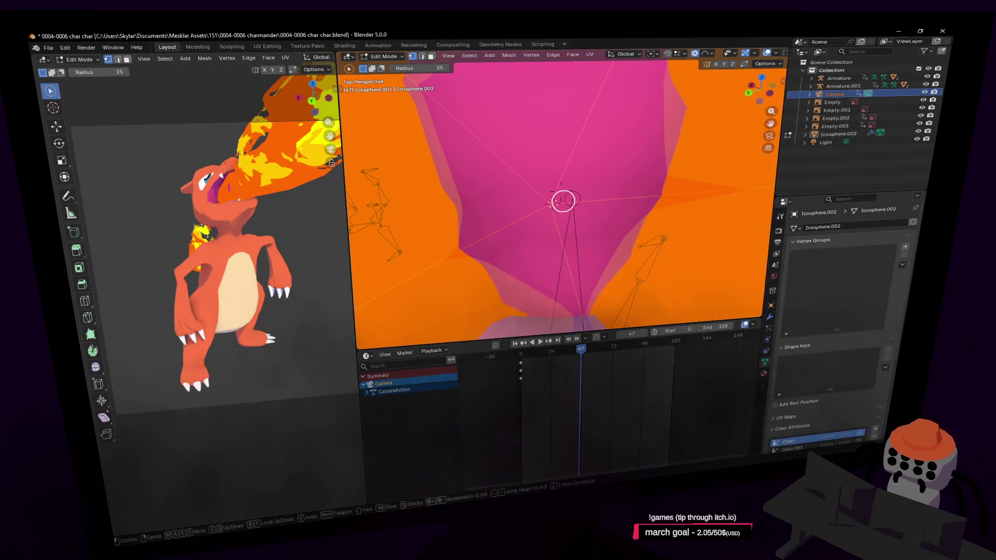
pyautogui.press('s')
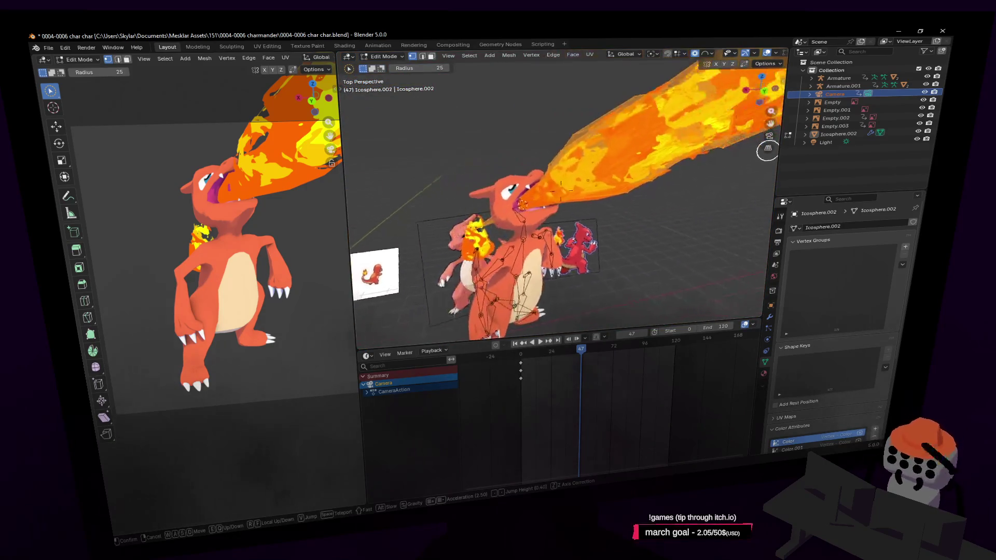
pyautogui.press('a')
pyautogui.click(557, 201)
pyautogui.hotkey('shift', '`')
pyautogui.press('w')
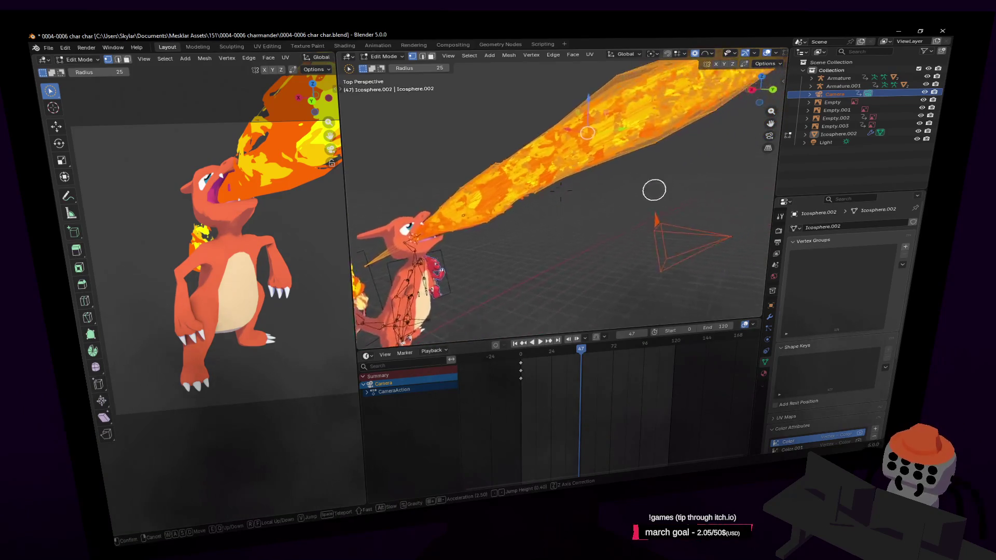
pyautogui.press('s')
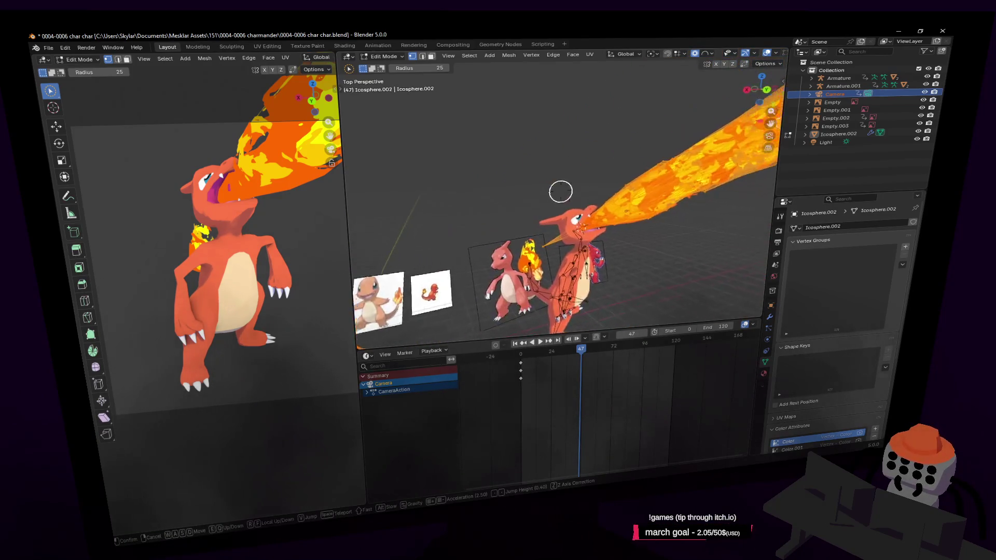
pyautogui.press('w')
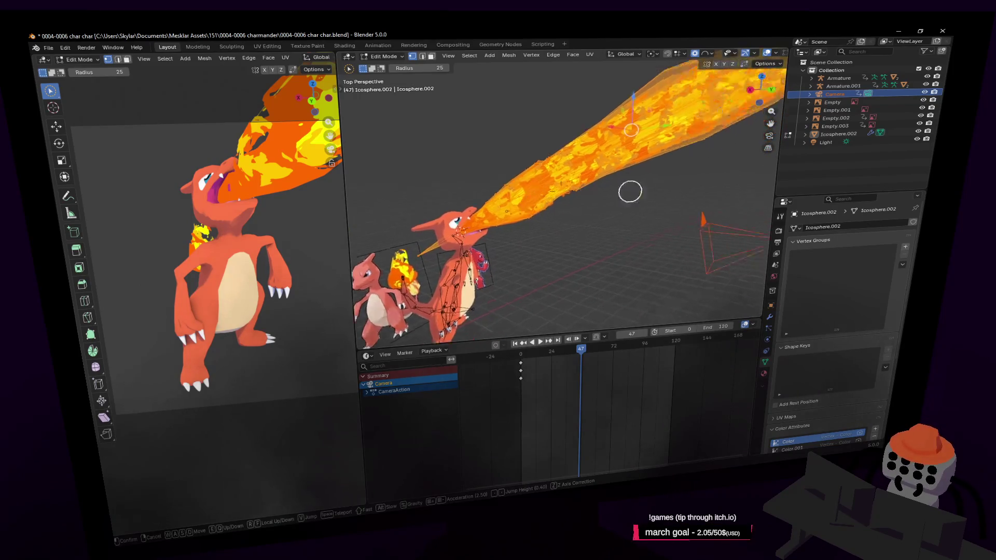
pyautogui.press('s')
pyautogui.click(657, 164)
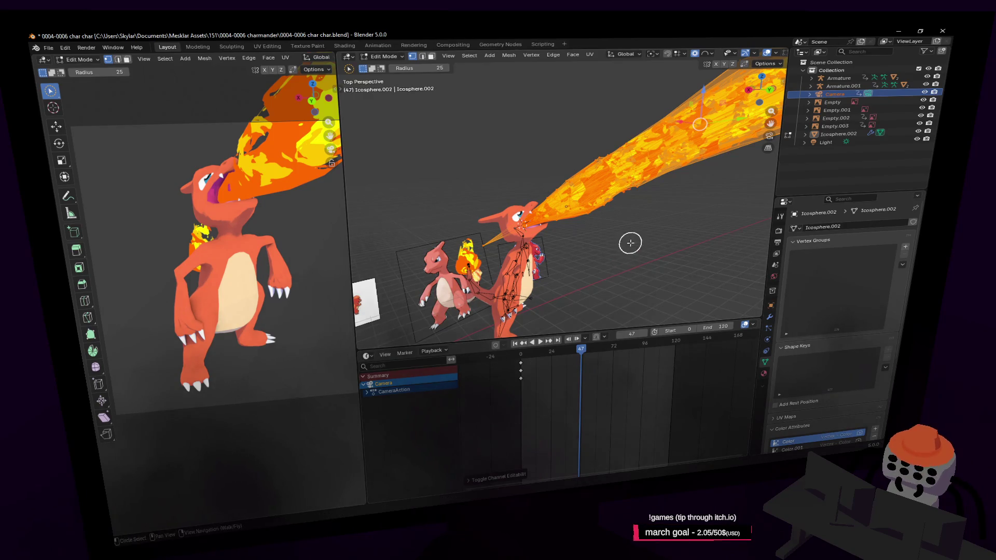
# - Give the flame mesh Basis and Key 1 shape keys and enter editing on Key 1
pyautogui.press('Tab')
pyautogui.click(889, 351)
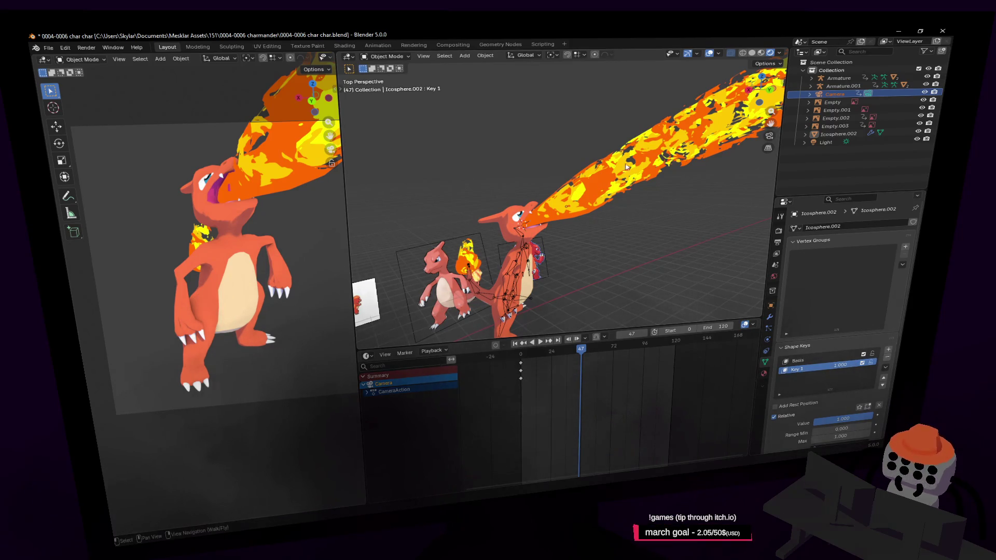
pyautogui.press('Tab')
# - Close in on the flame and choose the pivot point to scale around
pyautogui.moveTo(653, 179)
pyautogui.mouseDown(button='middle')
pyautogui.moveTo(622, 205)
pyautogui.moveTo(665, 187)
pyautogui.moveTo(545, 156)
pyautogui.mouseUp(button='middle')
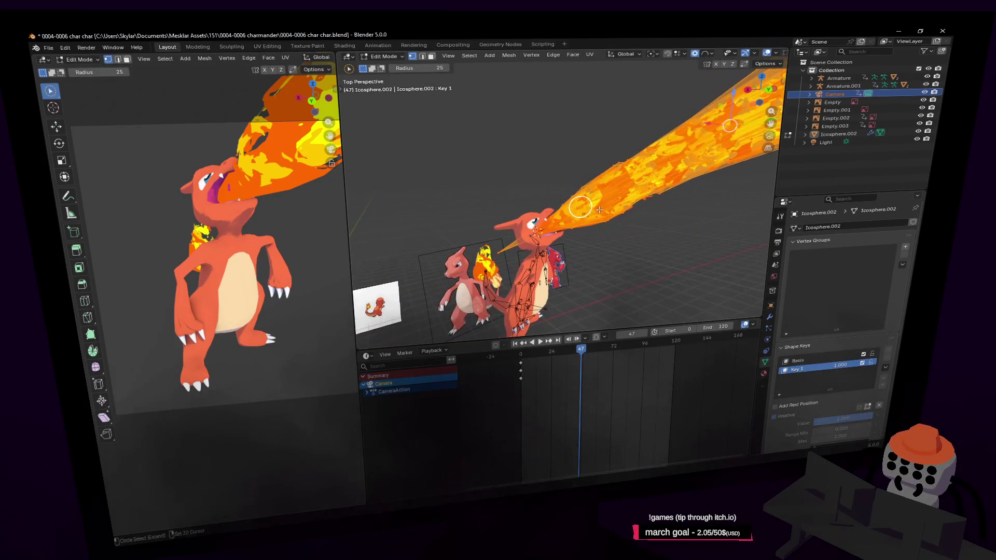
pyautogui.click(389, 57)
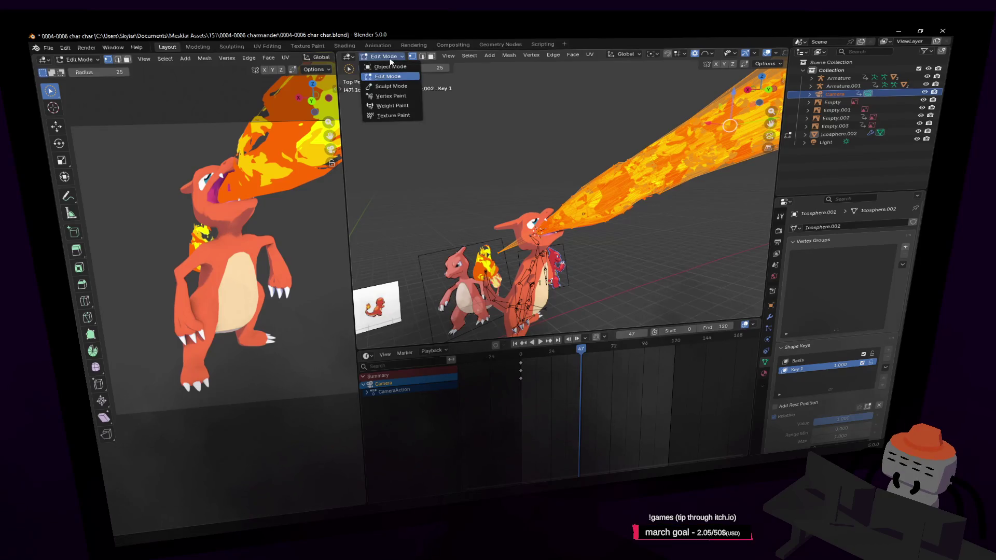
pyautogui.click(651, 53)
pyautogui.click(674, 85)
# - Scale the Key 1 flame to -0.032, a speck in the mouth, and return to object mode
pyautogui.press('s')
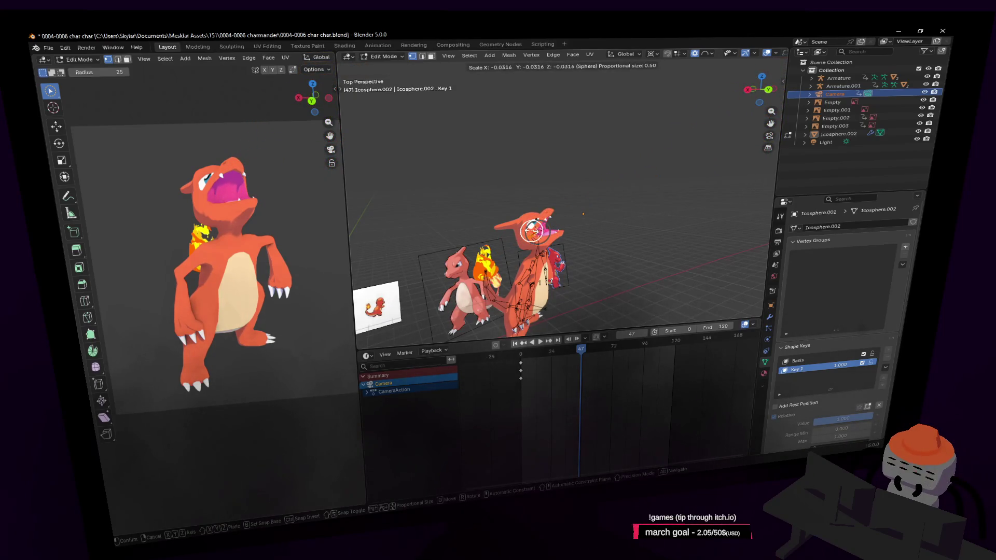
pyautogui.click(533, 230)
pyautogui.moveTo(533, 231); pyautogui.dragTo(582, 187, button='middle')
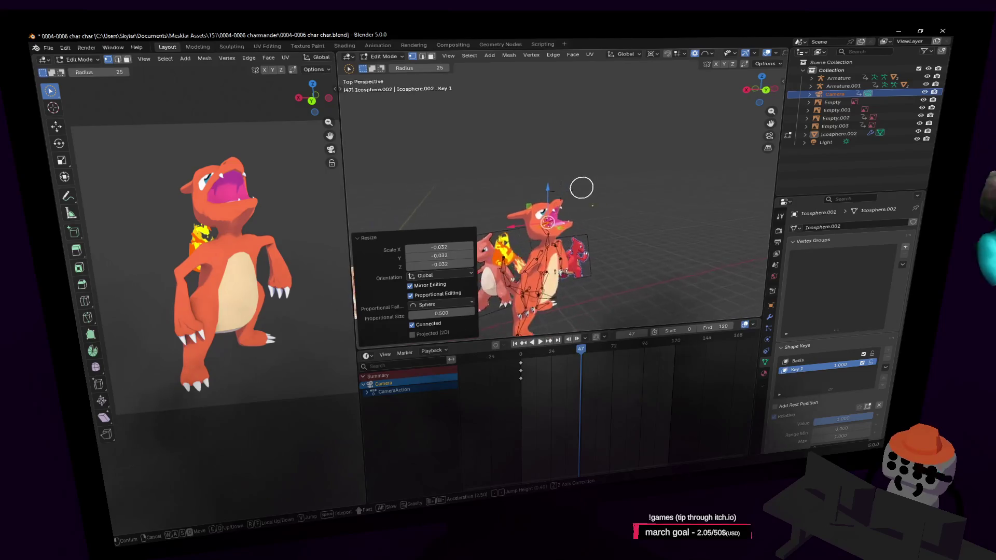
pyautogui.scroll(2, 567, 182)
pyautogui.scroll(2, 574, 195)
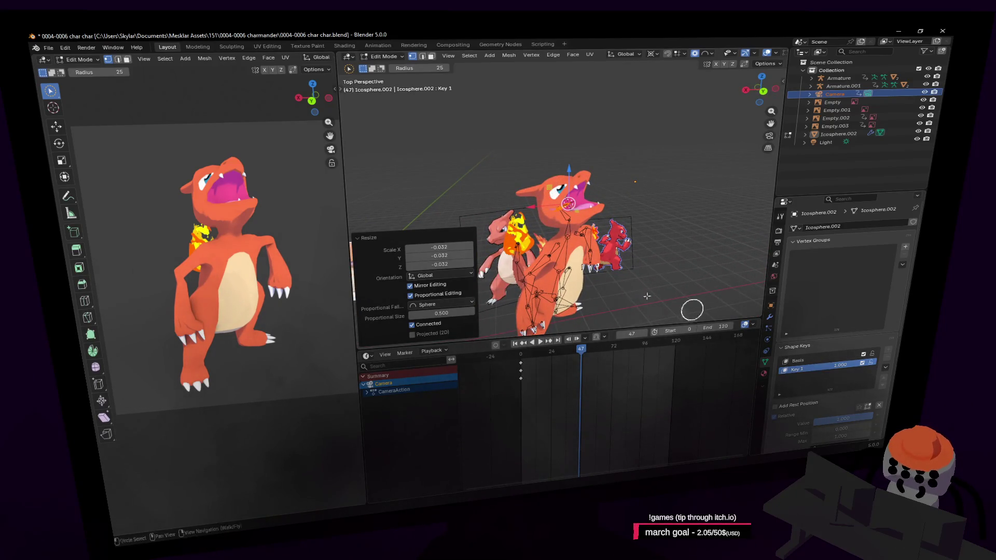
pyautogui.press('Tab')
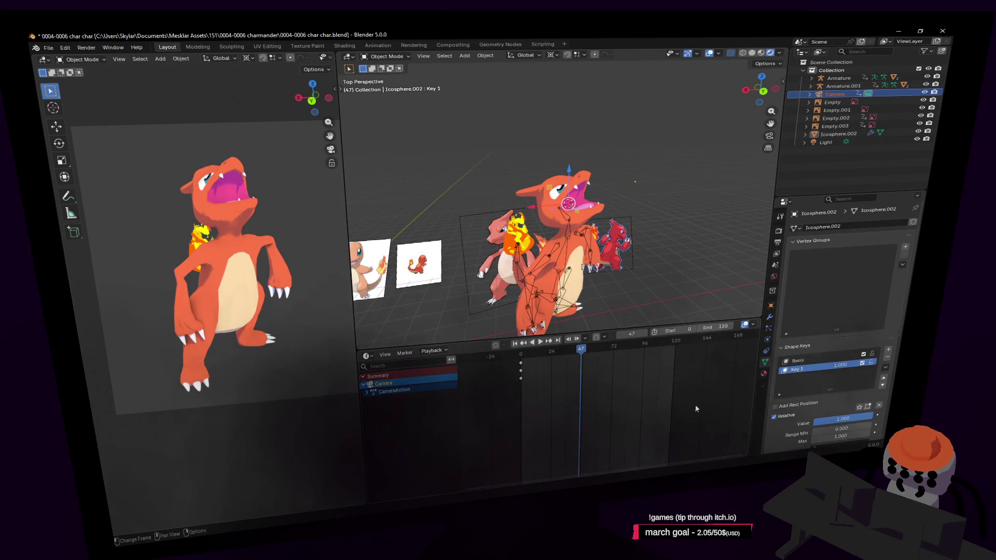
pyautogui.moveTo(589, 352); pyautogui.dragTo(578, 359)
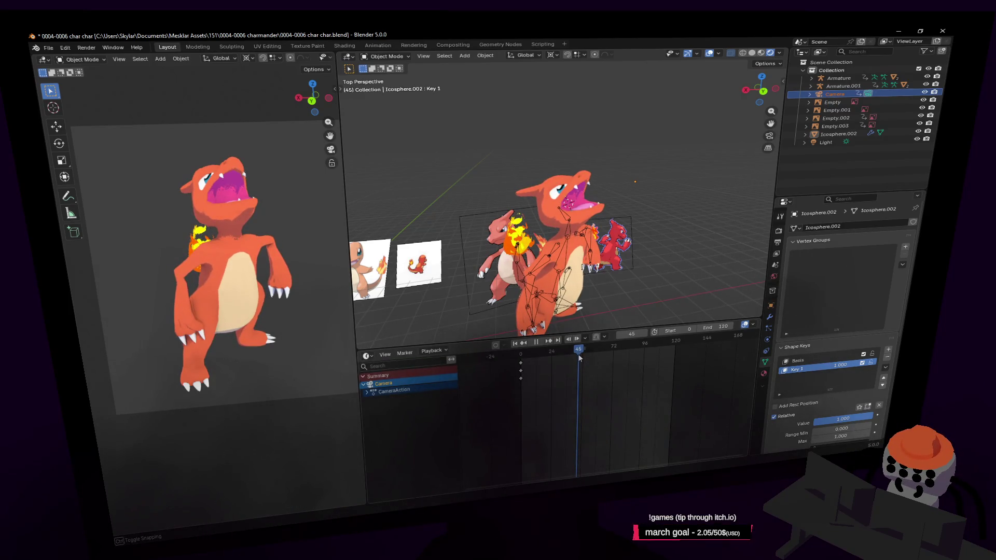
pyautogui.moveTo(578, 357)
pyautogui.mouseDown()
pyautogui.moveTo(565, 361)
pyautogui.moveTo(578, 356)
pyautogui.mouseUp()
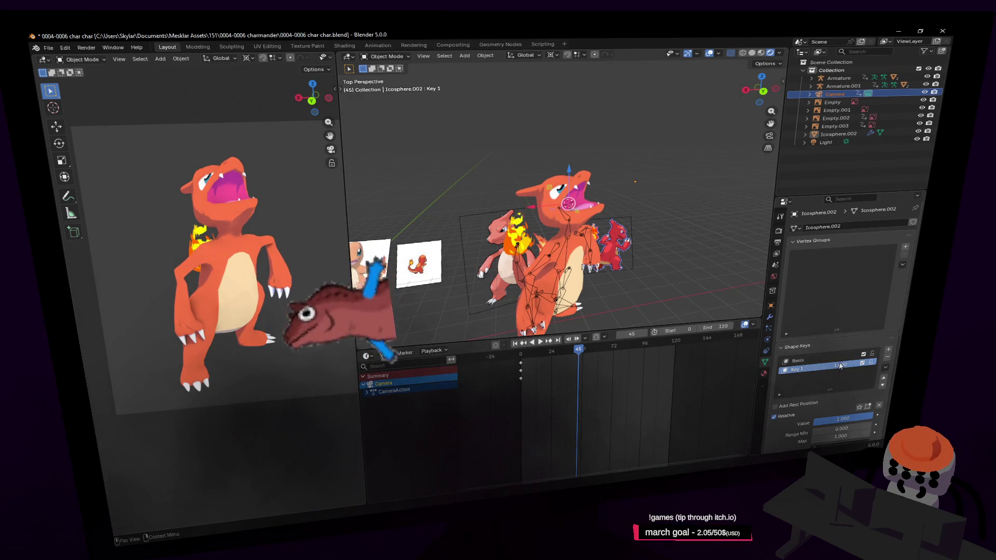
pyautogui.press('Left')
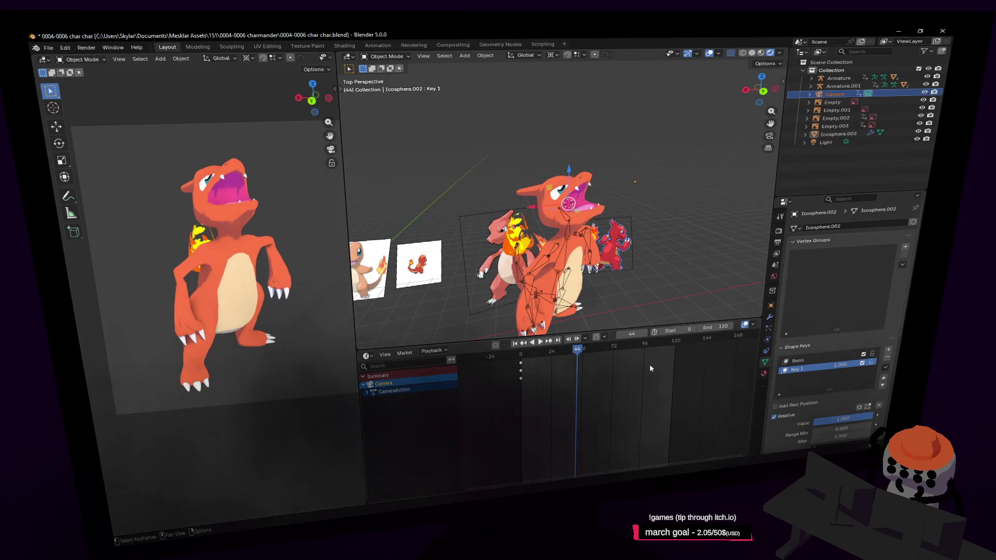
pyautogui.press('Left')
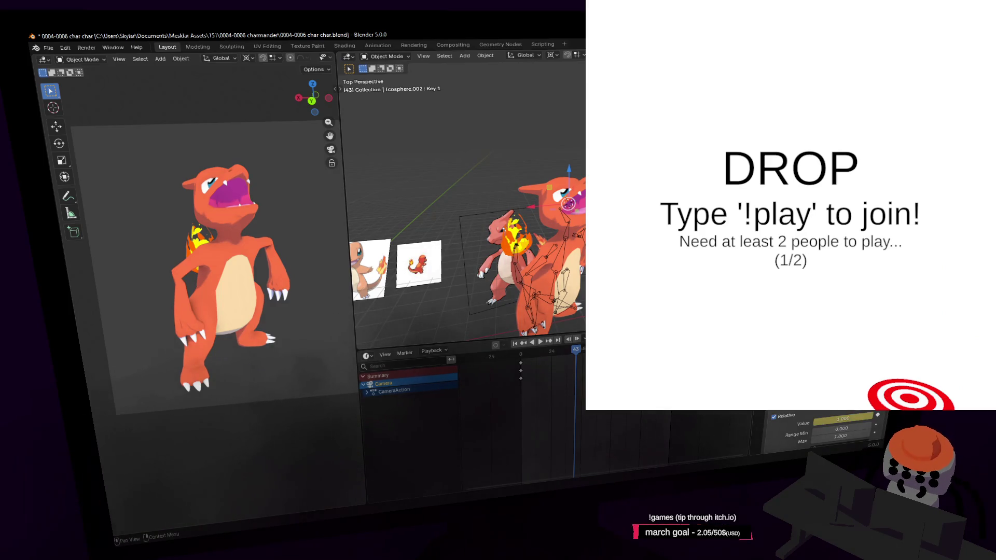
pyautogui.press('Right')
pyautogui.press('Right')
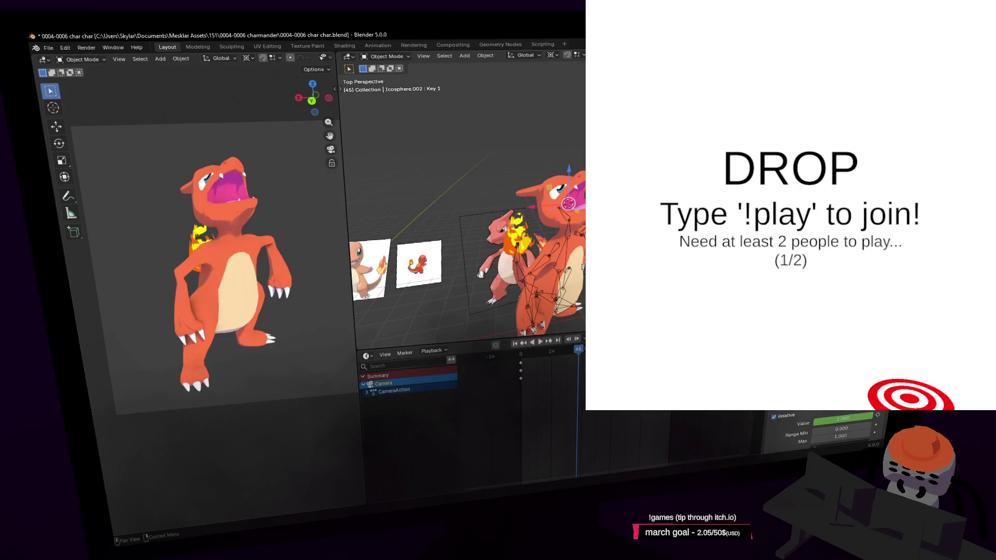
pyautogui.moveTo(863, 418); pyautogui.dragTo(817, 418)
pyautogui.press('Right')
pyautogui.press('Right')
pyautogui.press('Right')
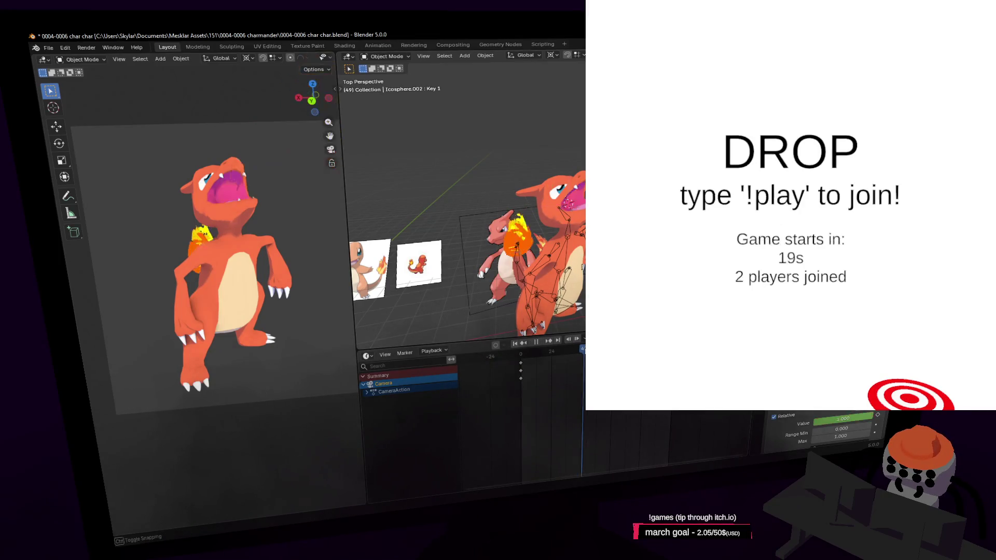
pyautogui.press('Left')
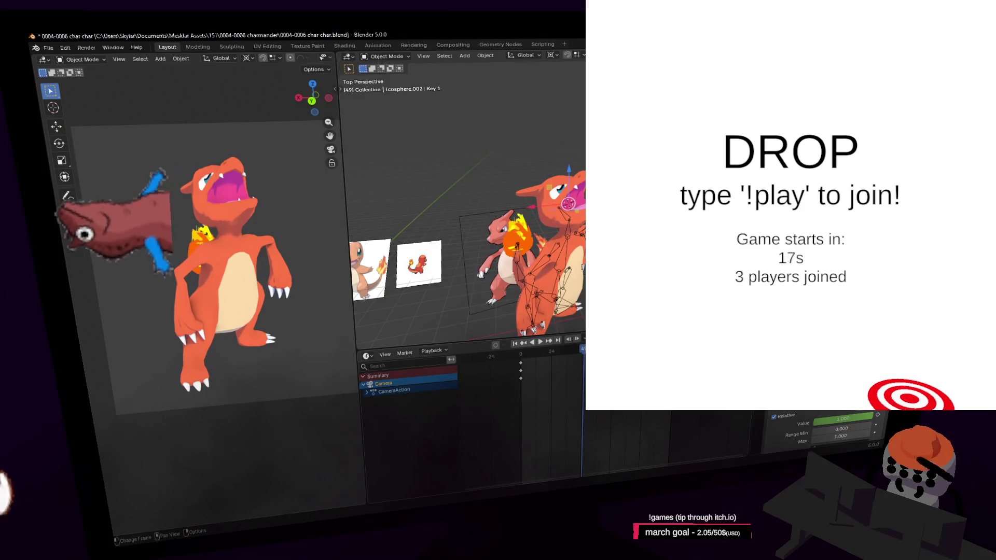
pyautogui.press('Left')
pyautogui.press('Left')
pyautogui.press('Left')
pyautogui.press('Left')
pyautogui.press('Left')
pyautogui.press('Left')
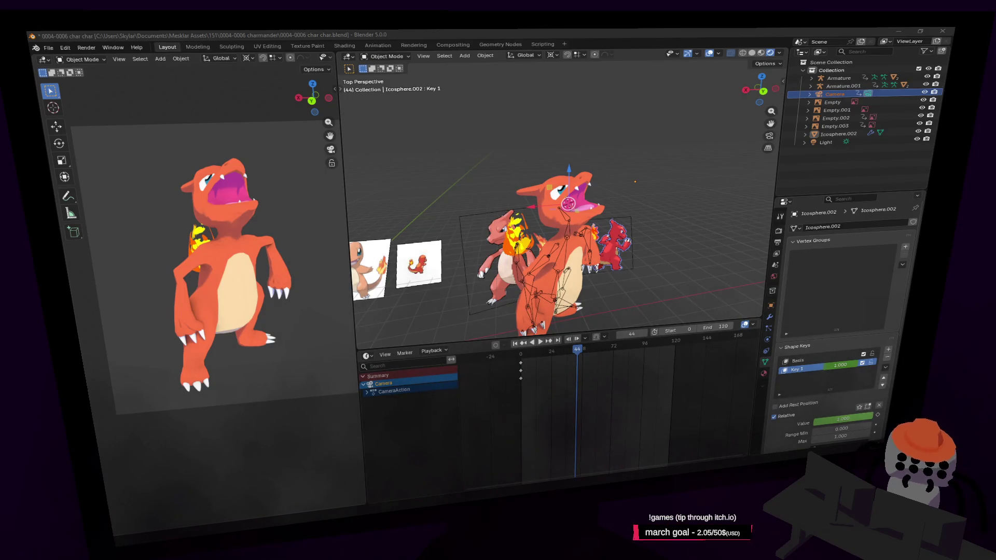
# - Fly around the characters, play the animation from the first frame and stop at frame 0
pyautogui.hotkey('shift', '`')
pyautogui.press('w')
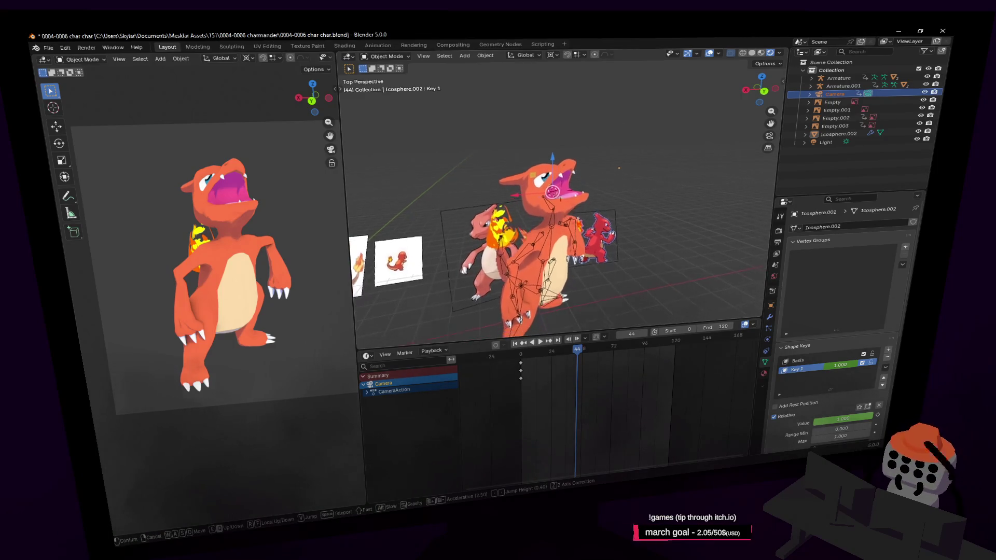
pyautogui.press('a')
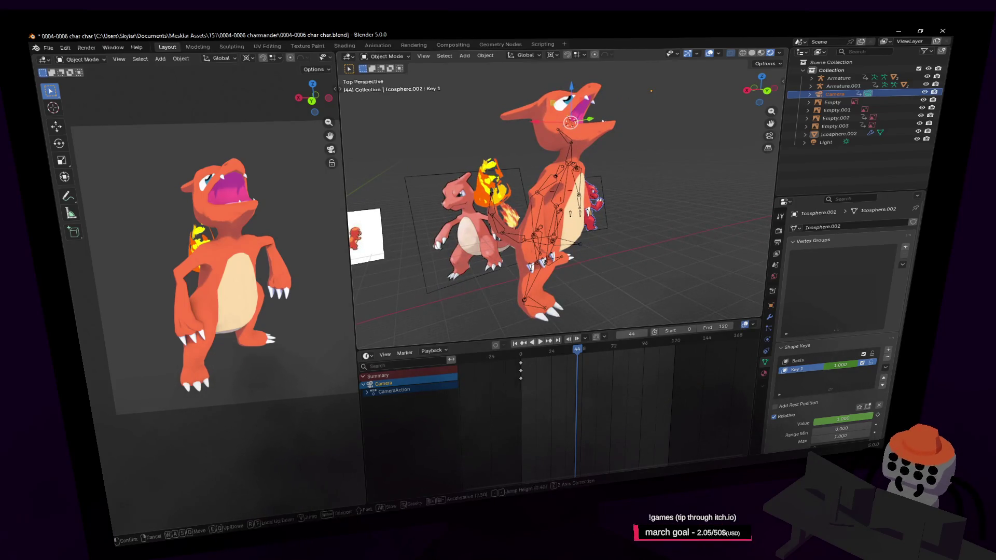
pyautogui.press('w')
pyautogui.press('Return')
pyautogui.hotkey('shift', 'Left')
pyautogui.press('space')
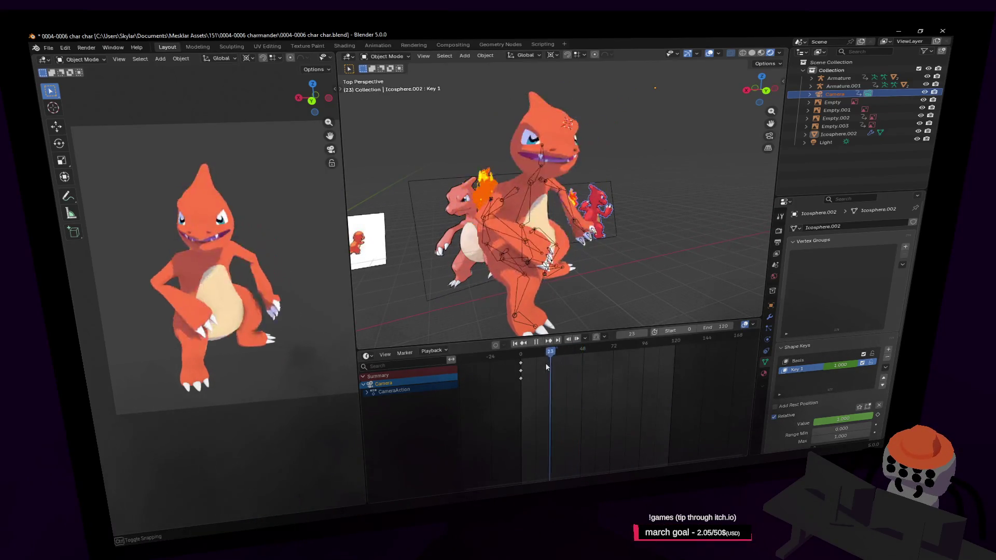
pyautogui.press('Escape')
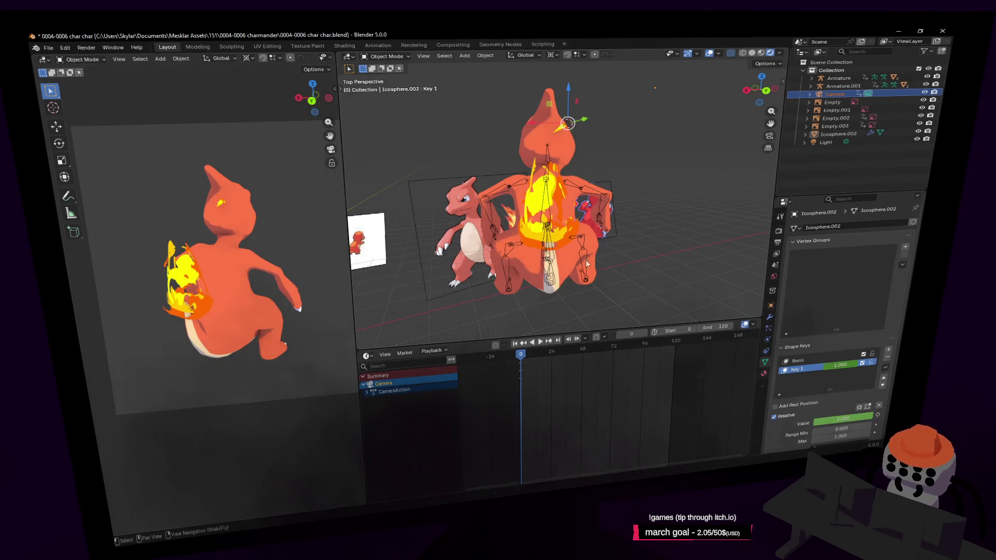
# - Fly up to the character's mouth and enter editing on the flame mesh
pyautogui.hotkey('shift', '`')
pyautogui.press('w')
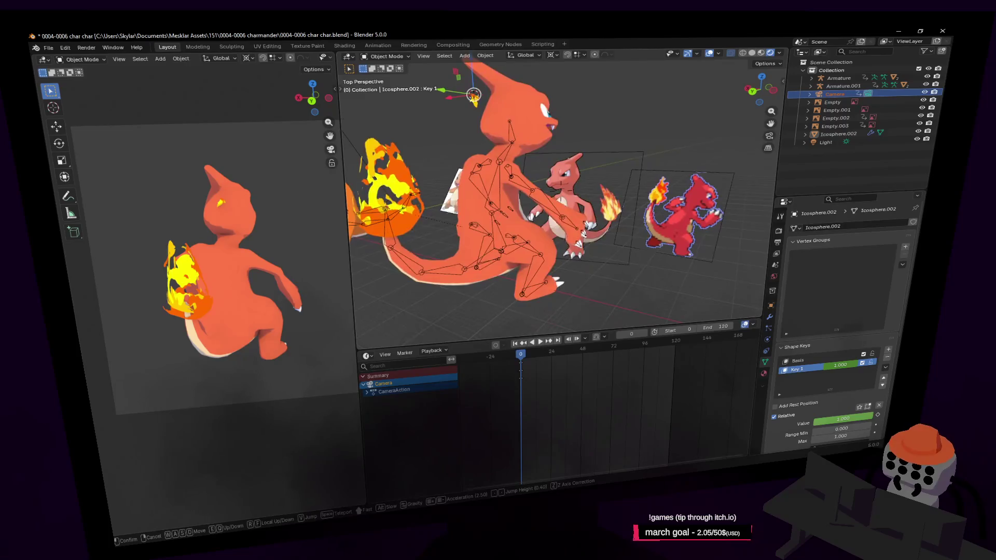
pyautogui.click(611, 226)
pyautogui.hotkey('shift', '`')
pyautogui.press('w')
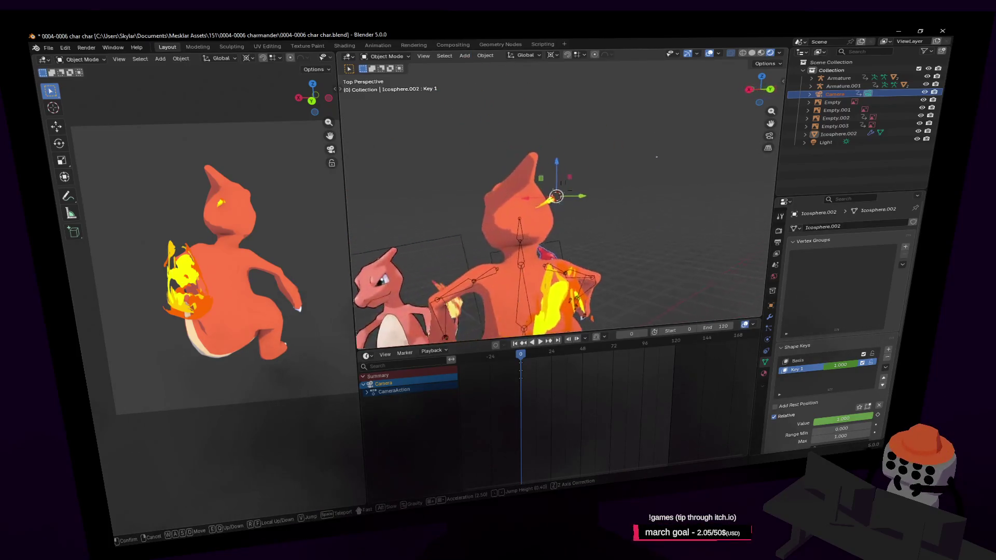
pyautogui.click(609, 230)
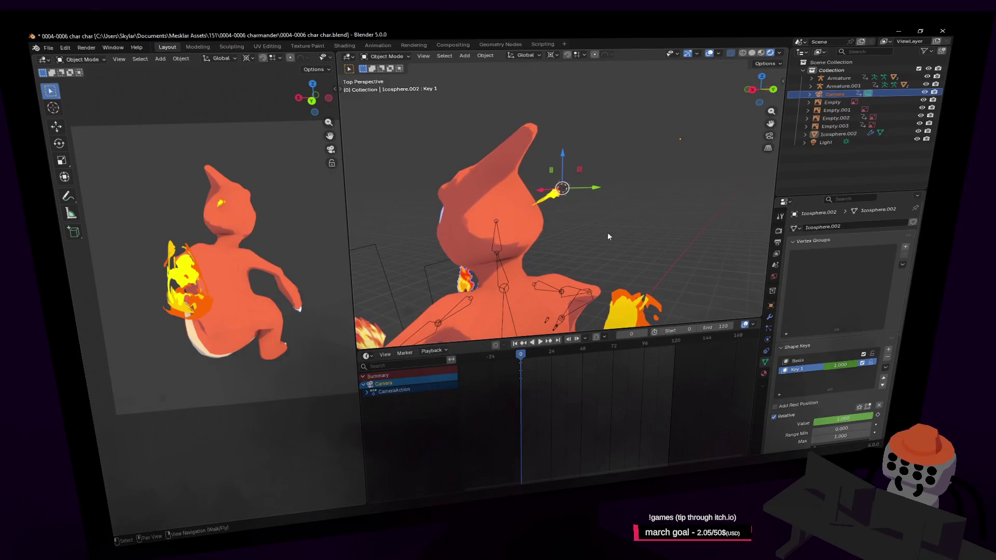
pyautogui.press('Tab')
pyautogui.hotkey('shift', '`')
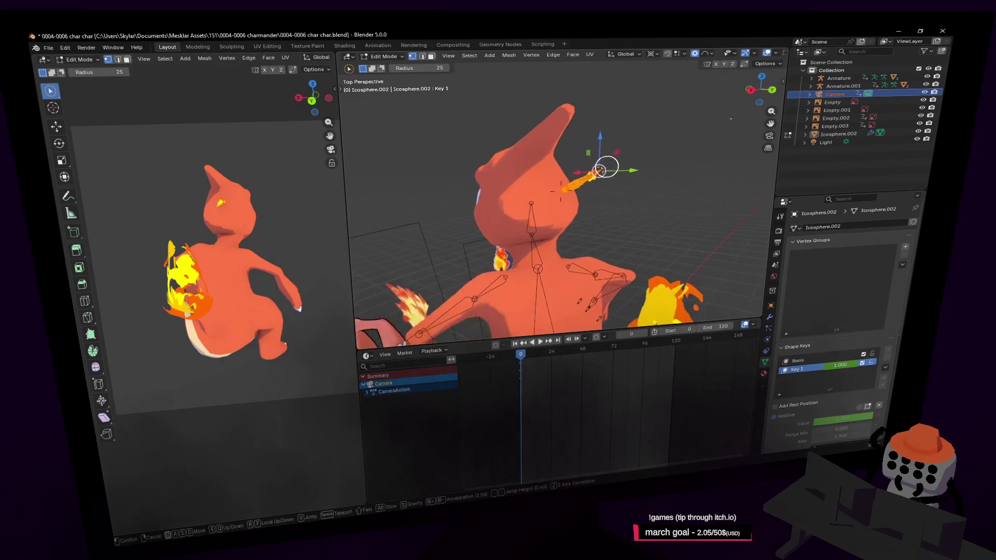
pyautogui.click(629, 165)
# - Scale the flame down to 0.174 with proportional editing, then scrub the timeline forward
pyautogui.press('s')
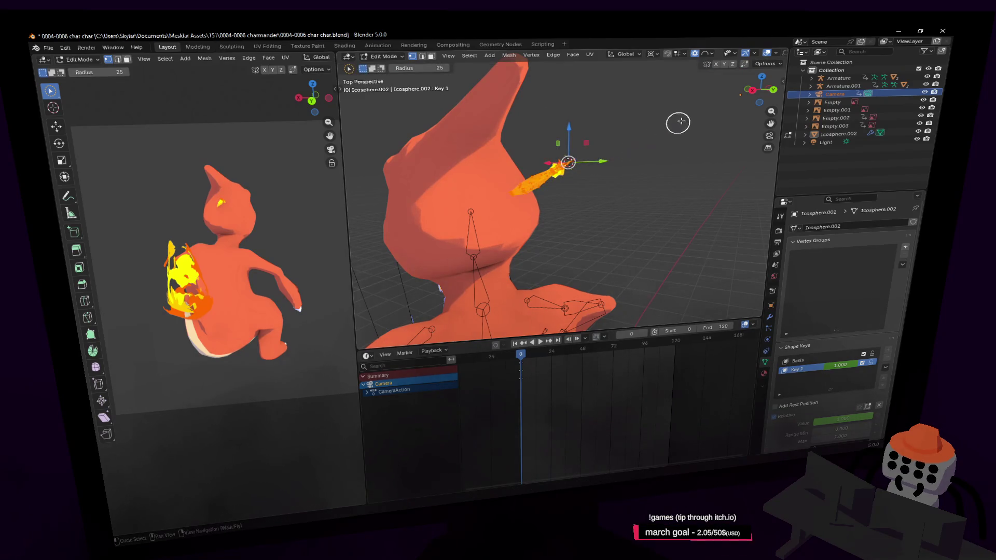
pyautogui.click(586, 150)
pyautogui.scroll(2, 623, 131)
pyautogui.scroll(3, 603, 134)
pyautogui.press('s')
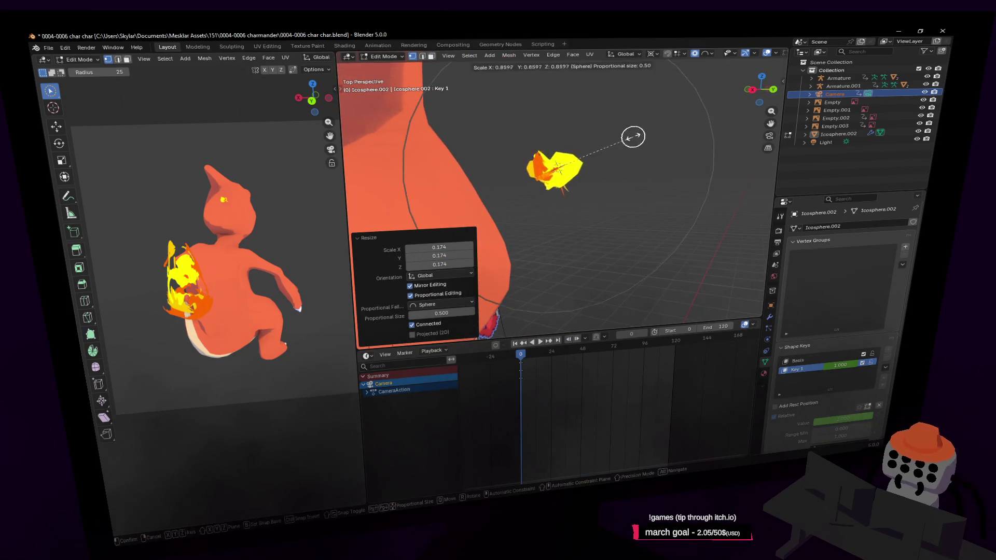
pyautogui.rightClick(614, 150)
pyautogui.scroll(-2, 613, 154)
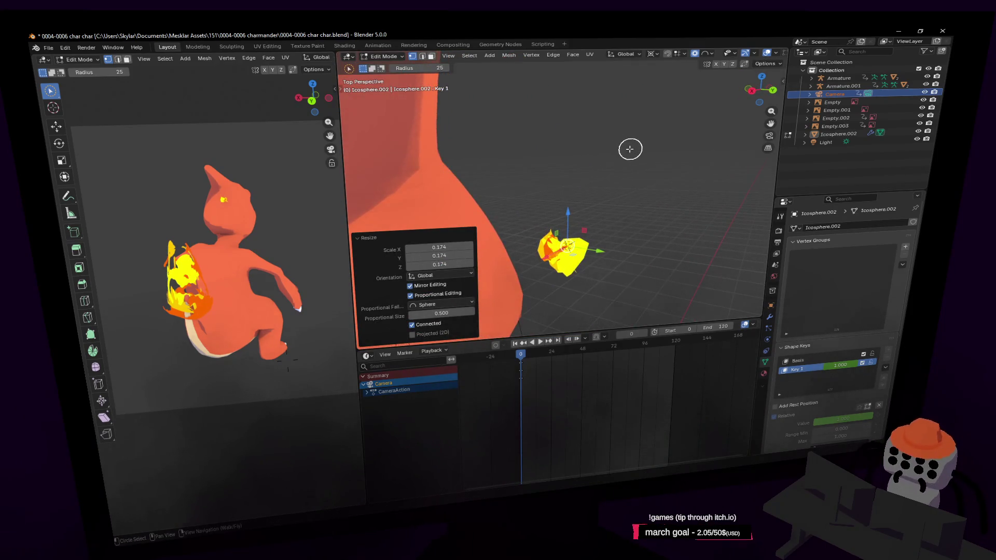
pyautogui.scroll(-1, 630, 149)
pyautogui.scroll(-1, 631, 149)
pyautogui.scroll(-3, 631, 149)
pyautogui.scroll(-1, 629, 149)
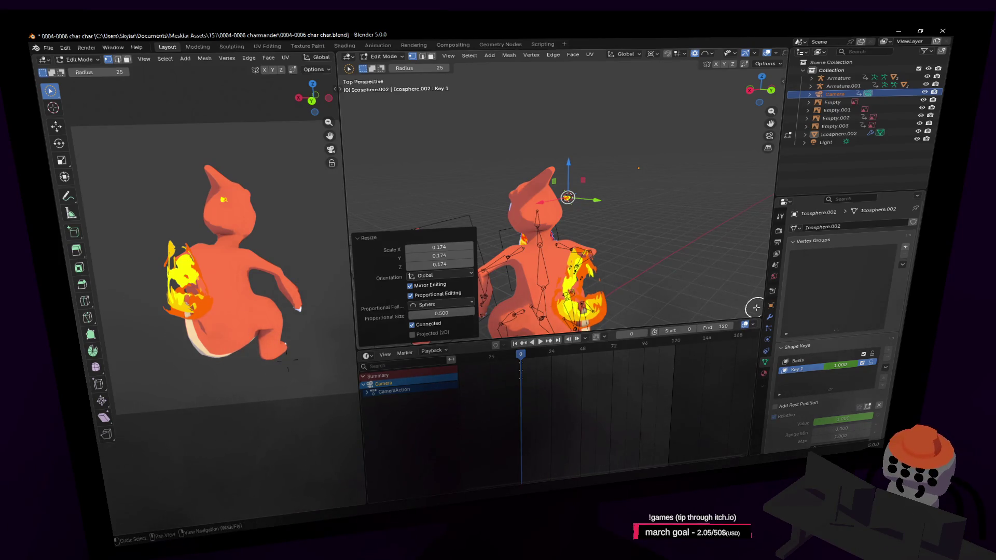
pyautogui.moveTo(526, 355)
pyautogui.mouseDown()
pyautogui.moveTo(623, 348)
pyautogui.moveTo(577, 355)
pyautogui.mouseUp()
# - Return to object mode and play the animation, stopping at frame 44
pyautogui.press('Tab')
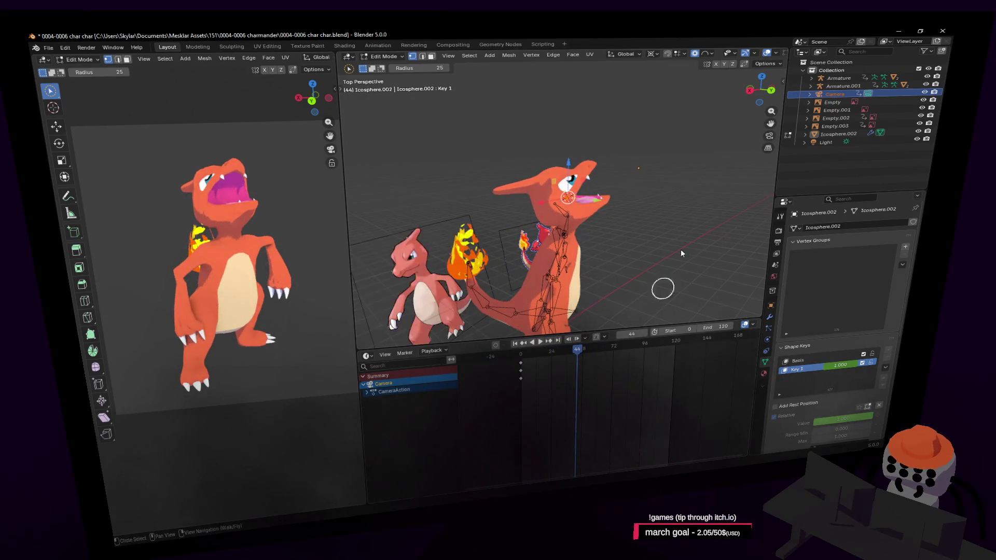
pyautogui.press('space')
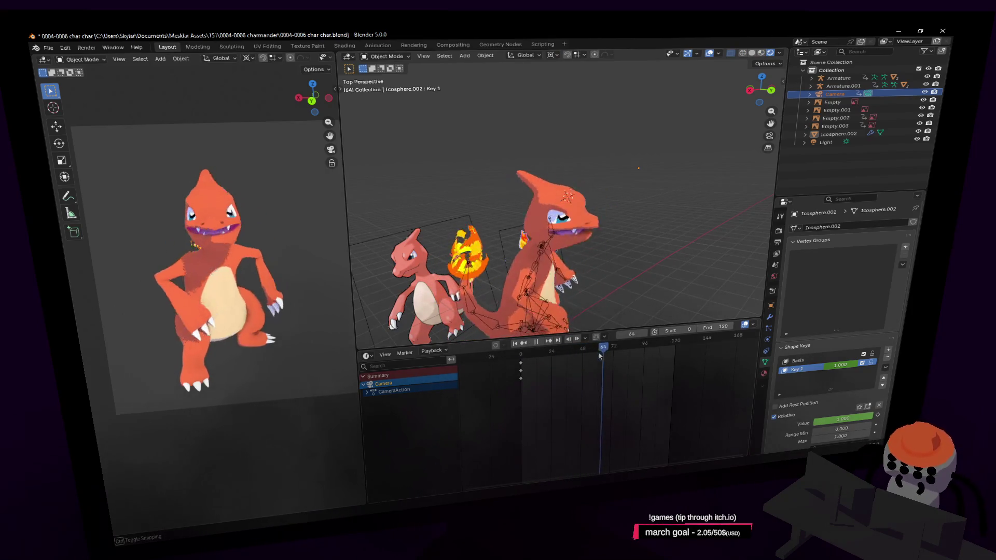
pyautogui.moveTo(578, 356)
pyautogui.mouseDown()
pyautogui.moveTo(569, 359)
pyautogui.moveTo(583, 362)
pyautogui.mouseUp()
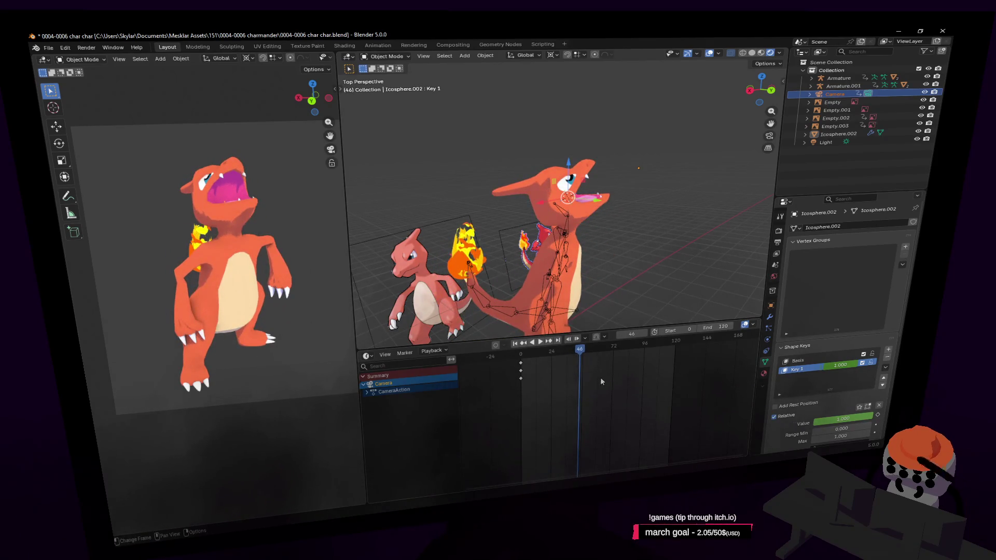
pyautogui.press('Escape')
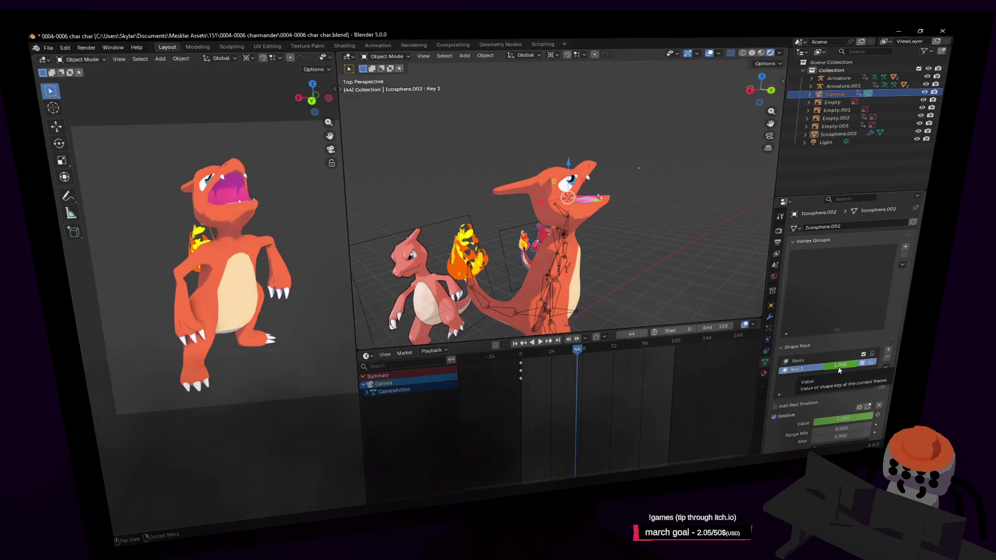
# - Keyframe the flame's Key 1 value at frame 44 and select the Charmeleon body mesh
pyautogui.press('i')
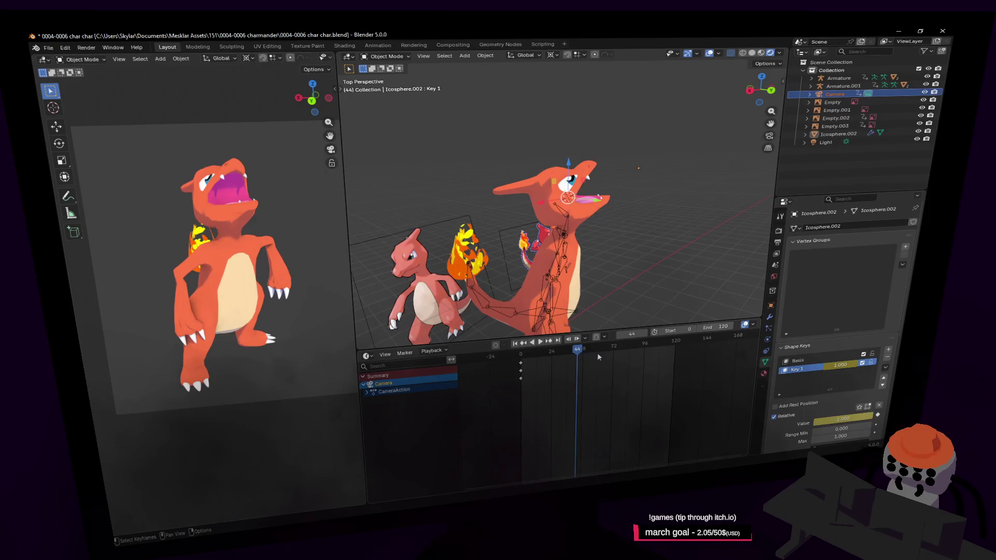
pyautogui.click(595, 207)
pyautogui.hotkey('shift', '`')
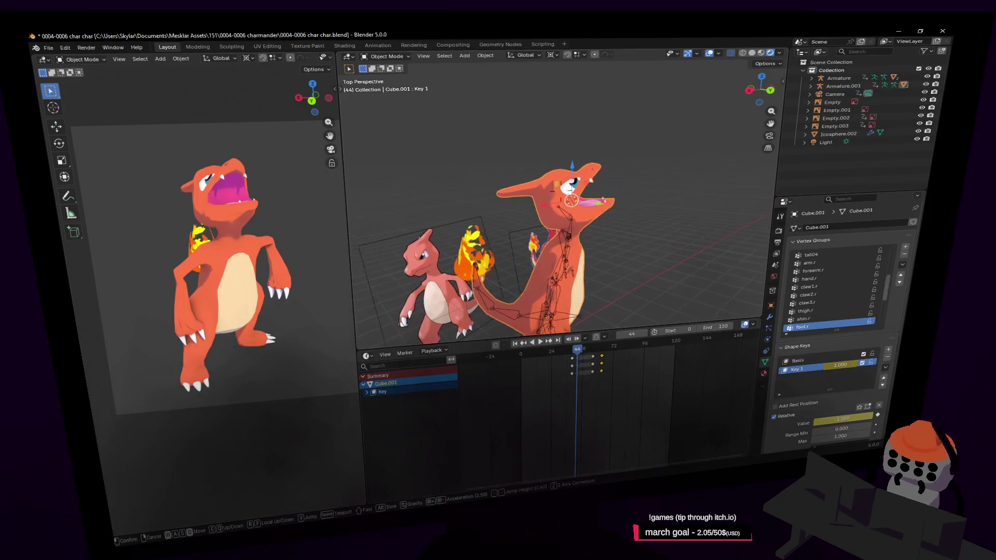
# - Step through the fire animation between frames 44 and 56
pyautogui.click(557, 180)
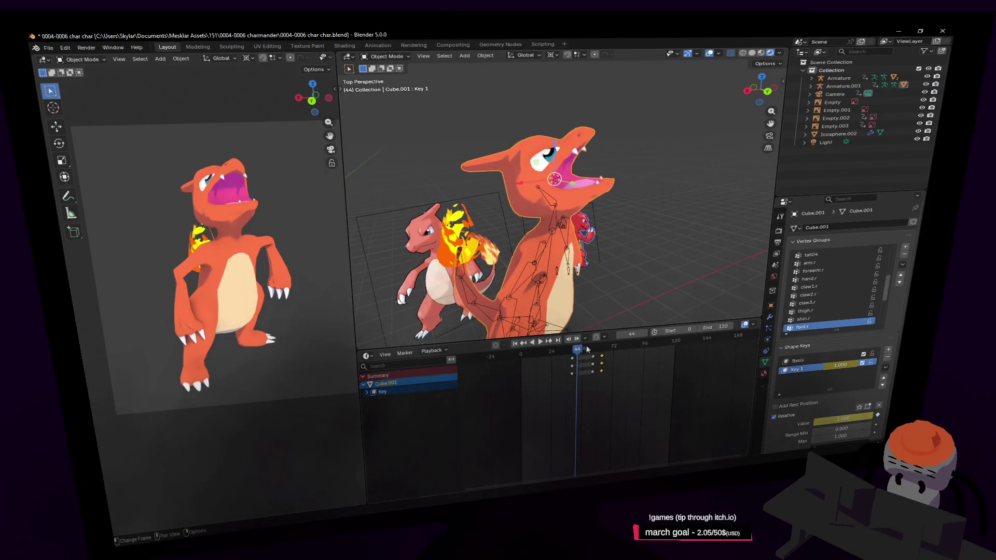
pyautogui.moveTo(587, 349); pyautogui.dragTo(585, 349)
pyautogui.press('Right')
pyautogui.press('Right')
pyautogui.press('Right')
pyautogui.press('Right')
pyautogui.press('Right')
pyautogui.press('Right')
pyautogui.press('Right')
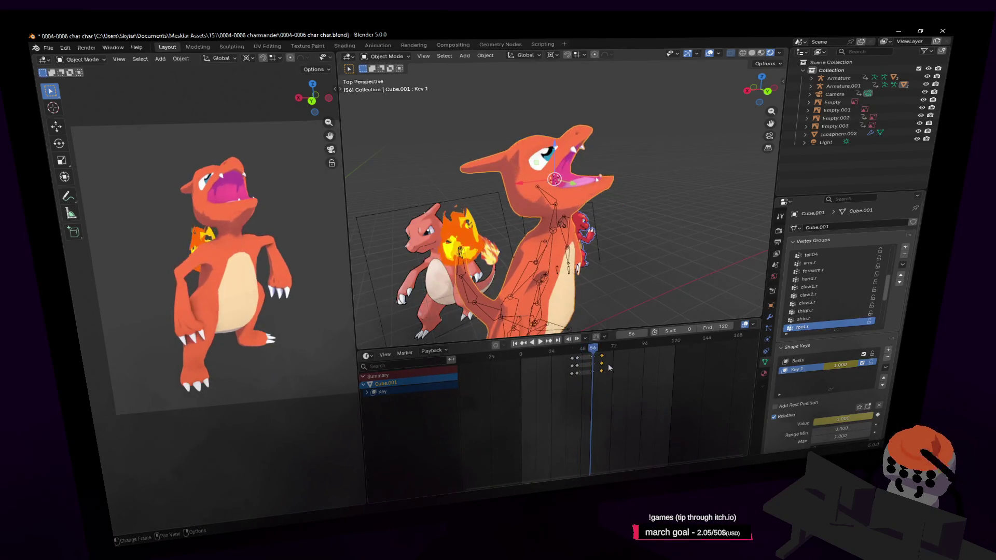
pyautogui.press('Left')
pyautogui.press('Right')
pyautogui.press('Down')
pyautogui.press('Left')
pyautogui.press('Right')
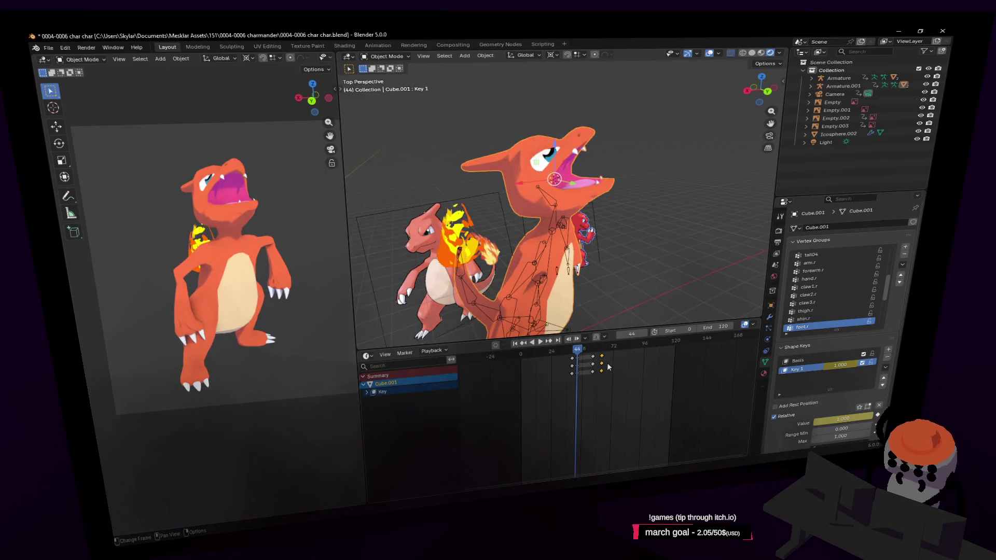
pyautogui.press('Up')
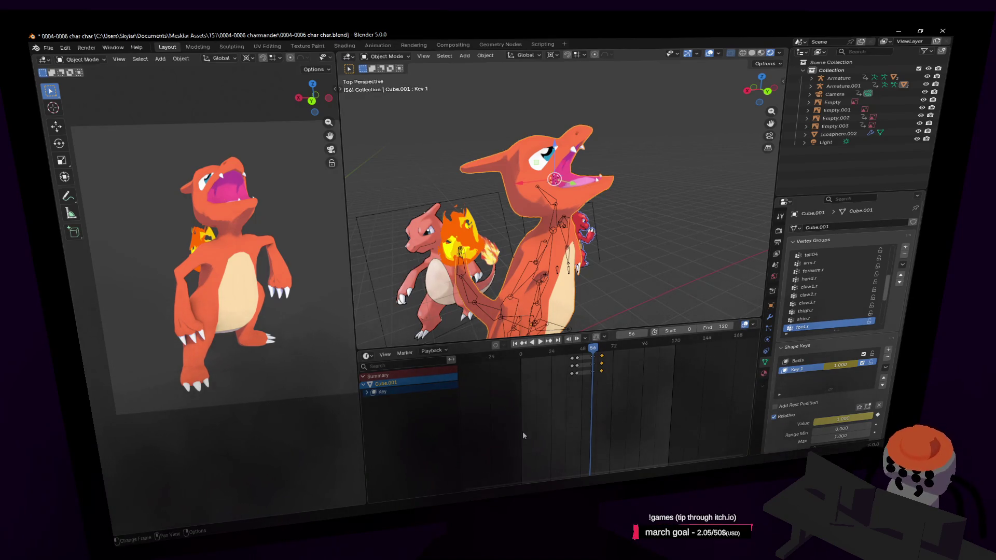
# - Fly the view in close beside the Charmeleon's open mouth
pyautogui.hotkey('shift', '`')
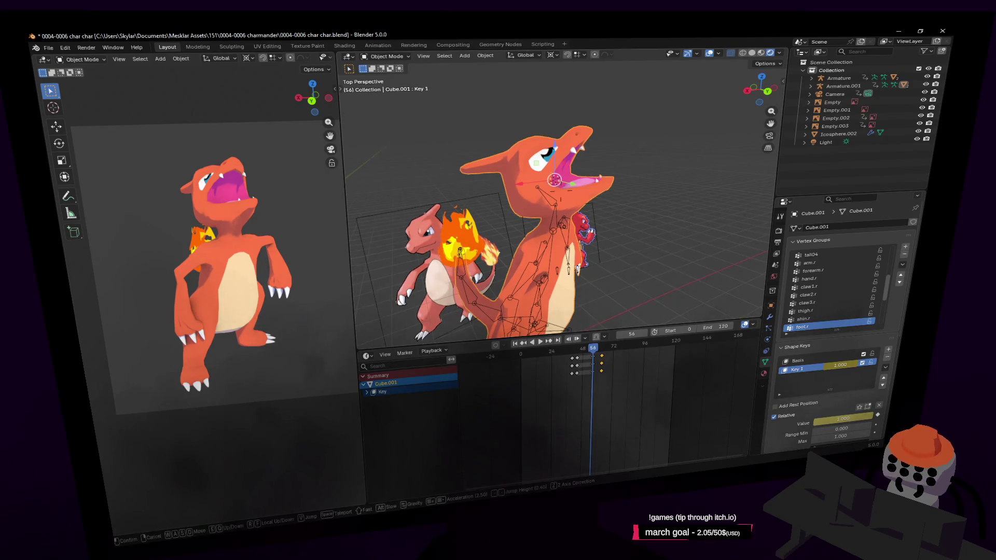
pyautogui.click(673, 287)
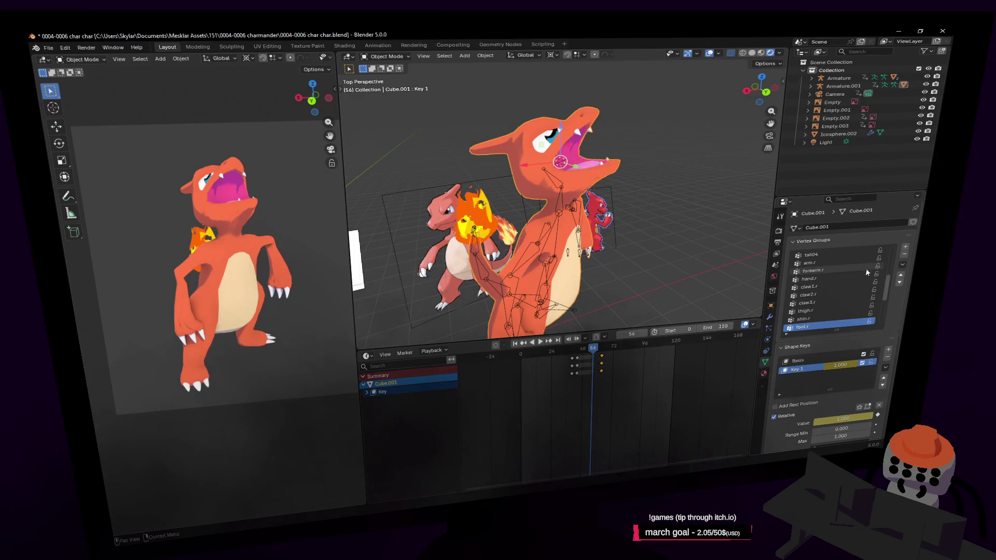
pyautogui.hotkey('shift', '`')
pyautogui.press('w')
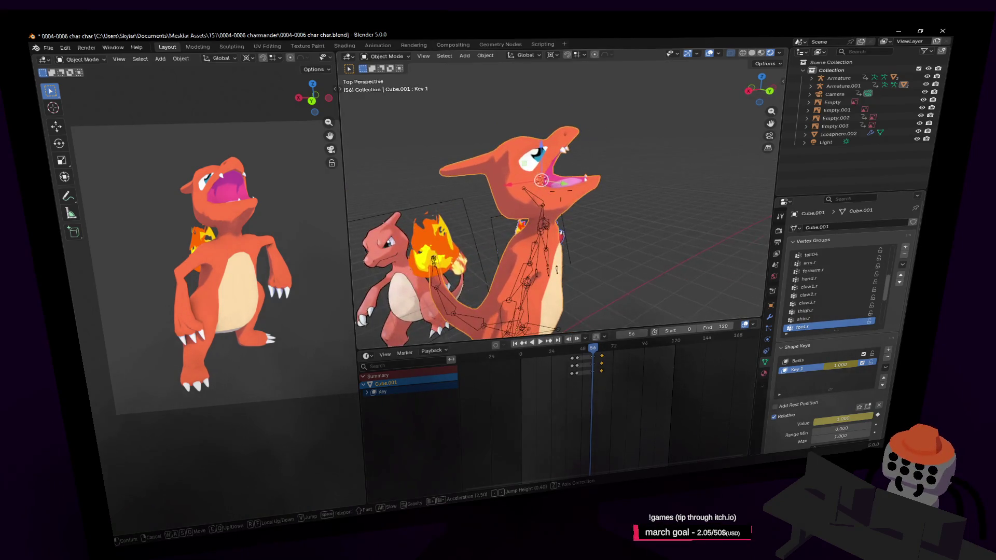
pyautogui.click(637, 379)
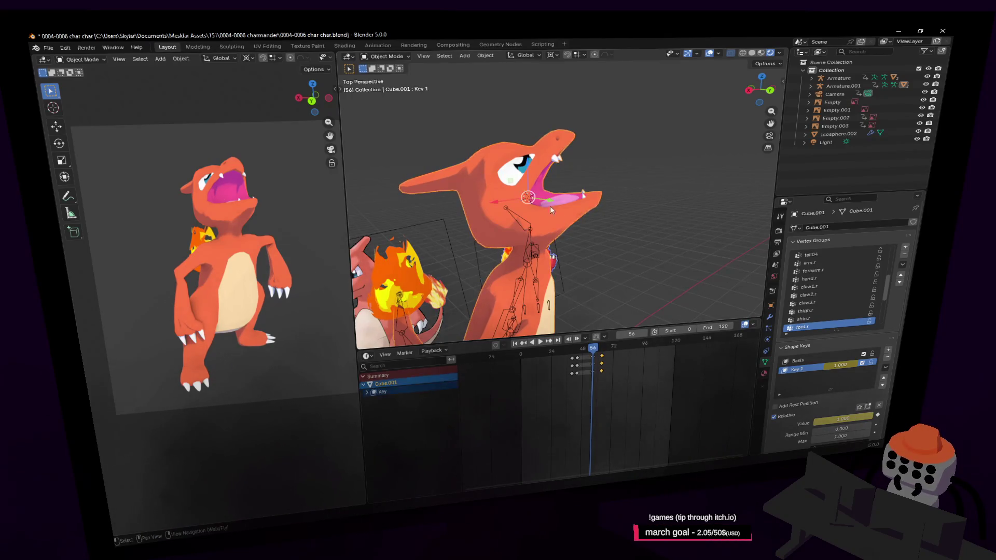
pyautogui.hotkey('shift', '`')
pyautogui.press('d')
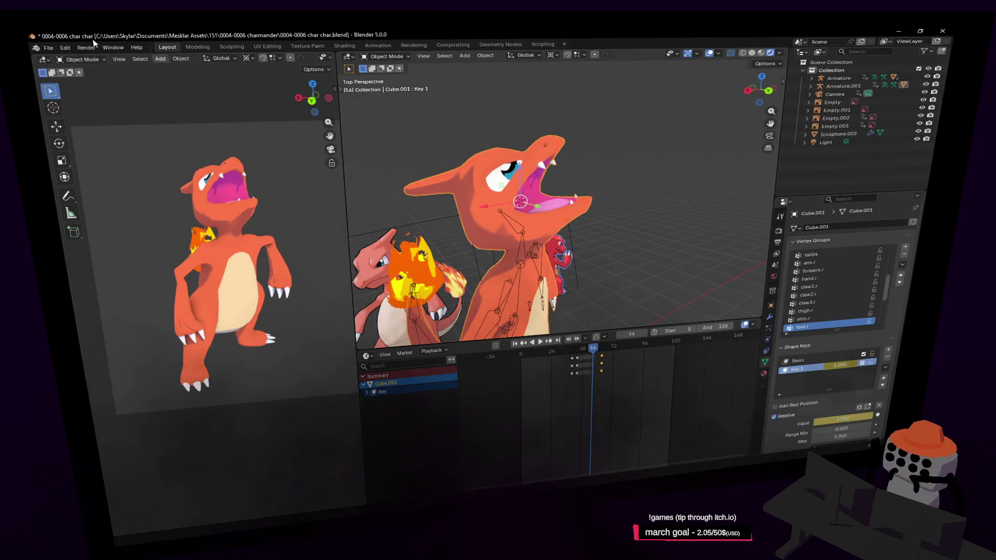
pyautogui.click(799, 360)
# - Undo back to frame 47 with the full-length flame showing, and leave edit mode
pyautogui.hotkey('ctrl', 'z')
pyautogui.hotkey('ctrl', 'z')
pyautogui.hotkey('ctrl', 'z')
pyautogui.hotkey('ctrl', 'z')
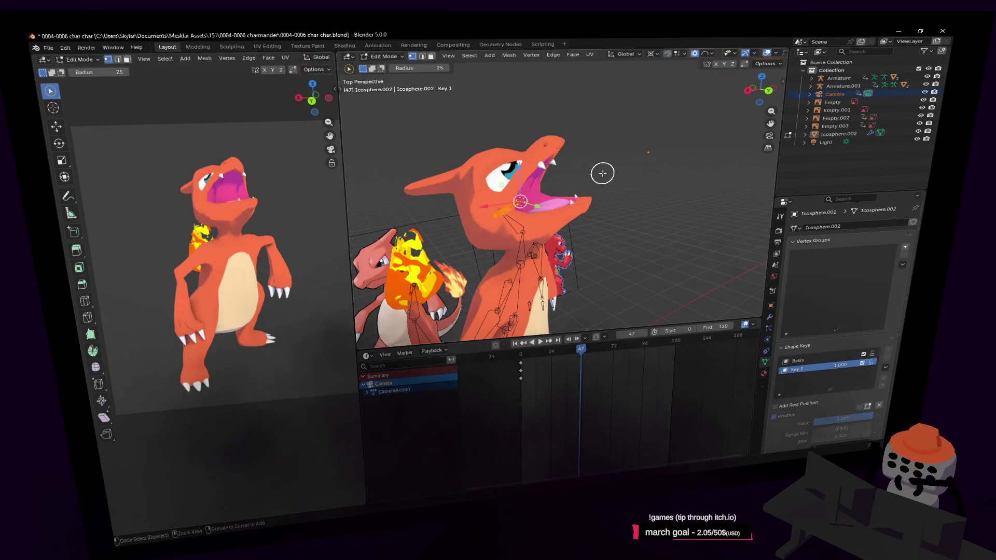
pyautogui.hotkey('ctrl', 'z')
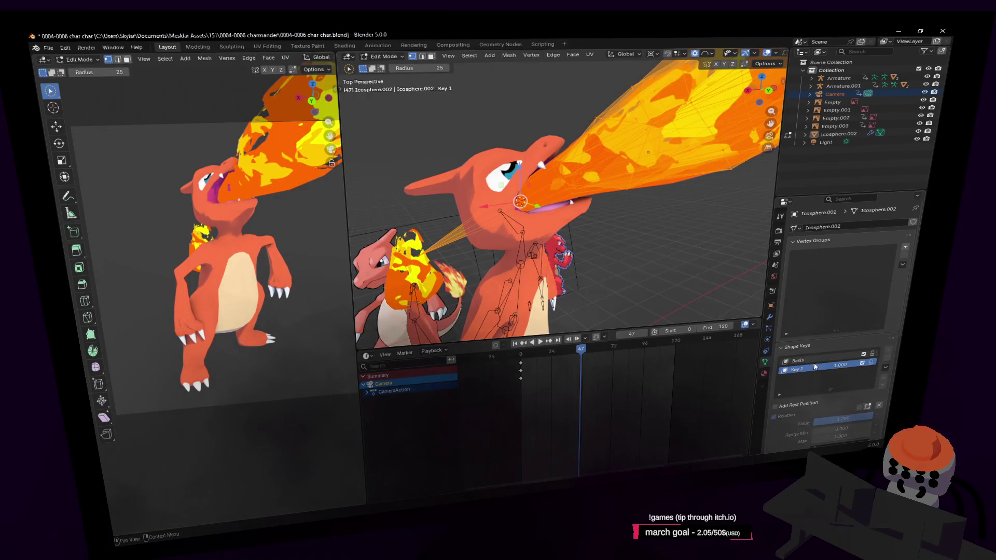
pyautogui.click(809, 360)
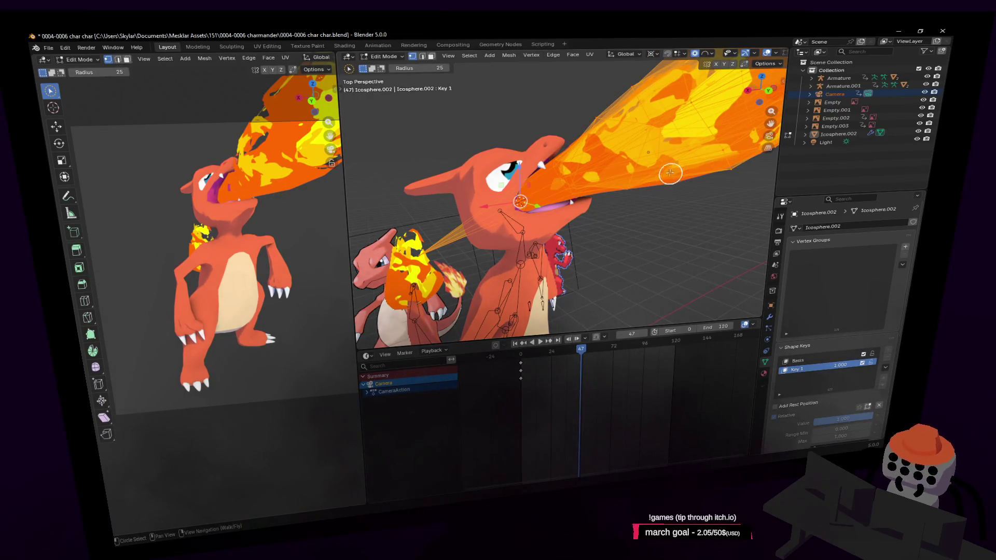
pyautogui.press('Tab')
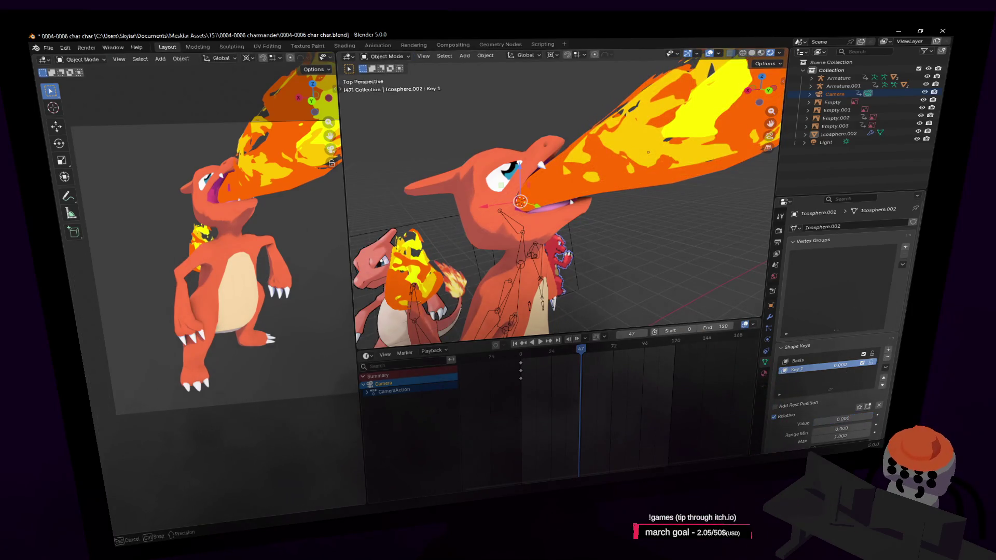
pyautogui.moveTo(403, 274); pyautogui.dragTo(403, 274)
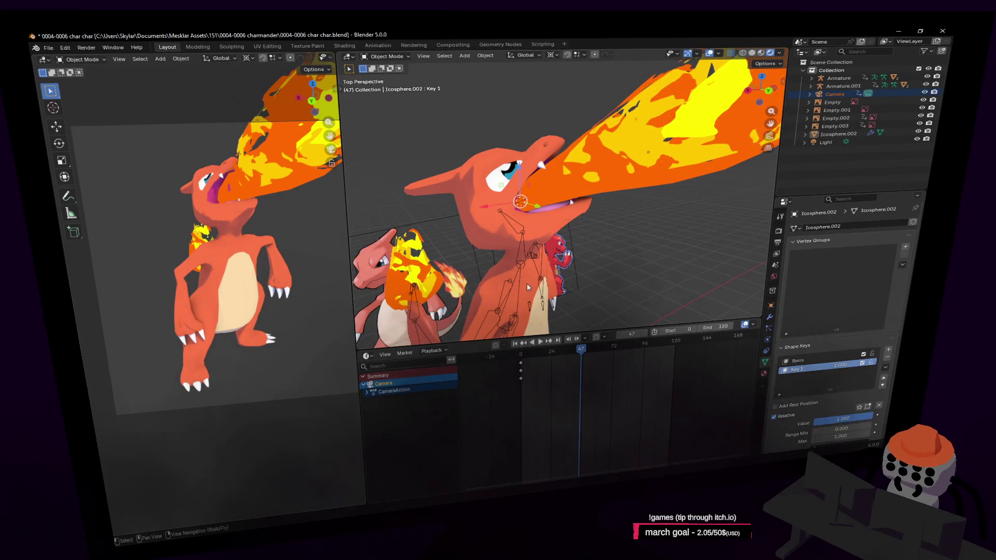
# - Scale the Key 1 flame down to 0.022 inside the mouth and set Key 1 value to 1.000
pyautogui.moveTo(645, 195); pyautogui.dragTo(622, 195, button='middle')
pyautogui.press('Tab')
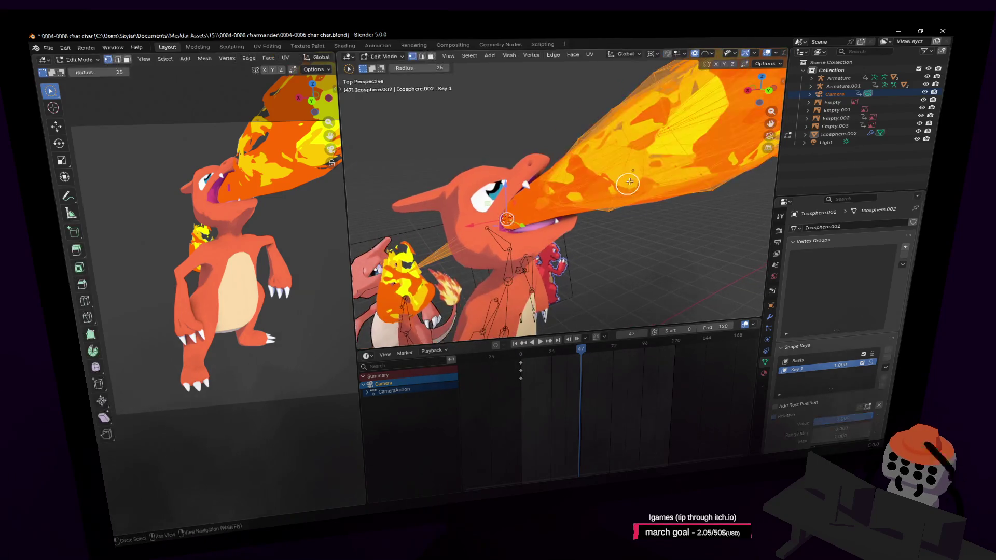
pyautogui.press('s')
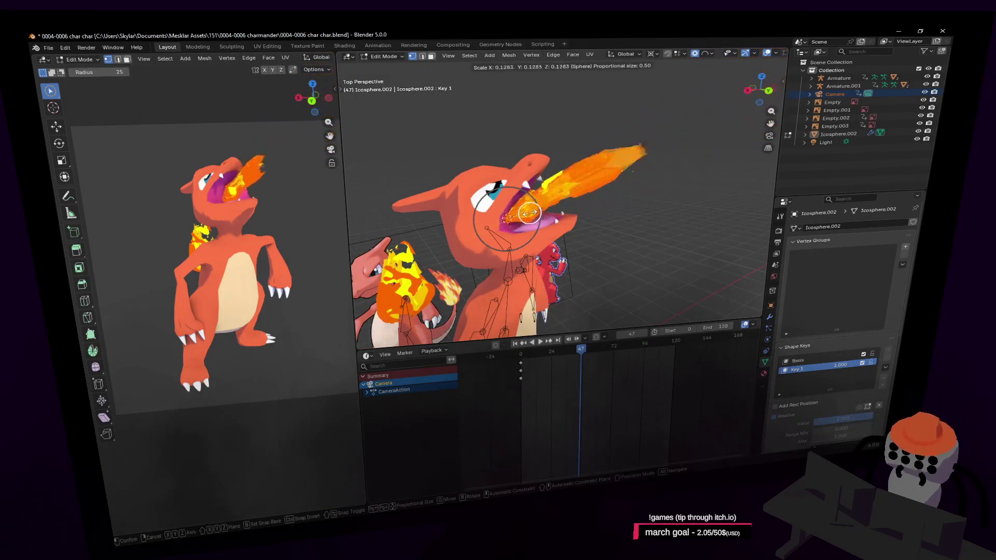
pyautogui.click(510, 218)
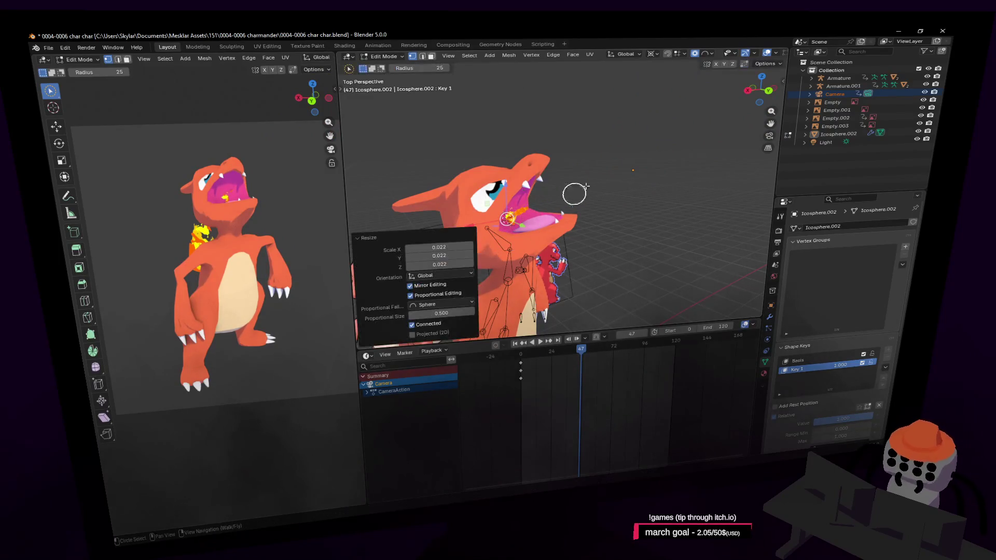
pyautogui.press('s')
pyautogui.click(553, 189)
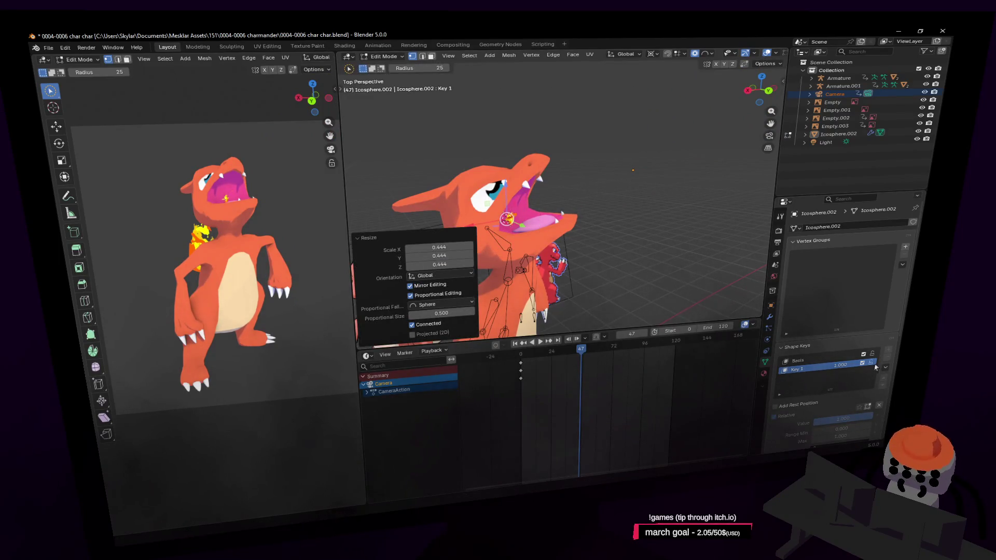
pyautogui.press('Tab')
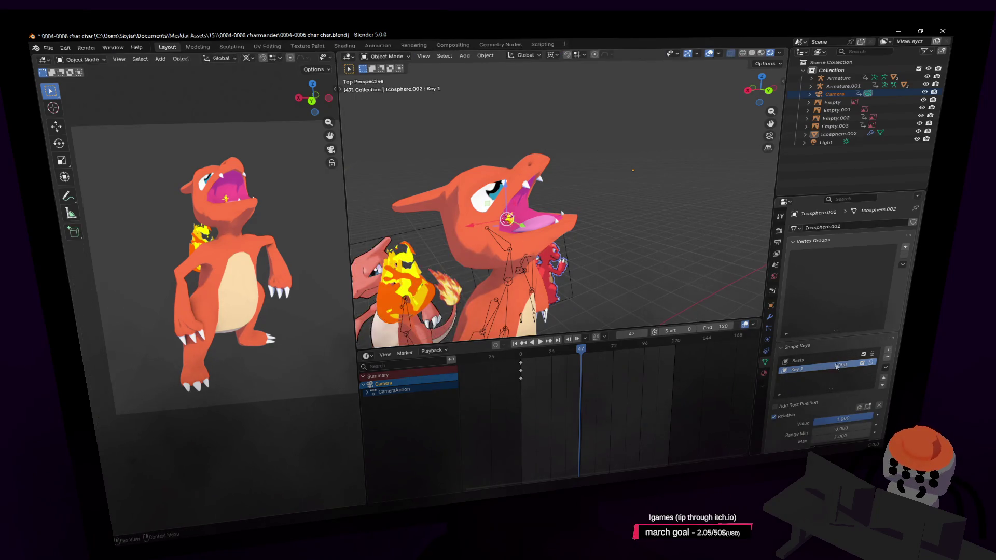
pyautogui.moveTo(817, 422); pyautogui.dragTo(867, 423)
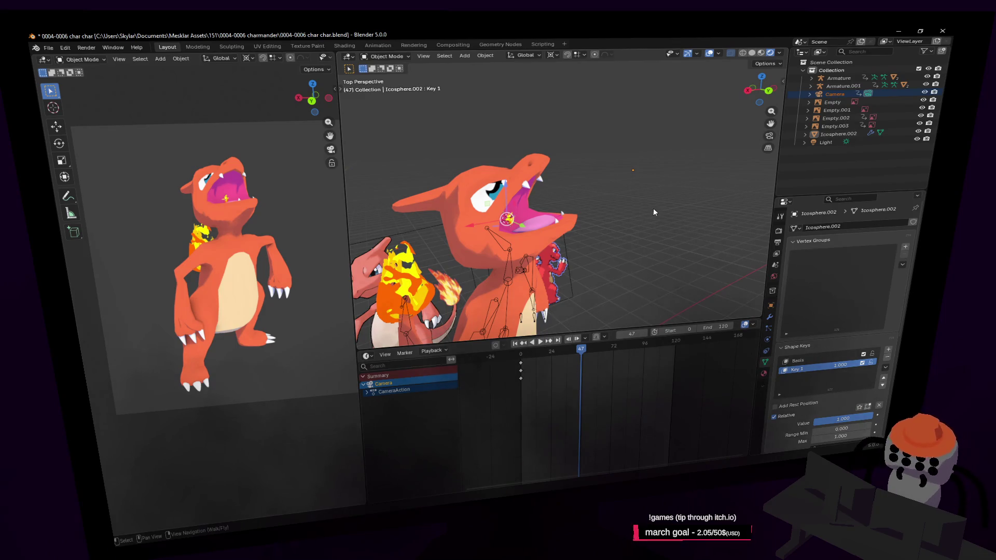
# - Reposition the view on the mouth and shorten the empty Vertex Groups list
pyautogui.hotkey('shift', '`')
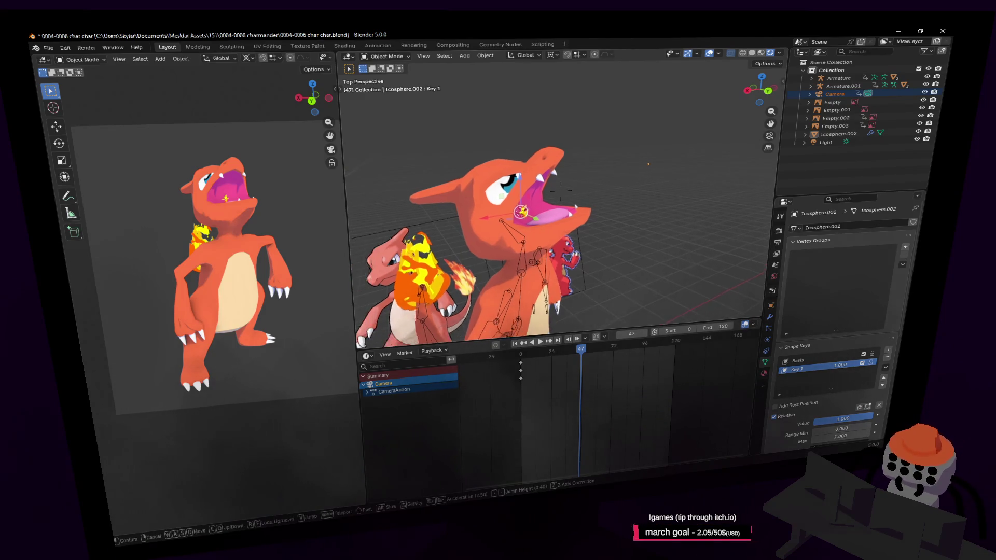
pyautogui.click(560, 186)
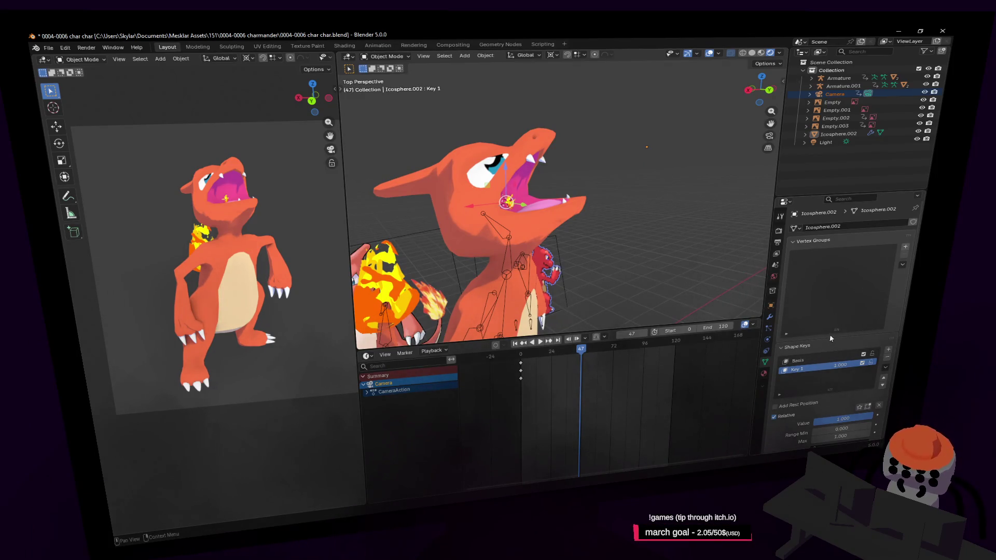
pyautogui.moveTo(832, 335); pyautogui.dragTo(840, 302)
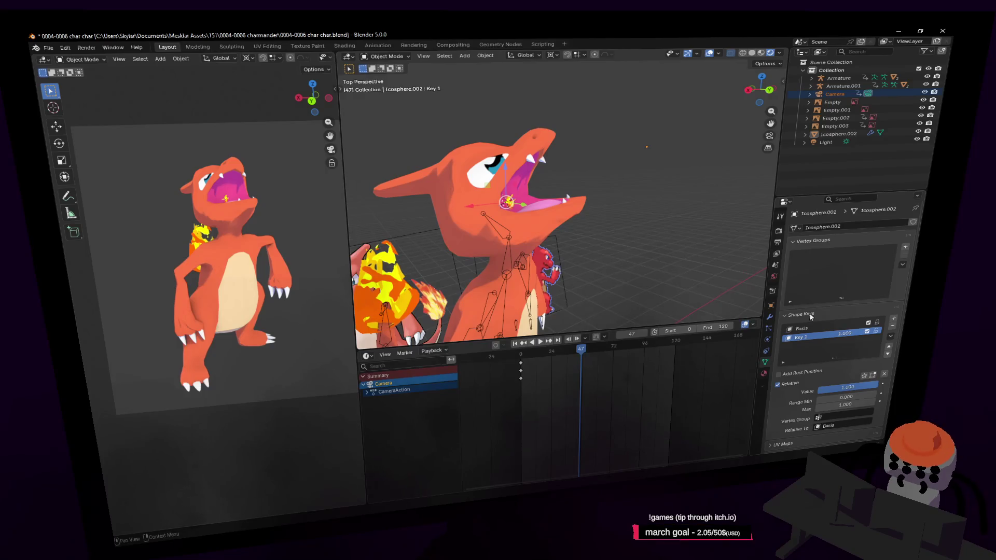
pyautogui.scroll(-2, 801, 334)
pyautogui.scroll(-2, 800, 338)
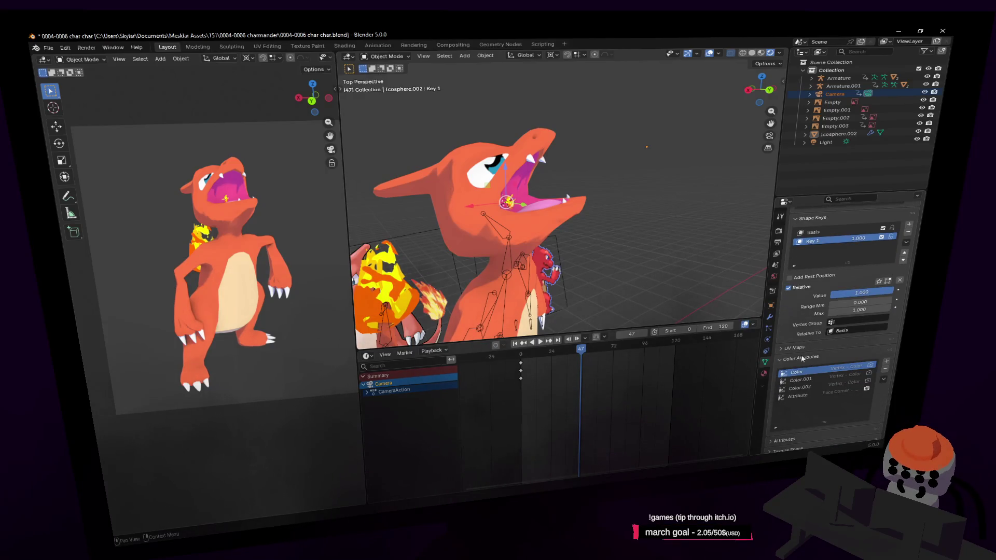
pyautogui.click(802, 358)
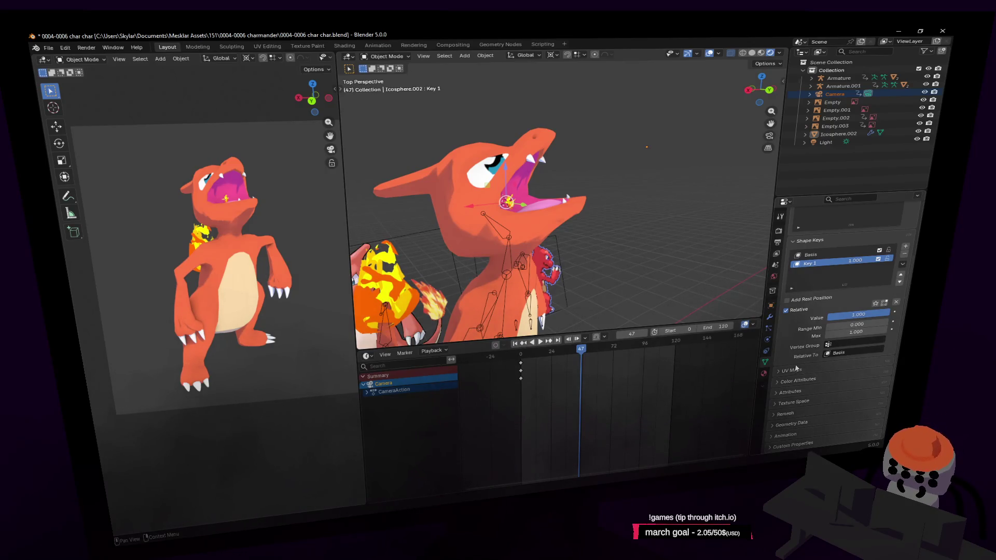
pyautogui.scroll(2, 812, 361)
pyautogui.scroll(1, 810, 354)
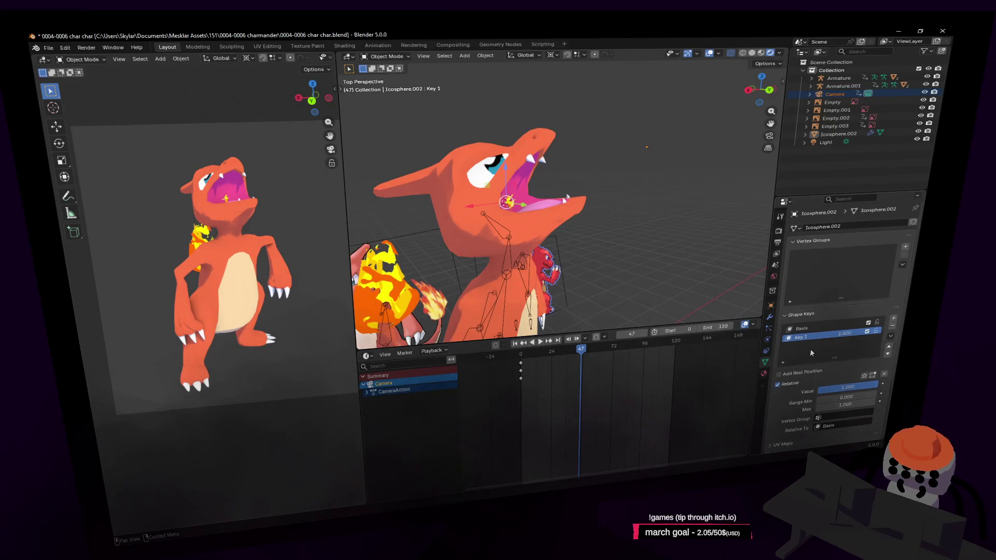
pyautogui.click(826, 238)
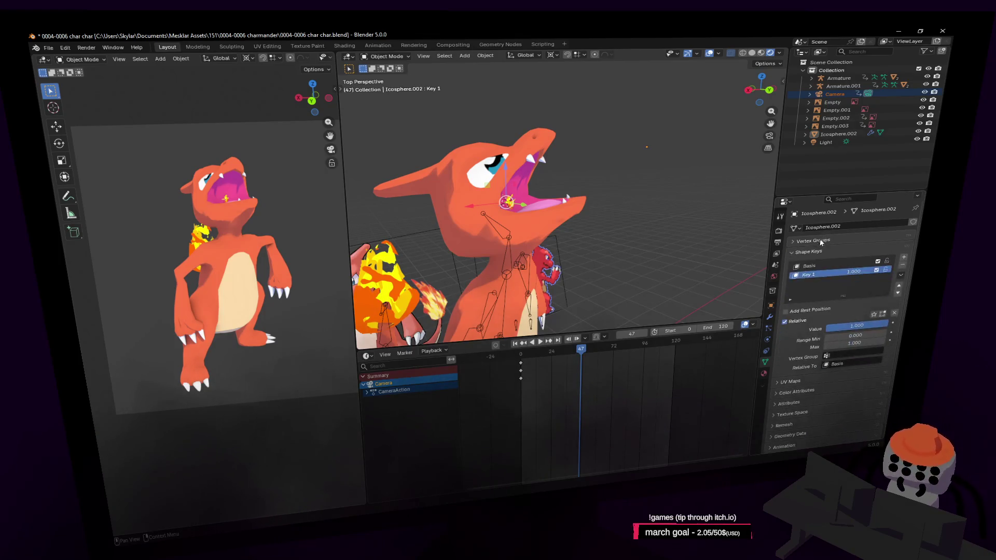
pyautogui.click(821, 242)
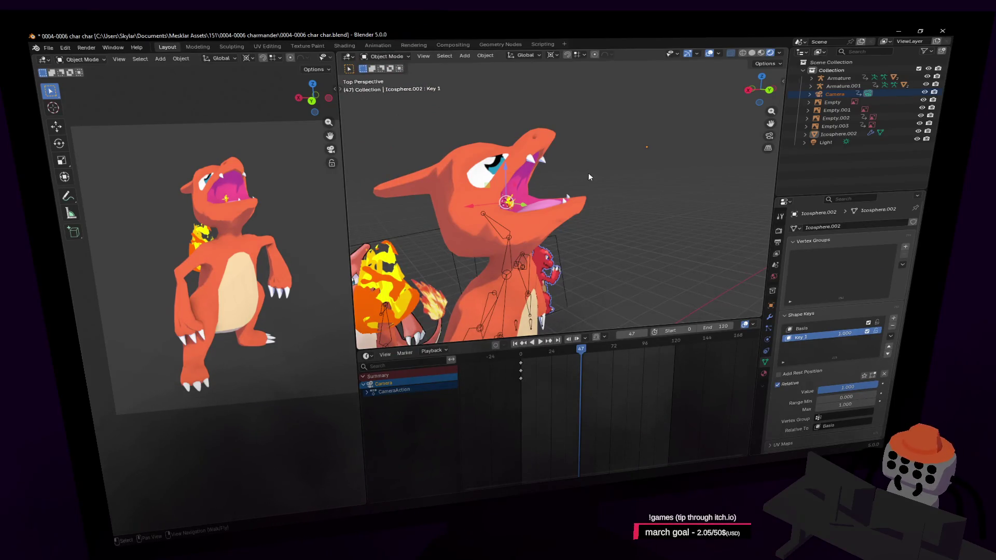
pyautogui.hotkey('shift', '`')
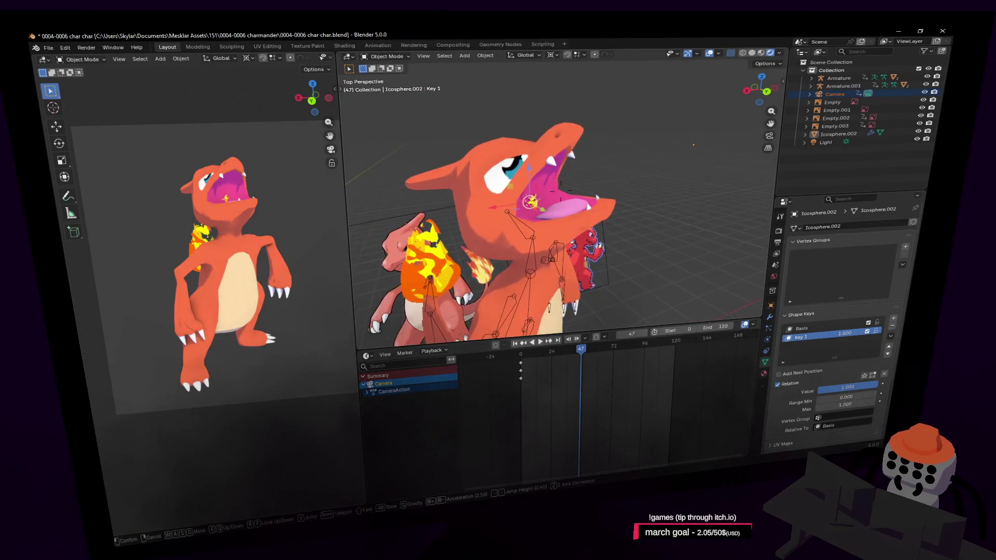
# - Walk the viewport in to frame Charmander and the second character more closely
pyautogui.press('w')
pyautogui.press('s')
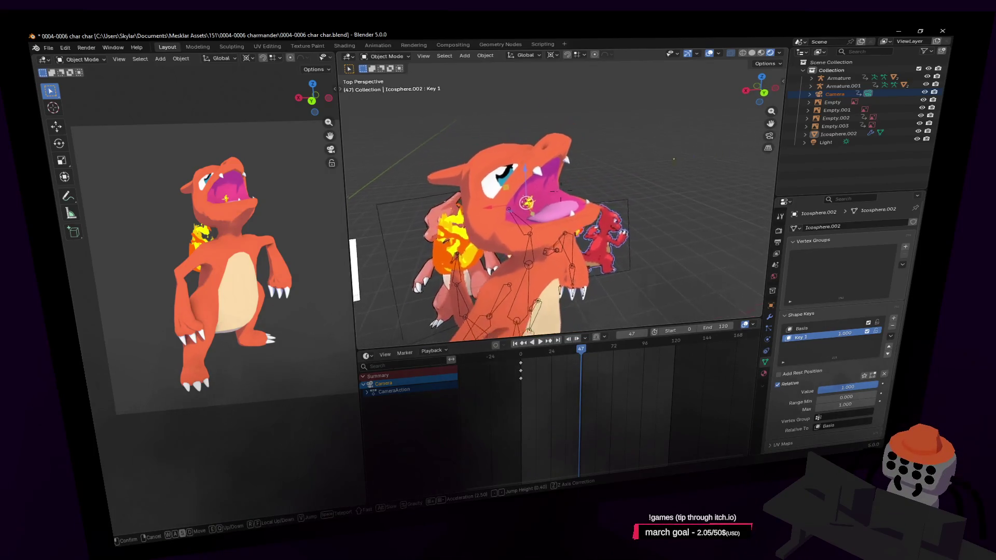
pyautogui.click(589, 178)
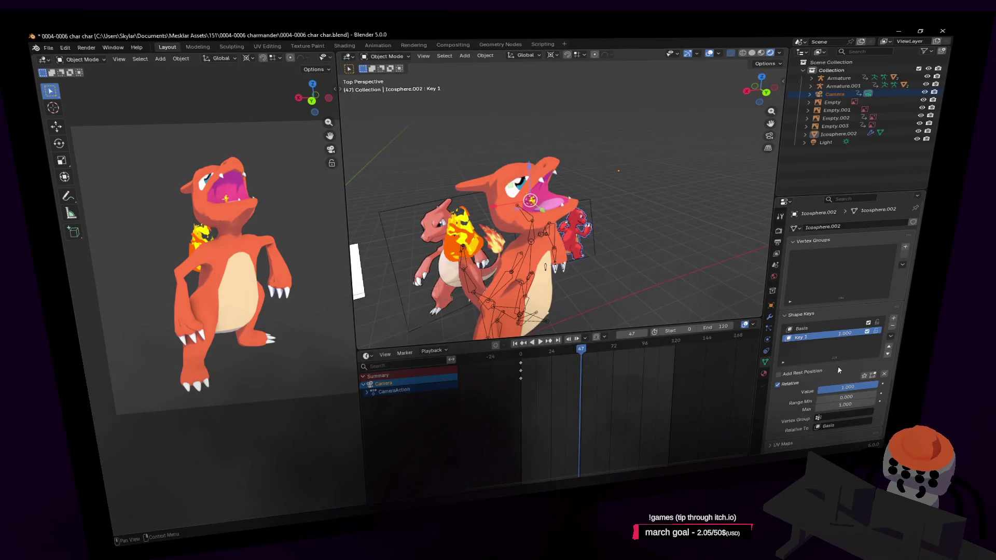
# - Scrub to frame 45 and drop the flame's Key 1 value to 0.000 so the plume appears
pyautogui.press('space')
pyautogui.moveTo(581, 350); pyautogui.dragTo(576, 357)
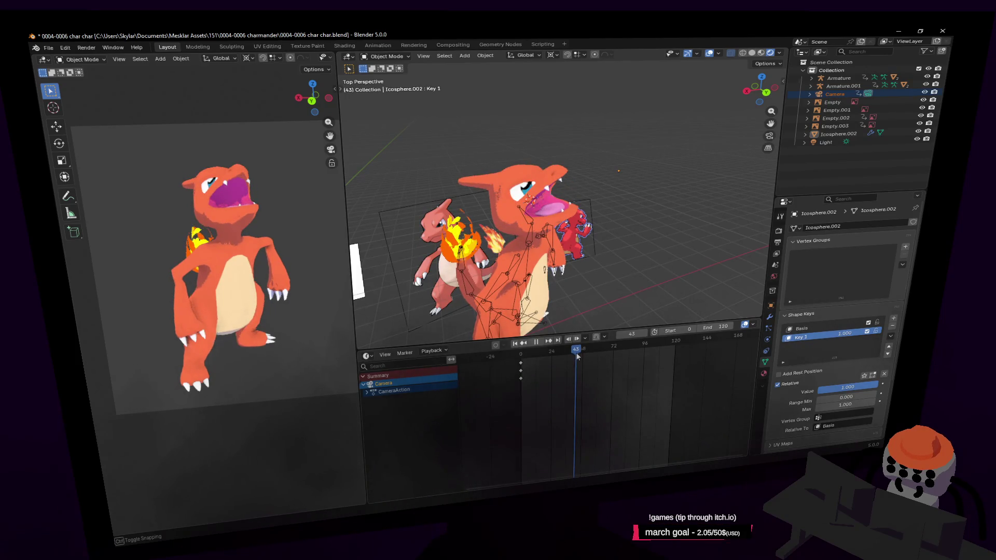
pyautogui.moveTo(577, 355); pyautogui.dragTo(580, 355)
pyautogui.moveTo(844, 333); pyautogui.dragTo(827, 336)
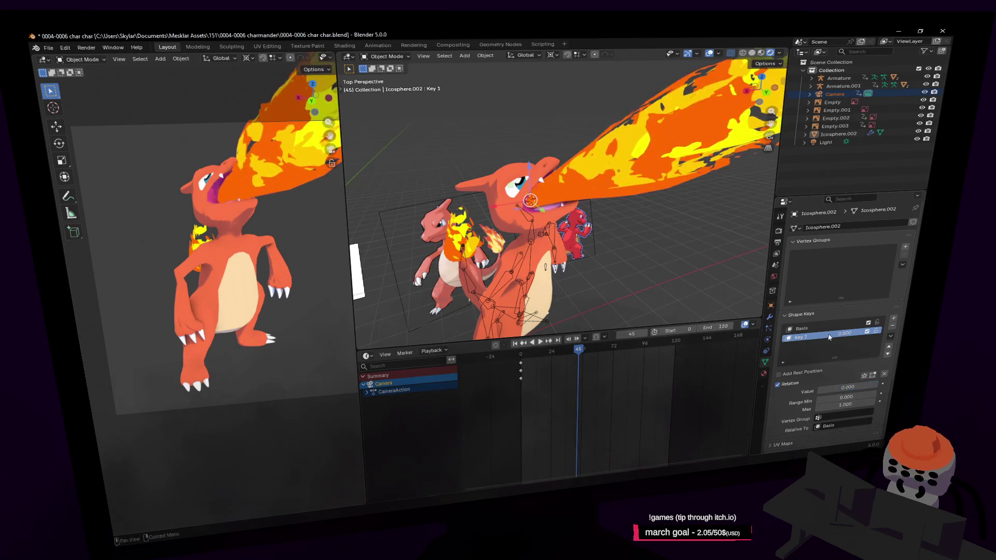
# - Keyframe Key 1 at frame 45, then step to frame 43 and enter a Key 1 value of 1
pyautogui.press('i')
pyautogui.press('Left')
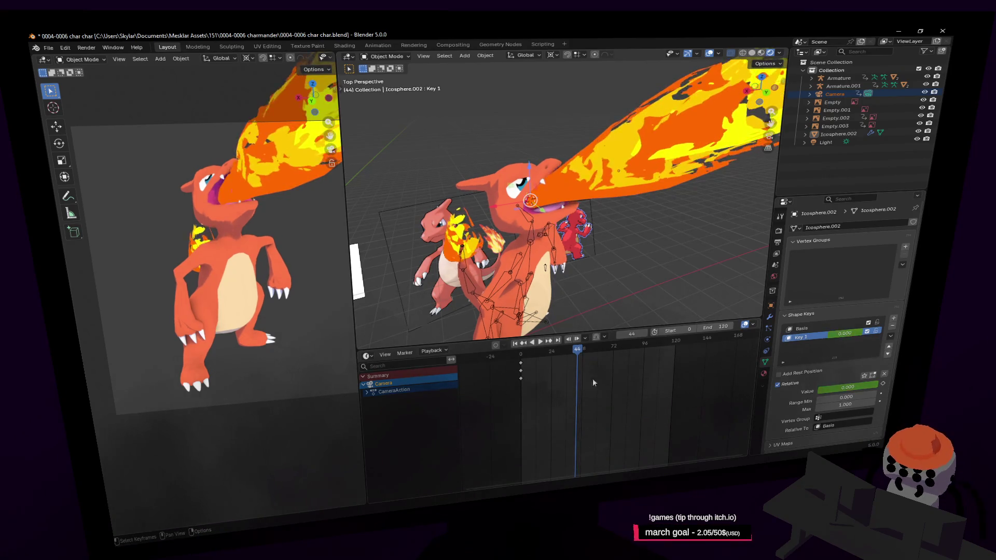
pyautogui.press('Left')
pyautogui.click(852, 341)
pyautogui.write('1')
pyautogui.press('Return')
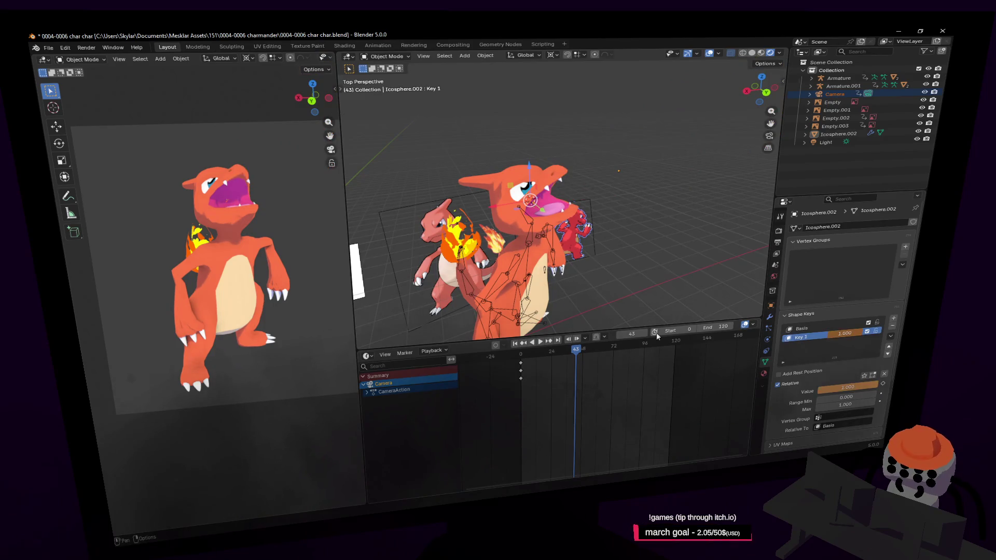
pyautogui.press('Right')
pyautogui.press('Right')
pyautogui.press('Left')
pyautogui.press('Left')
# - Keyframe Key 1 = 1 at frame 43 so the flame is hidden, checking frames 42-45
pyautogui.moveTo(830, 334); pyautogui.dragTo(845, 336)
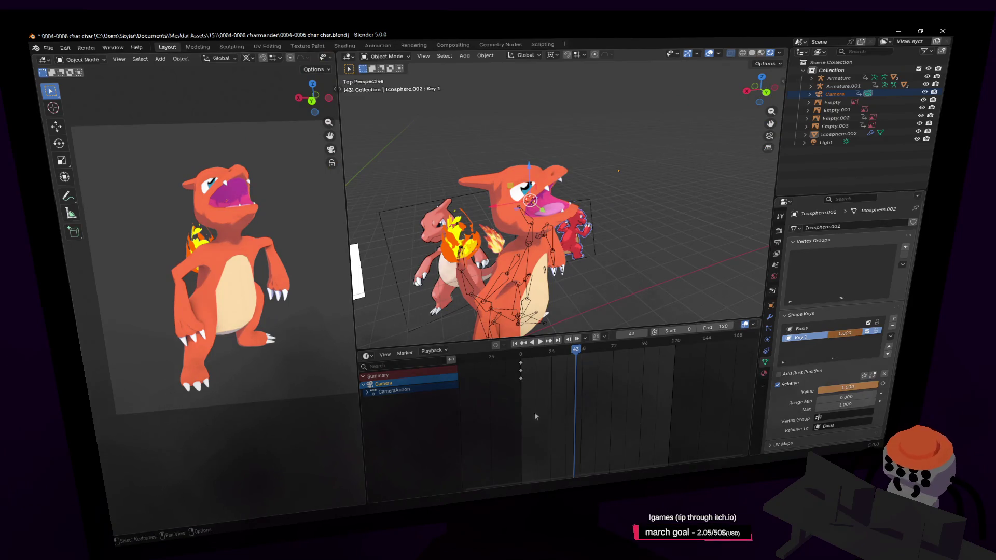
pyautogui.press('i')
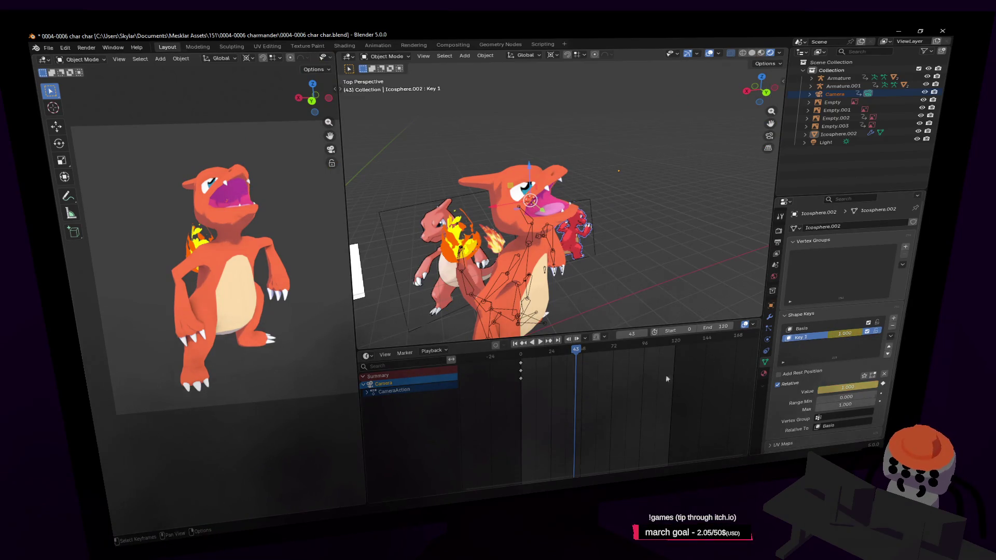
pyautogui.press('Left')
pyautogui.press('Right')
pyautogui.press('Right')
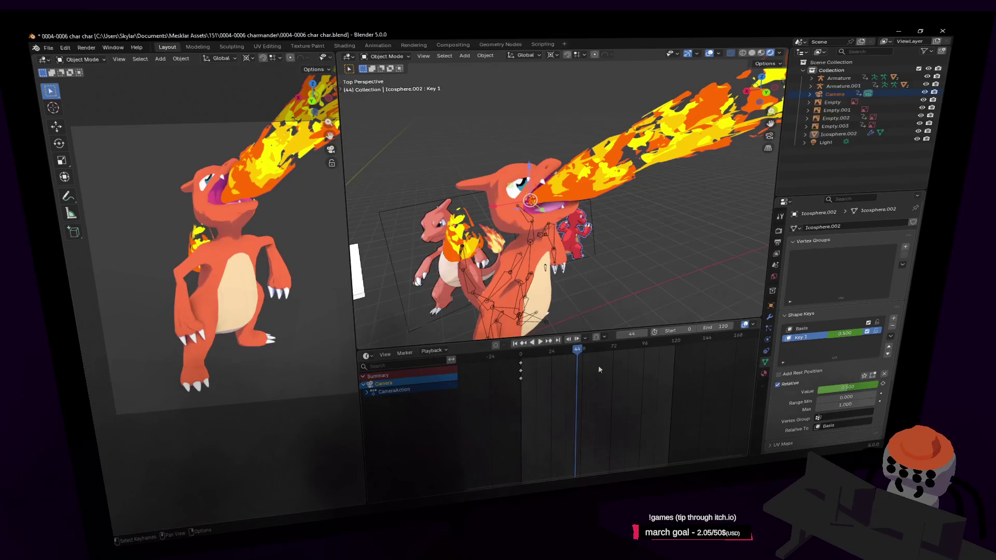
pyautogui.press('Right')
pyautogui.press('Left')
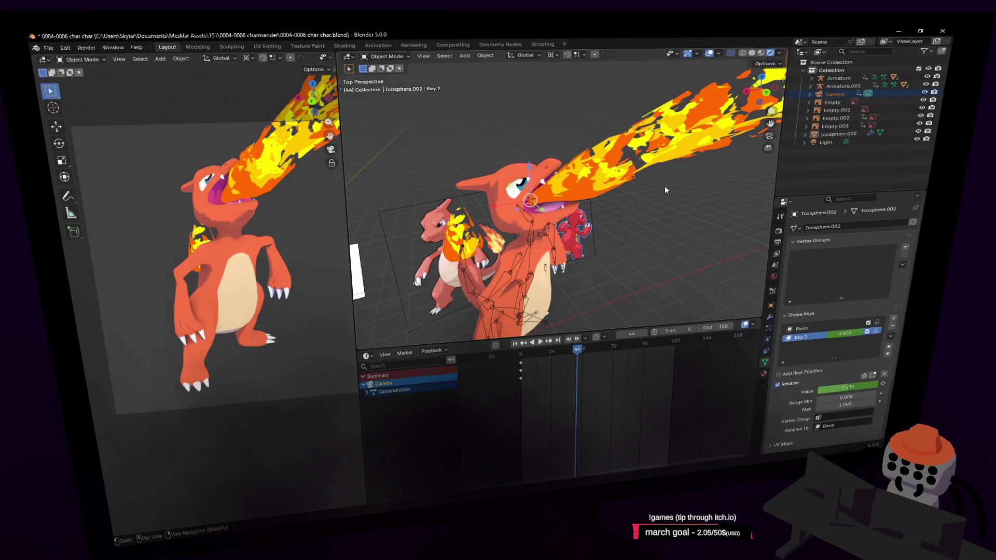
# - Select Cube.001 and scrub forward to frame 53 to review its mouth timing
pyautogui.click(569, 240)
pyautogui.moveTo(574, 359); pyautogui.dragTo(602, 355)
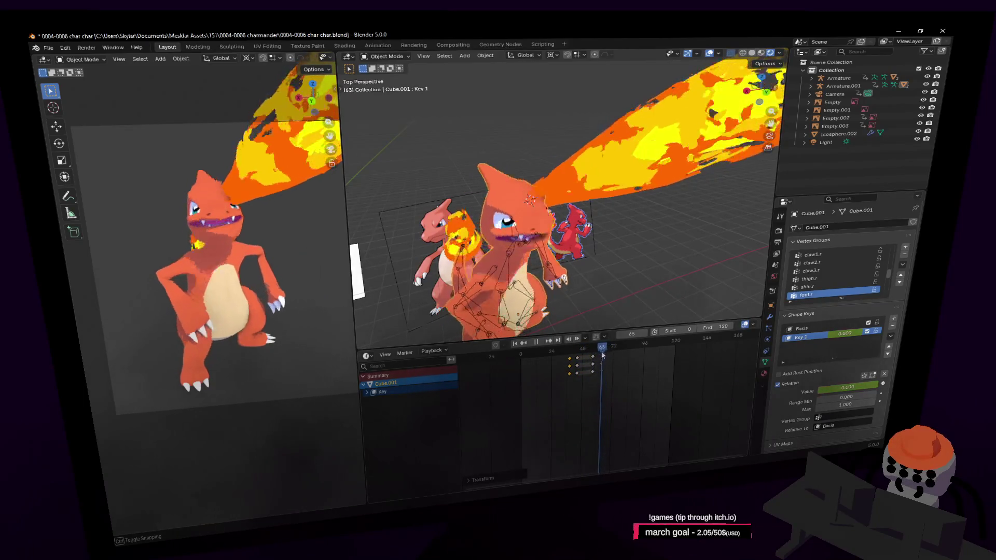
# - Move Cube.001's shape-key keyframes +4 frames in the Dope Sheet, then land on frame 44 with Icosphere.002 selected
pyautogui.press('Escape')
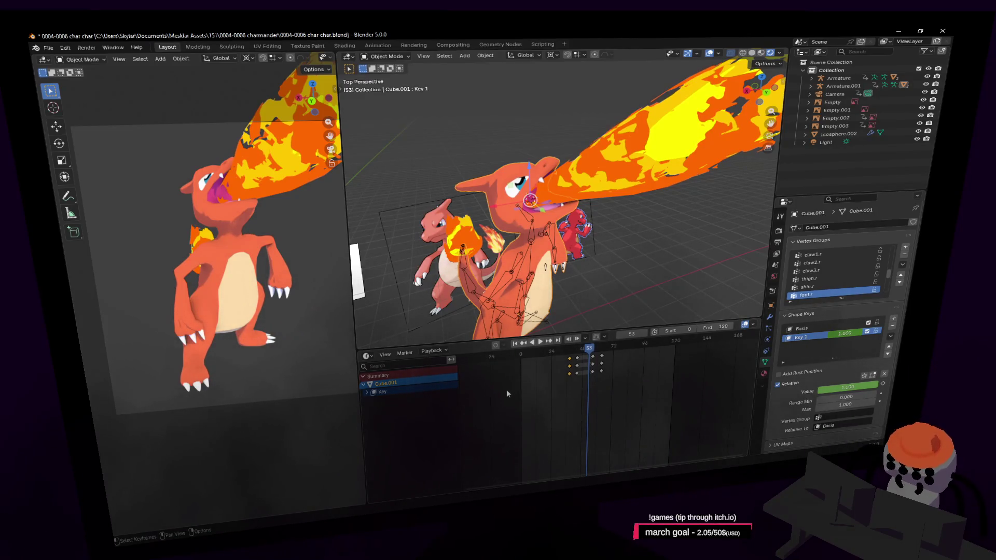
pyautogui.hotkey('shift', 'ctrl', 'space')
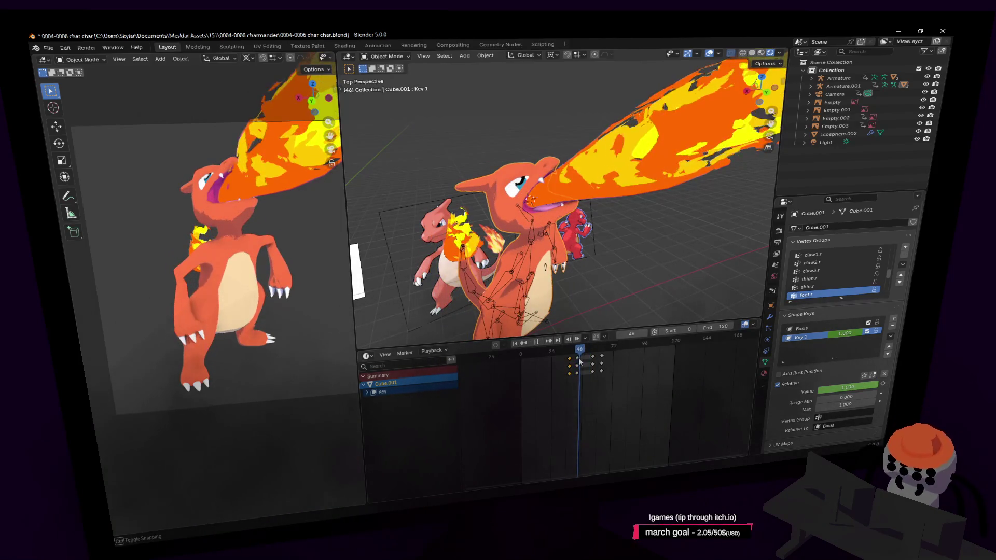
pyautogui.moveTo(576, 363); pyautogui.dragTo(593, 365)
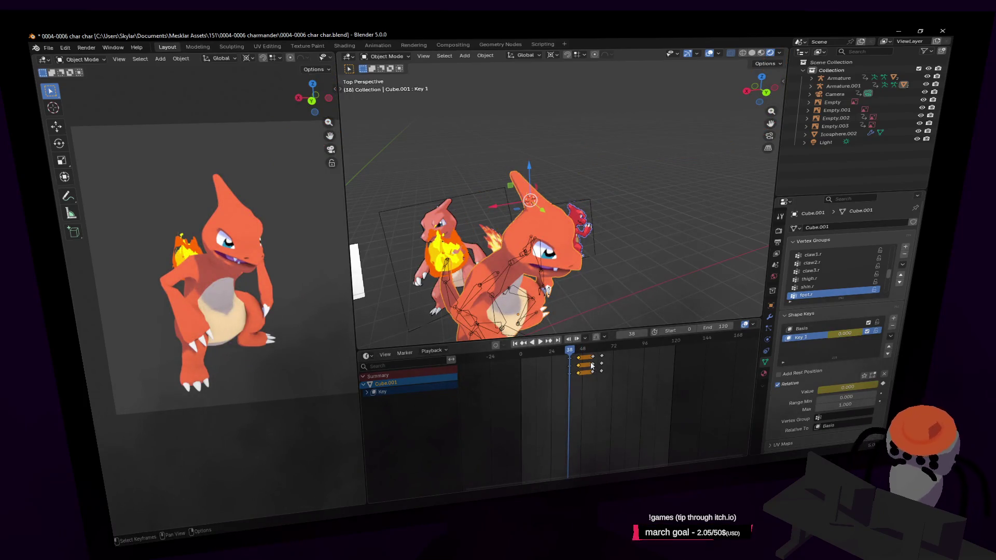
pyautogui.press('Up')
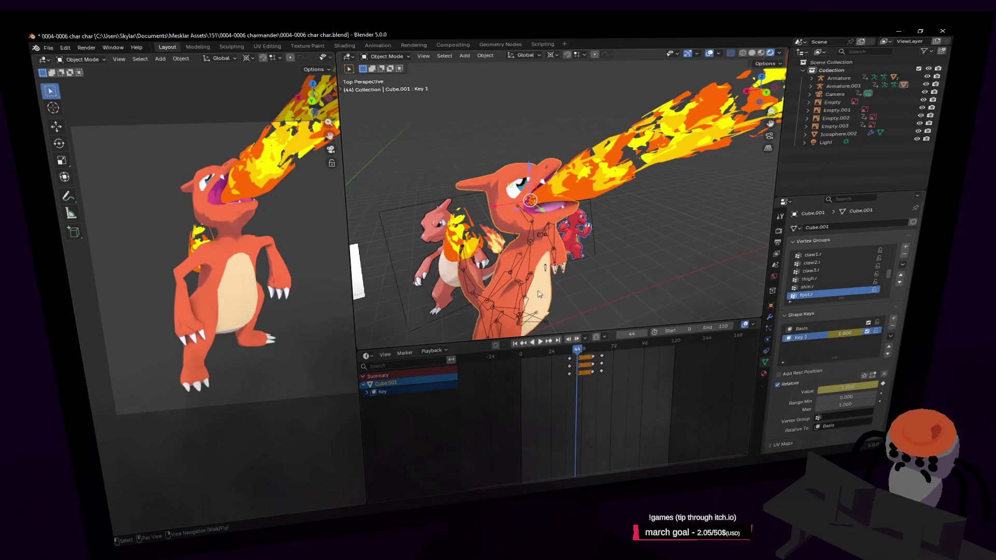
pyautogui.click(609, 203)
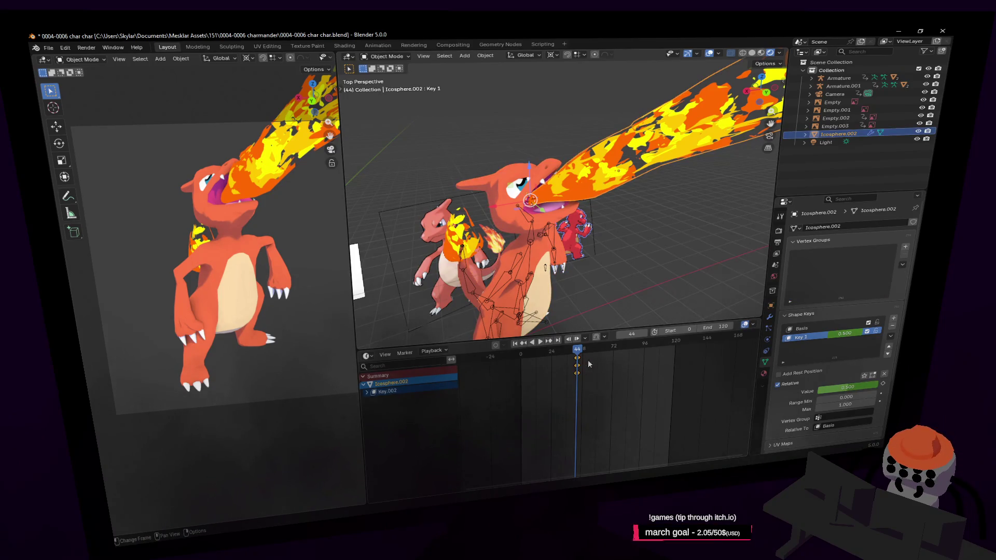
pyautogui.scroll(5, 588, 360)
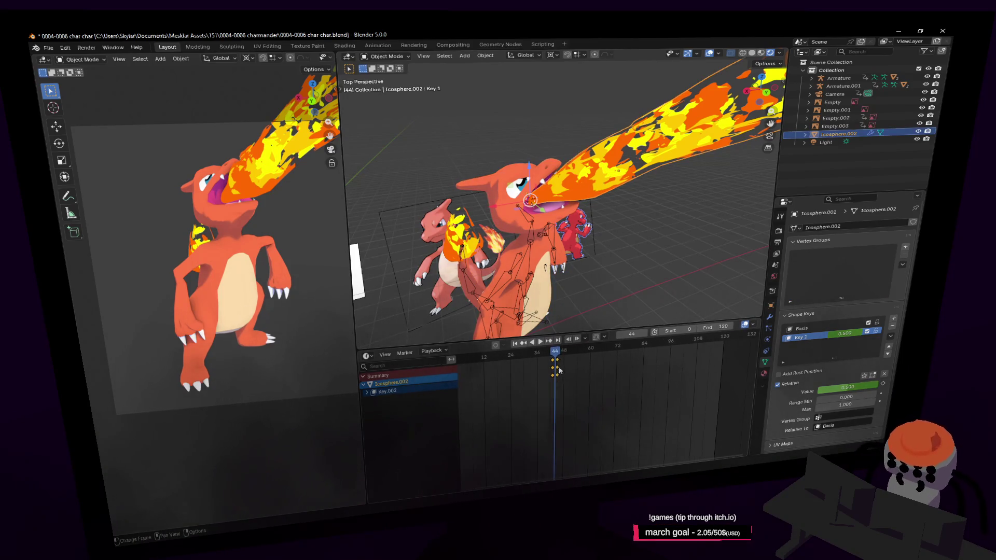
# - Shift the flame's Key 1 keyframes one frame earlier and play to check
pyautogui.press('Left')
pyautogui.press('g')
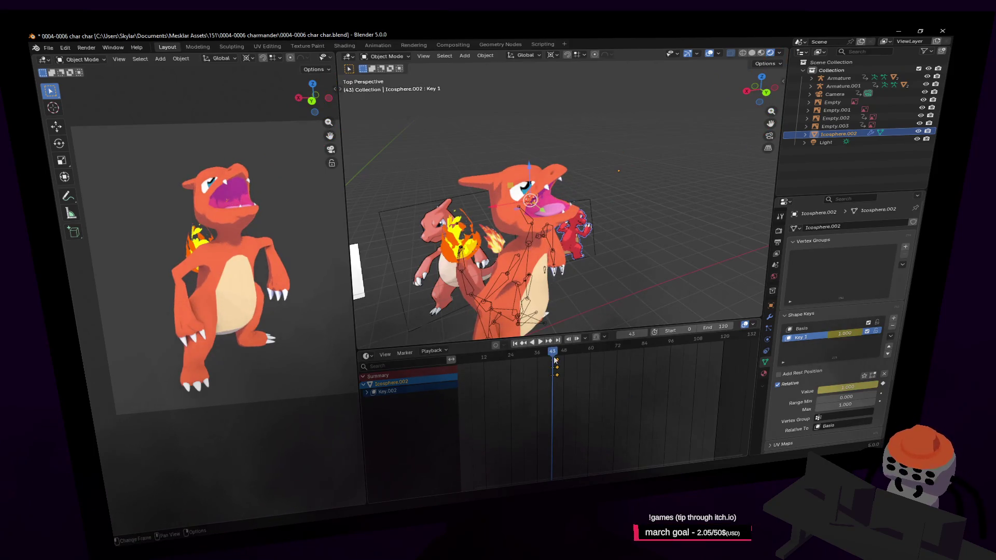
pyautogui.click(557, 365)
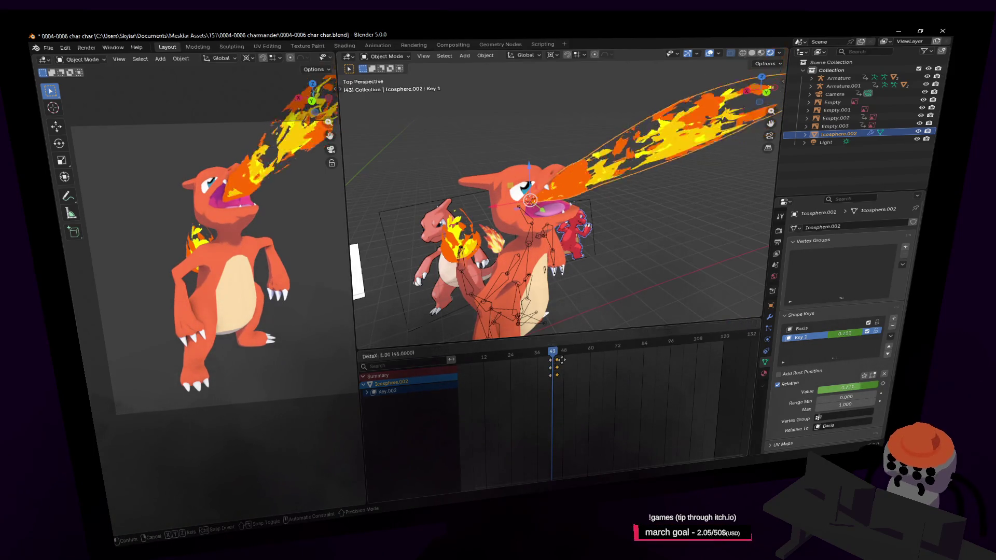
pyautogui.press('space')
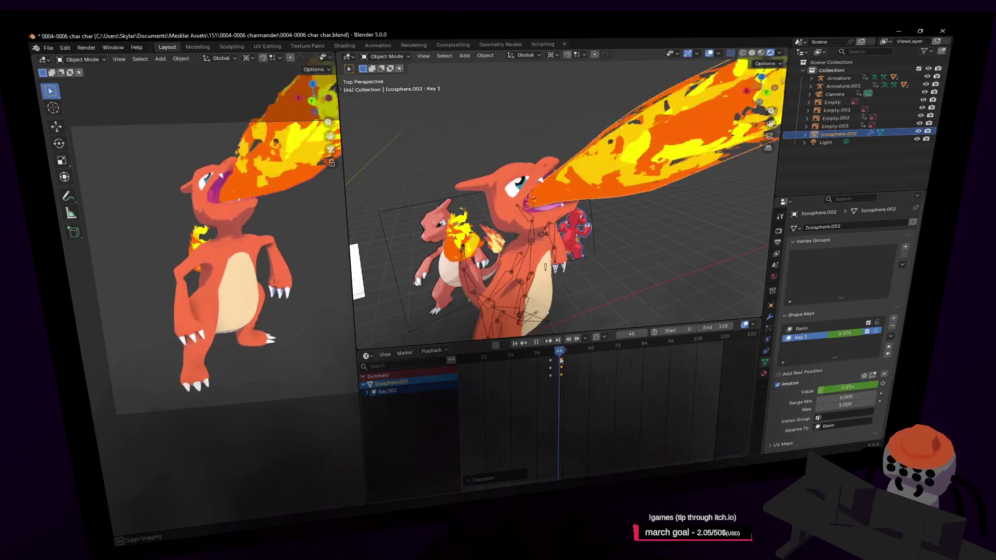
pyautogui.press('space')
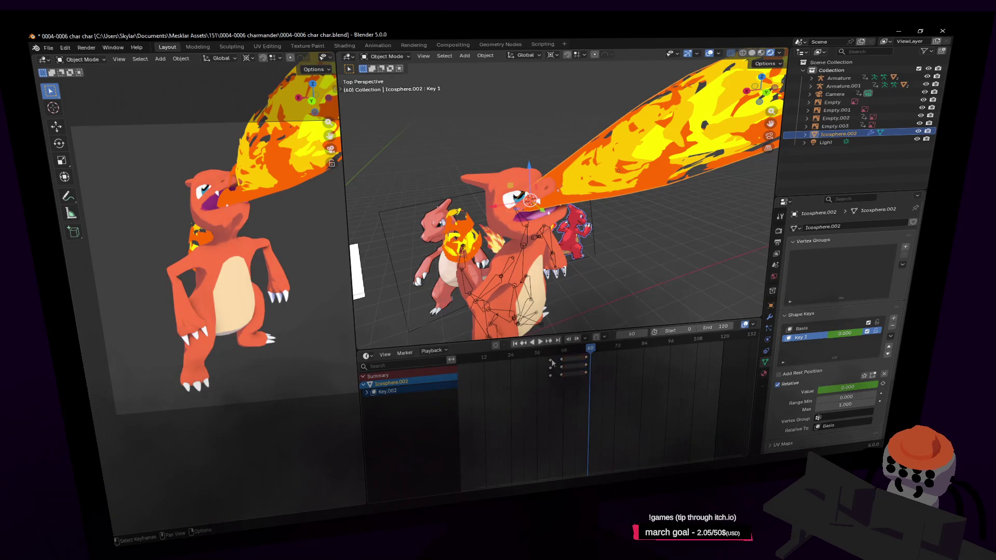
# - Duplicate the flame keyframes later in time with Shift+D and replay the fire-breath section
pyautogui.hotkey('shift', 'd')
pyautogui.click(590, 359)
pyautogui.press('space')
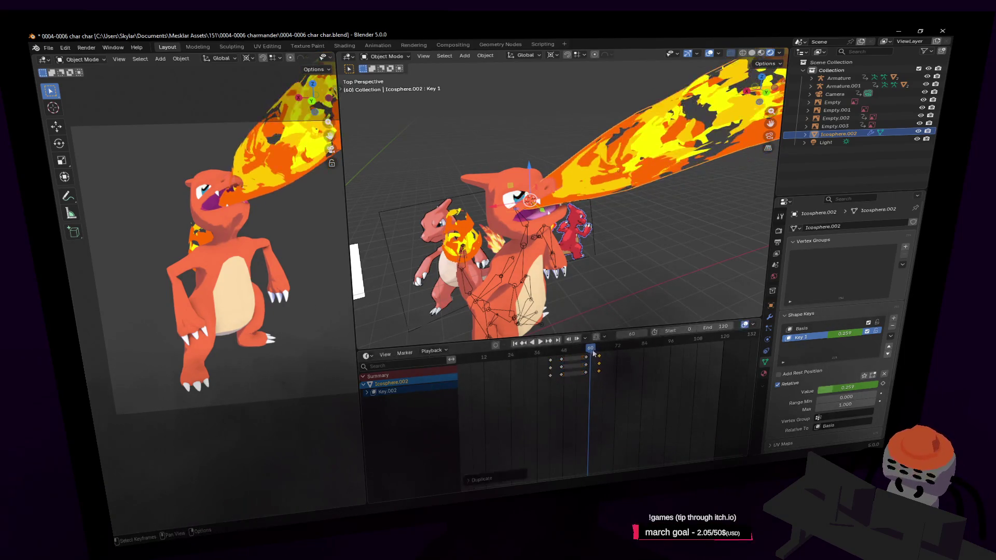
pyautogui.press('space')
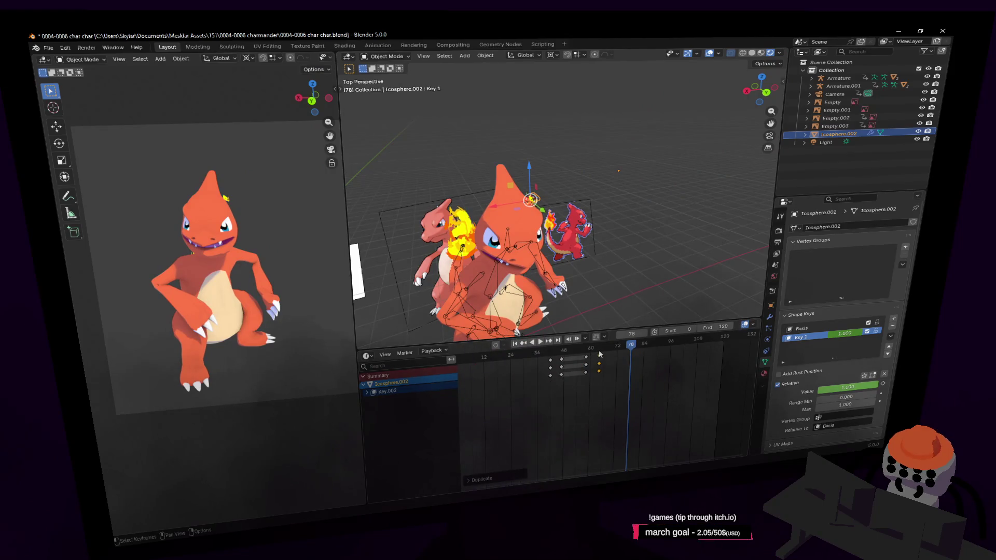
pyautogui.hotkey('shift', 'Left')
pyautogui.press('space')
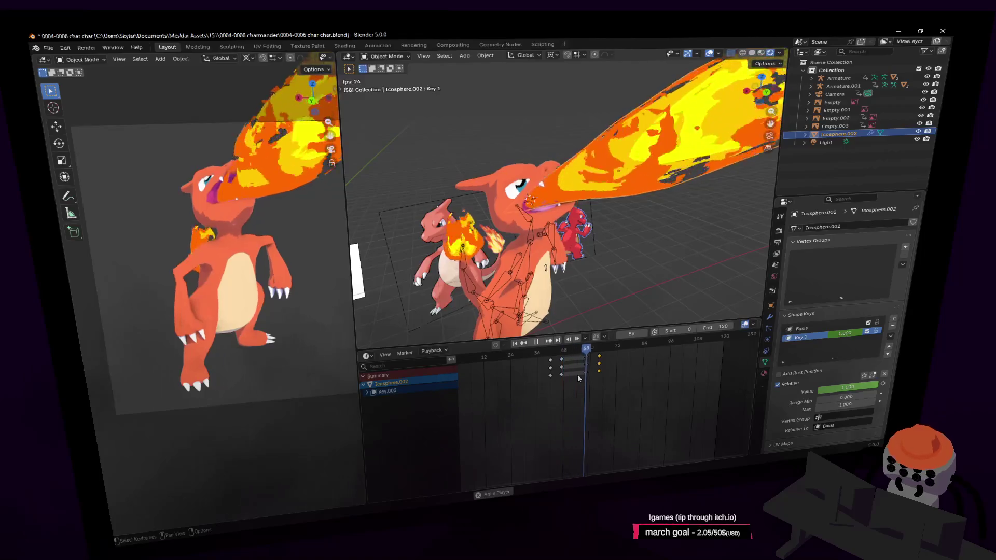
pyautogui.press('space')
pyautogui.hotkey('shift', 'Left')
pyautogui.press('space')
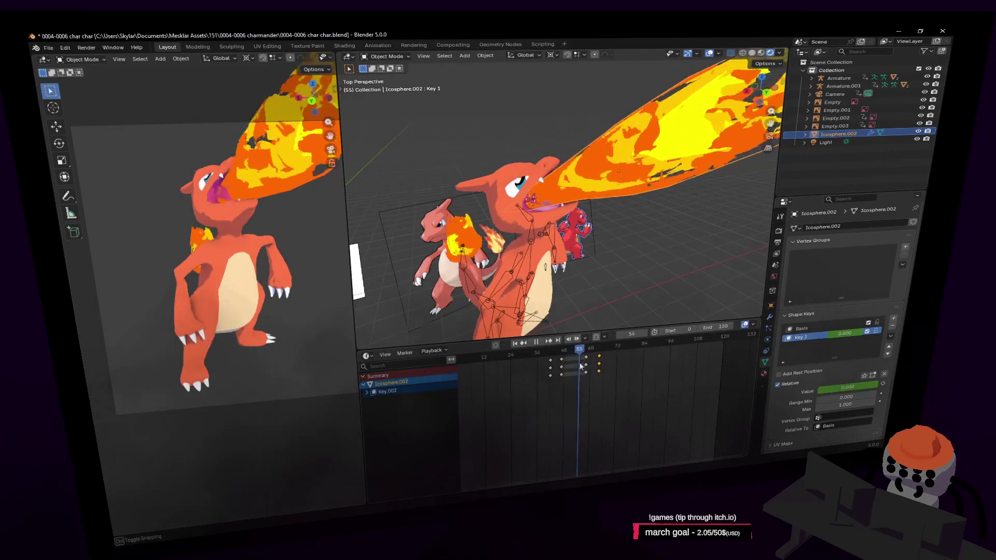
pyautogui.press('space')
# - Drag the duplicated flame keyframes onto frame 61 so the plume shrinks back there
pyautogui.moveTo(586, 365); pyautogui.dragTo(594, 366)
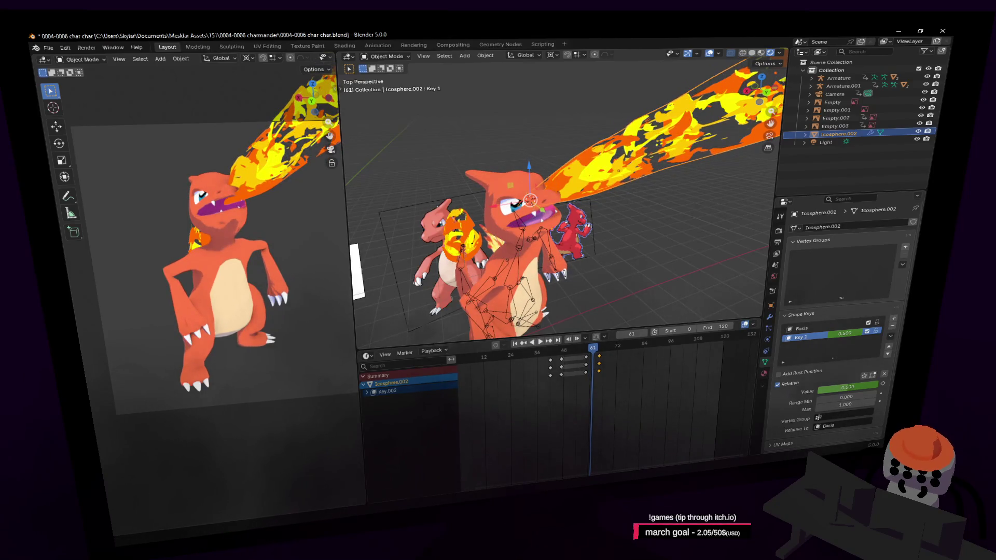
pyautogui.moveTo(601, 356); pyautogui.dragTo(597, 355)
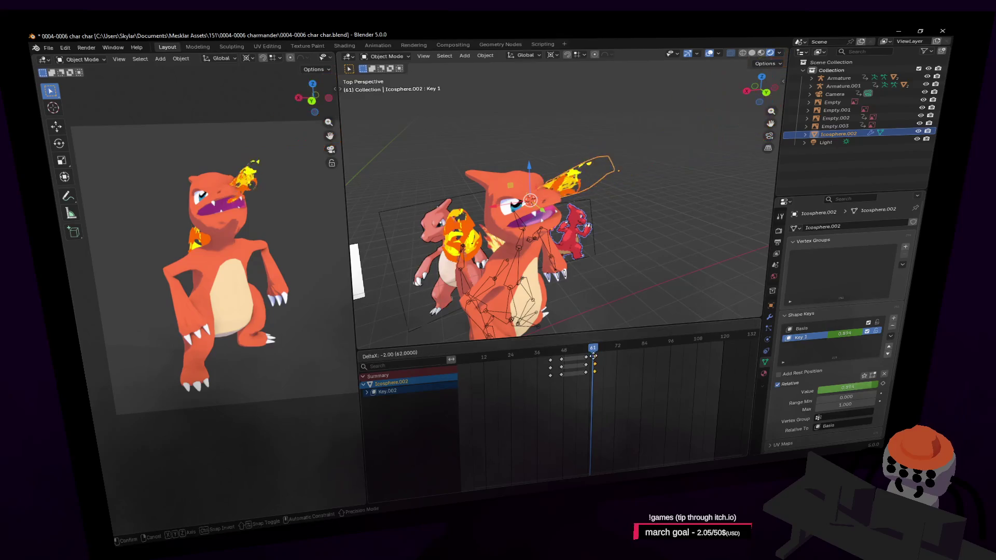